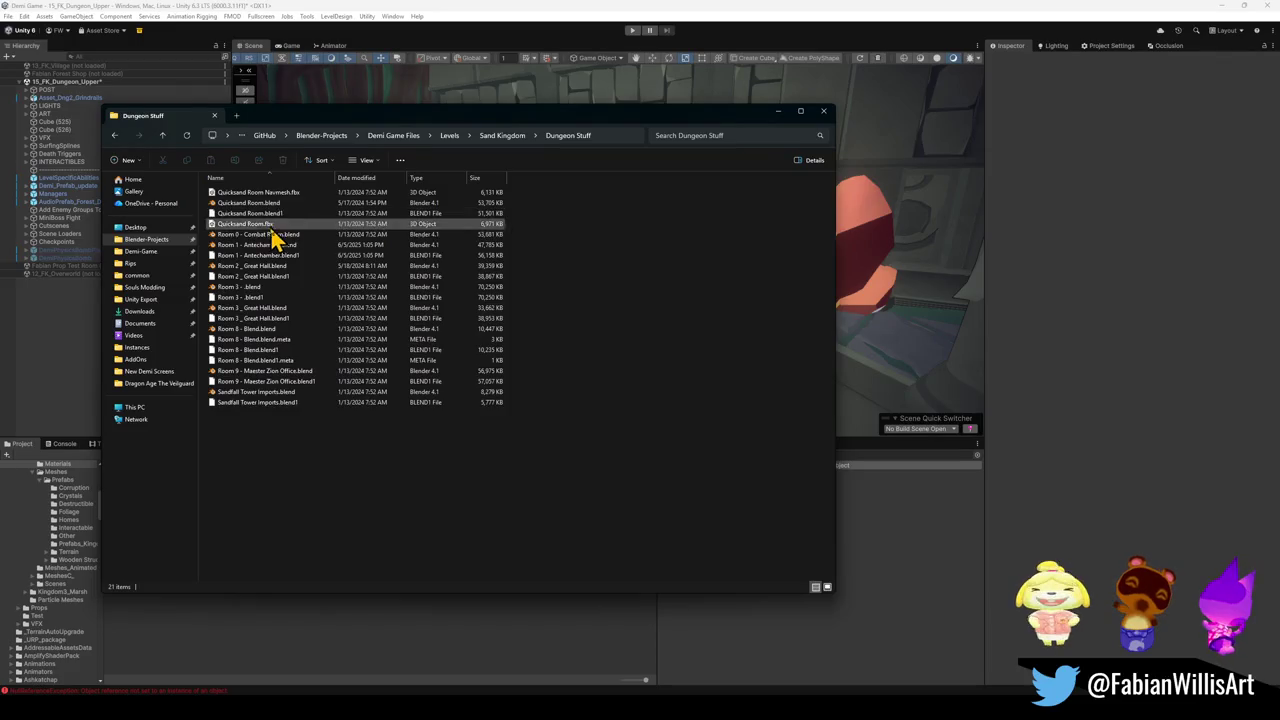
- Go up two folders from Dungeon Stuff to Levels and open Demi-Game in a new tab for searching
{"action": "left_click", "coordinate": [258, 288]}
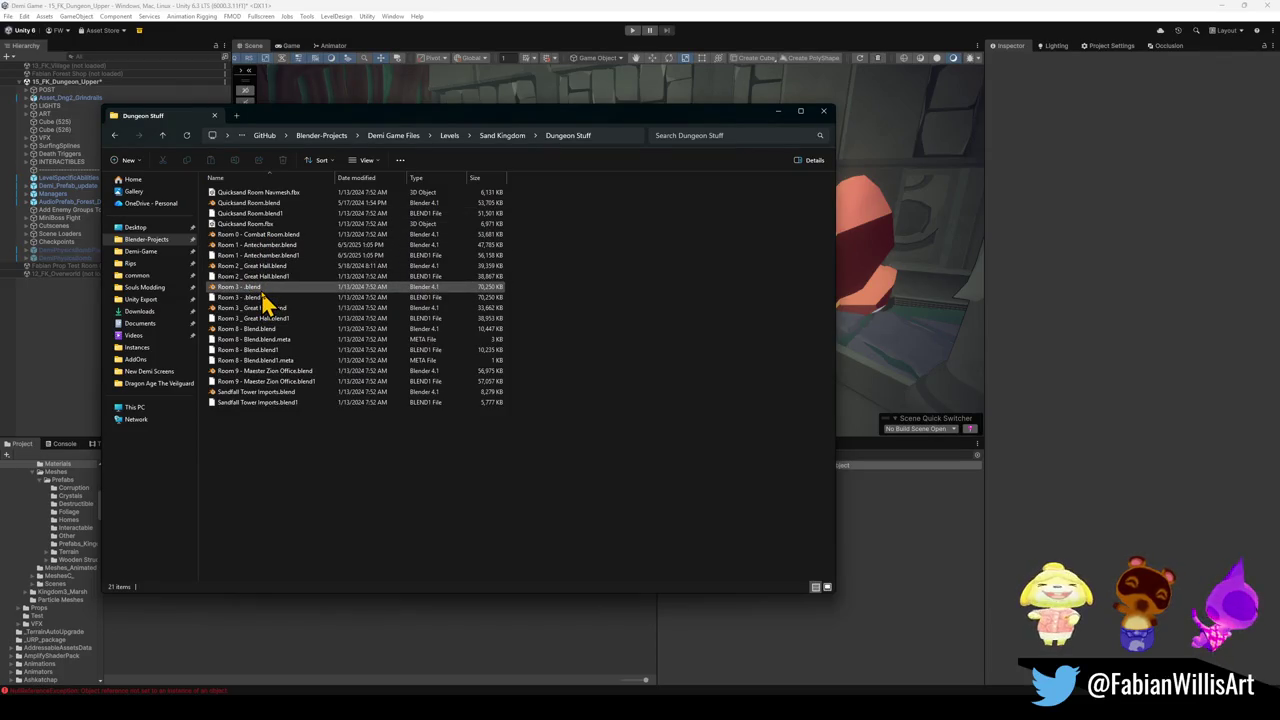
{"action": "left_click", "coordinate": [161, 136]}
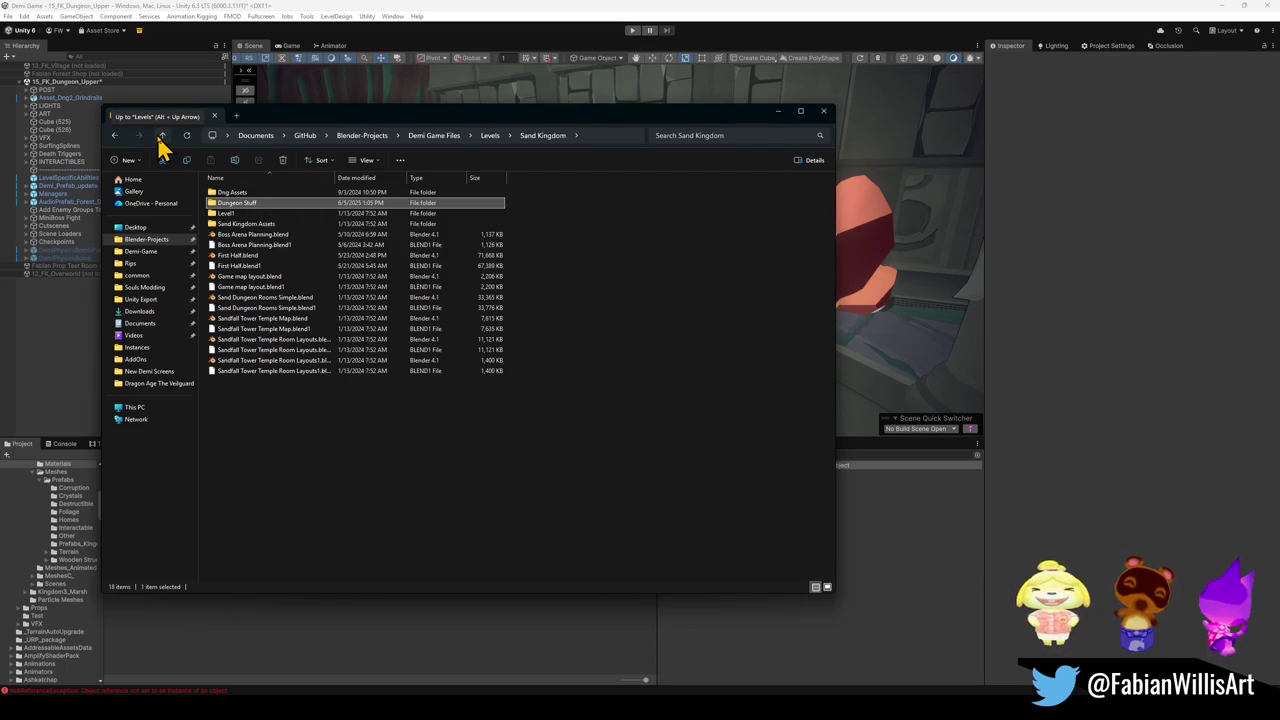
{"action": "left_click", "coordinate": [162, 137]}
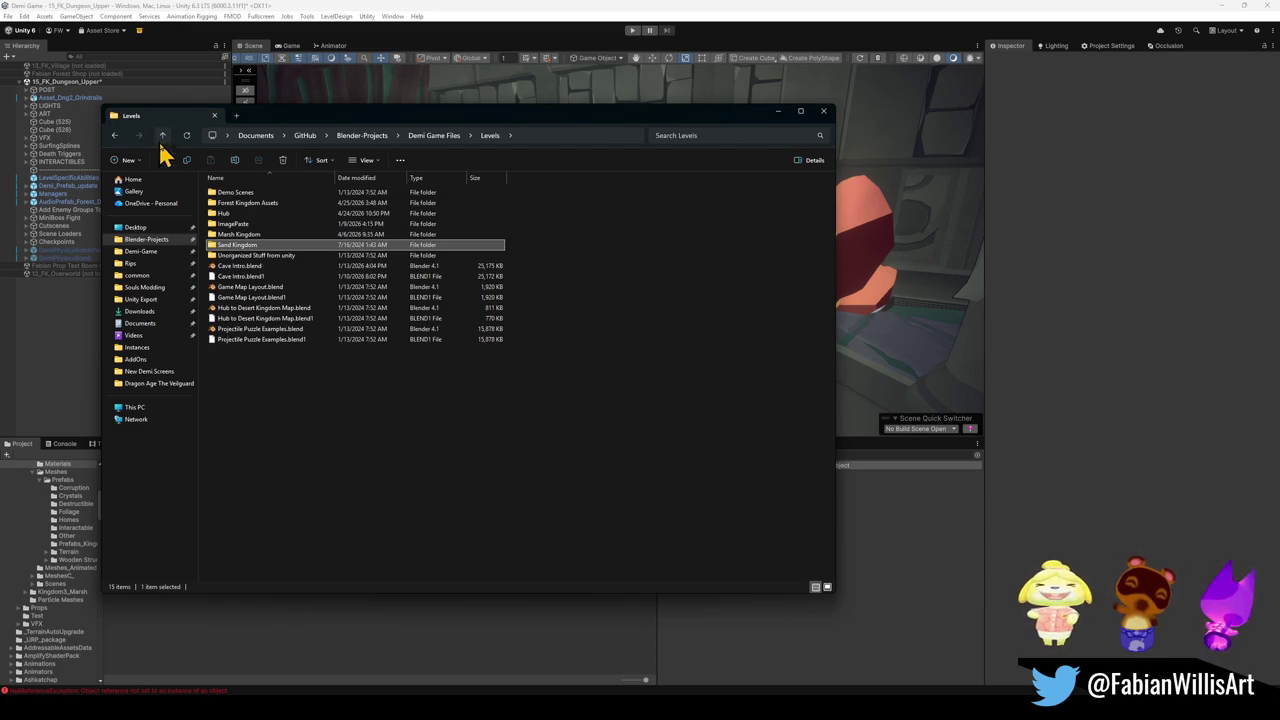
{"action": "middle_click", "coordinate": [141, 251]}
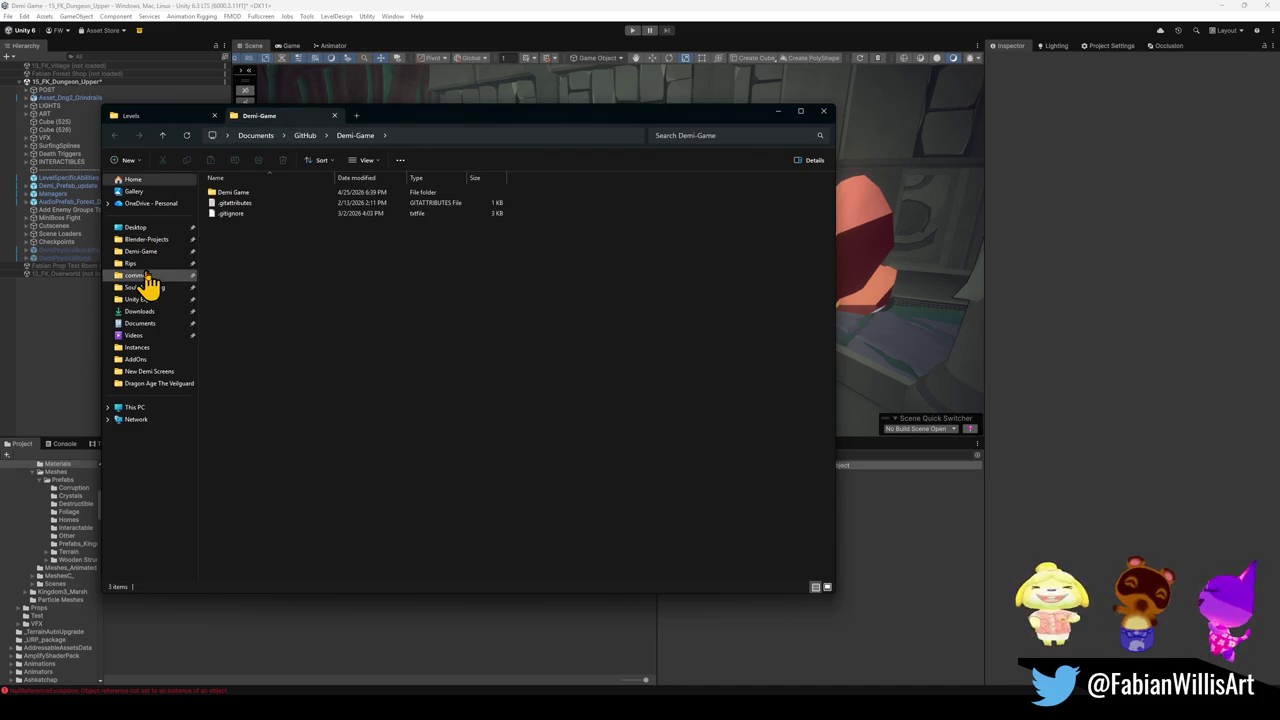
{"action": "left_click", "coordinate": [754, 137]}
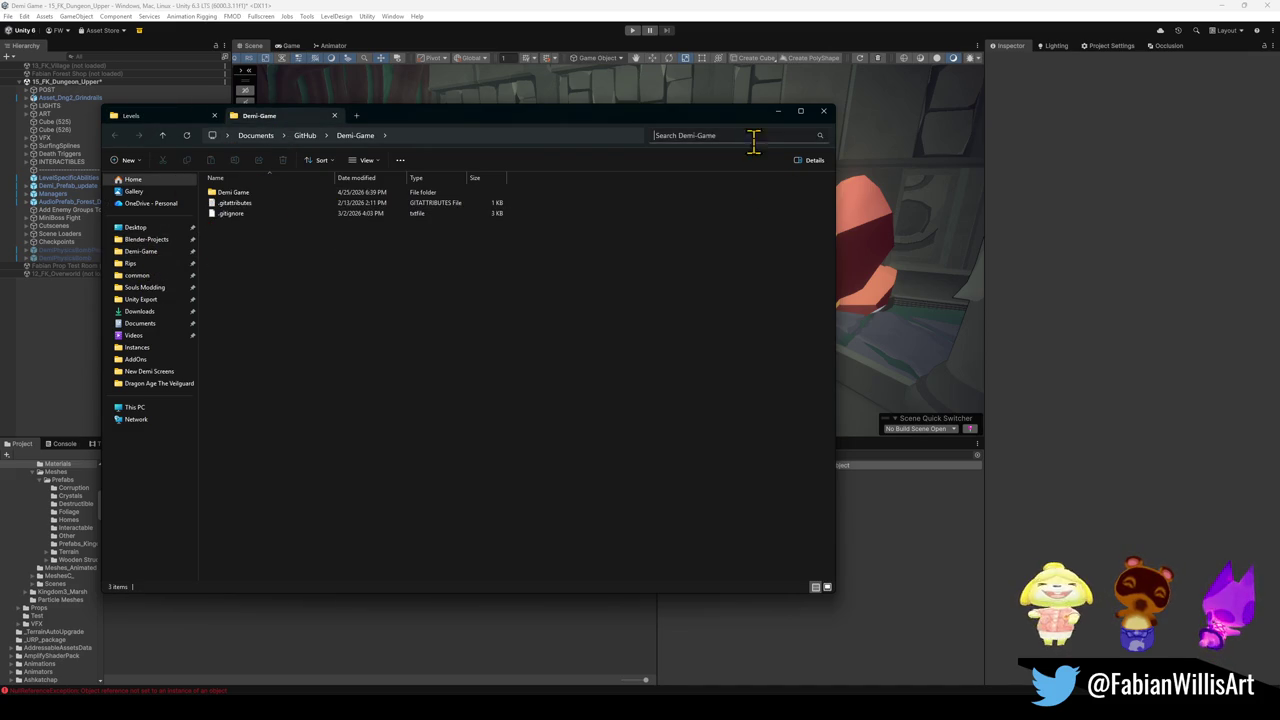
- Search Demi-Game for ext:blend files and select Sand Kingdom Dungeon Interior V1.blend
{"action": "type", "text": "ext:blend"}
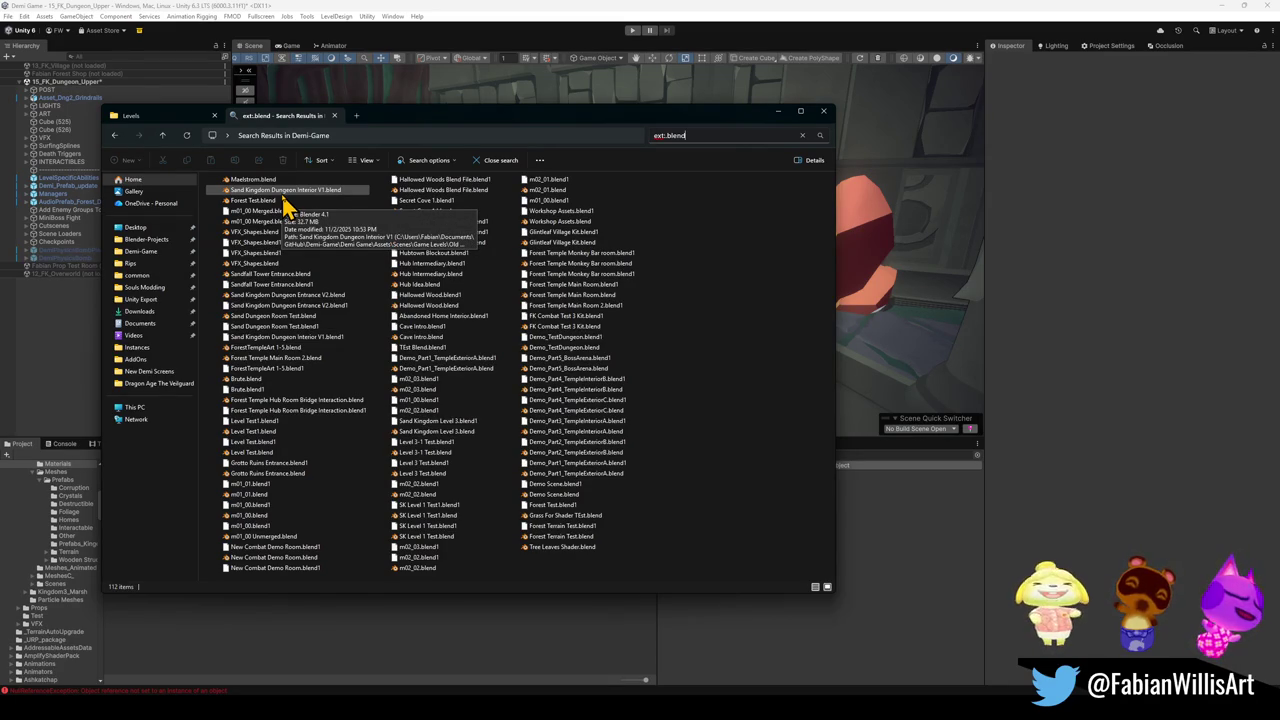
{"action": "left_click", "coordinate": [283, 194]}
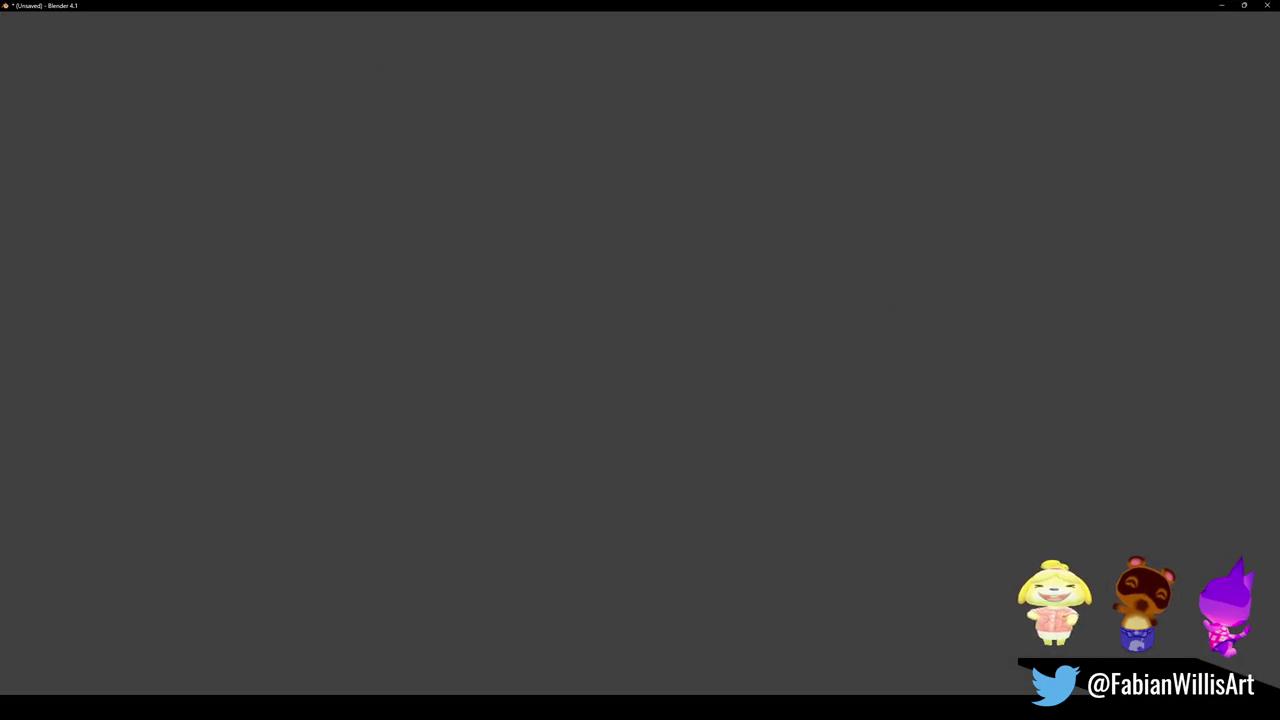
- Unhide all objects in the dungeon interior with Alt+H and orbit around the geometry
{"action": "mouse_move", "coordinate": [695, 708]}
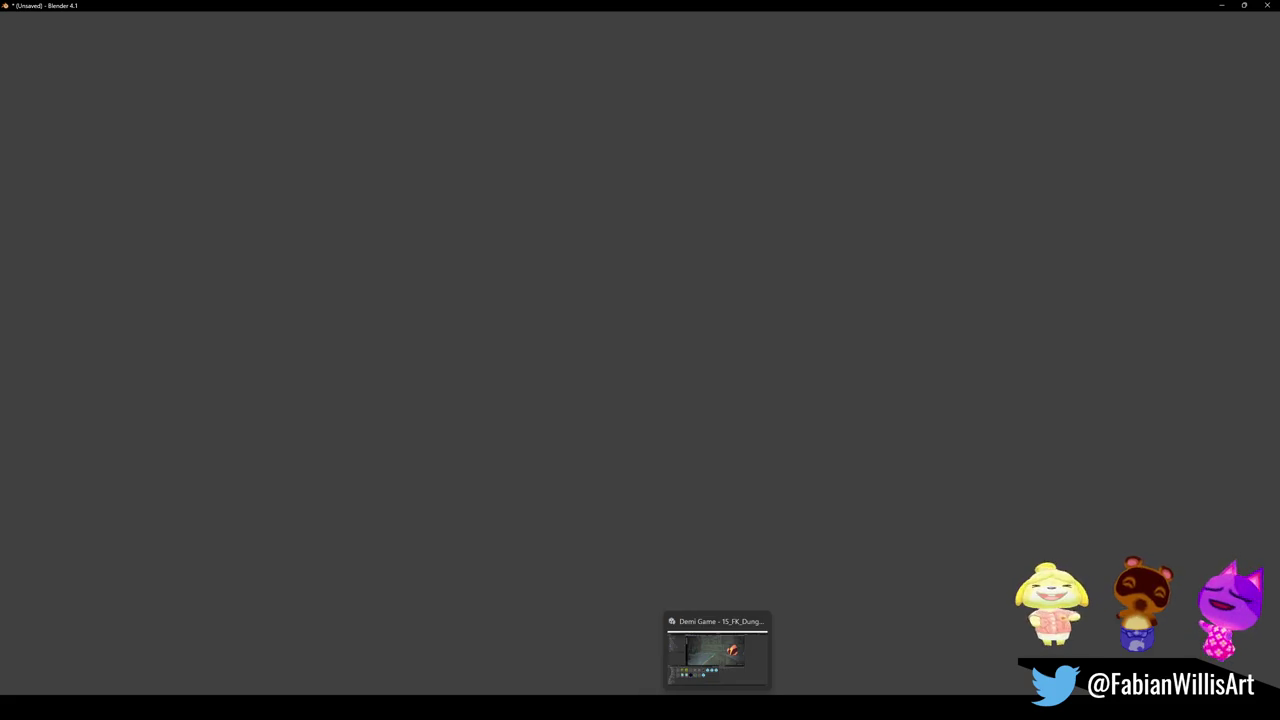
{"action": "left_click", "coordinate": [717, 708]}
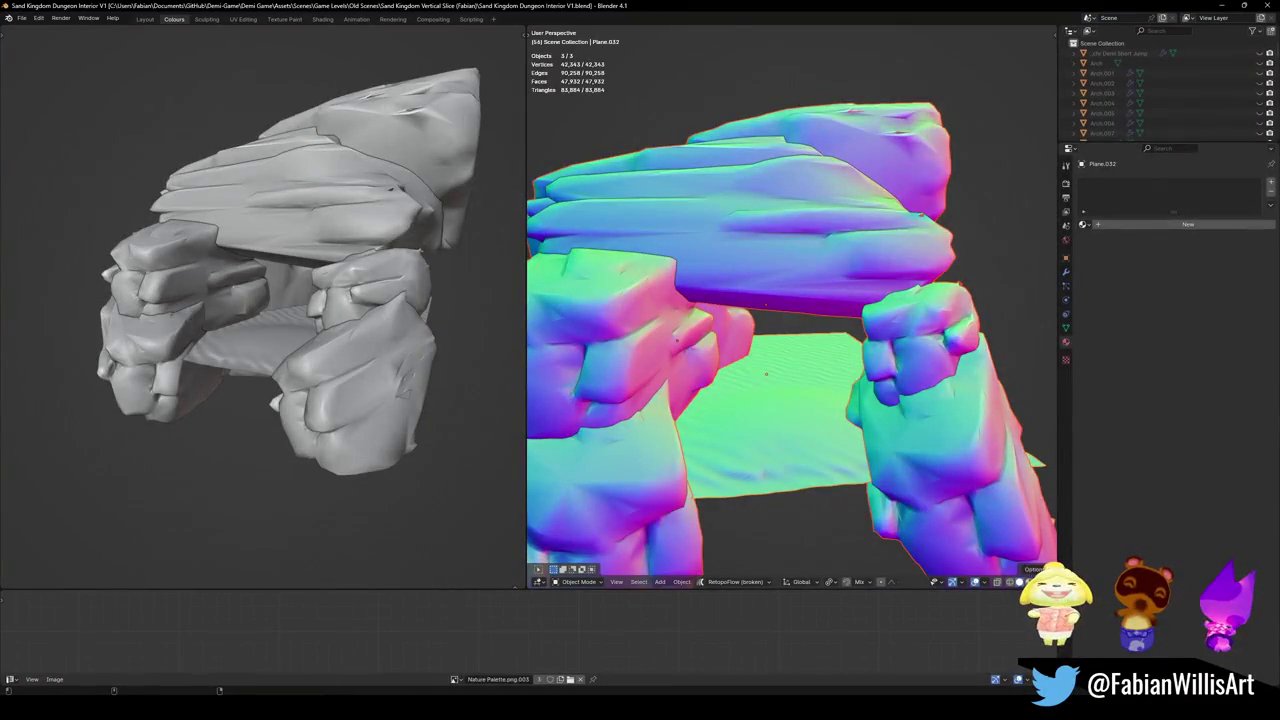
{"action": "mouse_move", "coordinate": [497, 710]}
{"action": "scroll", "coordinate": [694, 206], "scroll_direction": "down", "scroll_amount": 6}
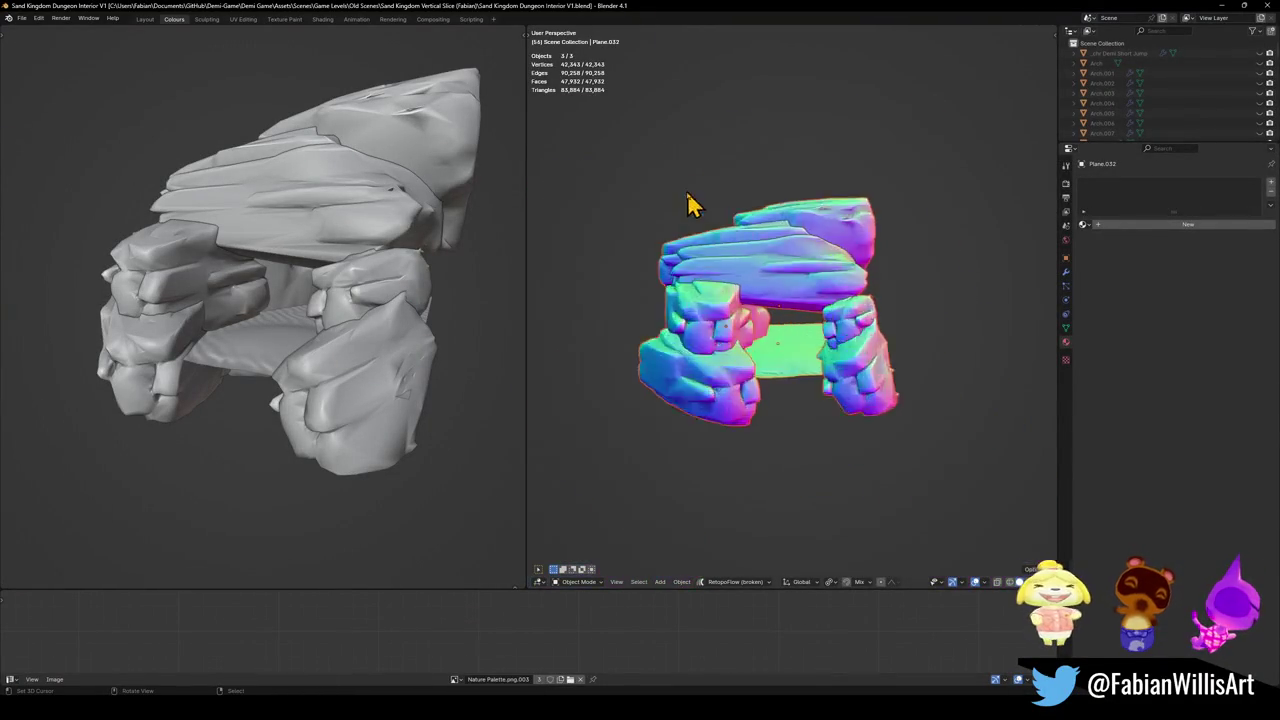
{"action": "key", "text": "alt+h"}
{"action": "mouse_move", "coordinate": [780, 305]}
{"action": "left_mouse_down"}
{"action": "mouse_move", "coordinate": [766, 320]}
{"action": "mouse_move", "coordinate": [789, 337]}
{"action": "mouse_move", "coordinate": [737, 366]}
{"action": "mouse_move", "coordinate": [630, 355]}
{"action": "mouse_move", "coordinate": [837, 343]}
{"action": "left_mouse_up"}
- Walk through the dungeon toward the pink wall and past the pillars
{"action": "key", "text": "shift+grave"}
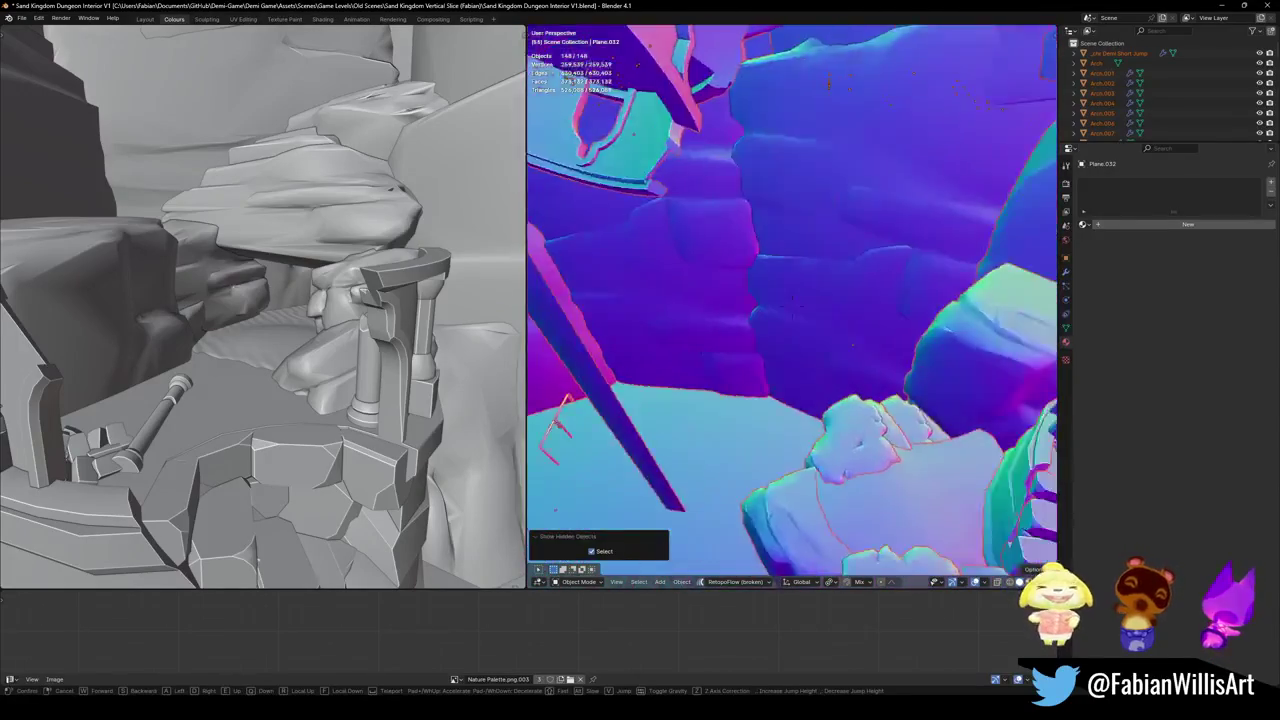
{"action": "key", "text": "w"}
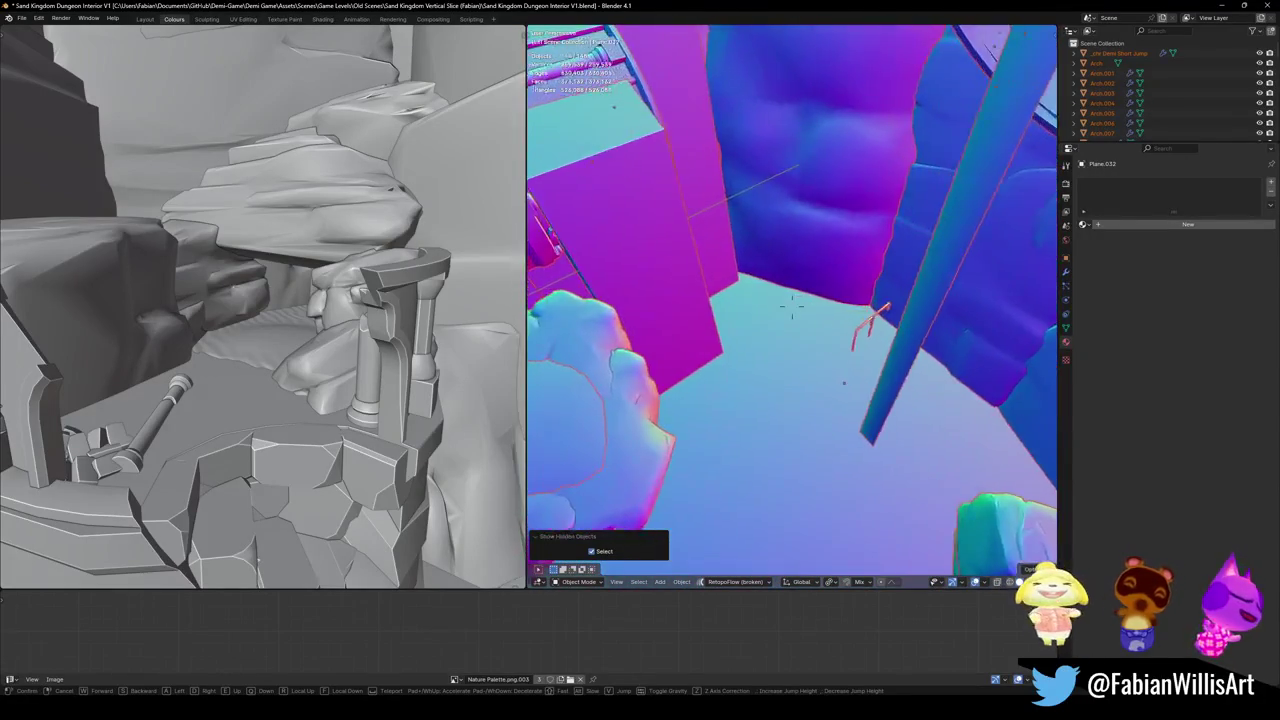
{"action": "key", "text": "w"}
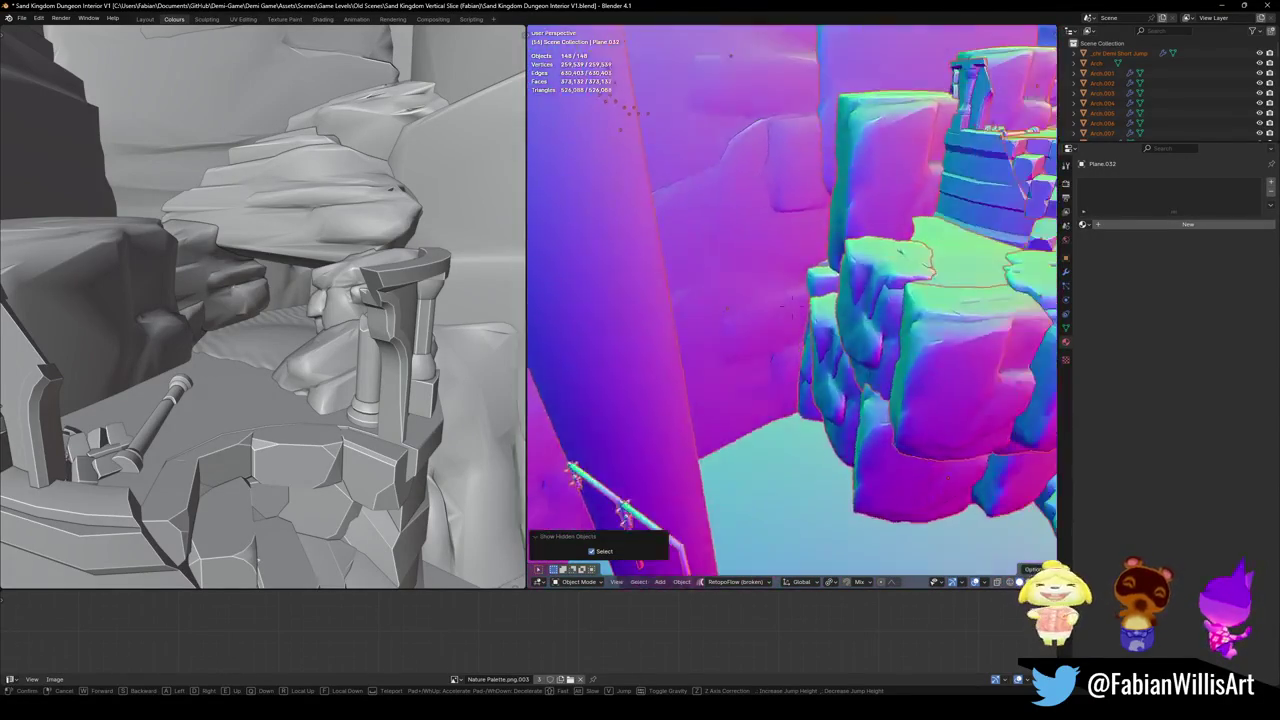
{"action": "key", "text": "s"}
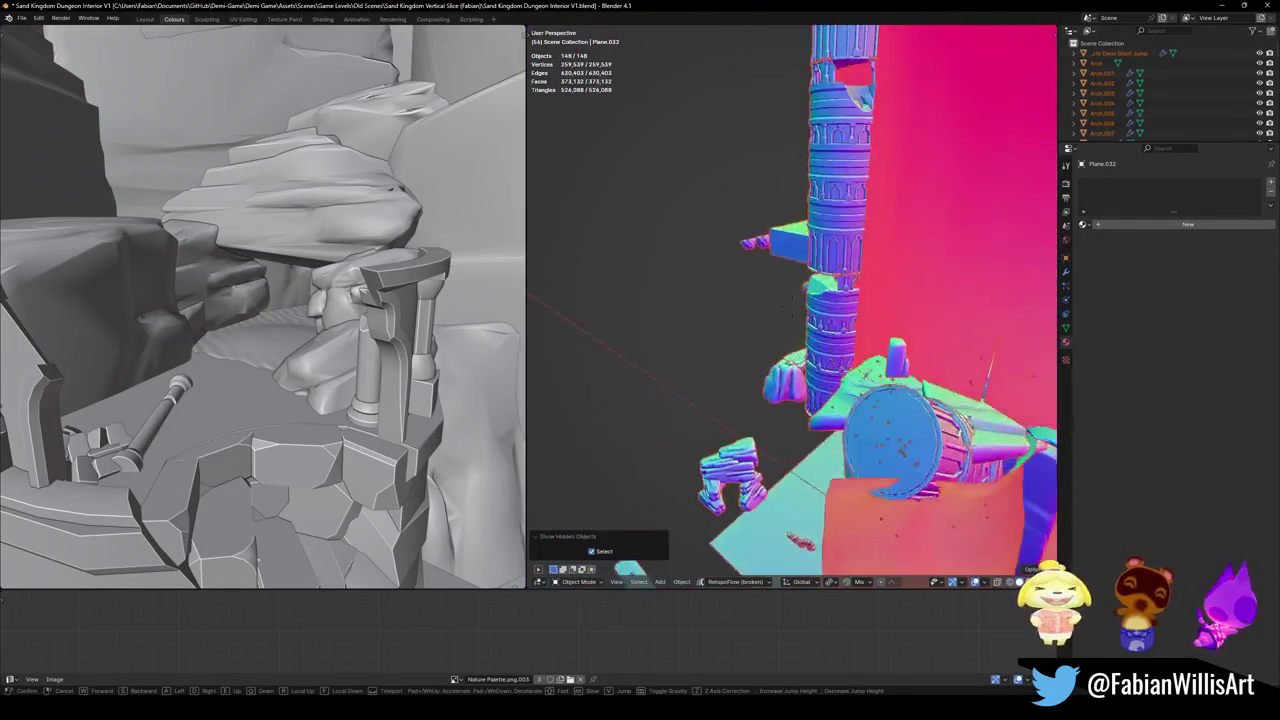
{"action": "key", "text": "w"}
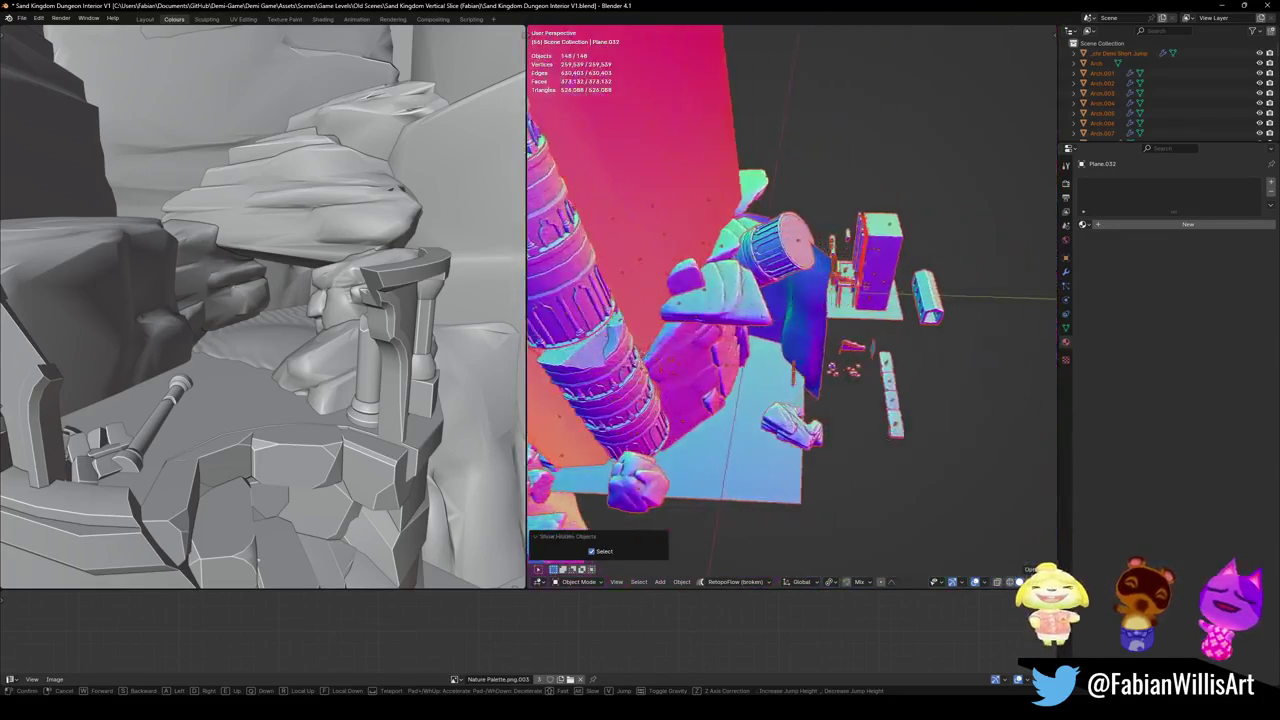
{"action": "key", "text": "w"}
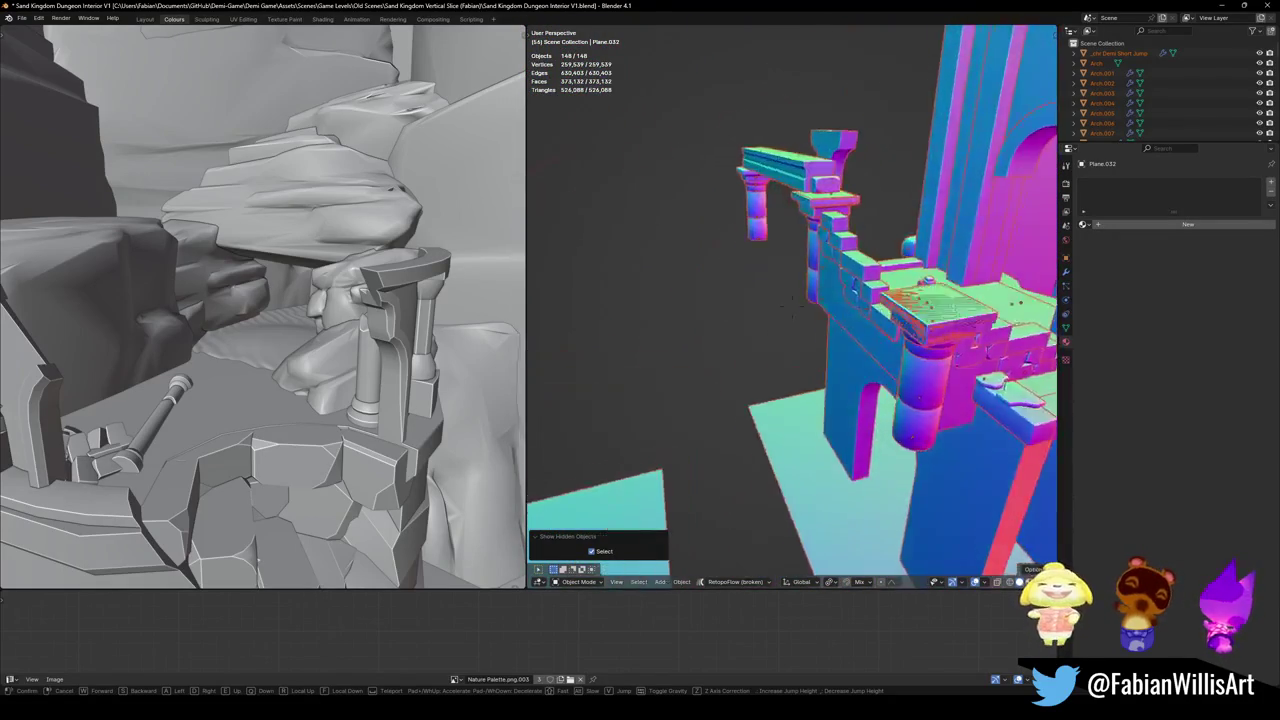
{"action": "key", "text": "w"}
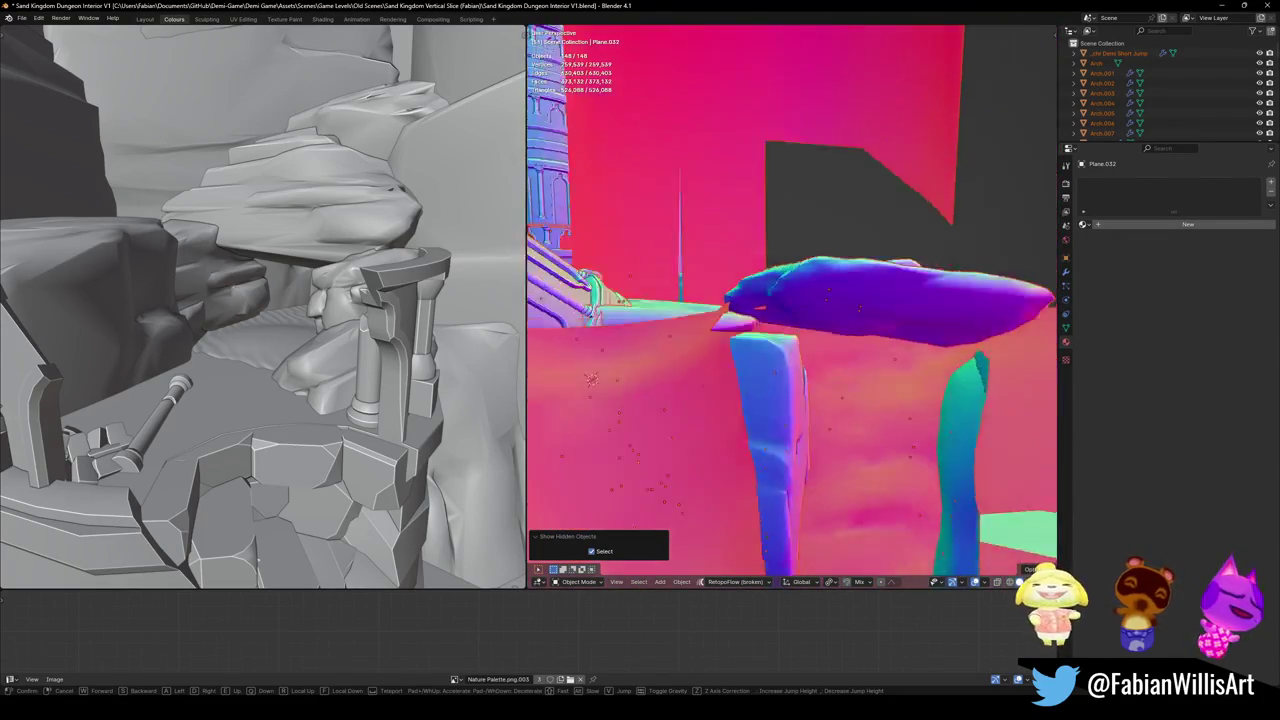
{"action": "left_click", "coordinate": [827, 350]}
- Walk on to the rocks and windowed block, then quit Blender without saving
{"action": "key", "text": "shift+grave"}
{"action": "key", "text": "w"}
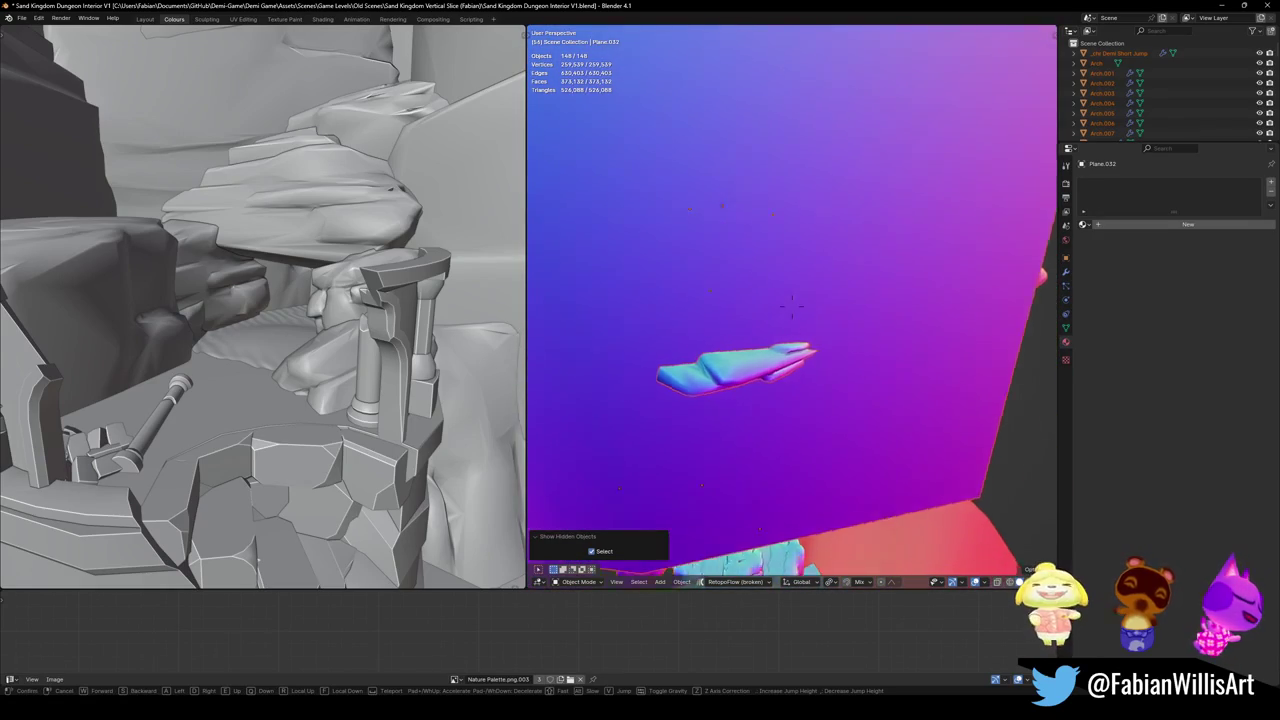
{"action": "key", "text": "w"}
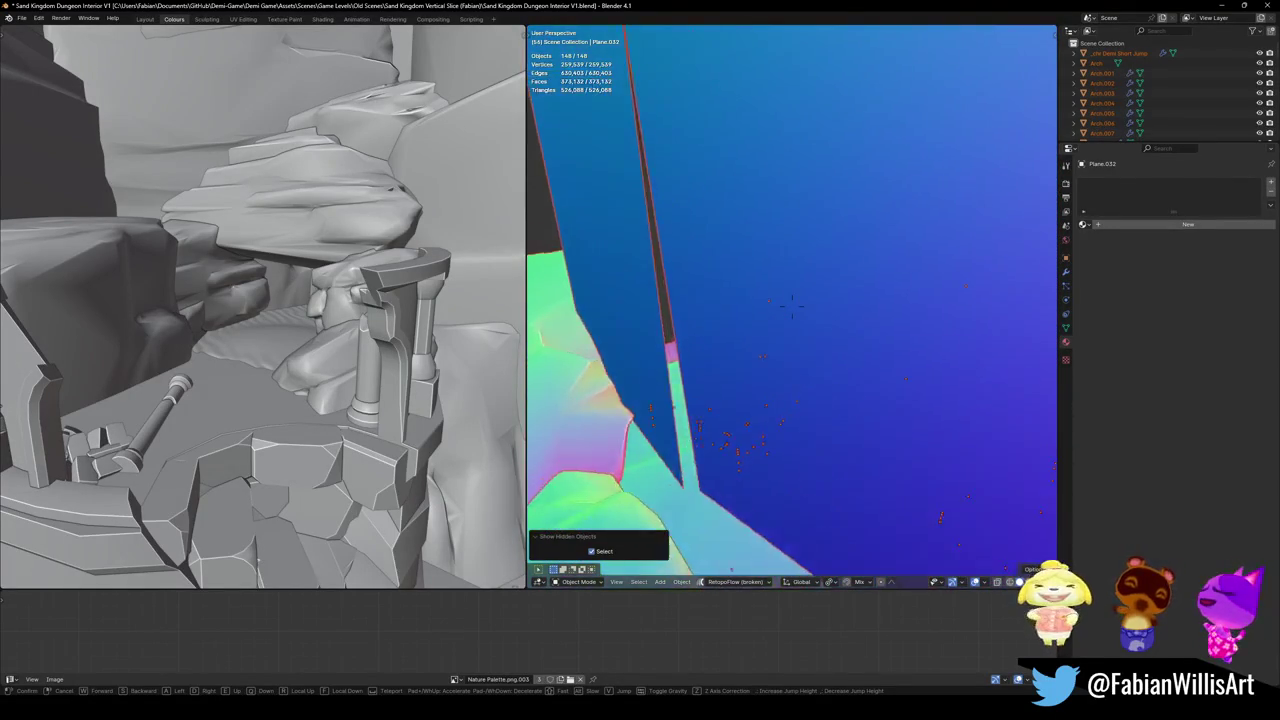
{"action": "key", "text": "Escape"}
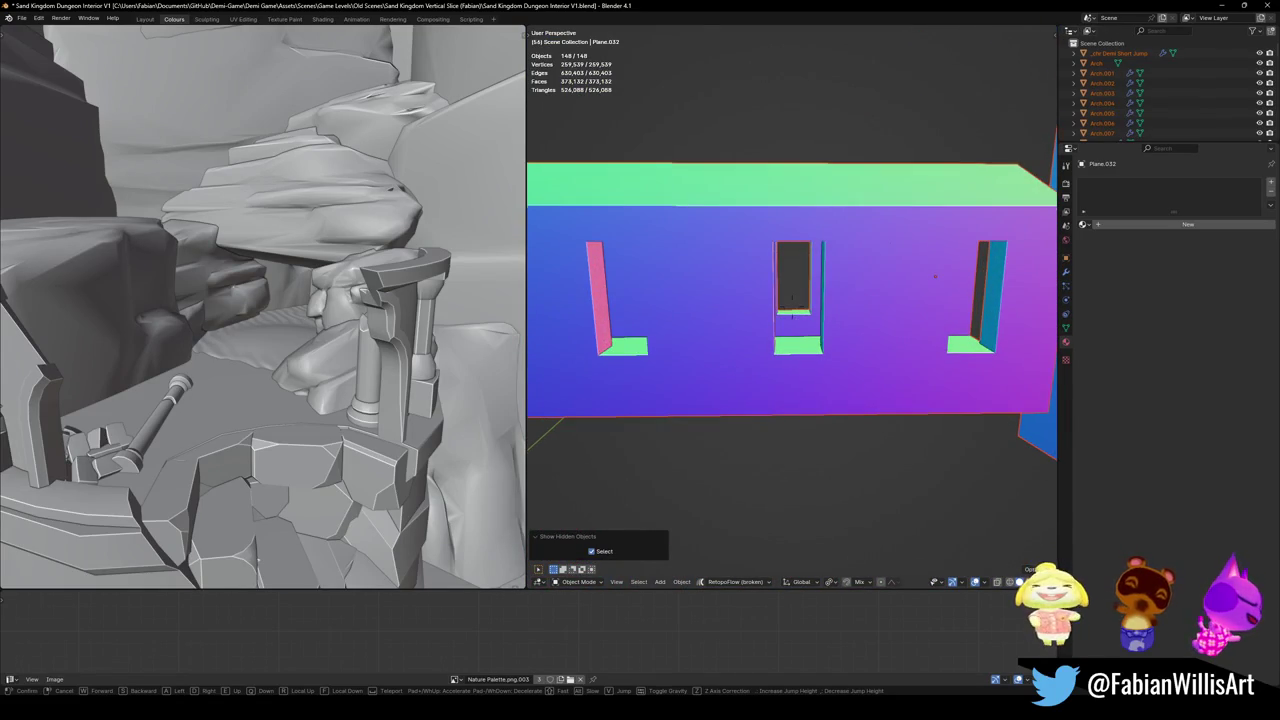
{"action": "left_click", "coordinate": [812, 375]}
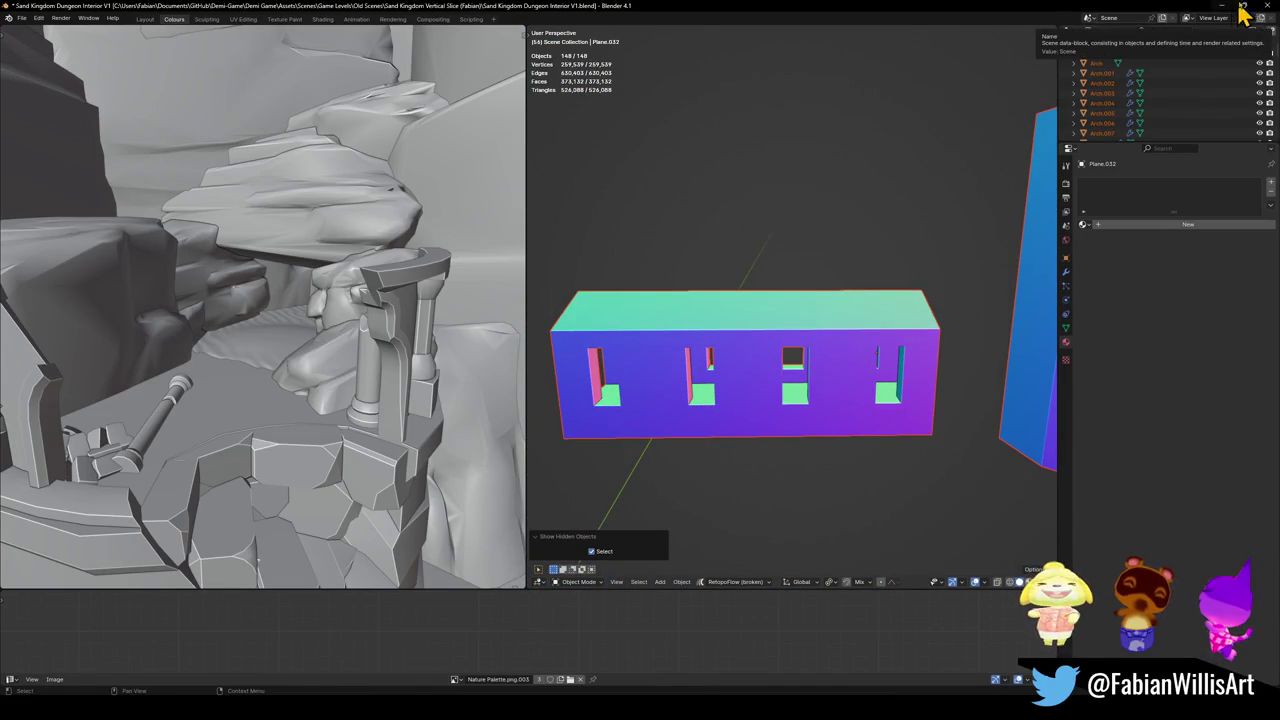
{"action": "left_click", "coordinate": [1268, 5]}
{"action": "left_click", "coordinate": [672, 374]}
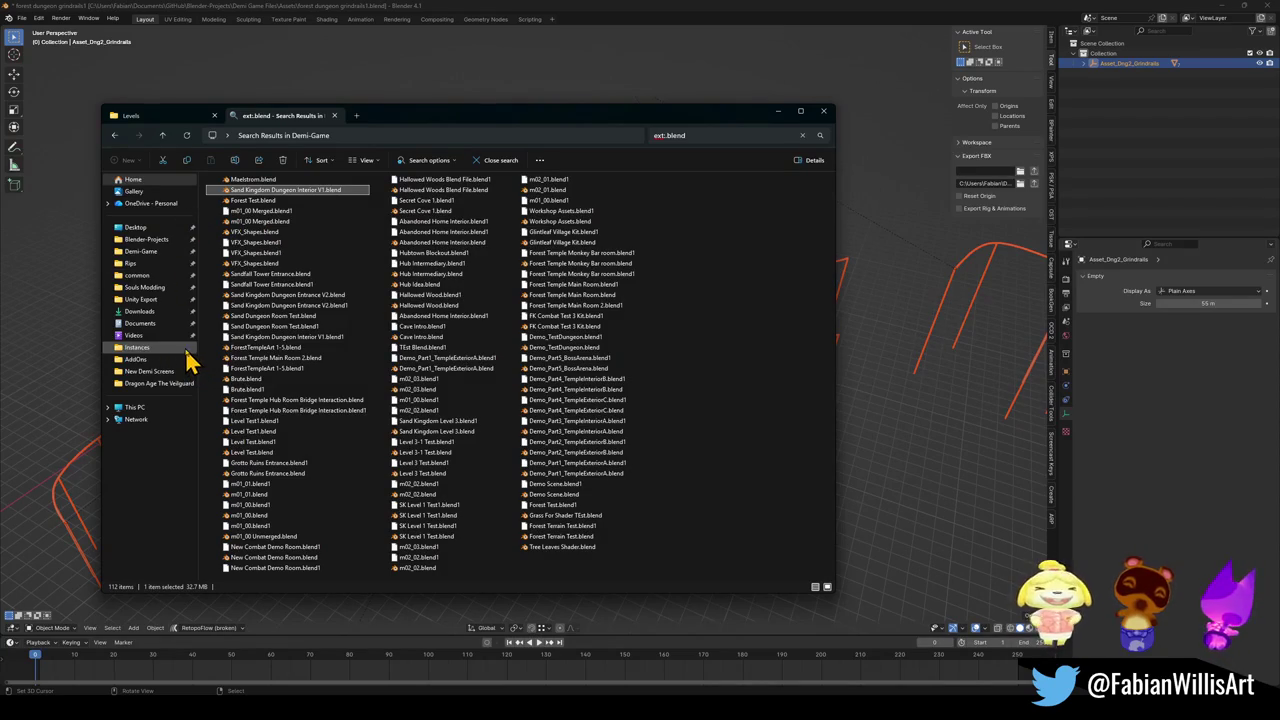
- Select VFX_Shapes.blend, then open m01_00 Merged.blend in Blender
{"action": "left_click", "coordinate": [273, 232]}
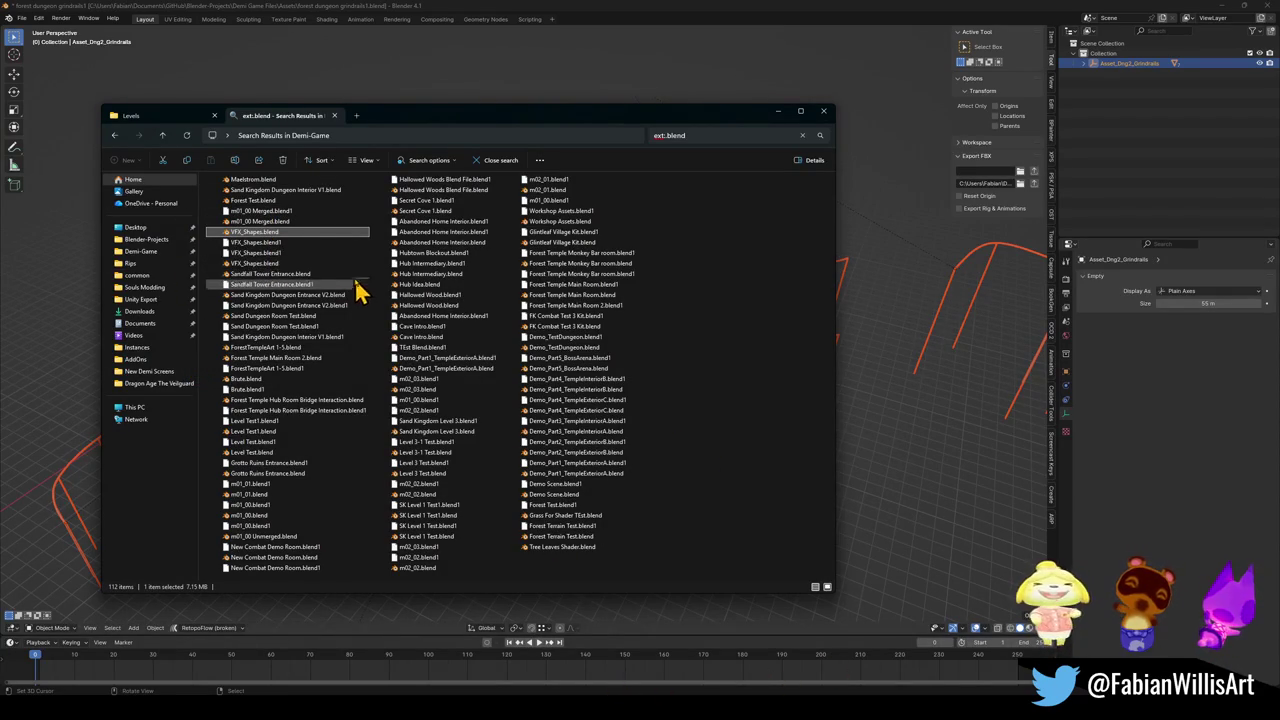
{"action": "left_click", "coordinate": [283, 222]}
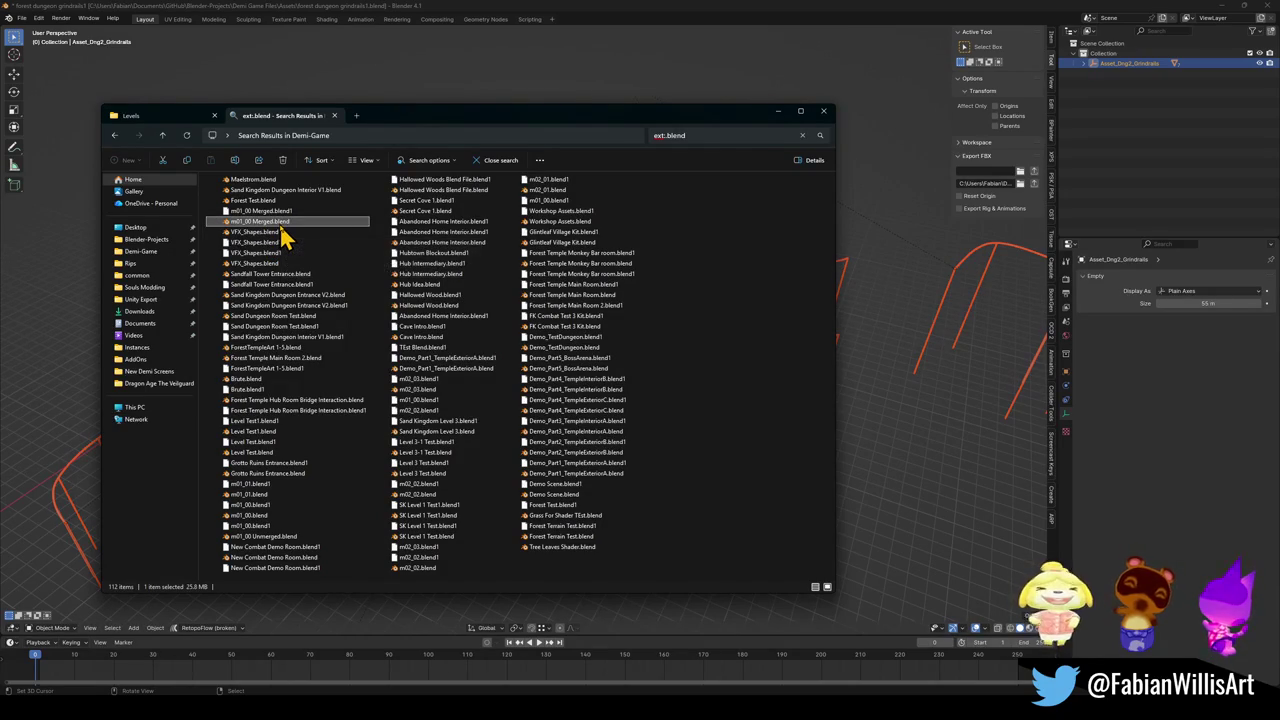
{"action": "mouse_move", "coordinate": [282, 229]}
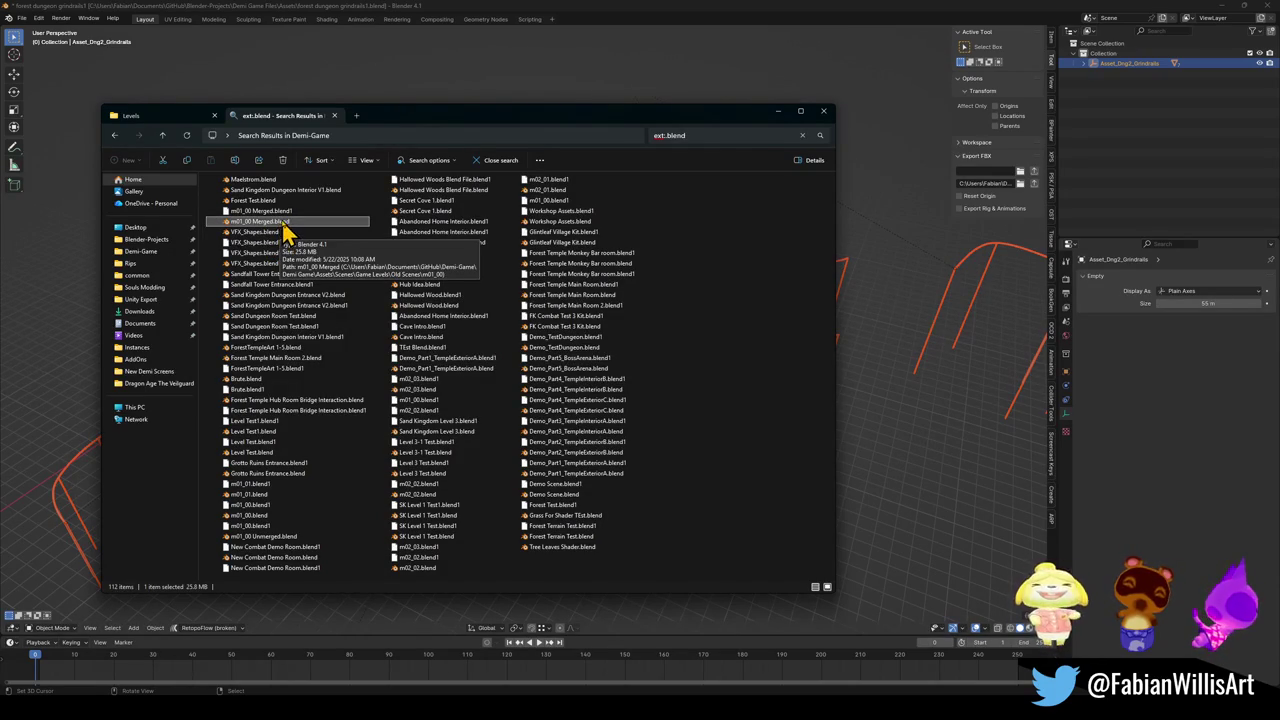
{"action": "double_click", "coordinate": [285, 225]}
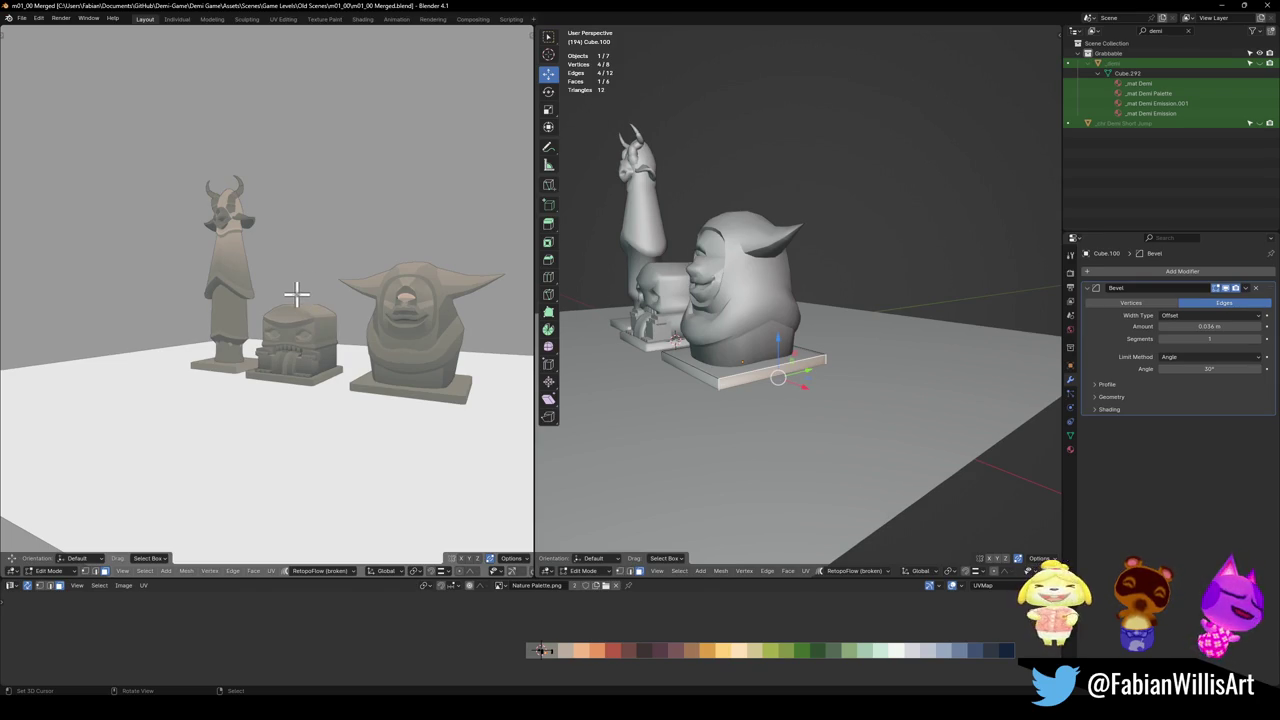
- Switch to Object Mode, unhide everything, isolate the selection in local view, then deselect all
{"action": "scroll", "coordinate": [700, 265], "scroll_direction": "down", "scroll_amount": 4}
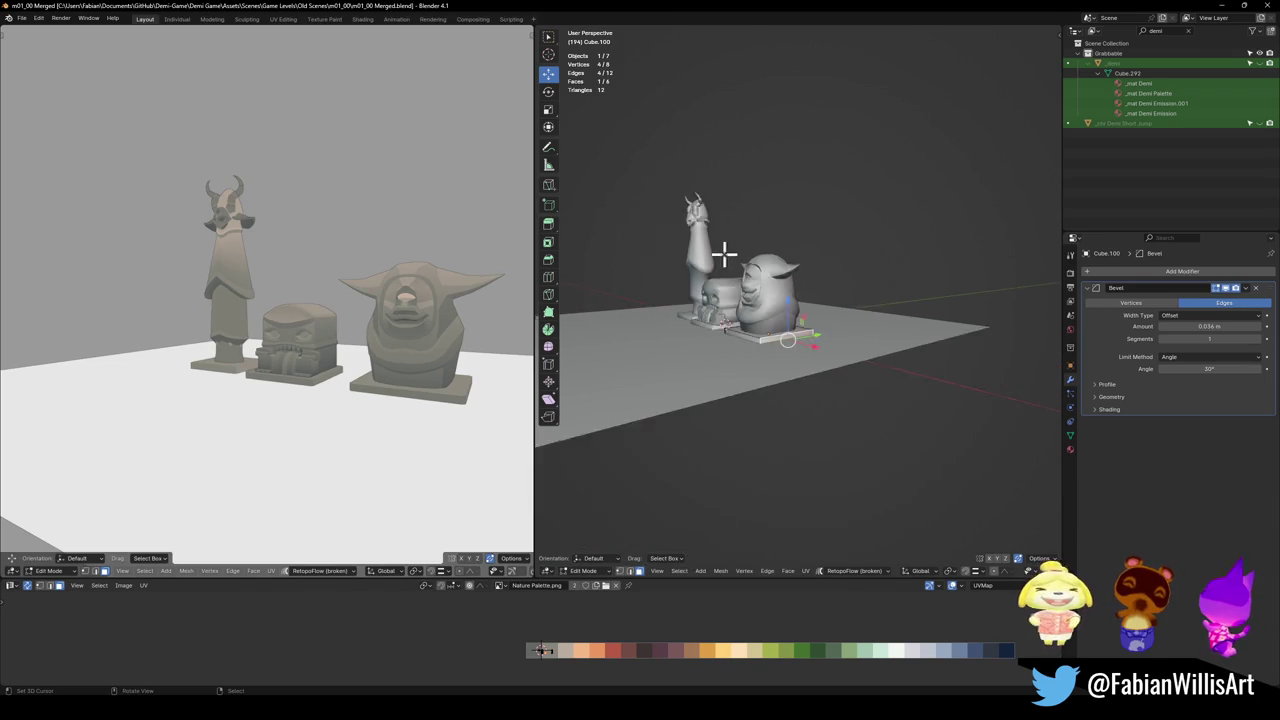
{"action": "key", "text": "ctrl+Tab"}
{"action": "left_click", "coordinate": [697, 308]}
{"action": "scroll", "coordinate": [814, 337], "scroll_direction": "down", "scroll_amount": 2}
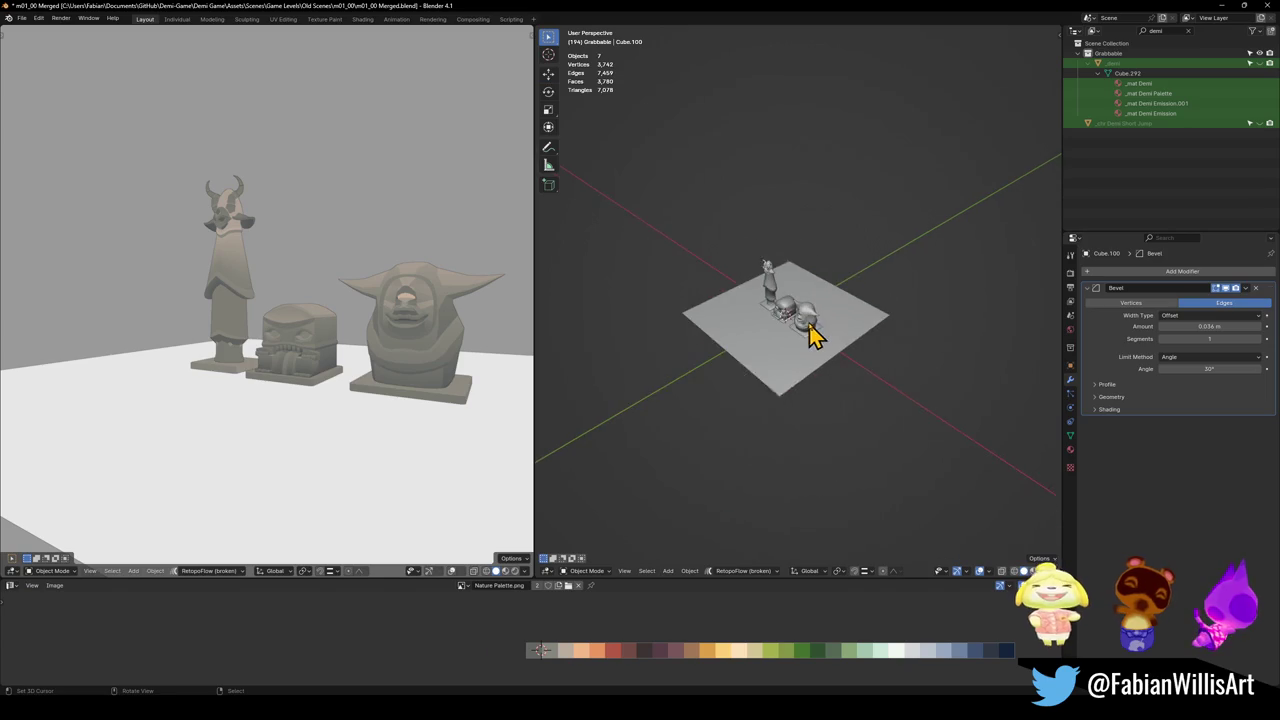
{"action": "key", "text": "alt+h"}
{"action": "scroll", "coordinate": [814, 337], "scroll_direction": "up", "scroll_amount": 5}
{"action": "left_click_drag", "start_coordinate": [780, 343], "coordinate": [795, 403]}
{"action": "key", "text": "KP_Divide"}
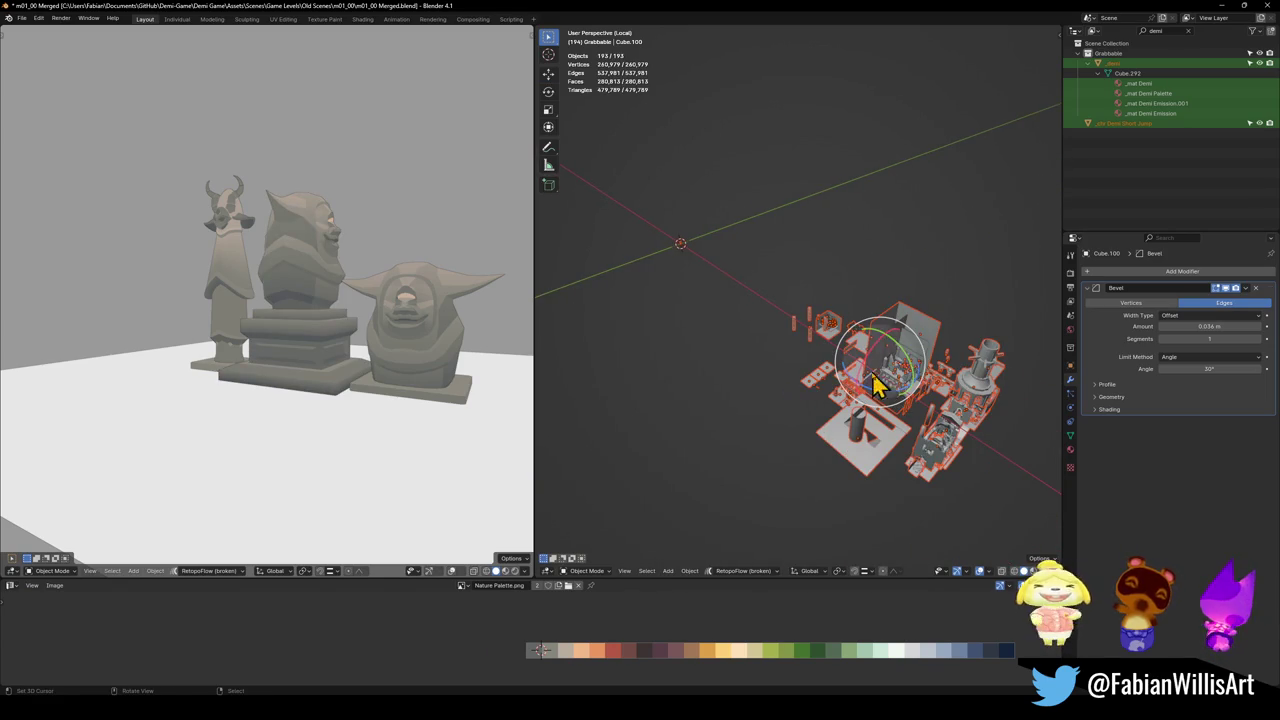
{"action": "scroll", "coordinate": [855, 375], "scroll_direction": "up", "scroll_amount": 6}
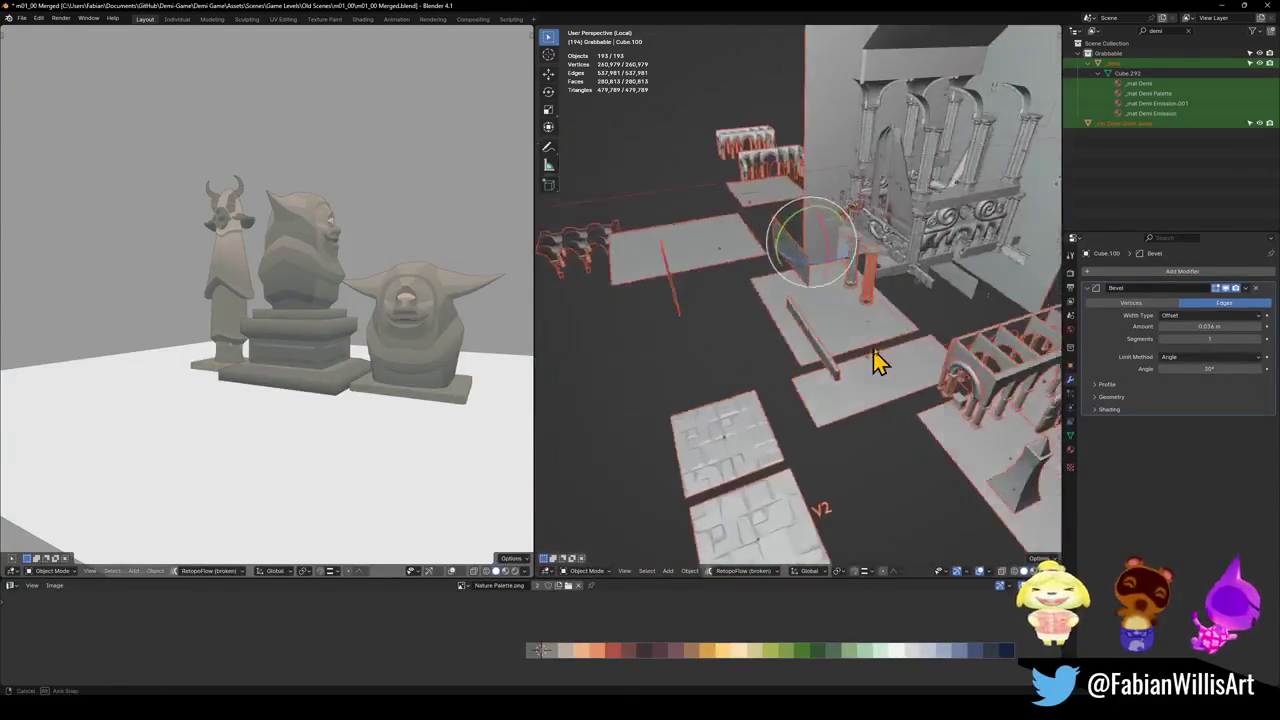
{"action": "scroll", "coordinate": [848, 343], "scroll_direction": "up", "scroll_amount": 8}
{"action": "key", "text": "alt+a"}
- Orbit over the room, emblem and curved statue to view the arches and railings
{"action": "scroll", "coordinate": [790, 380], "scroll_direction": "up", "scroll_amount": 5}
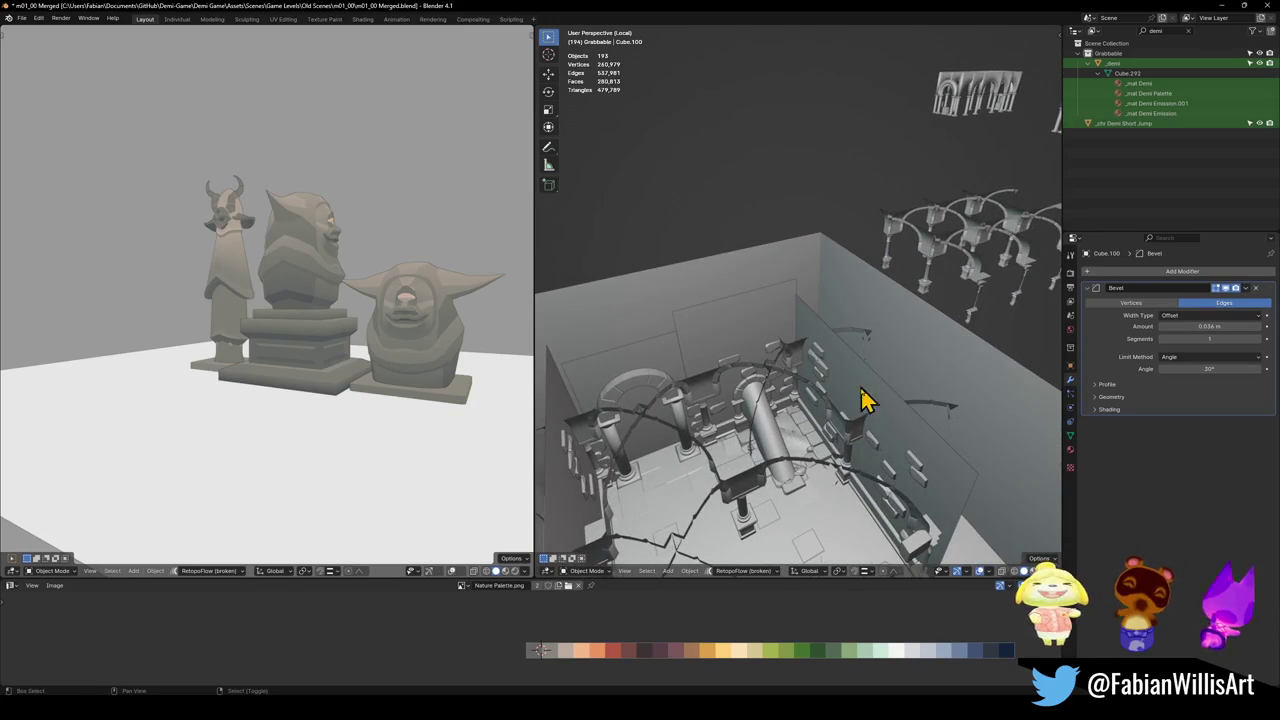
{"action": "scroll", "coordinate": [865, 378], "scroll_direction": "up", "scroll_amount": 10}
{"action": "scroll", "coordinate": [810, 335], "scroll_direction": "down", "scroll_amount": 15}
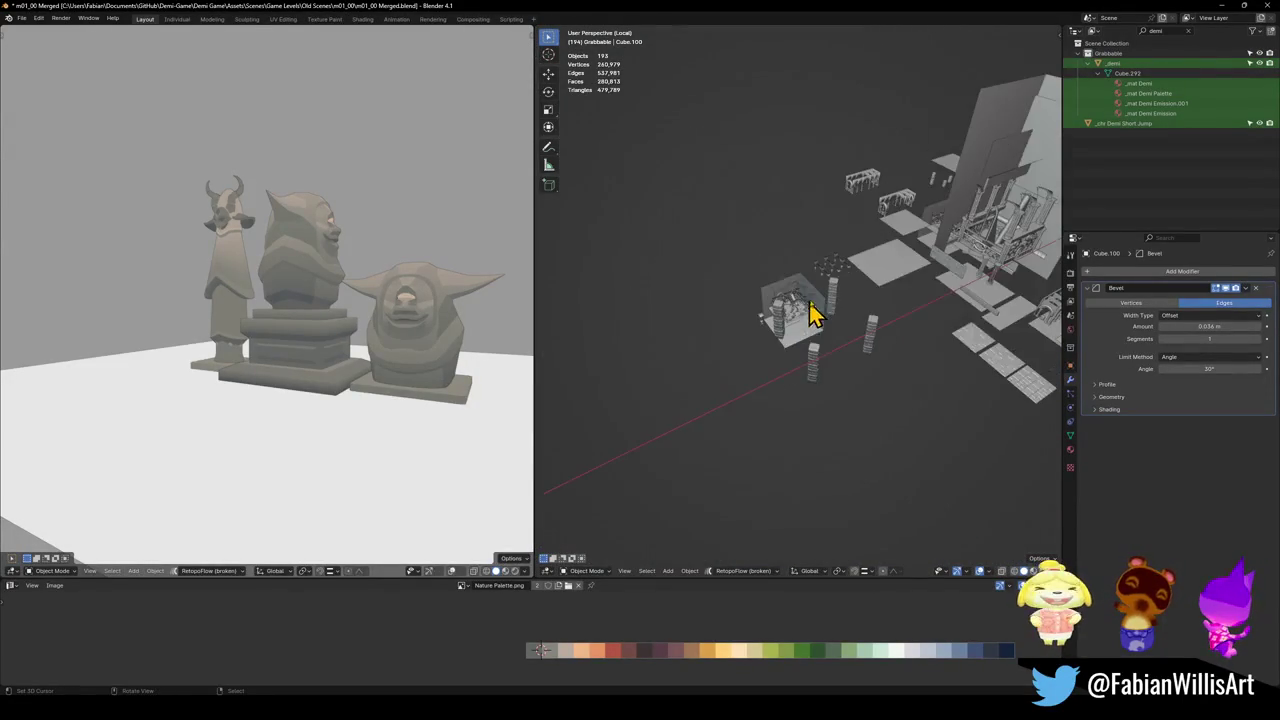
{"action": "scroll", "coordinate": [815, 360], "scroll_direction": "up", "scroll_amount": 10}
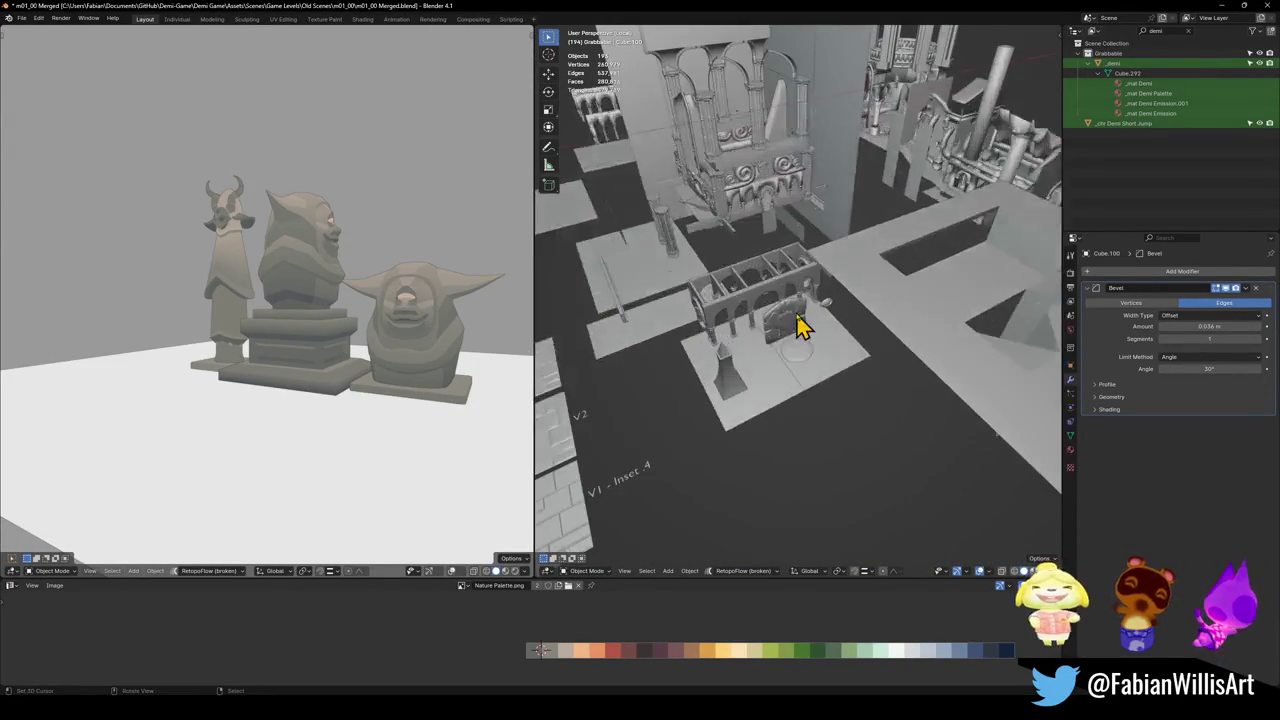
{"action": "mouse_move", "coordinate": [810, 367]}
{"action": "left_mouse_down"}
{"action": "mouse_move", "coordinate": [808, 341]}
{"action": "mouse_move", "coordinate": [871, 400]}
{"action": "mouse_move", "coordinate": [860, 417]}
{"action": "mouse_move", "coordinate": [889, 357]}
{"action": "mouse_move", "coordinate": [851, 374]}
{"action": "mouse_move", "coordinate": [803, 311]}
{"action": "mouse_move", "coordinate": [918, 385]}
{"action": "left_mouse_up"}
{"action": "scroll", "coordinate": [800, 305], "scroll_direction": "down", "scroll_amount": 8}
{"action": "scroll", "coordinate": [808, 350], "scroll_direction": "up", "scroll_amount": 5}
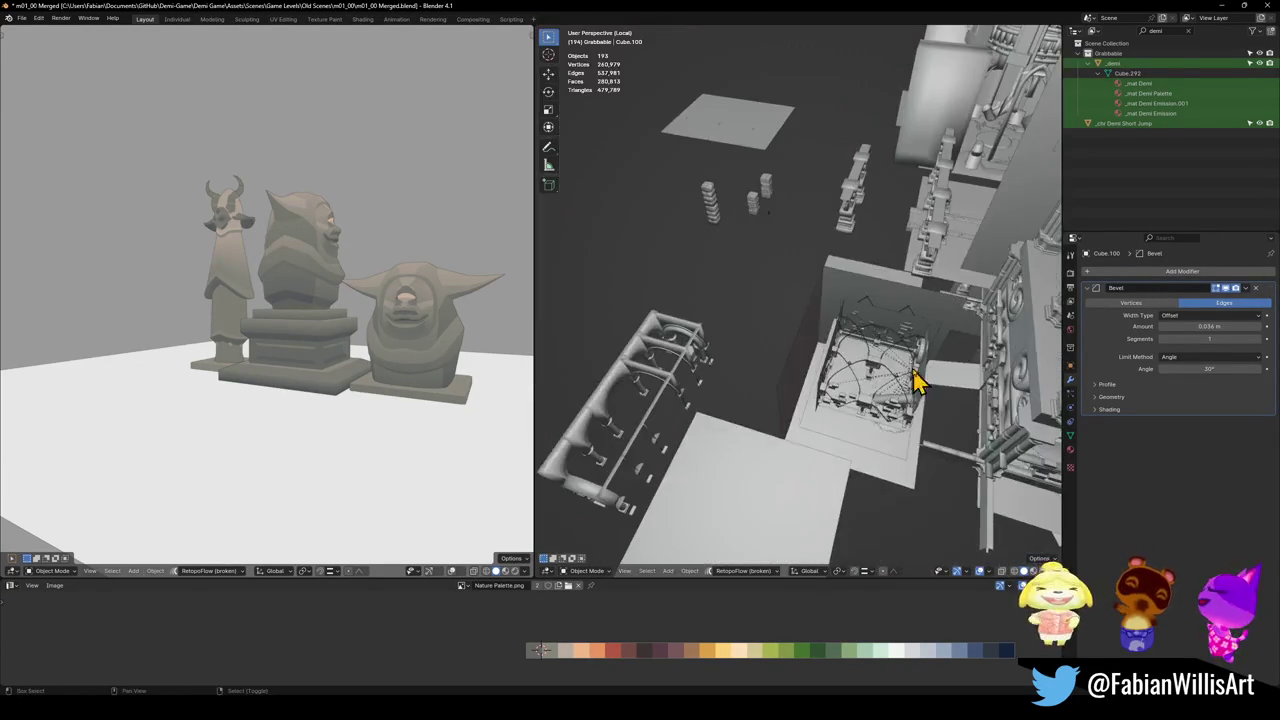
{"action": "mouse_move", "coordinate": [885, 262]}
{"action": "left_mouse_down"}
{"action": "mouse_move", "coordinate": [851, 374]}
{"action": "mouse_move", "coordinate": [864, 323]}
{"action": "mouse_move", "coordinate": [846, 314]}
{"action": "mouse_move", "coordinate": [731, 326]}
{"action": "mouse_move", "coordinate": [835, 327]}
{"action": "mouse_move", "coordinate": [883, 300]}
{"action": "mouse_move", "coordinate": [837, 391]}
{"action": "mouse_move", "coordinate": [646, 323]}
{"action": "mouse_move", "coordinate": [795, 325]}
{"action": "mouse_move", "coordinate": [711, 474]}
{"action": "mouse_move", "coordinate": [851, 366]}
{"action": "mouse_move", "coordinate": [840, 325]}
{"action": "left_mouse_up"}
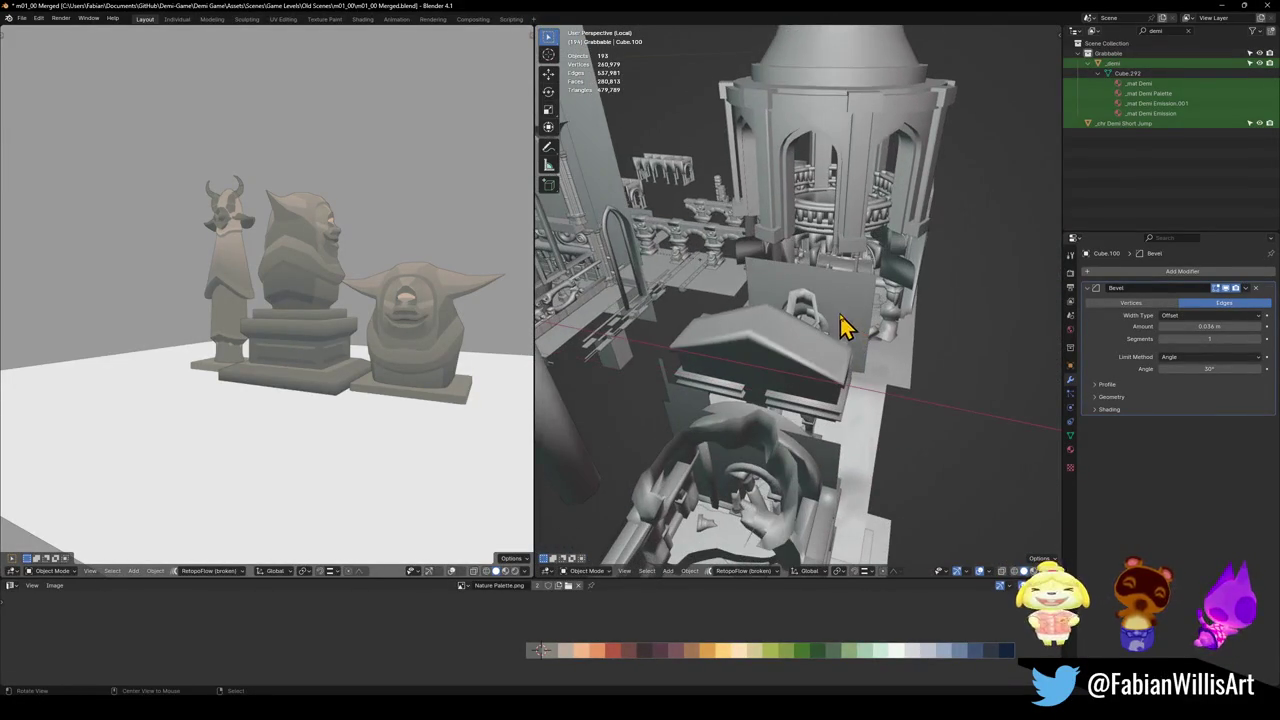
{"action": "middle_click", "coordinate": [748, 508], "text": "alt"}
{"action": "mouse_move", "coordinate": [785, 408]}
{"action": "left_mouse_down"}
{"action": "mouse_move", "coordinate": [820, 354]}
{"action": "mouse_move", "coordinate": [889, 397]}
{"action": "mouse_move", "coordinate": [846, 354]}
{"action": "mouse_move", "coordinate": [743, 351]}
{"action": "mouse_move", "coordinate": [818, 388]}
{"action": "mouse_move", "coordinate": [823, 366]}
{"action": "mouse_move", "coordinate": [817, 389]}
{"action": "left_mouse_up"}
- Fly past the tower and over the arches in walk mode, then close the file
{"action": "key", "text": "shift+grave"}
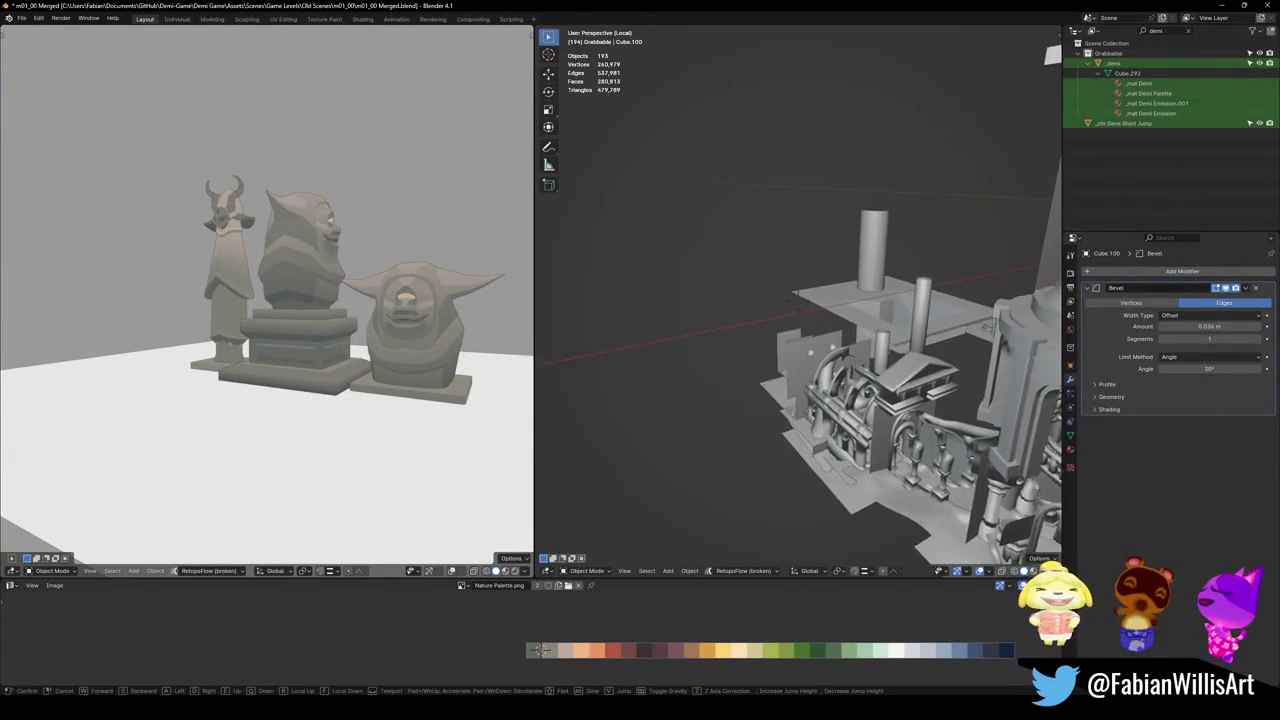
{"action": "key", "text": "w"}
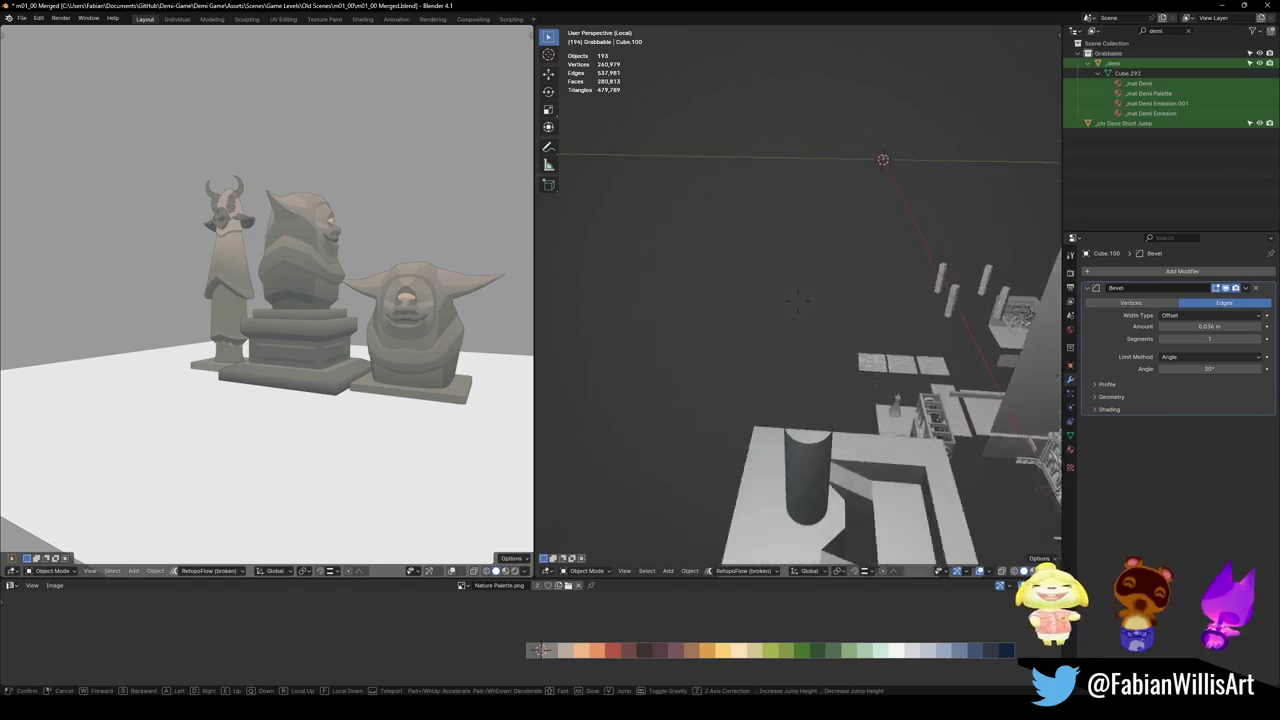
{"action": "key", "text": "e"}
{"action": "key", "text": "w"}
{"action": "key", "text": "s"}
{"action": "left_click", "coordinate": [812, 385]}
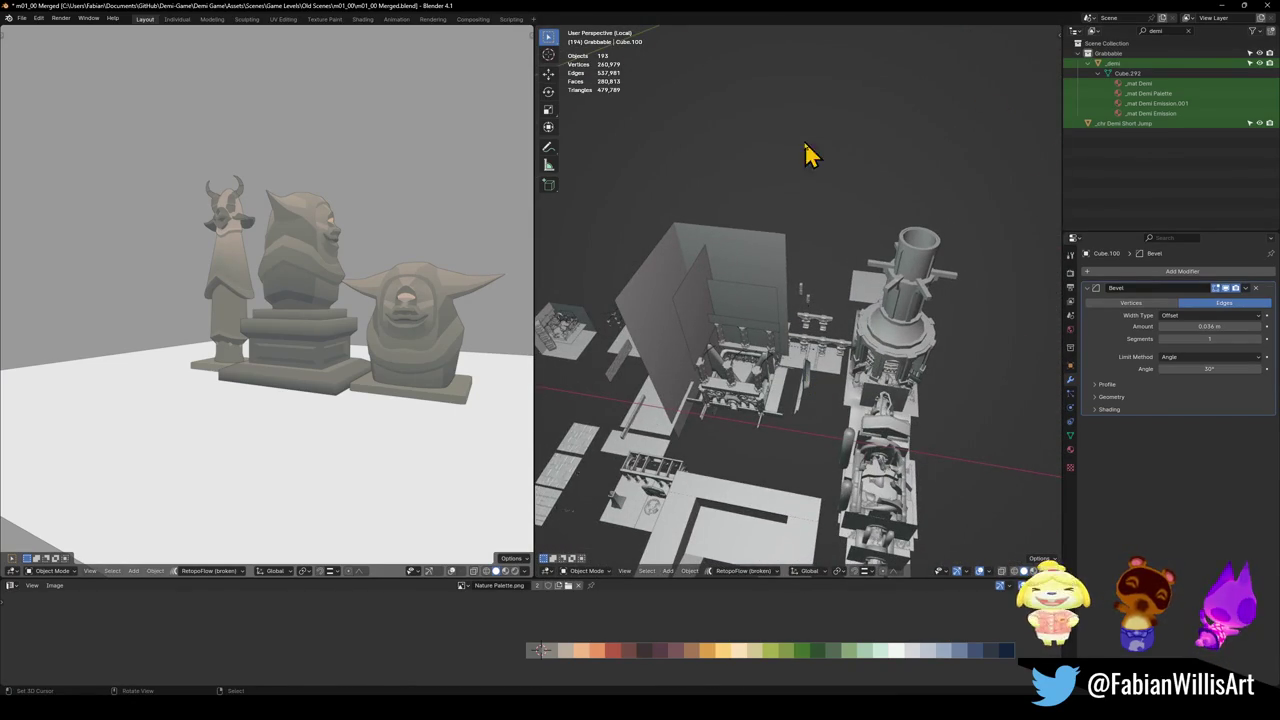
{"action": "left_click", "coordinate": [1266, 8]}
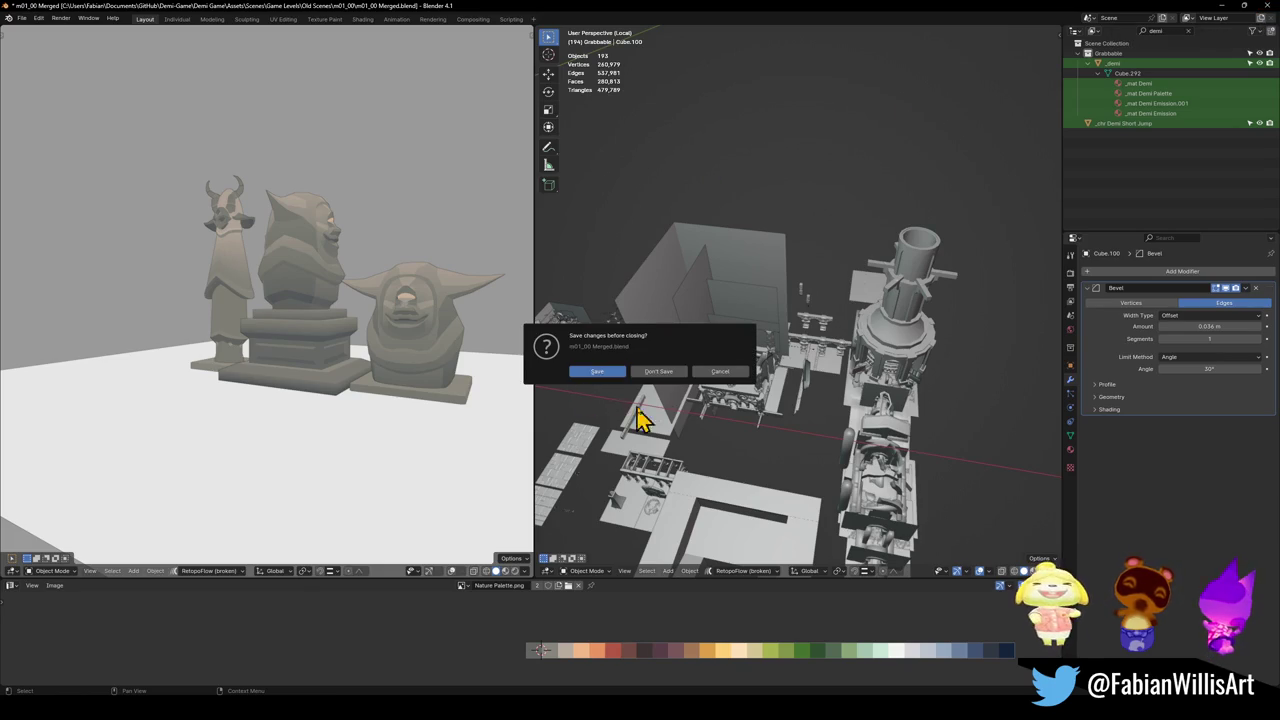
{"action": "left_click", "coordinate": [666, 374]}
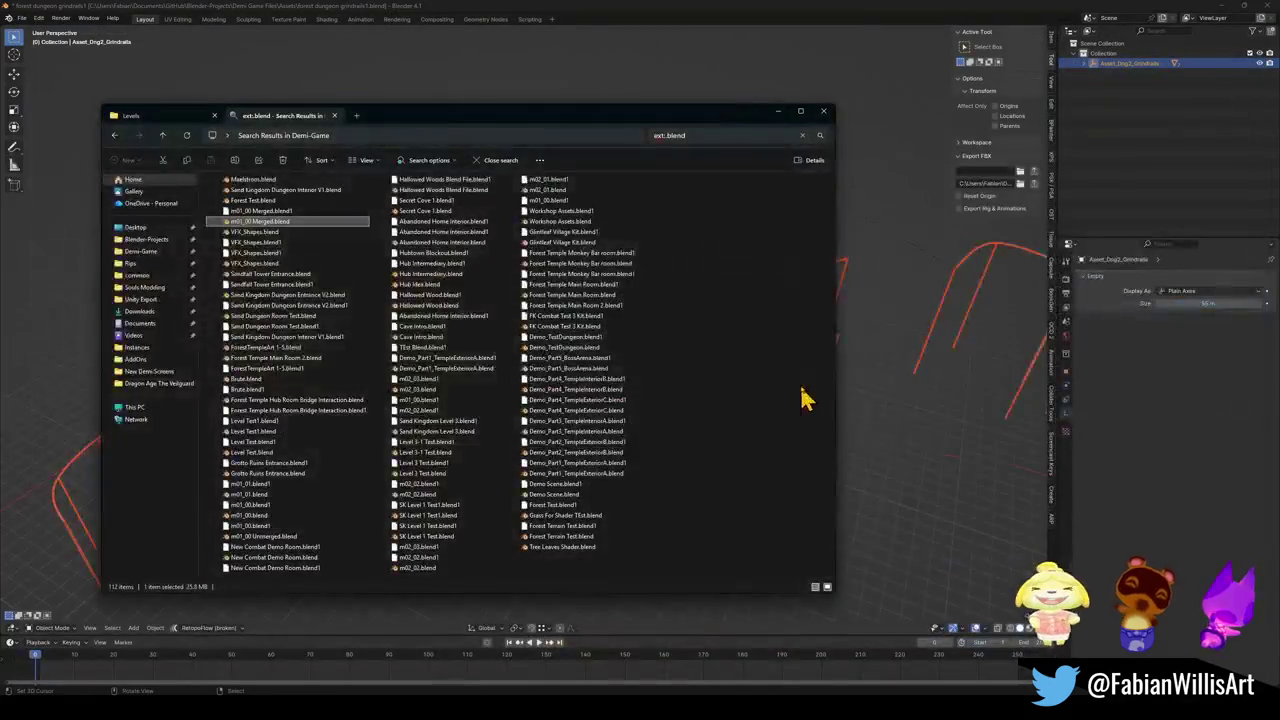
- Click through both VFX_Shapes.blend copies and select Sandfall Tower Entrance.blend
{"action": "left_click", "coordinate": [266, 234]}
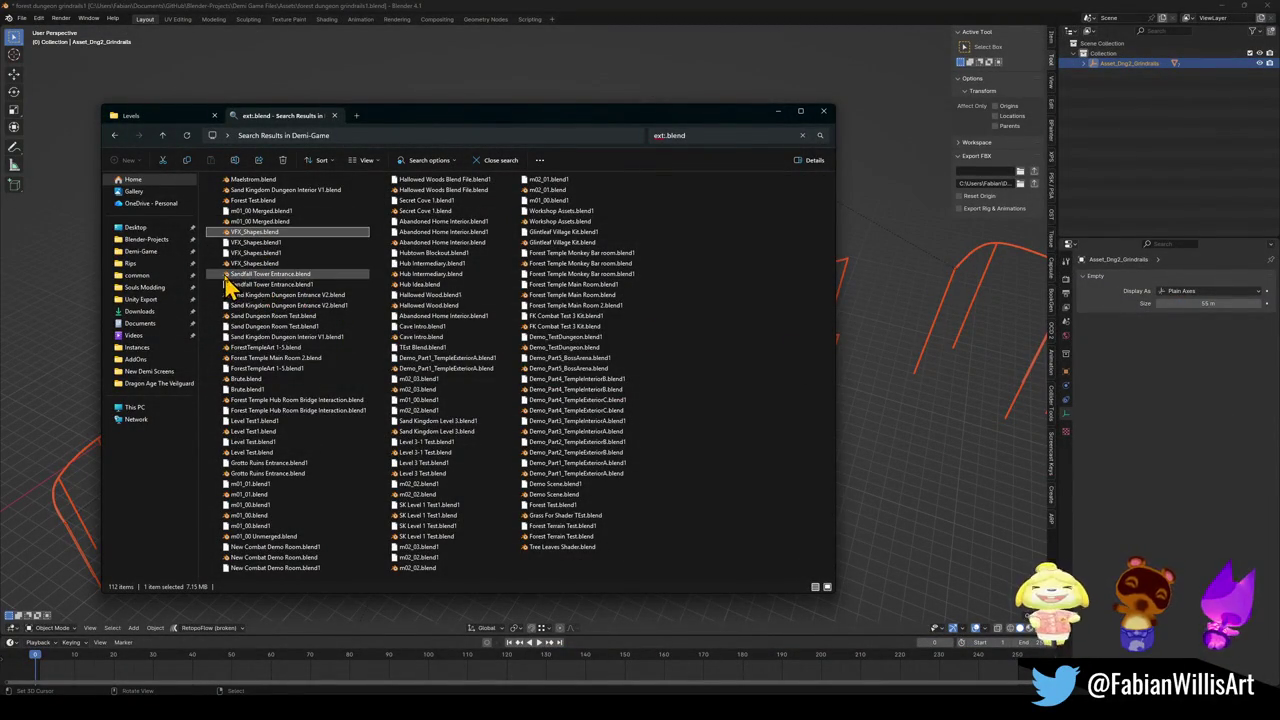
{"action": "mouse_move", "coordinate": [245, 274]}
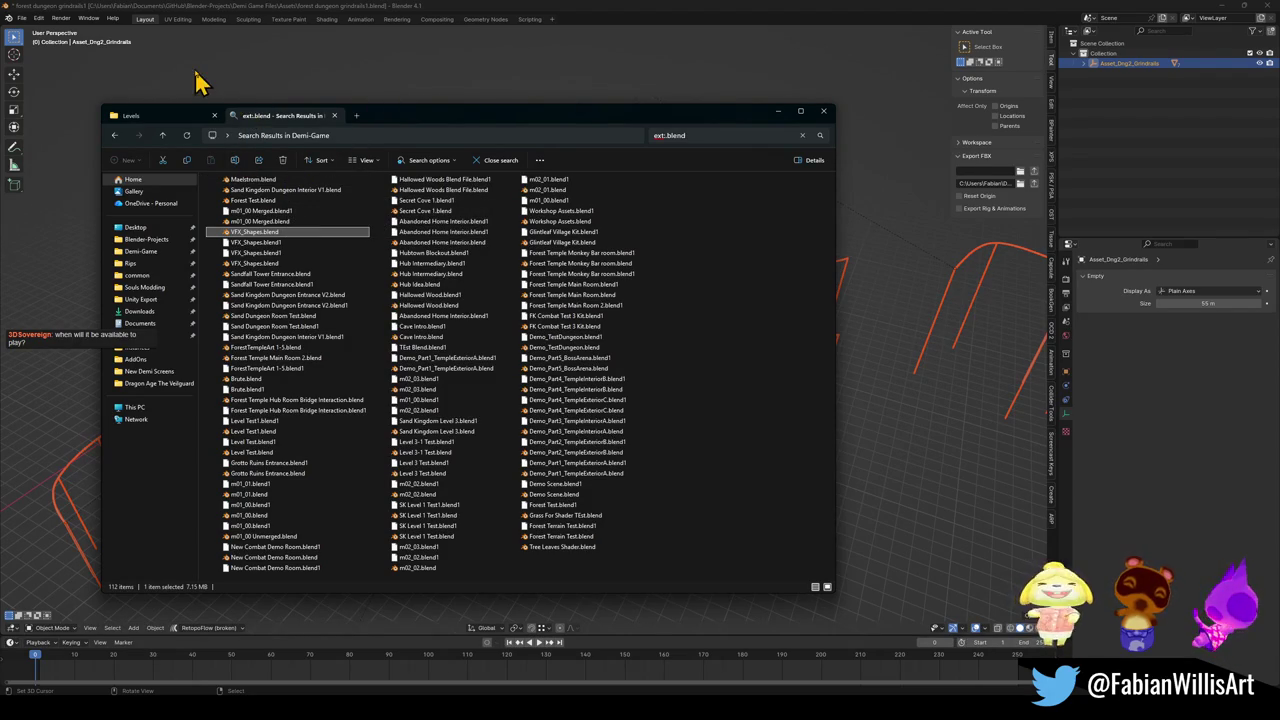
{"action": "left_click", "coordinate": [266, 264]}
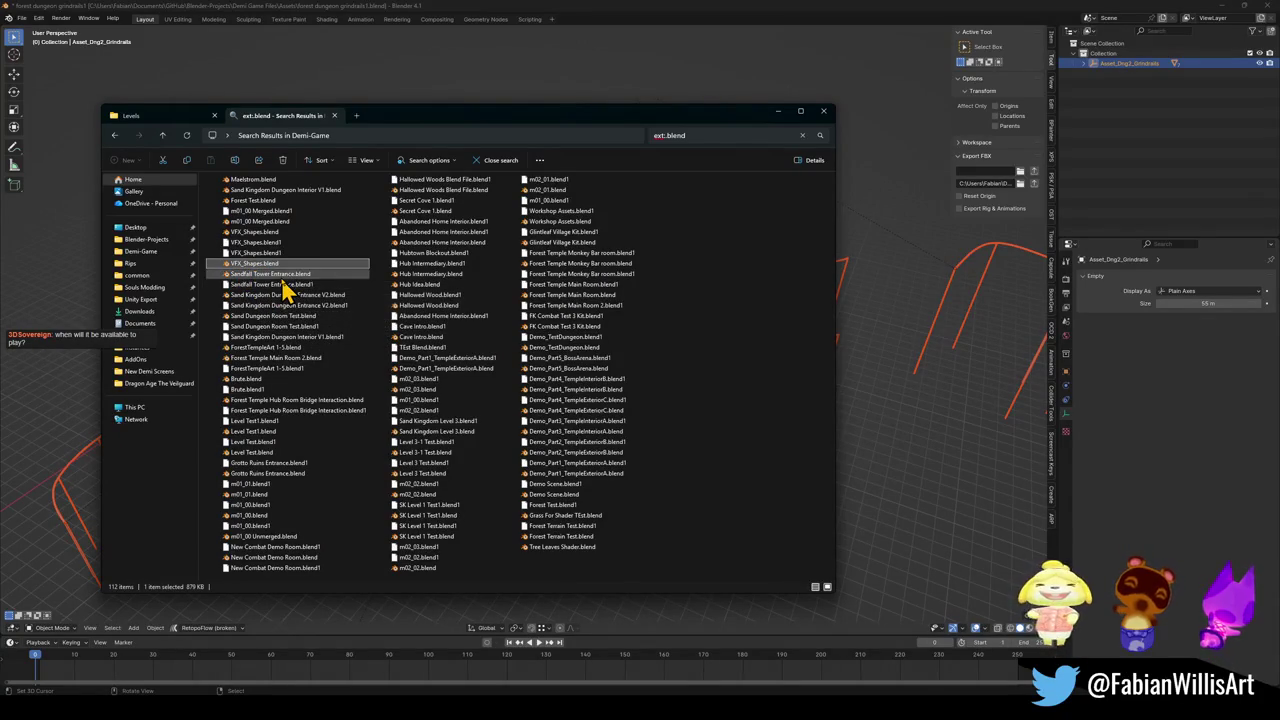
{"action": "left_click", "coordinate": [283, 276]}
- Open Sandfall Tower Entrance.blend and orbit to a level view into the rock arena
{"action": "double_click", "coordinate": [283, 276]}
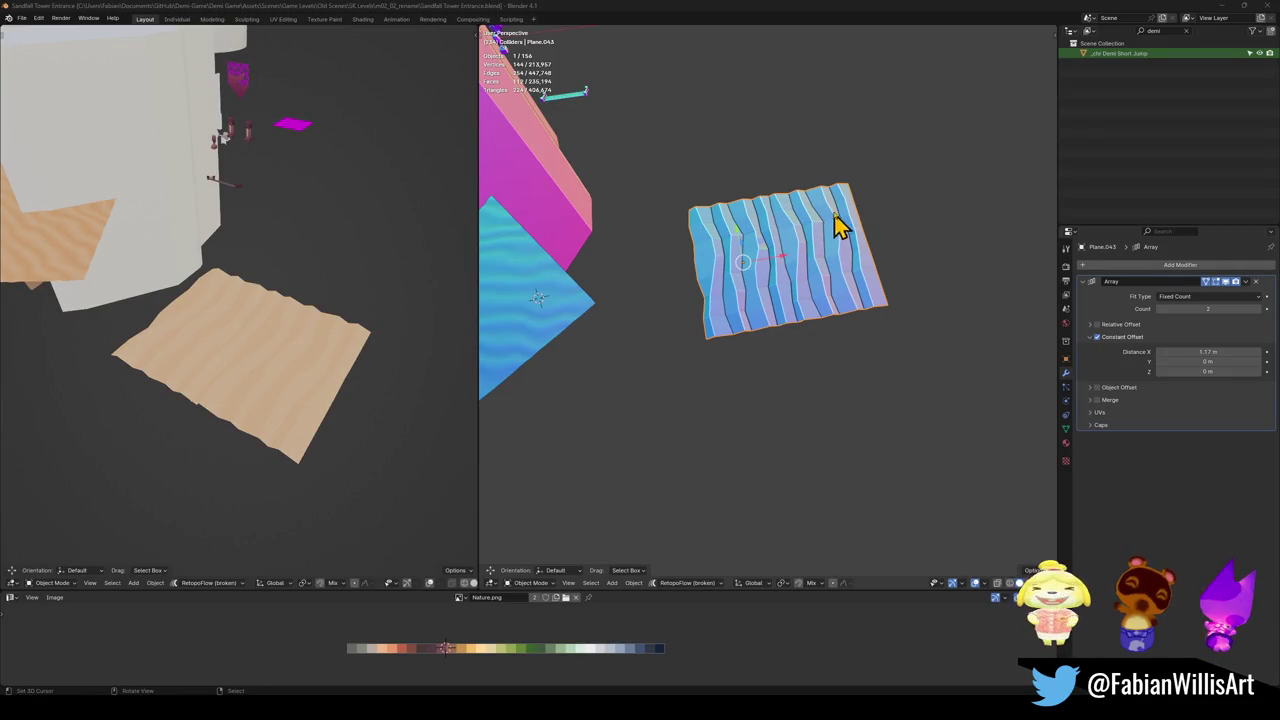
{"action": "scroll", "coordinate": [830, 226], "scroll_direction": "down", "scroll_amount": 6}
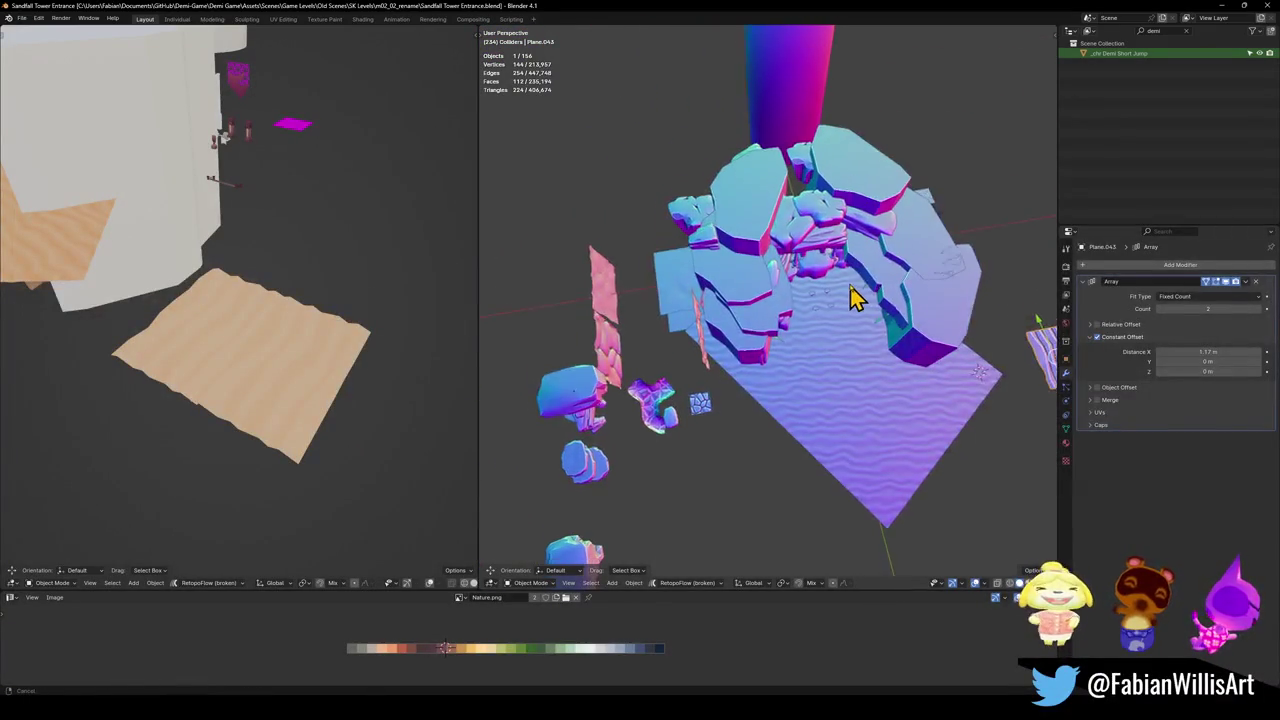
{"action": "scroll", "coordinate": [849, 297], "scroll_direction": "up", "scroll_amount": 3}
{"action": "scroll", "coordinate": [683, 325], "scroll_direction": "up", "scroll_amount": 5}
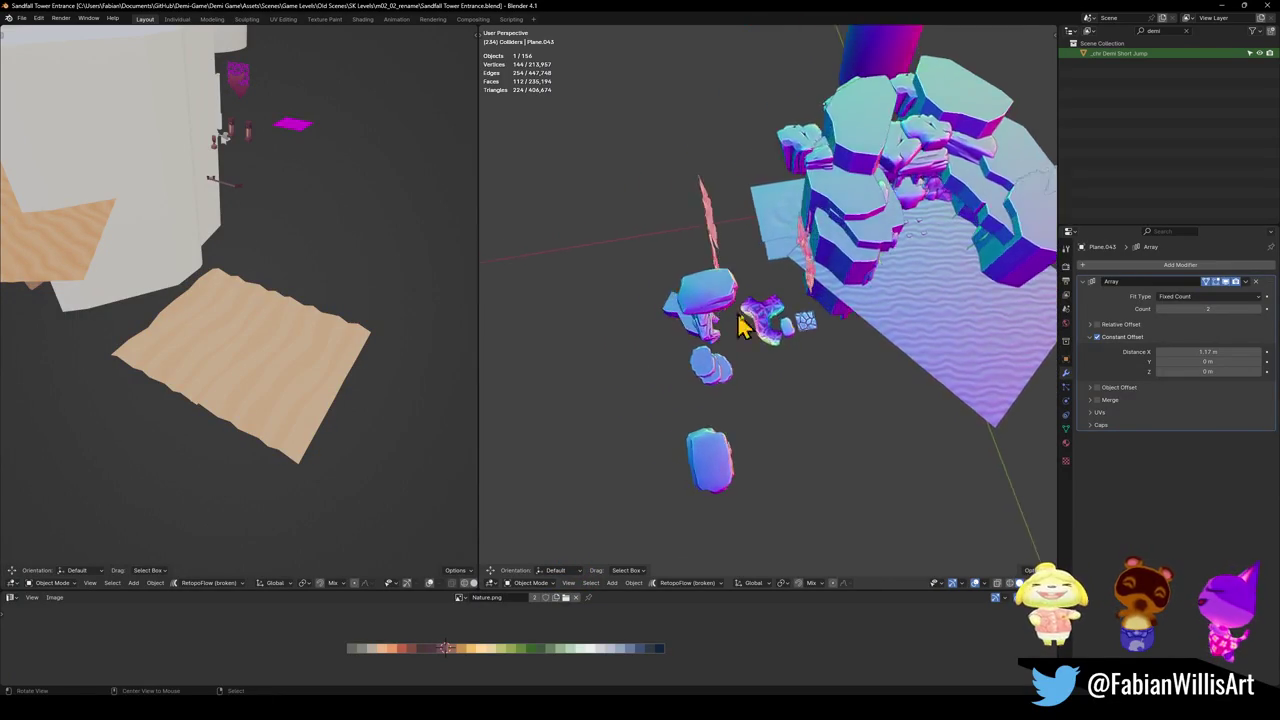
{"action": "mouse_move", "coordinate": [871, 334]}
{"action": "left_mouse_down"}
{"action": "mouse_move", "coordinate": [820, 258]}
{"action": "mouse_move", "coordinate": [880, 277]}
{"action": "mouse_move", "coordinate": [929, 263]}
{"action": "mouse_move", "coordinate": [646, 334]}
{"action": "left_mouse_up"}
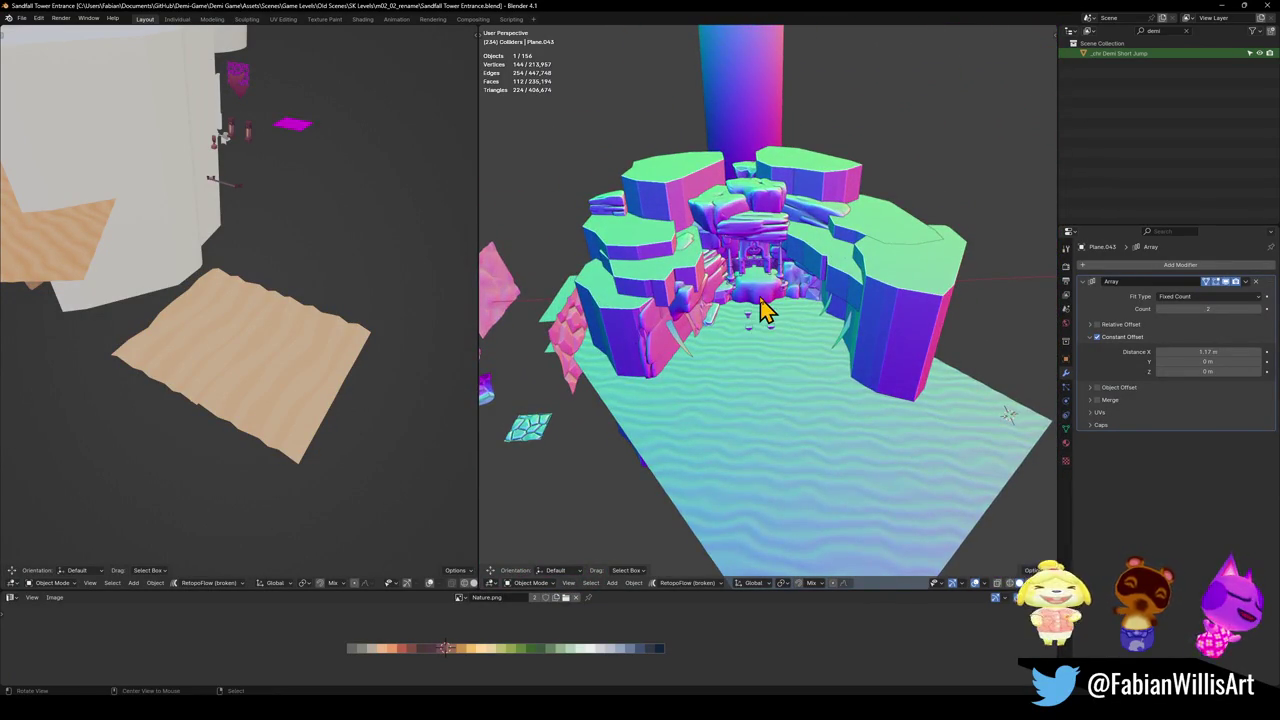
{"action": "scroll", "coordinate": [766, 309], "scroll_direction": "up", "scroll_amount": 8}
{"action": "mouse_move", "coordinate": [786, 337]}
{"action": "left_mouse_down"}
{"action": "mouse_move", "coordinate": [783, 277]}
{"action": "mouse_move", "coordinate": [789, 329]}
{"action": "mouse_move", "coordinate": [766, 400]}
{"action": "left_mouse_up"}
- Delete the green floor plane and Desert Cliff pieces blocking the bridge
{"action": "left_click", "coordinate": [766, 400]}
{"action": "key", "text": "Delete"}
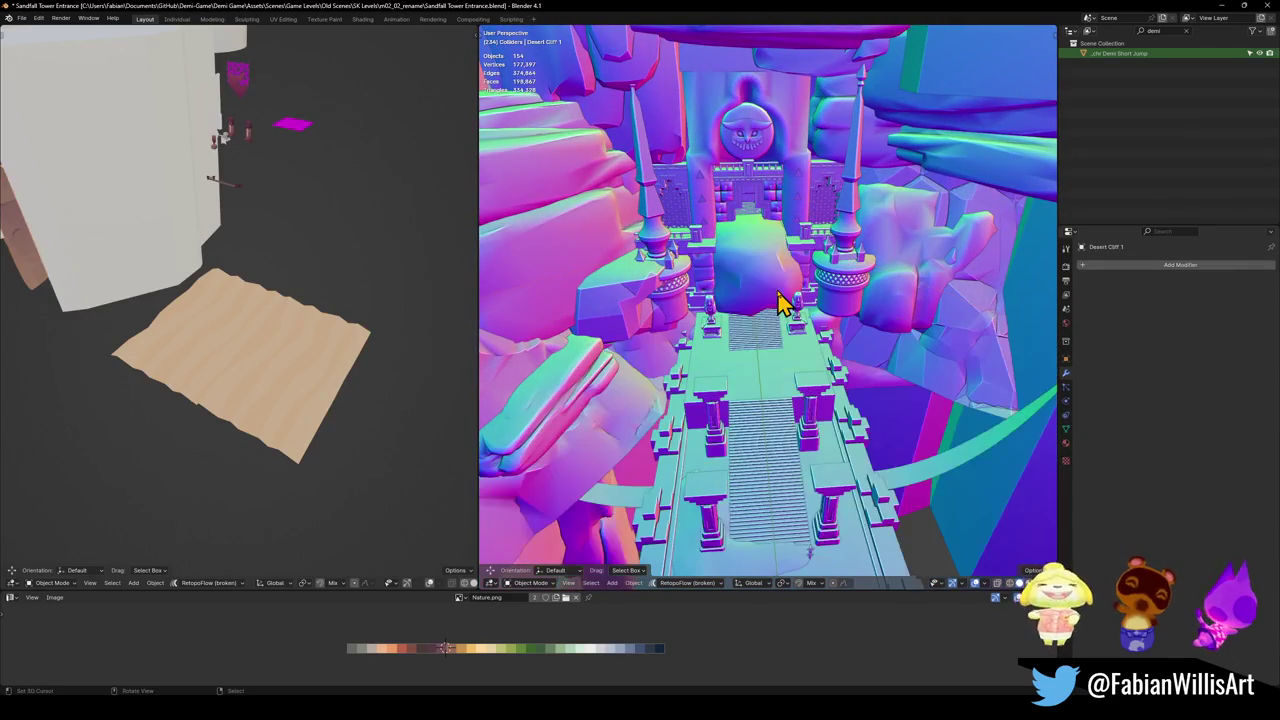
{"action": "mouse_move", "coordinate": [780, 300]}
{"action": "left_mouse_down"}
{"action": "mouse_move", "coordinate": [763, 300]}
{"action": "mouse_move", "coordinate": [777, 286]}
{"action": "mouse_move", "coordinate": [768, 302]}
{"action": "left_mouse_up"}
{"action": "key", "text": "Delete"}
{"action": "left_click", "coordinate": [771, 294]}
{"action": "key", "text": "Delete"}
{"action": "scroll", "coordinate": [777, 300], "scroll_direction": "up", "scroll_amount": 10}
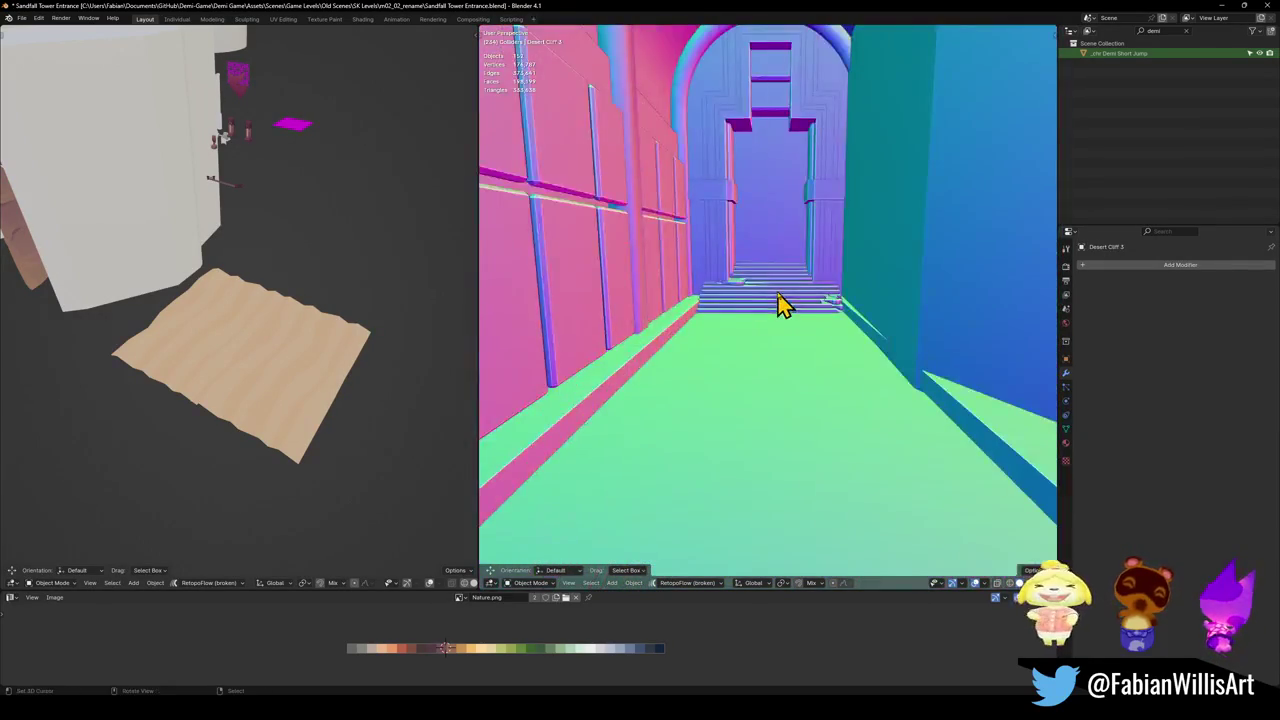
- Select the corridor wall plane, orbit to eye level along the corridor, then close the file
{"action": "left_click", "coordinate": [975, 345]}
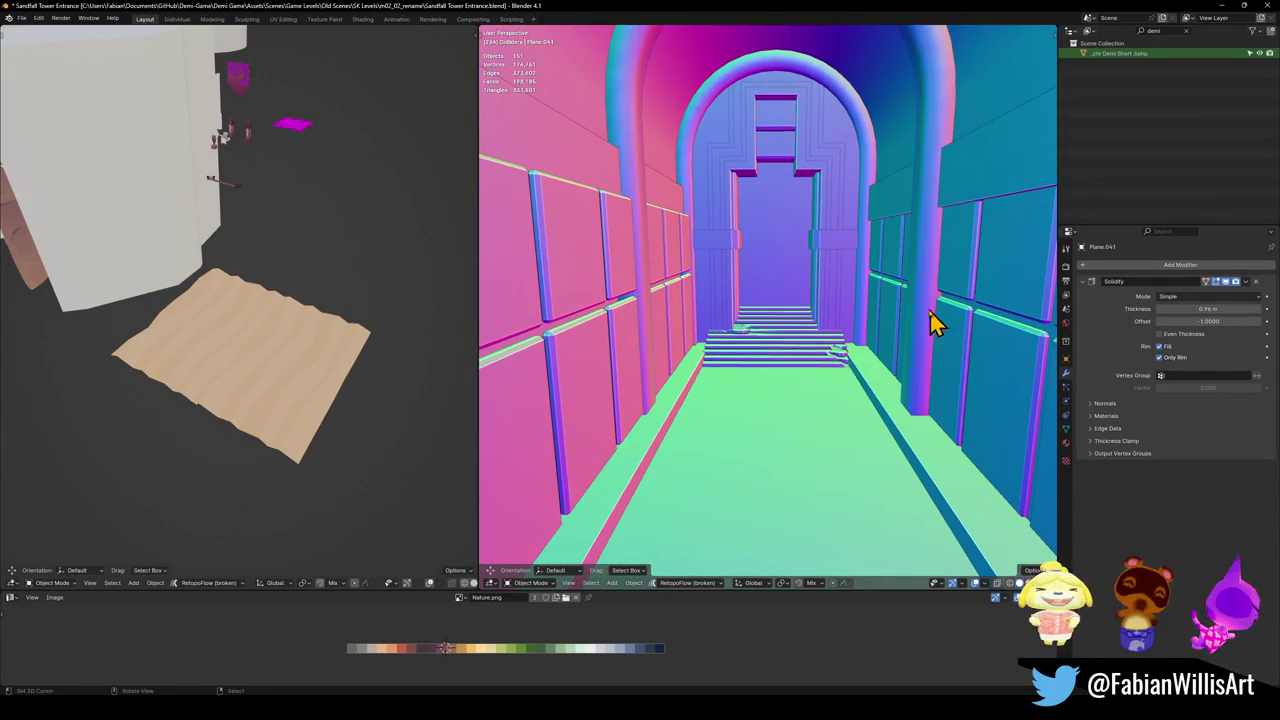
{"action": "scroll", "coordinate": [905, 315], "scroll_direction": "down", "scroll_amount": 3}
{"action": "scroll", "coordinate": [905, 315], "scroll_direction": "down", "scroll_amount": 5}
{"action": "mouse_move", "coordinate": [903, 320]}
{"action": "left_mouse_down"}
{"action": "mouse_move", "coordinate": [846, 294]}
{"action": "mouse_move", "coordinate": [814, 314]}
{"action": "left_mouse_up"}
{"action": "left_click_drag", "start_coordinate": [807, 263], "coordinate": [806, 220]}
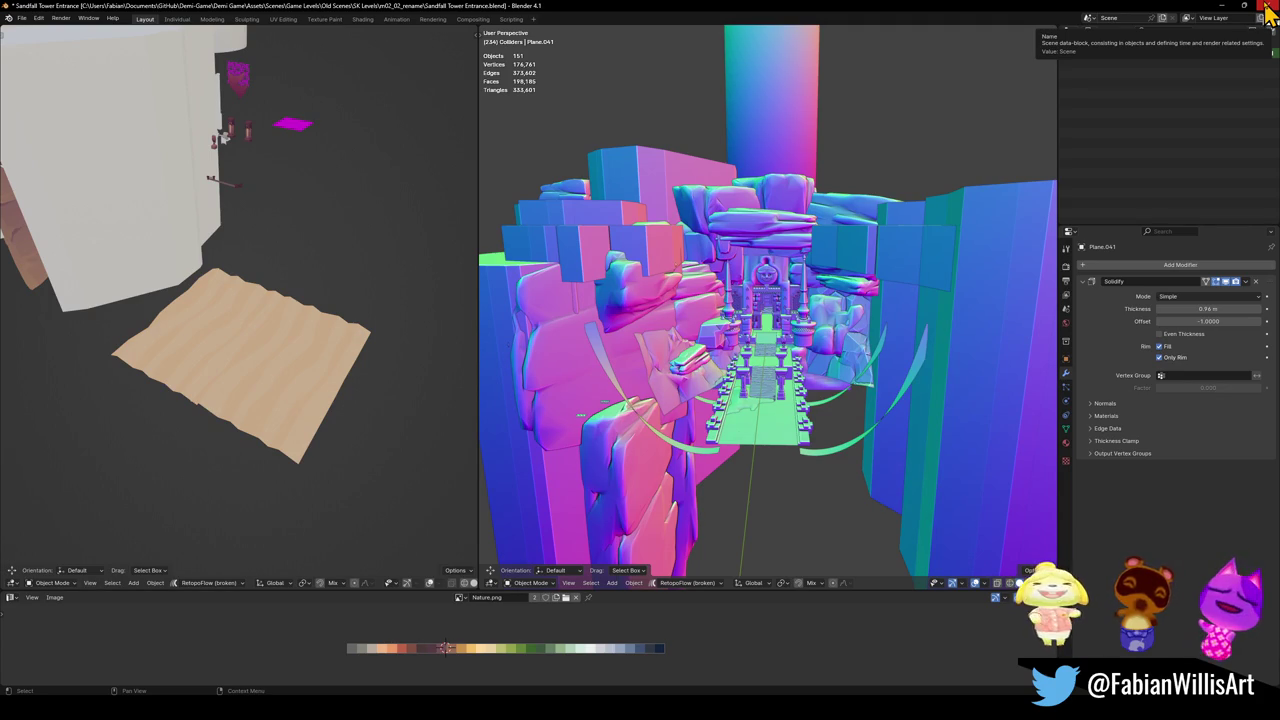
{"action": "left_click", "coordinate": [1266, 6]}
{"action": "left_click", "coordinate": [655, 374]}
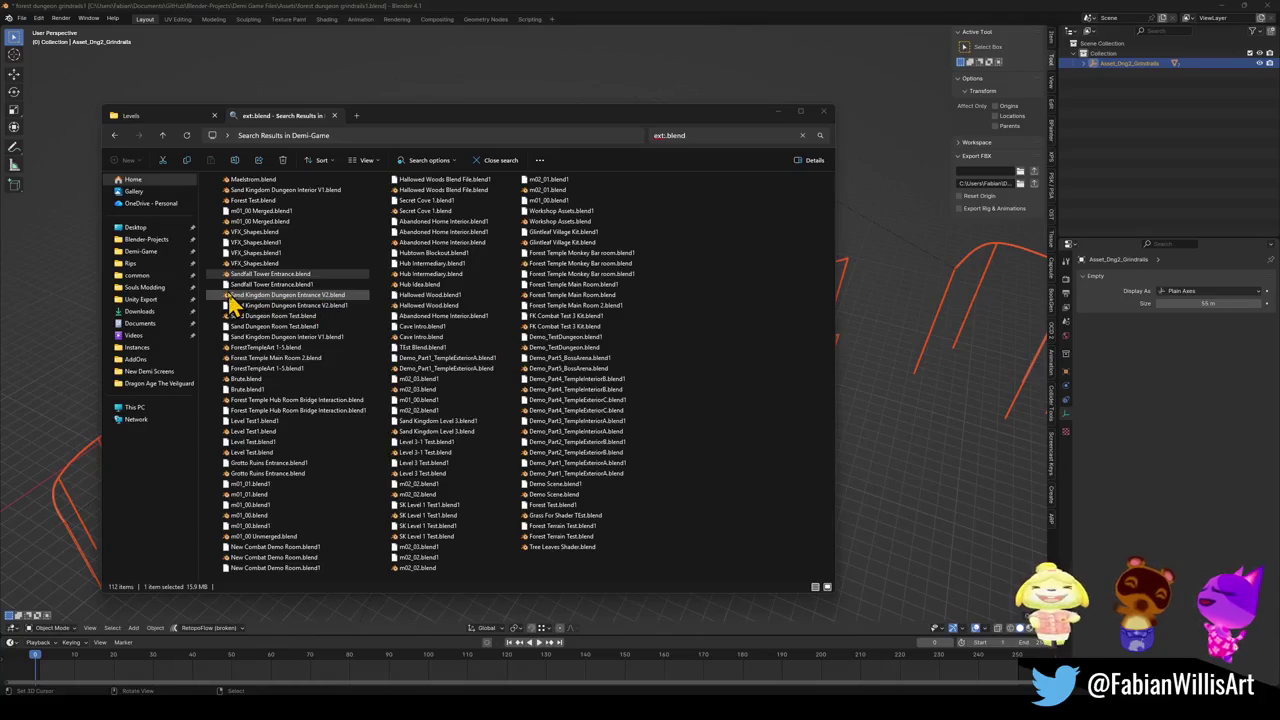
{"action": "left_click", "coordinate": [270, 295]}
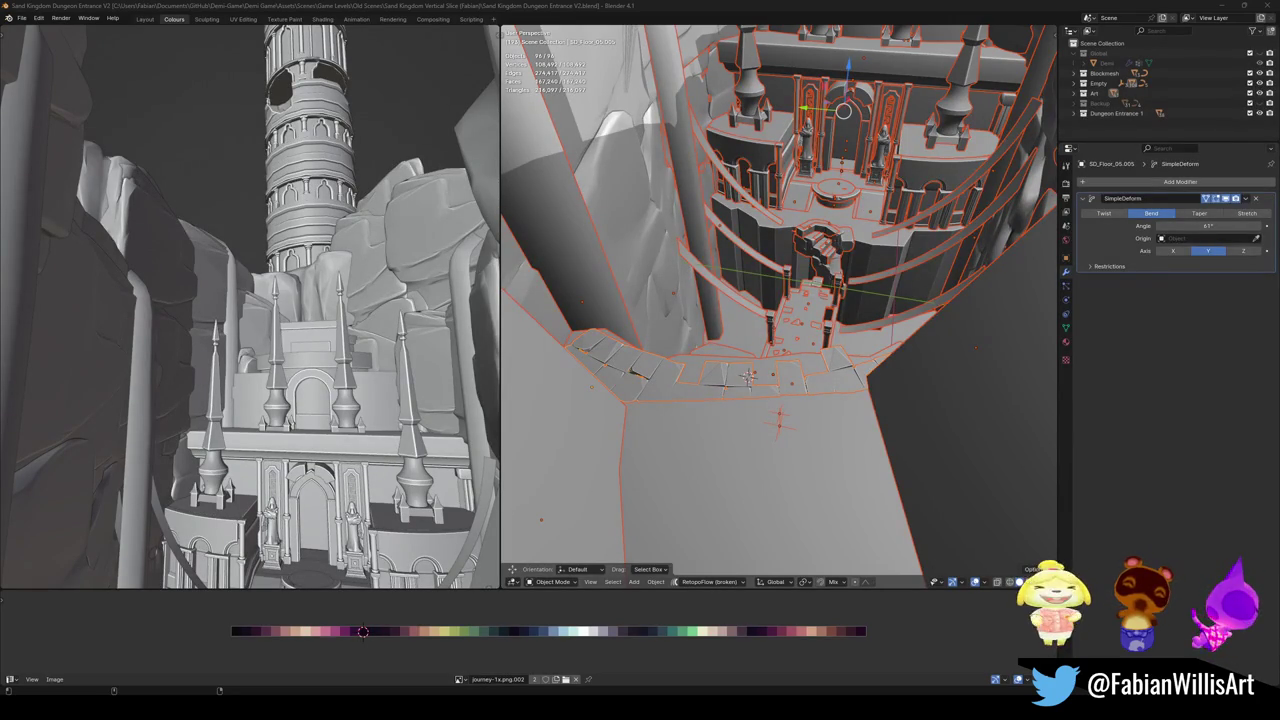
{"action": "mouse_move", "coordinate": [848, 262]}
{"action": "left_mouse_down"}
{"action": "mouse_move", "coordinate": [843, 327]}
{"action": "mouse_move", "coordinate": [820, 363]}
{"action": "mouse_move", "coordinate": [794, 371]}
{"action": "mouse_move", "coordinate": [797, 391]}
{"action": "mouse_move", "coordinate": [808, 320]}
{"action": "left_mouse_up"}
{"action": "scroll", "coordinate": [815, 268], "scroll_direction": "up", "scroll_amount": 10}
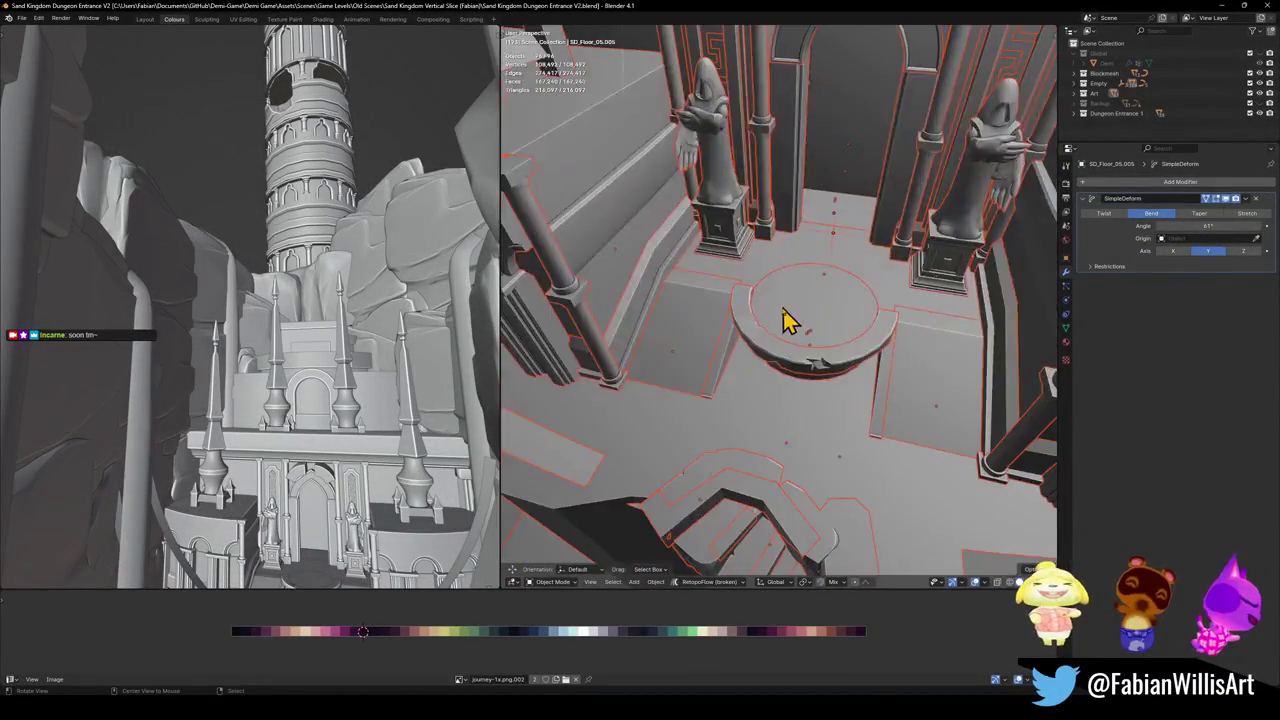
{"action": "left_click_drag", "start_coordinate": [806, 300], "coordinate": [814, 277]}
{"action": "scroll", "coordinate": [805, 280], "scroll_direction": "up", "scroll_amount": 3}
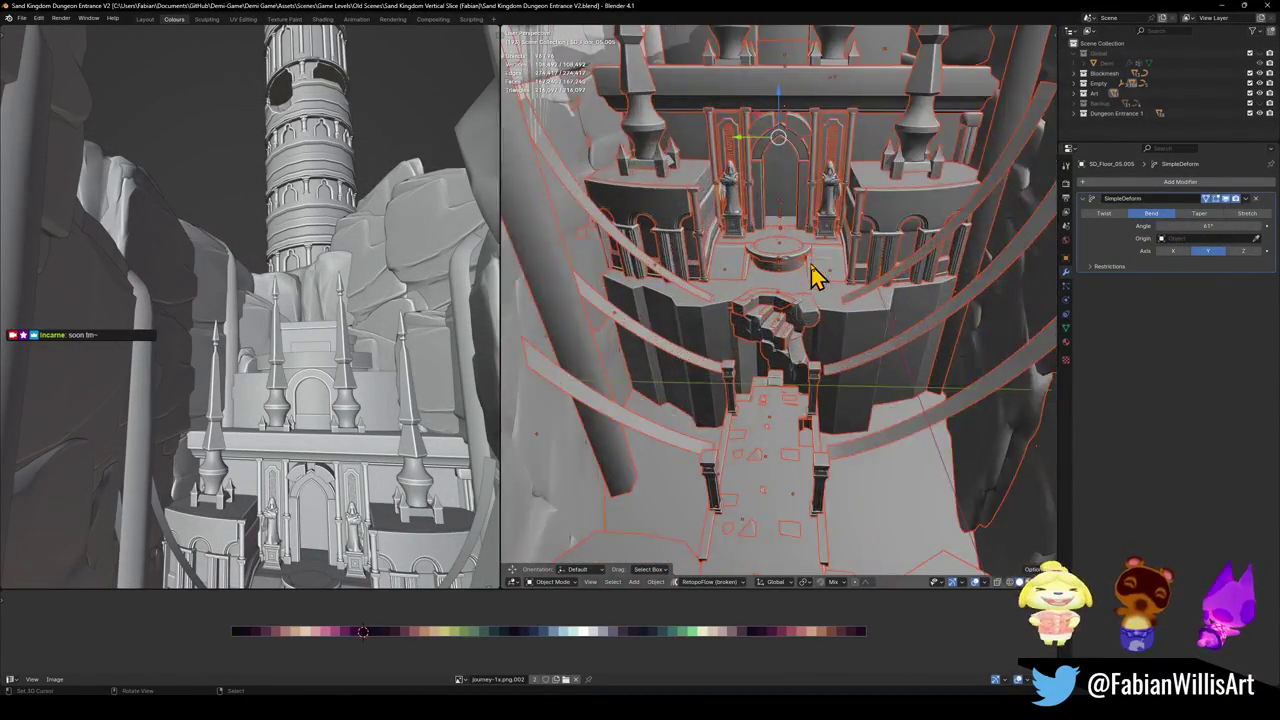
{"action": "scroll", "coordinate": [771, 337], "scroll_direction": "up", "scroll_amount": 3}
{"action": "key", "text": "alt+a"}
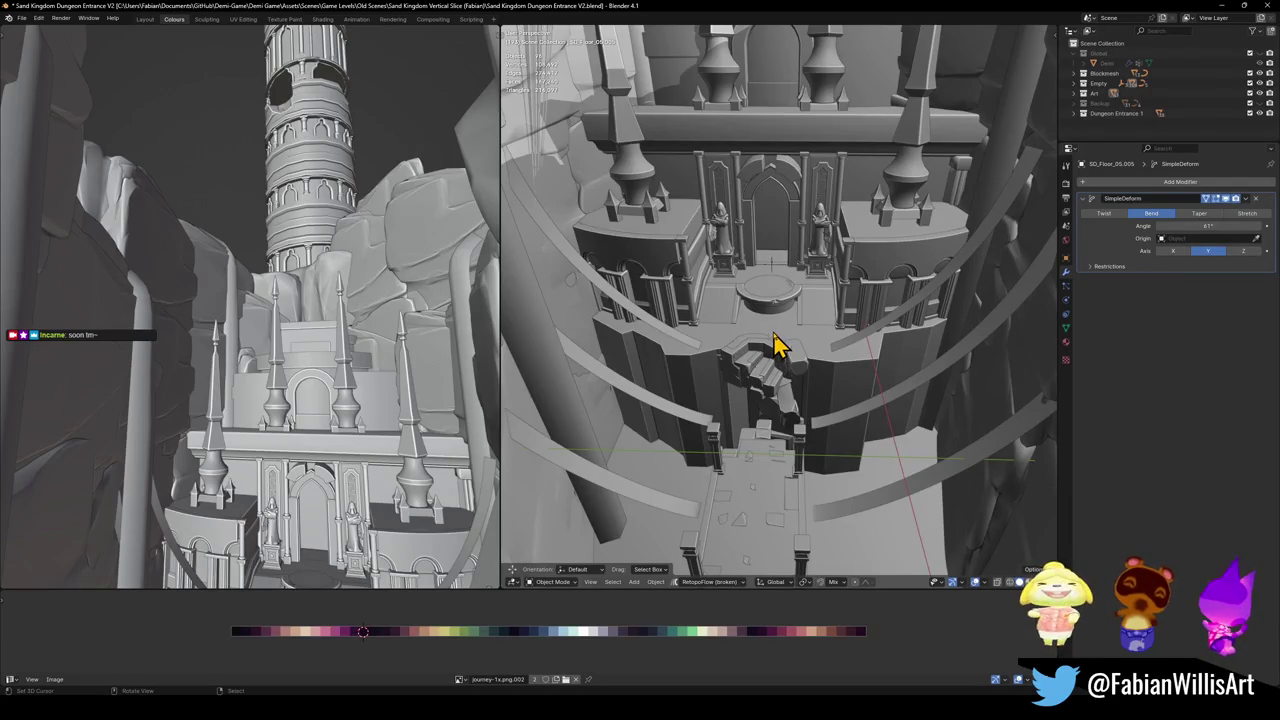
{"action": "key", "text": "shift+grave"}
{"action": "key", "text": "s"}
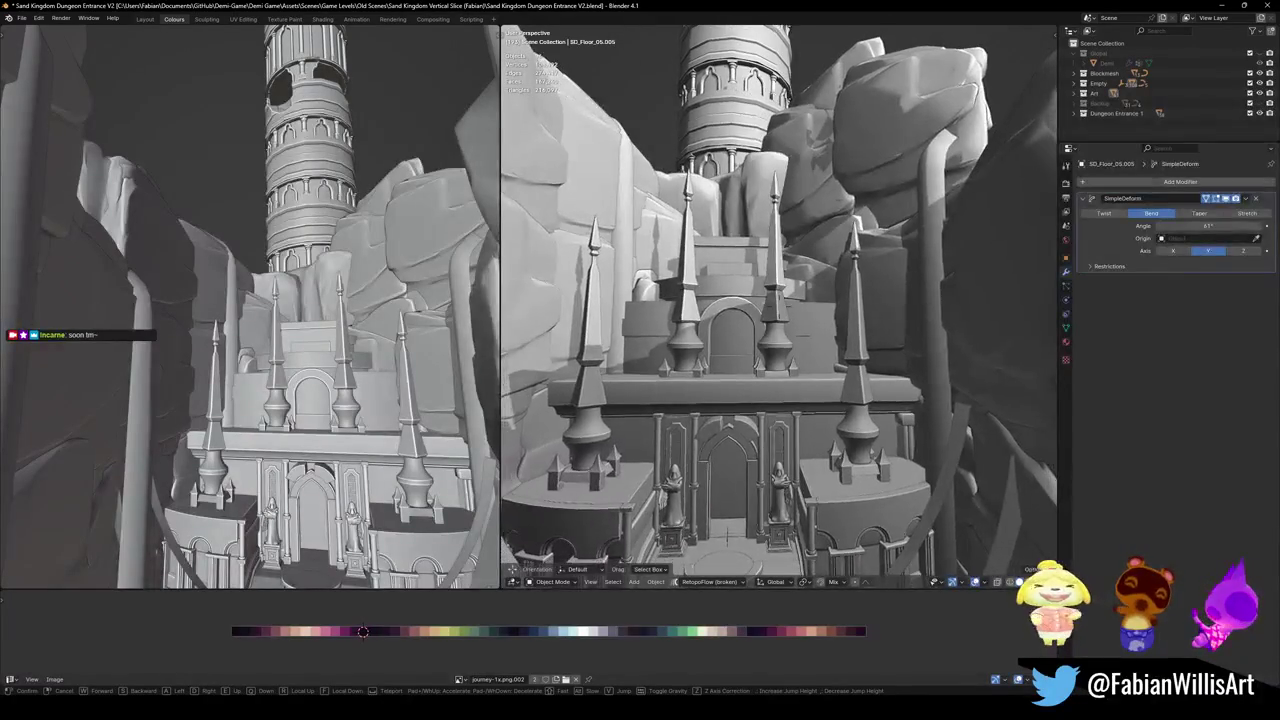
{"action": "key", "text": "s"}
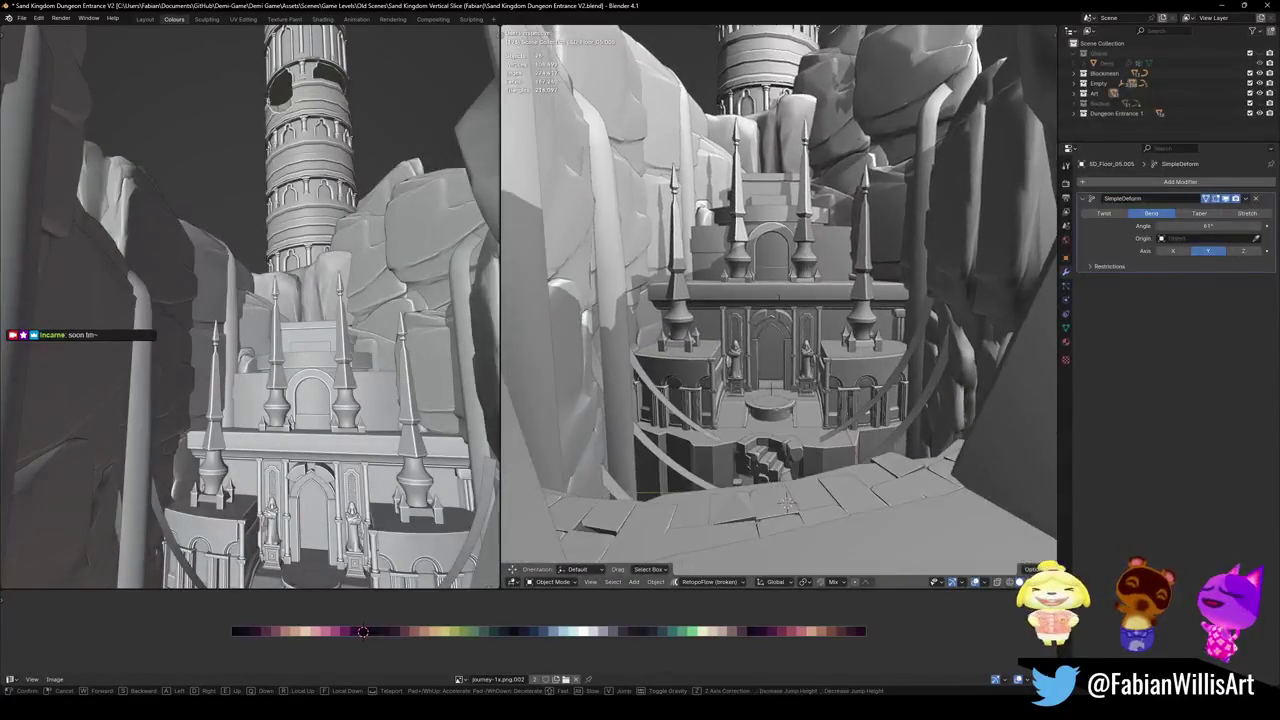
{"action": "key", "text": "w"}
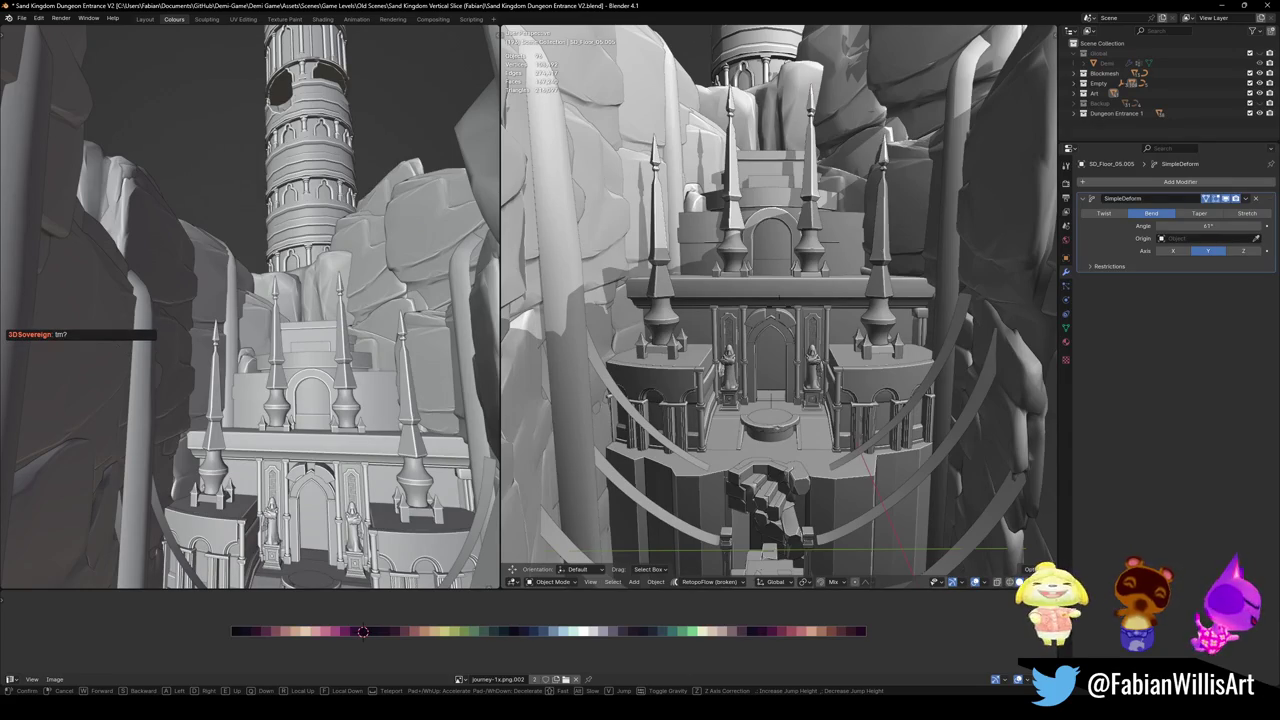
{"action": "left_click", "coordinate": [742, 374]}
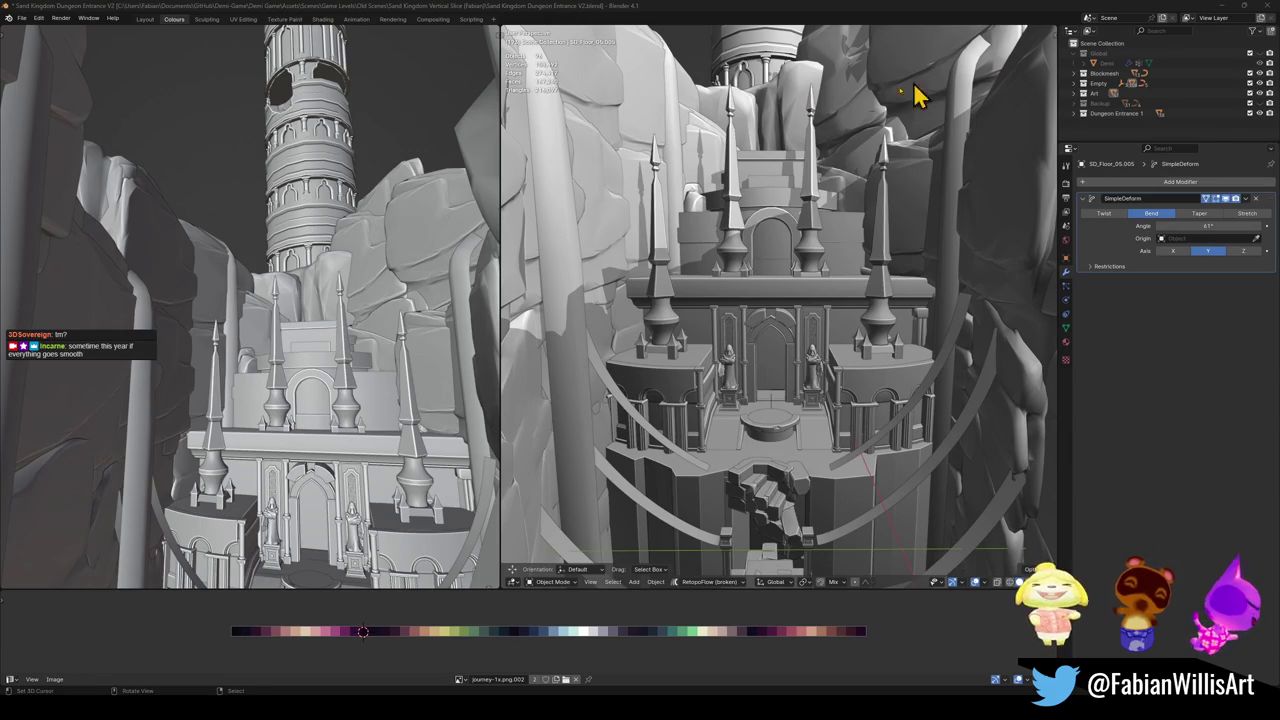
- Close the dungeon entrance file without saving and open Sand Dungeon Room Test.blend
{"action": "left_click", "coordinate": [1265, 6]}
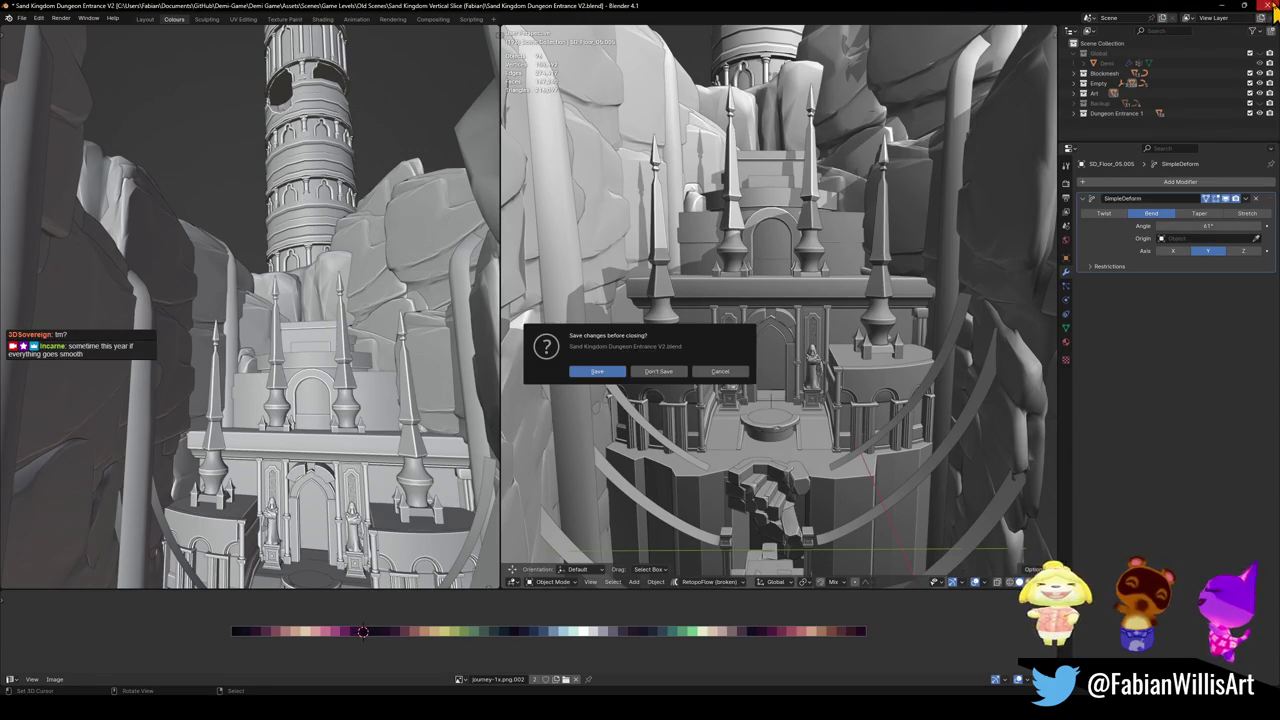
{"action": "left_click", "coordinate": [662, 372]}
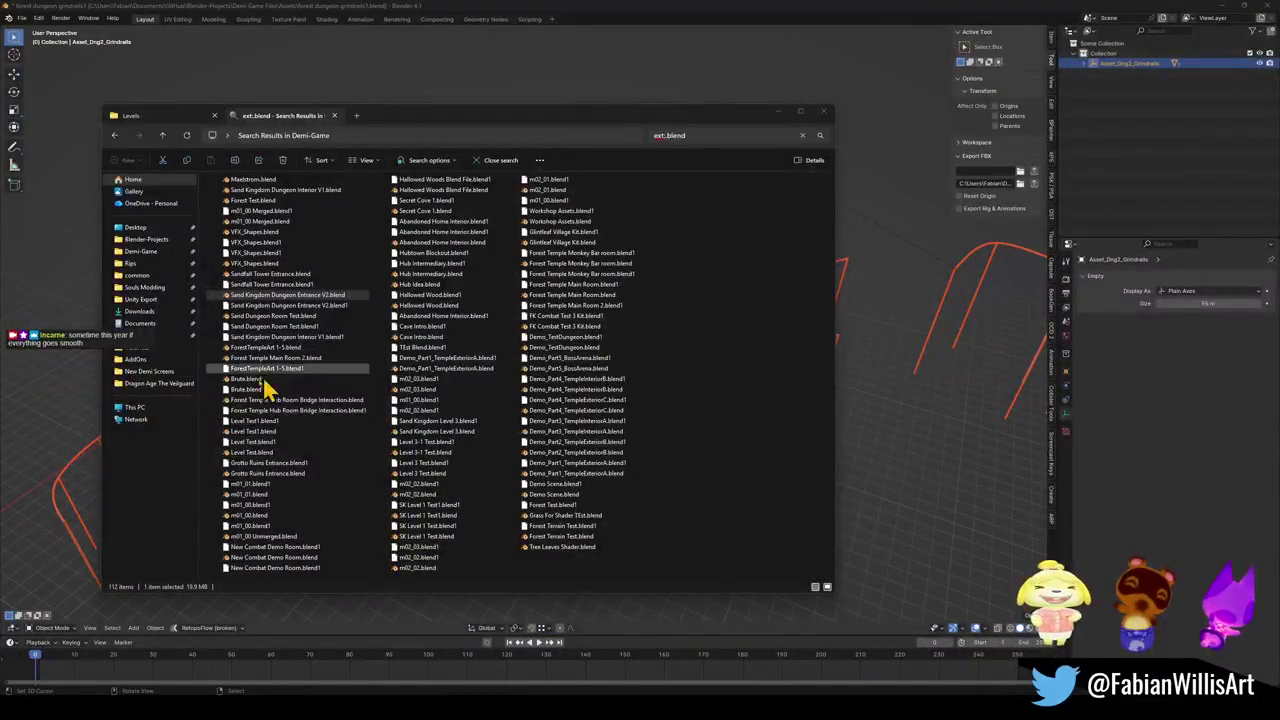
{"action": "left_click", "coordinate": [285, 317]}
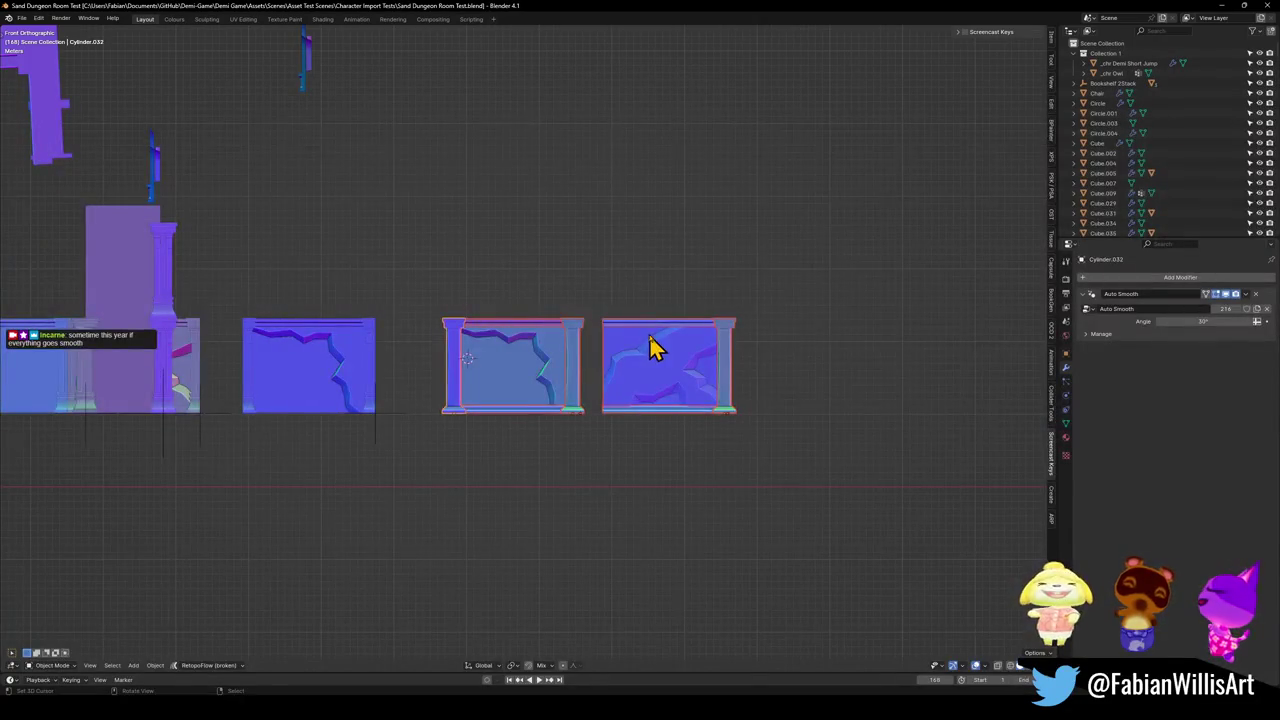
- Orbit and zoom over the whole room scene, including a top-down view of the arched walls
{"action": "scroll", "coordinate": [288, 357], "scroll_direction": "down", "scroll_amount": 2}
{"action": "mouse_move", "coordinate": [288, 357]}
{"action": "left_mouse_down"}
{"action": "mouse_move", "coordinate": [517, 334]}
{"action": "mouse_move", "coordinate": [454, 366]}
{"action": "mouse_move", "coordinate": [505, 502]}
{"action": "mouse_move", "coordinate": [494, 486]}
{"action": "left_mouse_up"}
{"action": "scroll", "coordinate": [362, 220], "scroll_direction": "up", "scroll_amount": 5}
{"action": "scroll", "coordinate": [566, 271], "scroll_direction": "up", "scroll_amount": 3}
{"action": "scroll", "coordinate": [580, 449], "scroll_direction": "up", "scroll_amount": 3}
{"action": "scroll", "coordinate": [600, 438], "scroll_direction": "up", "scroll_amount": 3}
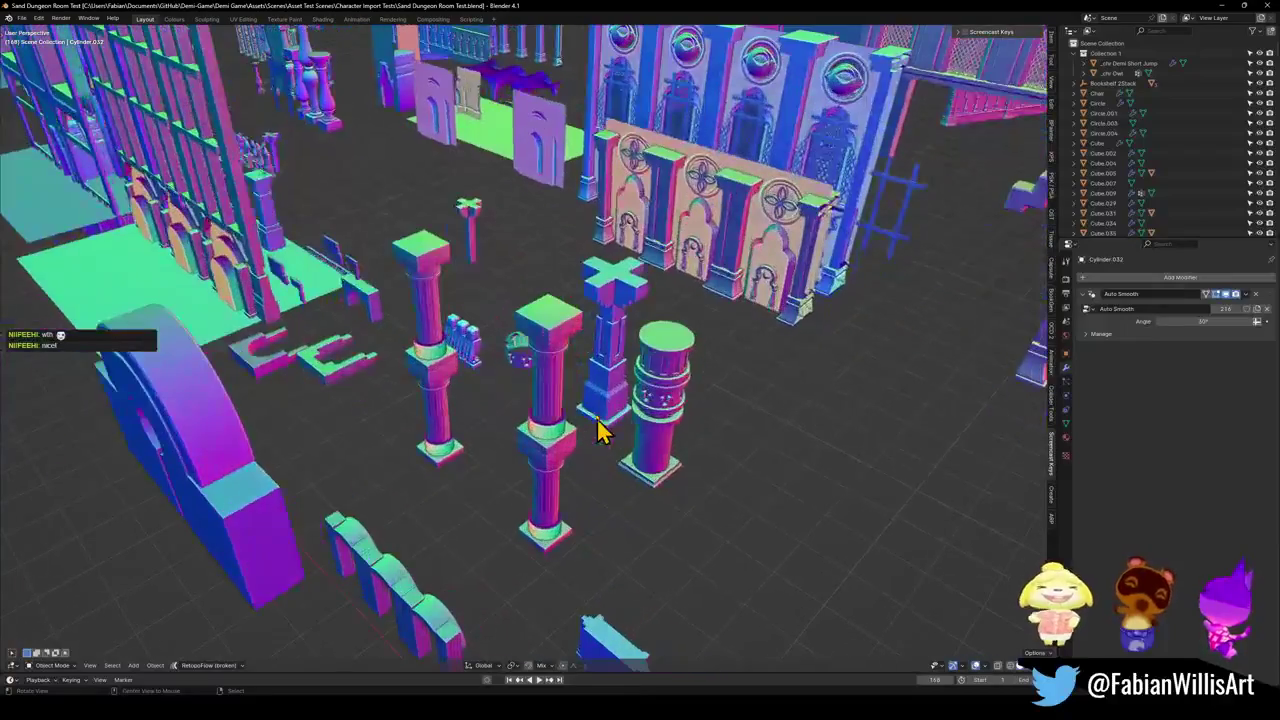
{"action": "scroll", "coordinate": [600, 438], "scroll_direction": "down", "scroll_amount": 3}
{"action": "mouse_move", "coordinate": [566, 491]}
{"action": "left_mouse_down"}
{"action": "mouse_move", "coordinate": [580, 457]}
{"action": "mouse_move", "coordinate": [629, 420]}
{"action": "mouse_move", "coordinate": [622, 450]}
{"action": "left_mouse_up"}
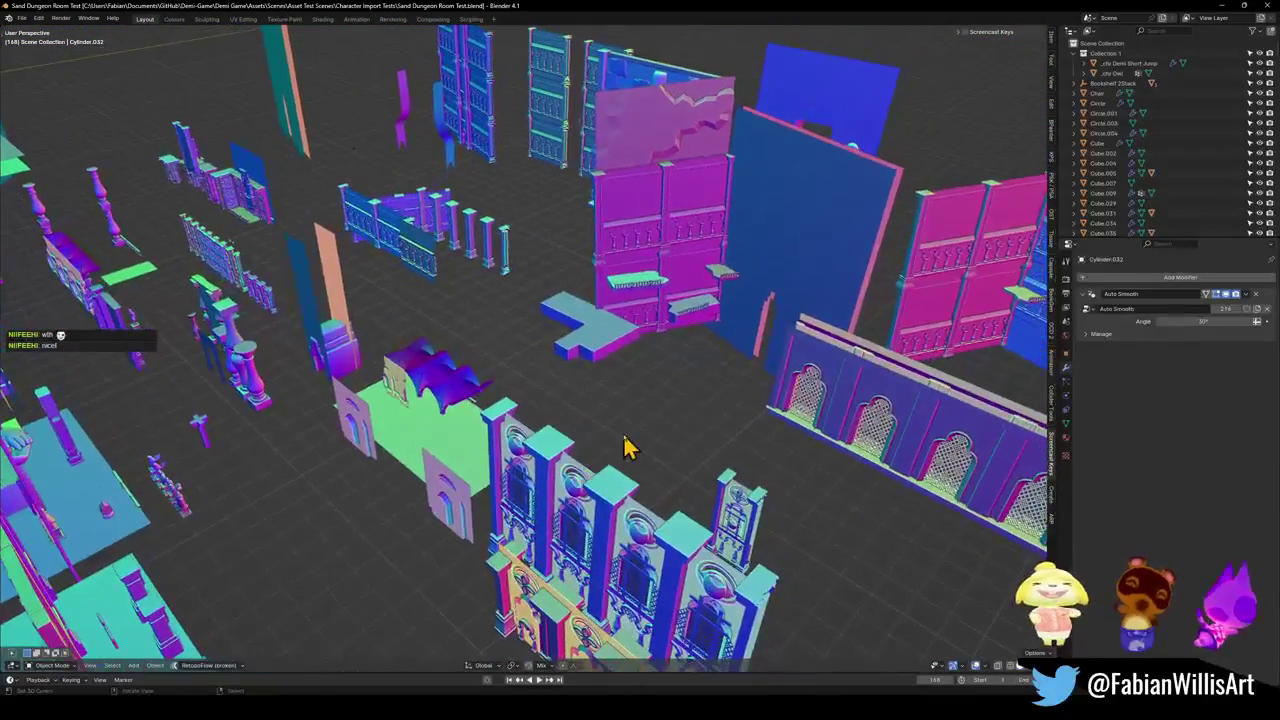
{"action": "scroll", "coordinate": [763, 517], "scroll_direction": "down", "scroll_amount": 5}
{"action": "mouse_move", "coordinate": [763, 517]}
{"action": "left_mouse_down"}
{"action": "mouse_move", "coordinate": [563, 403]}
{"action": "mouse_move", "coordinate": [794, 503]}
{"action": "left_mouse_up"}
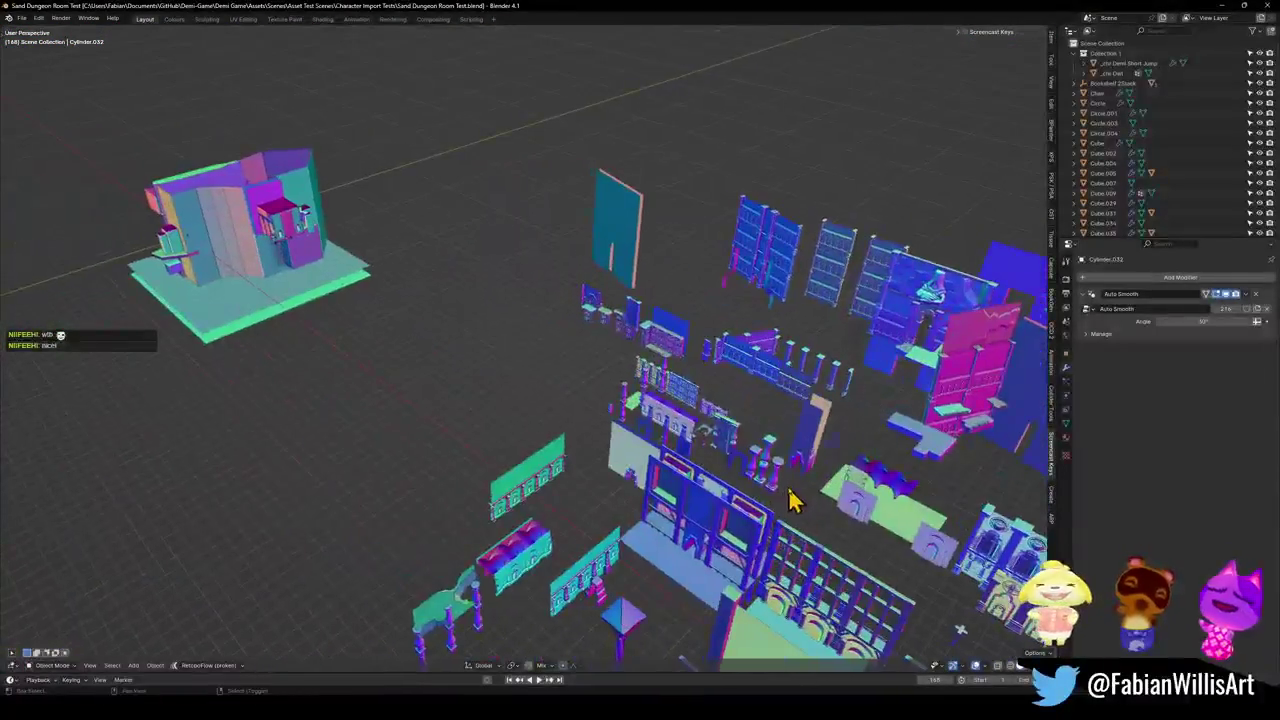
{"action": "scroll", "coordinate": [272, 228], "scroll_direction": "up", "scroll_amount": 3}
{"action": "mouse_move", "coordinate": [272, 228]}
{"action": "left_mouse_down"}
{"action": "mouse_move", "coordinate": [423, 337]}
{"action": "mouse_move", "coordinate": [517, 380]}
{"action": "mouse_move", "coordinate": [523, 363]}
{"action": "left_mouse_up"}
{"action": "left_click_drag", "start_coordinate": [697, 347], "coordinate": [503, 423]}
{"action": "scroll", "coordinate": [503, 423], "scroll_direction": "up", "scroll_amount": 3}
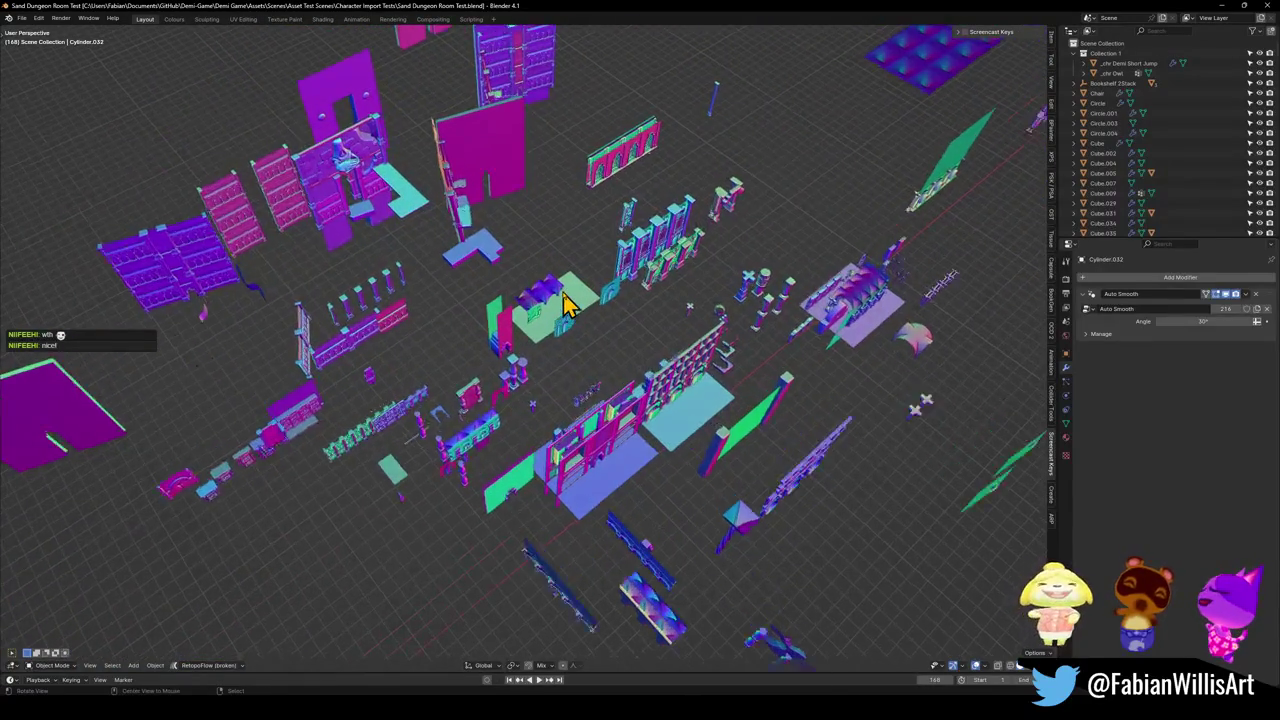
{"action": "scroll", "coordinate": [563, 300], "scroll_direction": "up", "scroll_amount": 3}
- Orbit at lower, side-on angles around the asset pieces, crystal, statues and walls
{"action": "left_click_drag", "start_coordinate": [668, 383], "coordinate": [457, 457]}
{"action": "scroll", "coordinate": [430, 485], "scroll_direction": "up", "scroll_amount": 3}
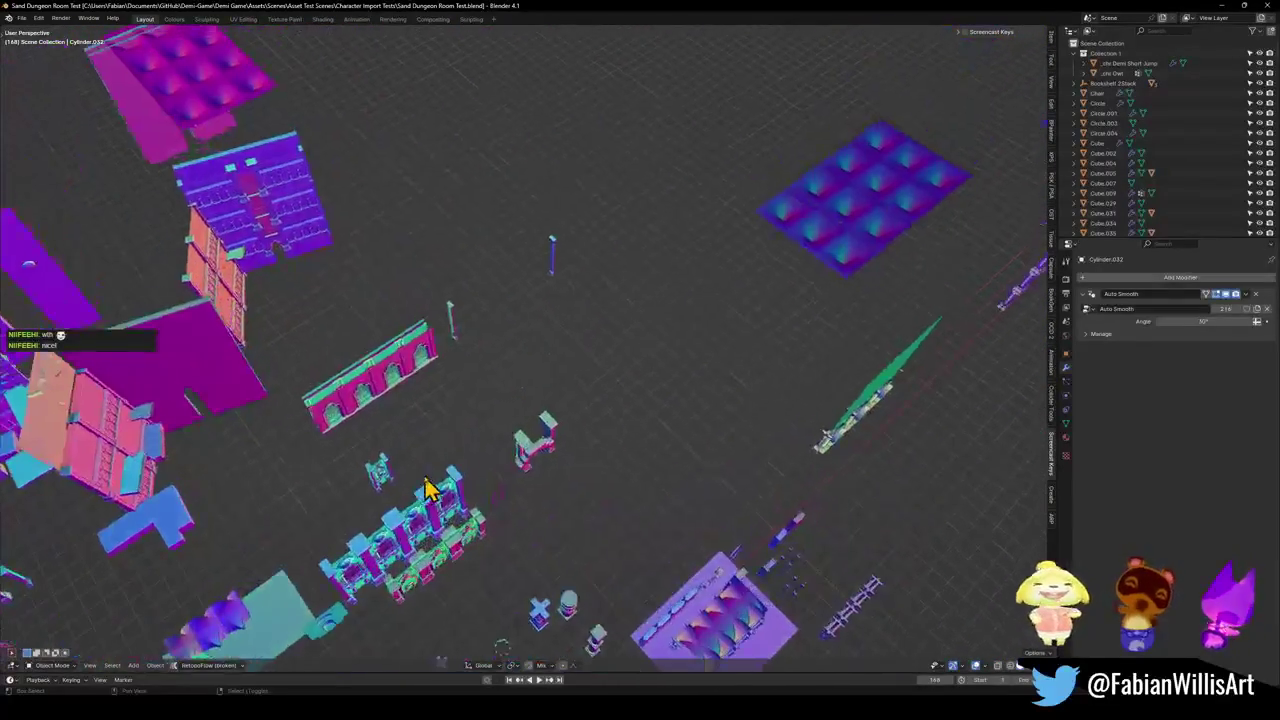
{"action": "scroll", "coordinate": [340, 485], "scroll_direction": "down", "scroll_amount": 3}
{"action": "mouse_move", "coordinate": [677, 429]}
{"action": "left_mouse_down"}
{"action": "mouse_move", "coordinate": [651, 349]}
{"action": "mouse_move", "coordinate": [443, 434]}
{"action": "mouse_move", "coordinate": [503, 458]}
{"action": "left_mouse_up"}
{"action": "scroll", "coordinate": [503, 458], "scroll_direction": "up", "scroll_amount": 3}
{"action": "scroll", "coordinate": [503, 458], "scroll_direction": "down", "scroll_amount": 3}
{"action": "mouse_move", "coordinate": [551, 423]}
{"action": "left_mouse_down"}
{"action": "mouse_move", "coordinate": [491, 300]}
{"action": "mouse_move", "coordinate": [394, 409]}
{"action": "mouse_move", "coordinate": [530, 293]}
{"action": "left_mouse_up"}
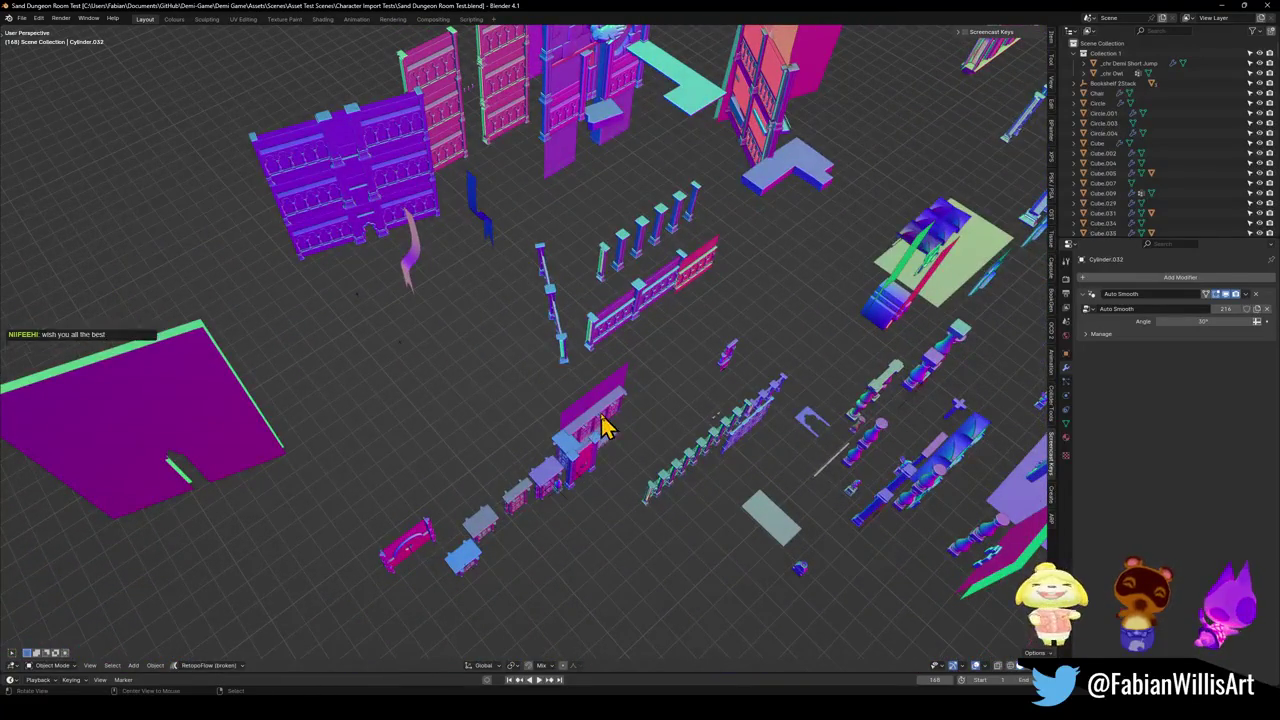
{"action": "scroll", "coordinate": [605, 425], "scroll_direction": "down", "scroll_amount": 3}
{"action": "mouse_move", "coordinate": [654, 434]}
{"action": "left_mouse_down"}
{"action": "mouse_move", "coordinate": [517, 491]}
{"action": "mouse_move", "coordinate": [603, 474]}
{"action": "mouse_move", "coordinate": [655, 420]}
{"action": "mouse_move", "coordinate": [491, 457]}
{"action": "mouse_move", "coordinate": [620, 385]}
{"action": "left_mouse_up"}
{"action": "scroll", "coordinate": [655, 420], "scroll_direction": "up", "scroll_amount": 3}
{"action": "mouse_move", "coordinate": [660, 345]}
{"action": "left_mouse_down"}
{"action": "mouse_move", "coordinate": [700, 371]}
{"action": "mouse_move", "coordinate": [757, 374]}
{"action": "left_mouse_up"}
{"action": "scroll", "coordinate": [450, 378], "scroll_direction": "up", "scroll_amount": 3}
{"action": "scroll", "coordinate": [450, 378], "scroll_direction": "up", "scroll_amount": 8}
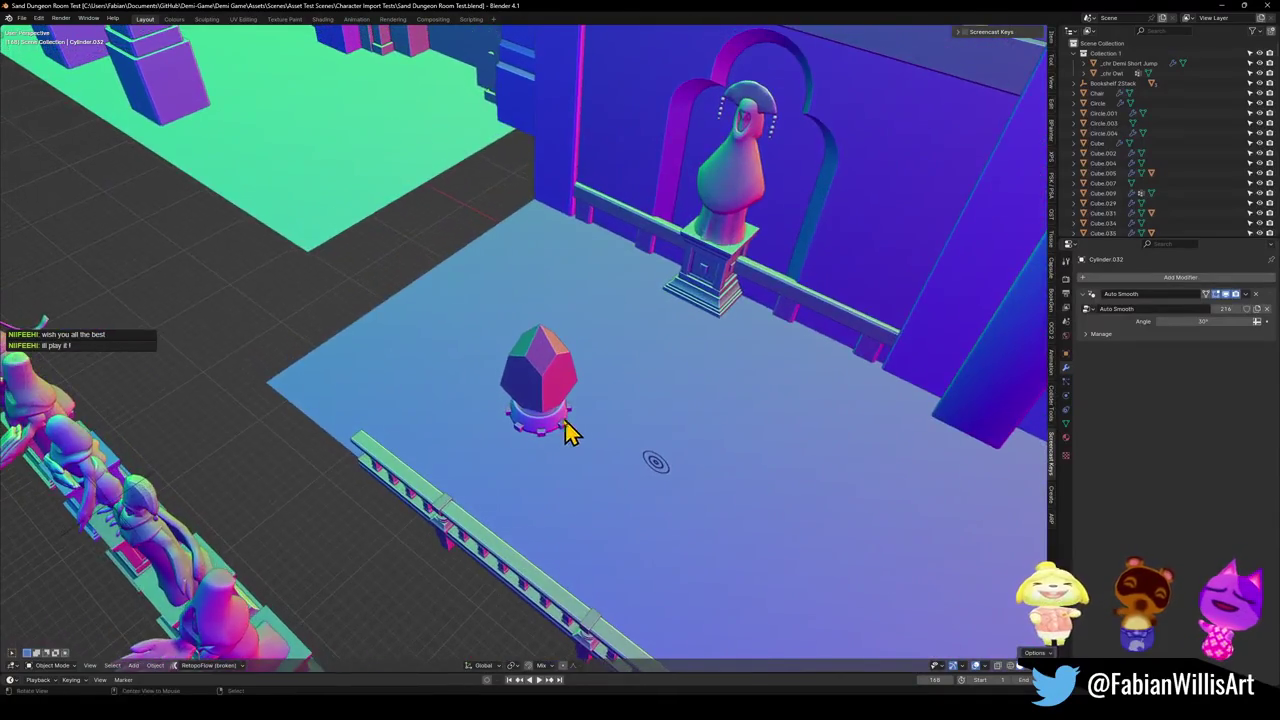
{"action": "mouse_move", "coordinate": [566, 432]}
{"action": "left_mouse_down"}
{"action": "mouse_move", "coordinate": [566, 394]}
{"action": "mouse_move", "coordinate": [583, 393]}
{"action": "left_mouse_up"}
{"action": "scroll", "coordinate": [574, 391], "scroll_direction": "down", "scroll_amount": 6}
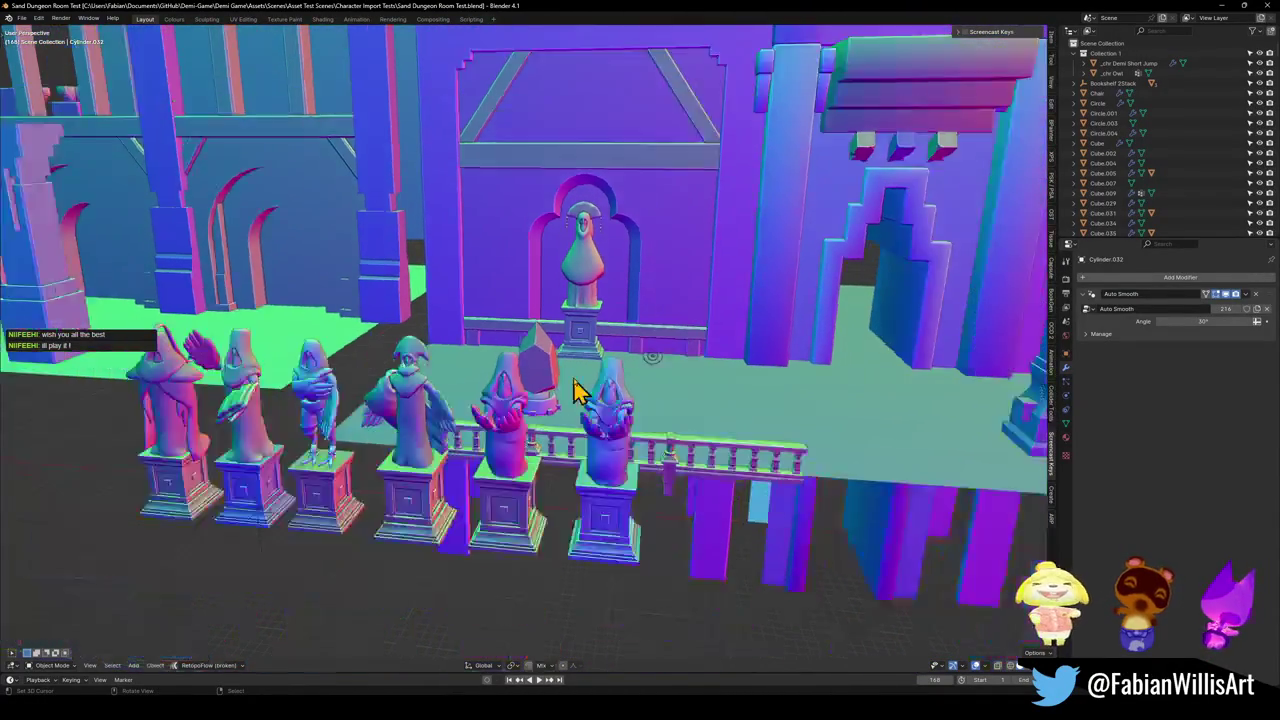
{"action": "left_click_drag", "start_coordinate": [714, 417], "coordinate": [517, 437]}
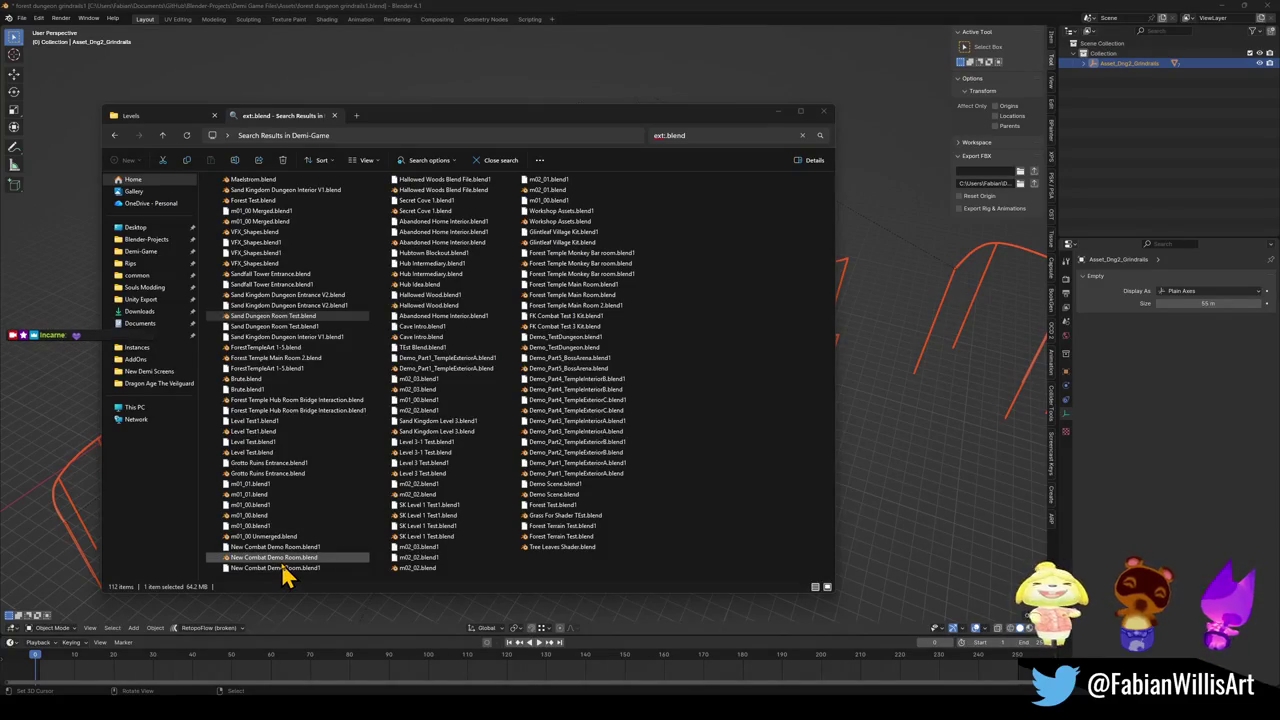
- Open Sand Kingdom Level 3.blend, orbit around the tower and Quick Sand area, then close it
{"action": "double_click", "coordinate": [426, 436]}
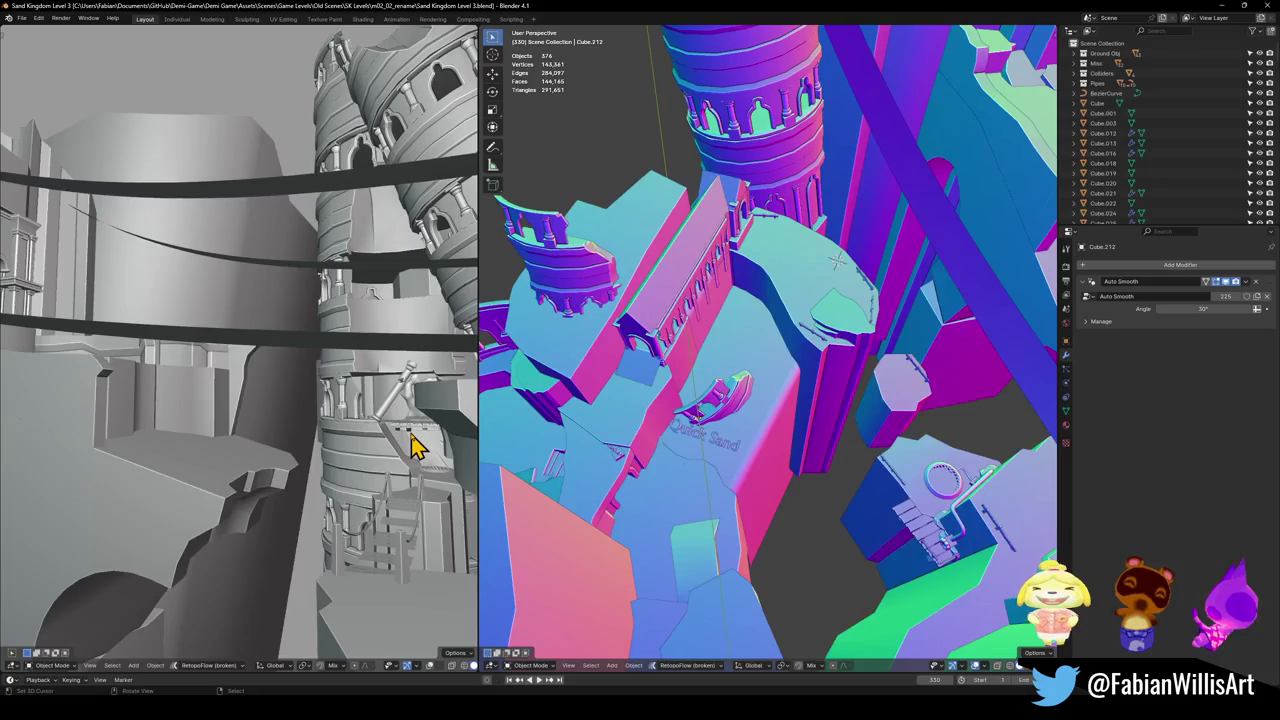
{"action": "mouse_move", "coordinate": [717, 334]}
{"action": "left_mouse_down"}
{"action": "mouse_move", "coordinate": [751, 449]}
{"action": "mouse_move", "coordinate": [766, 397]}
{"action": "mouse_move", "coordinate": [813, 370]}
{"action": "mouse_move", "coordinate": [691, 443]}
{"action": "mouse_move", "coordinate": [765, 365]}
{"action": "left_mouse_up"}
{"action": "left_click", "coordinate": [1266, 6]}
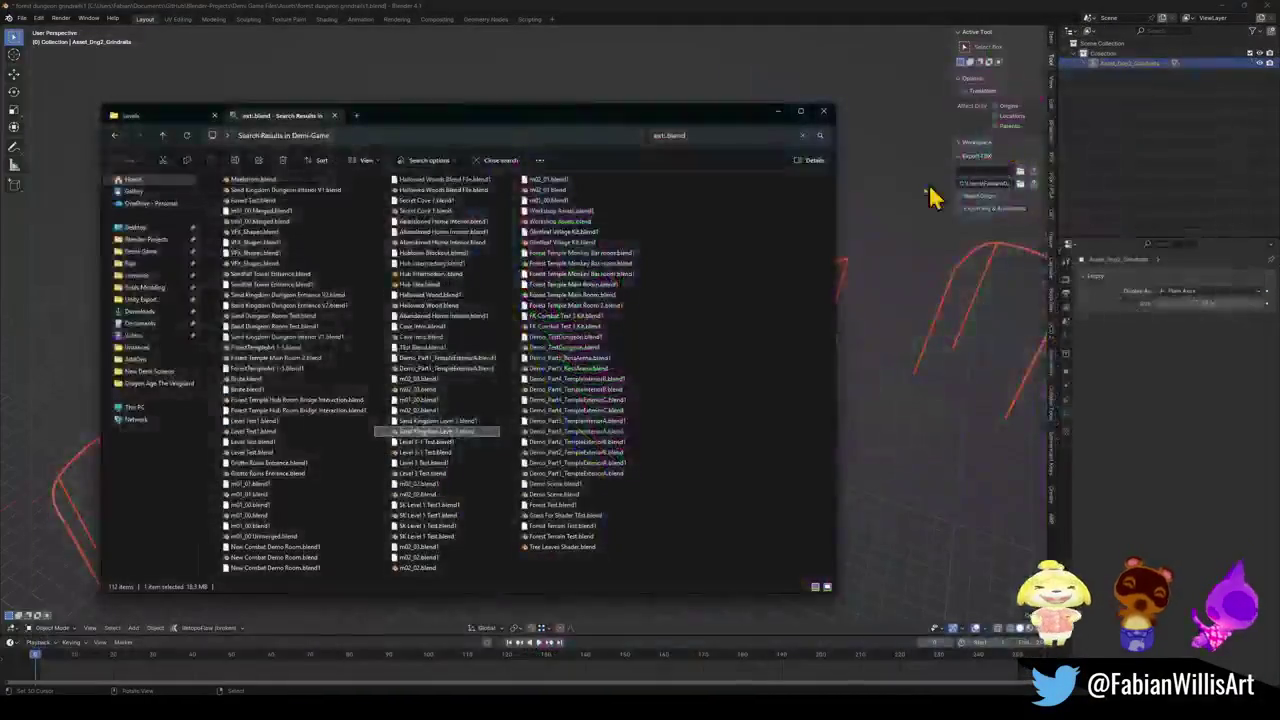
- Select Level 3-1 Test.blend, then open Level 3 Test.blend and pull back from the pipe and stove
{"action": "left_click", "coordinate": [426, 456]}
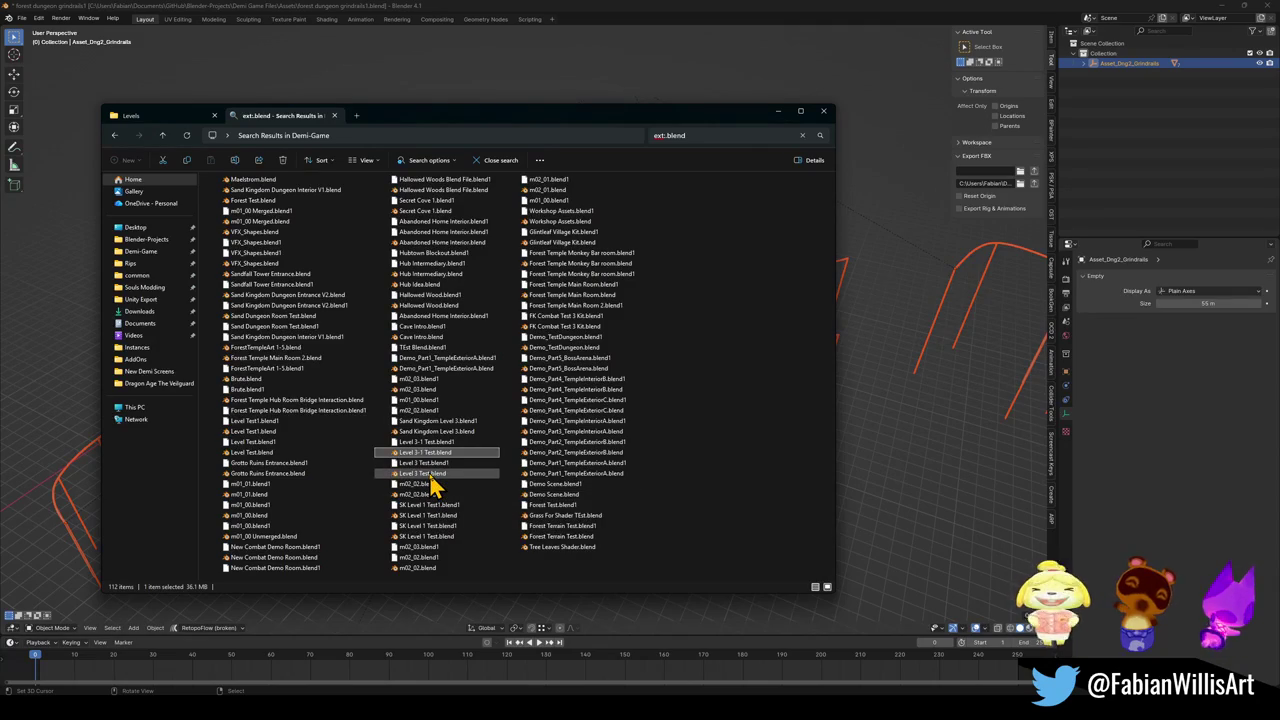
{"action": "double_click", "coordinate": [430, 475]}
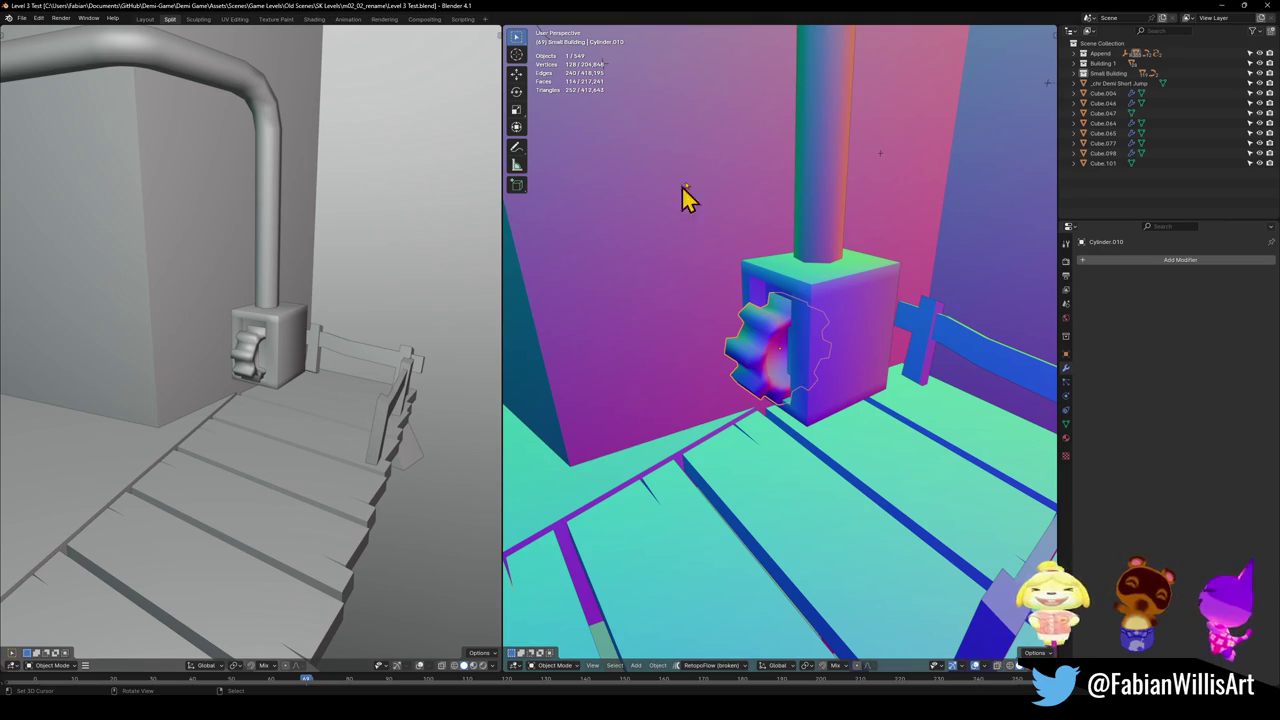
{"action": "left_click_drag", "start_coordinate": [790, 200], "coordinate": [815, 305]}
- View the Level 3 Test scene from overhead, then walk and fly through the archway in first person
{"action": "scroll", "coordinate": [810, 330], "scroll_direction": "down", "scroll_amount": 8}
{"action": "mouse_move", "coordinate": [751, 329]}
{"action": "left_mouse_down"}
{"action": "mouse_move", "coordinate": [760, 306]}
{"action": "mouse_move", "coordinate": [755, 483]}
{"action": "mouse_move", "coordinate": [751, 286]}
{"action": "mouse_move", "coordinate": [740, 350]}
{"action": "mouse_move", "coordinate": [797, 334]}
{"action": "mouse_move", "coordinate": [874, 406]}
{"action": "mouse_move", "coordinate": [777, 411]}
{"action": "mouse_move", "coordinate": [780, 375]}
{"action": "mouse_move", "coordinate": [820, 406]}
{"action": "left_mouse_up"}
{"action": "key", "text": "shift+grave"}
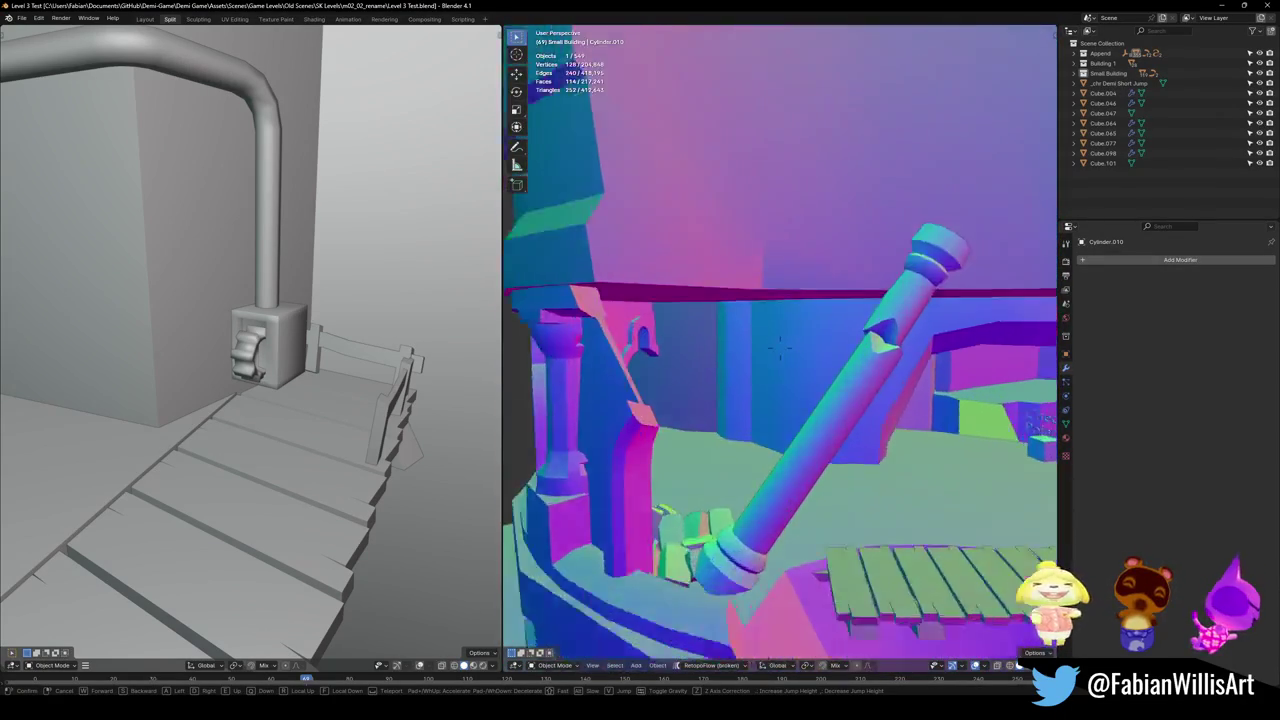
{"action": "key", "text": "w"}
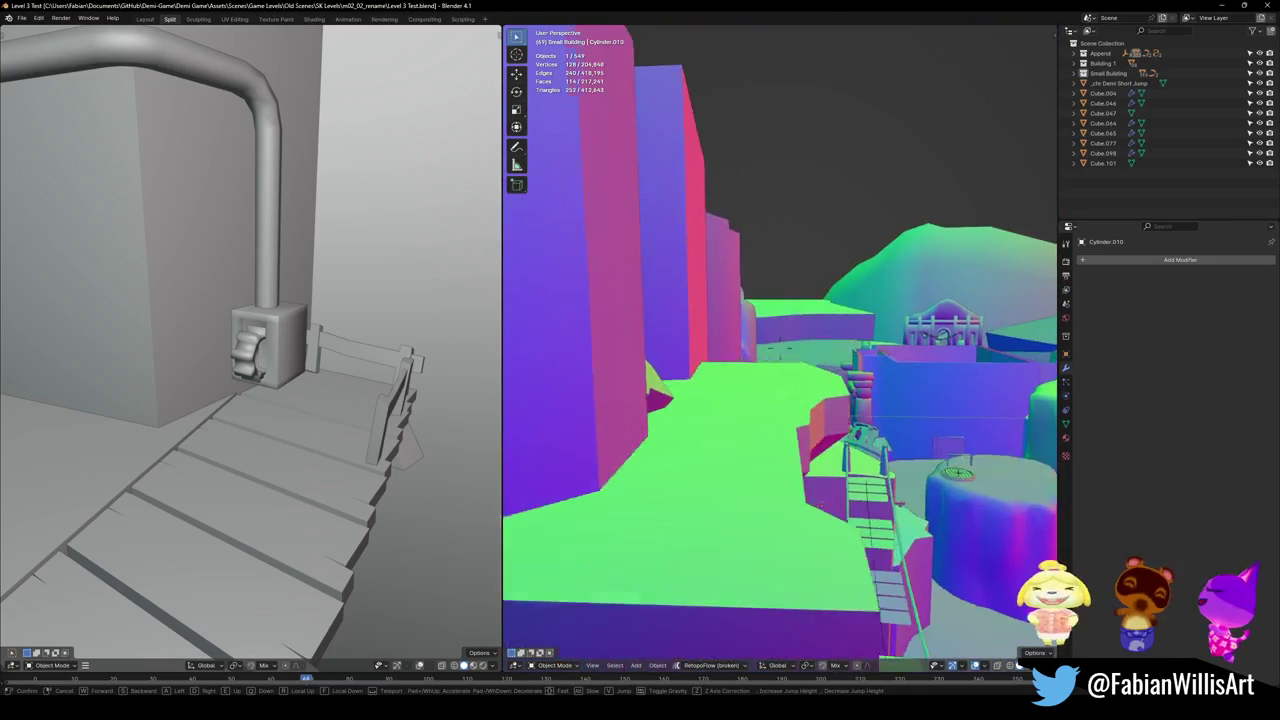
{"action": "key", "text": "e"}
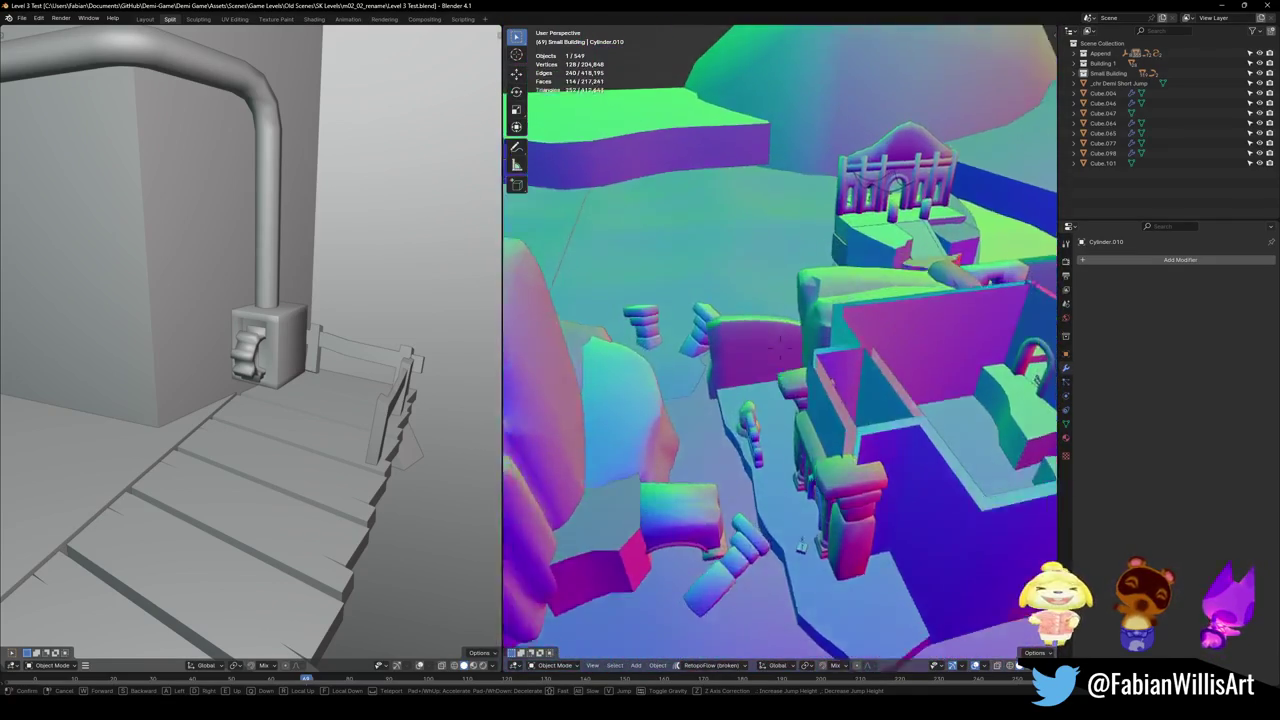
{"action": "key", "text": "q"}
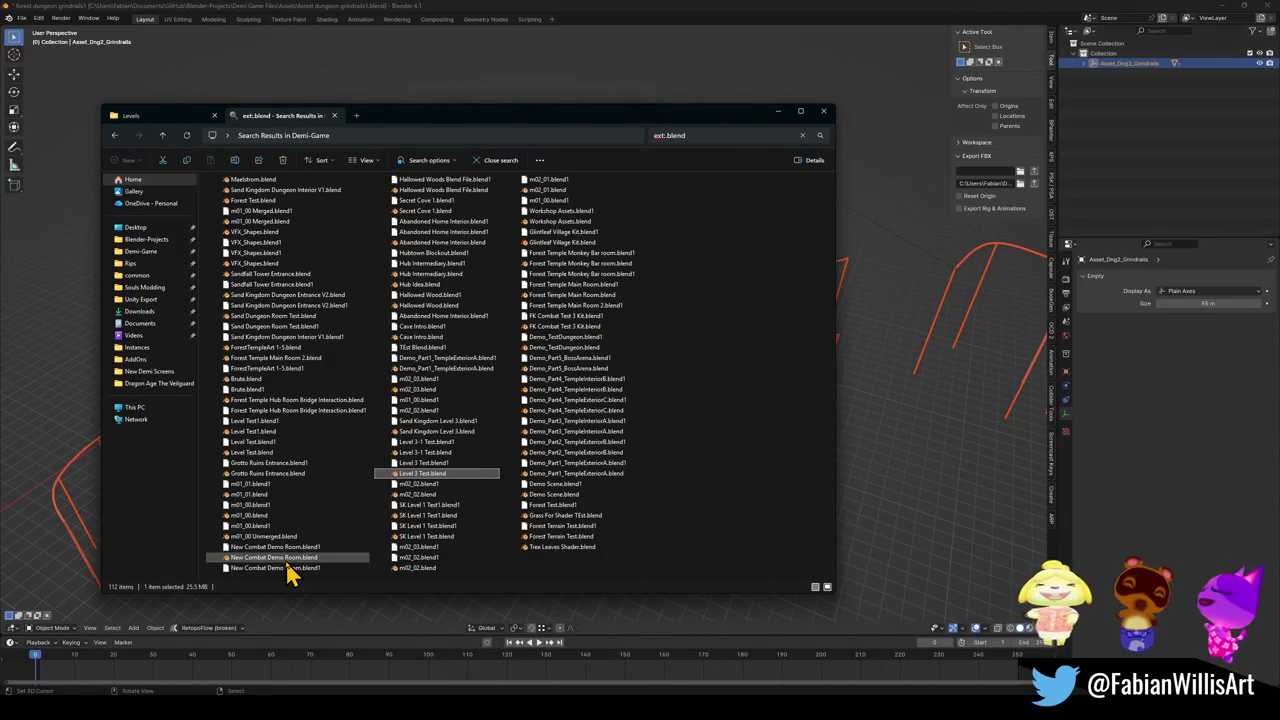
- Browse Demi Game Files > Characters > Enemies > Not Rigged and open Enemies.blend in Blender
{"action": "left_click", "coordinate": [116, 119]}
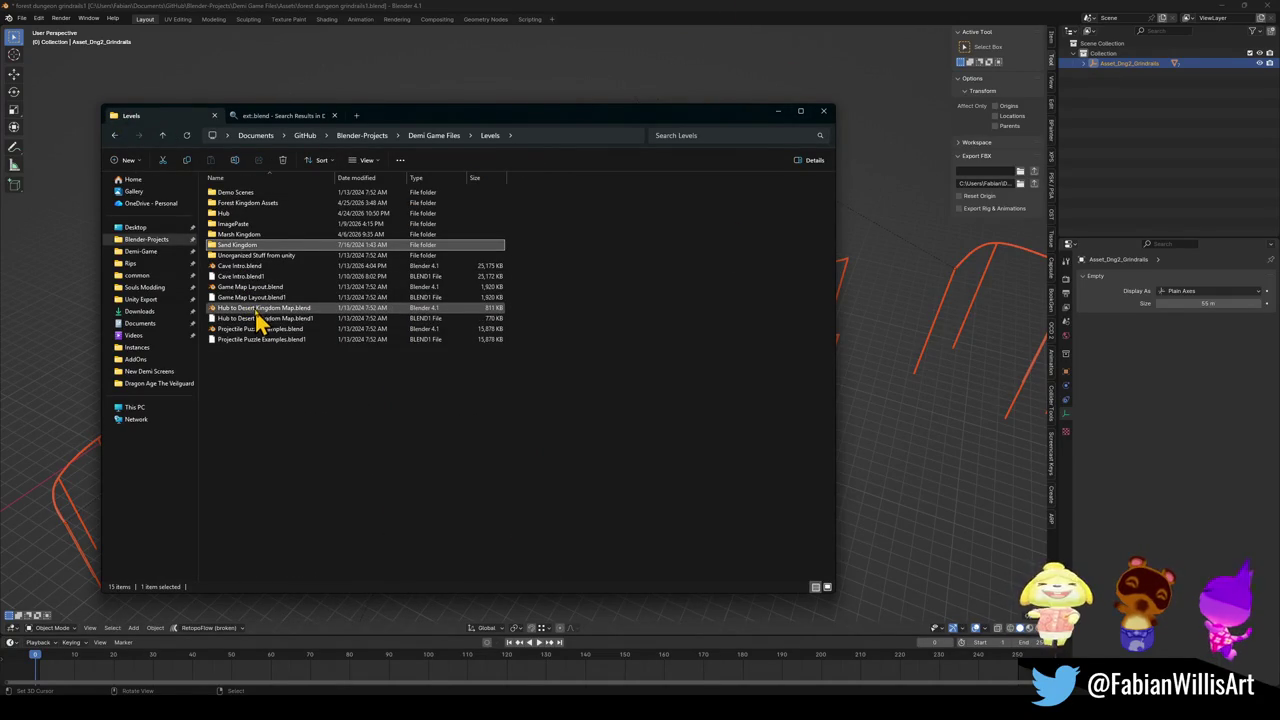
{"action": "double_click", "coordinate": [256, 256]}
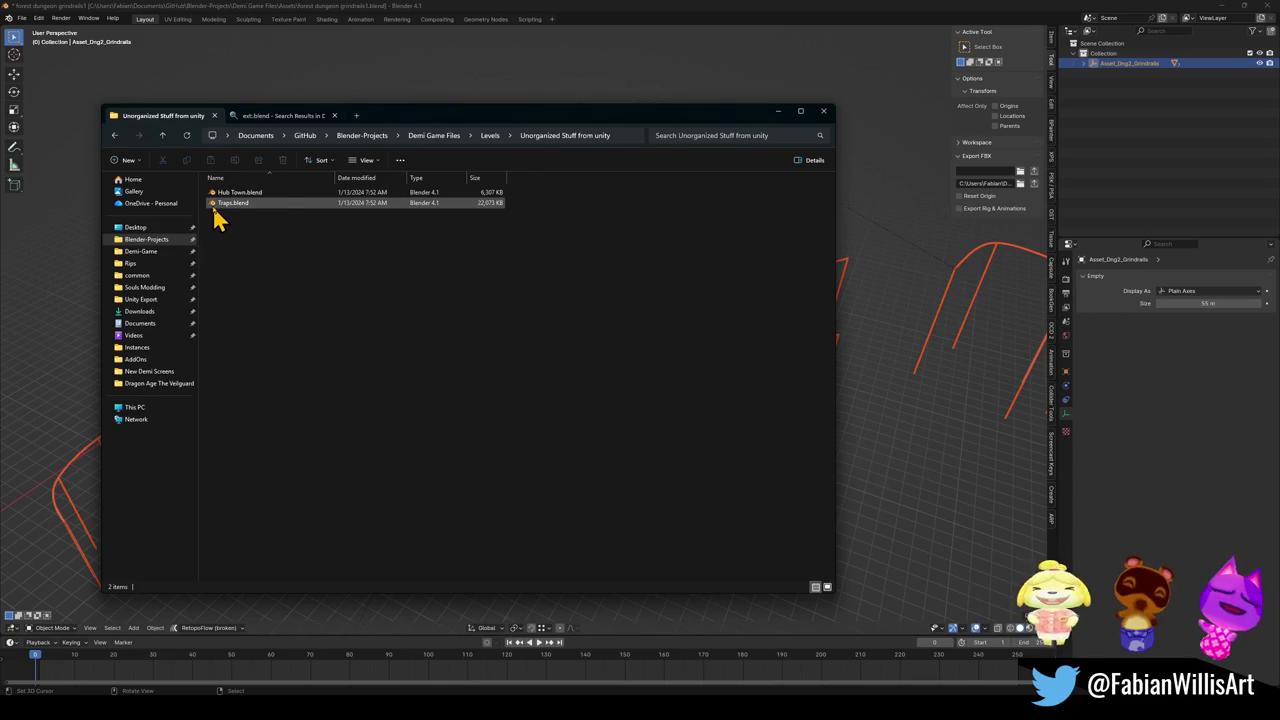
{"action": "double_click", "coordinate": [162, 135]}
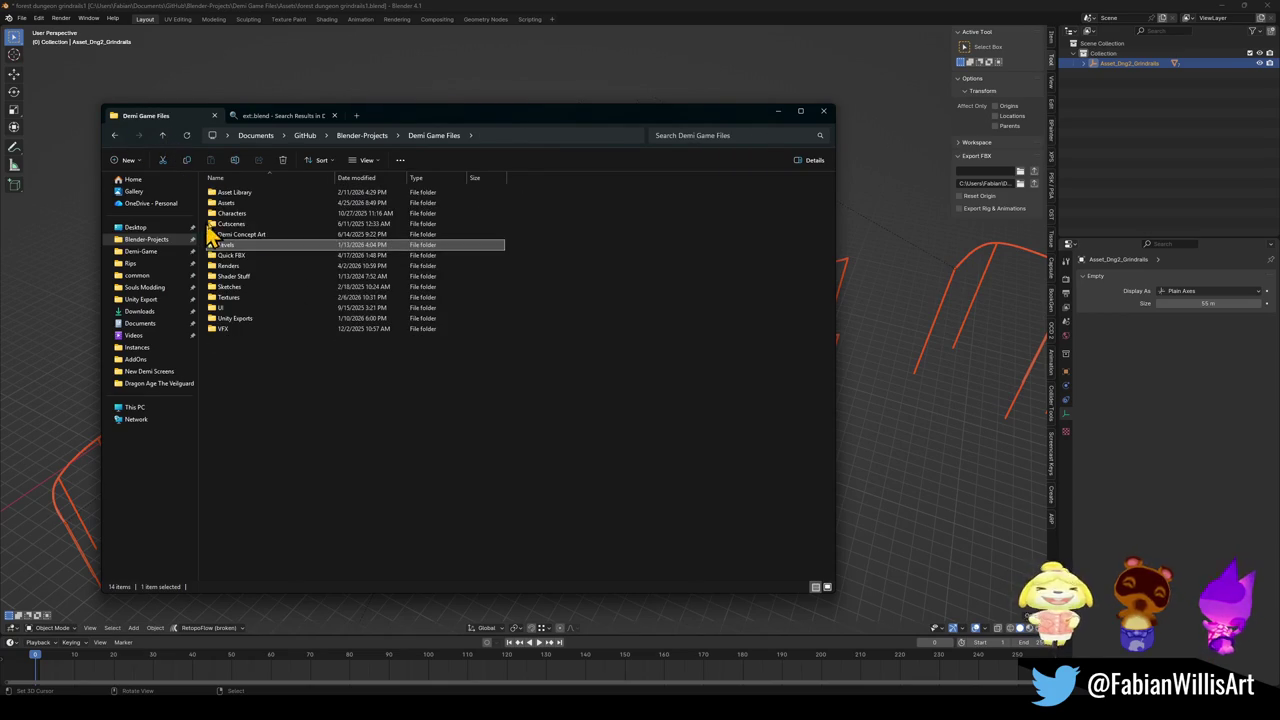
{"action": "double_click", "coordinate": [245, 214]}
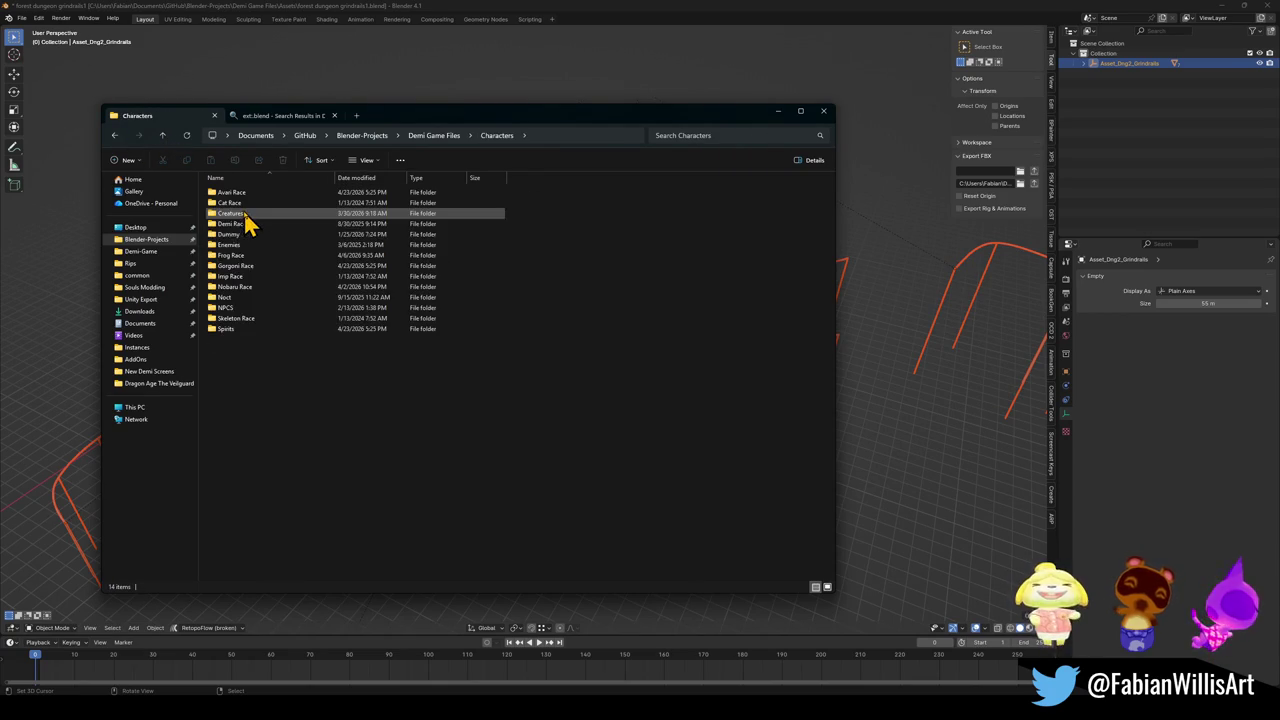
{"action": "double_click", "coordinate": [238, 245]}
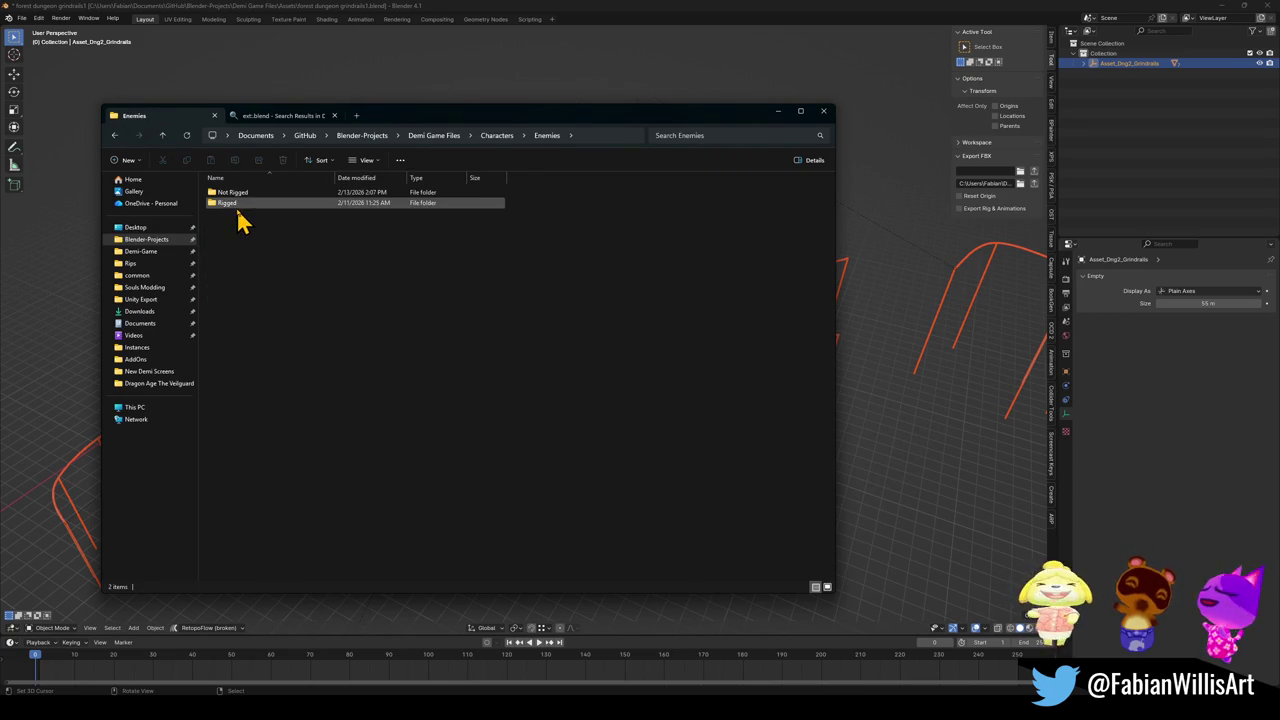
{"action": "double_click", "coordinate": [240, 193]}
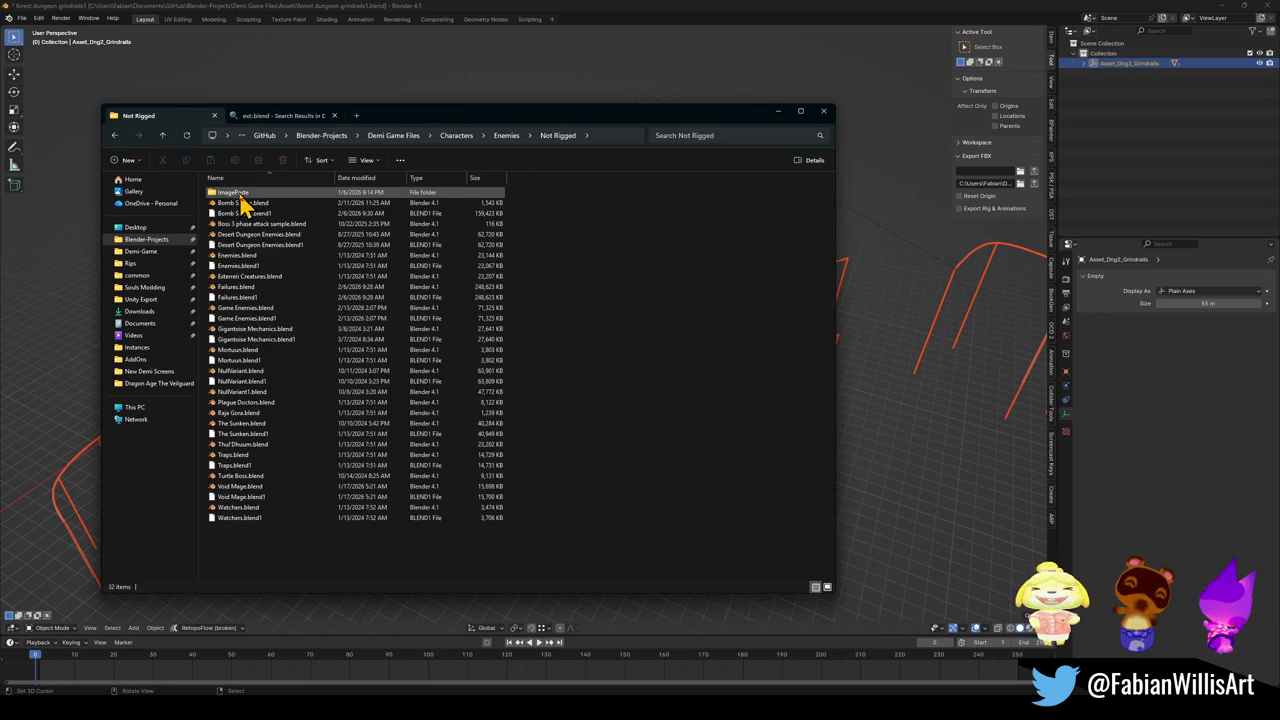
{"action": "left_click", "coordinate": [256, 262]}
{"action": "double_click", "coordinate": [256, 262]}
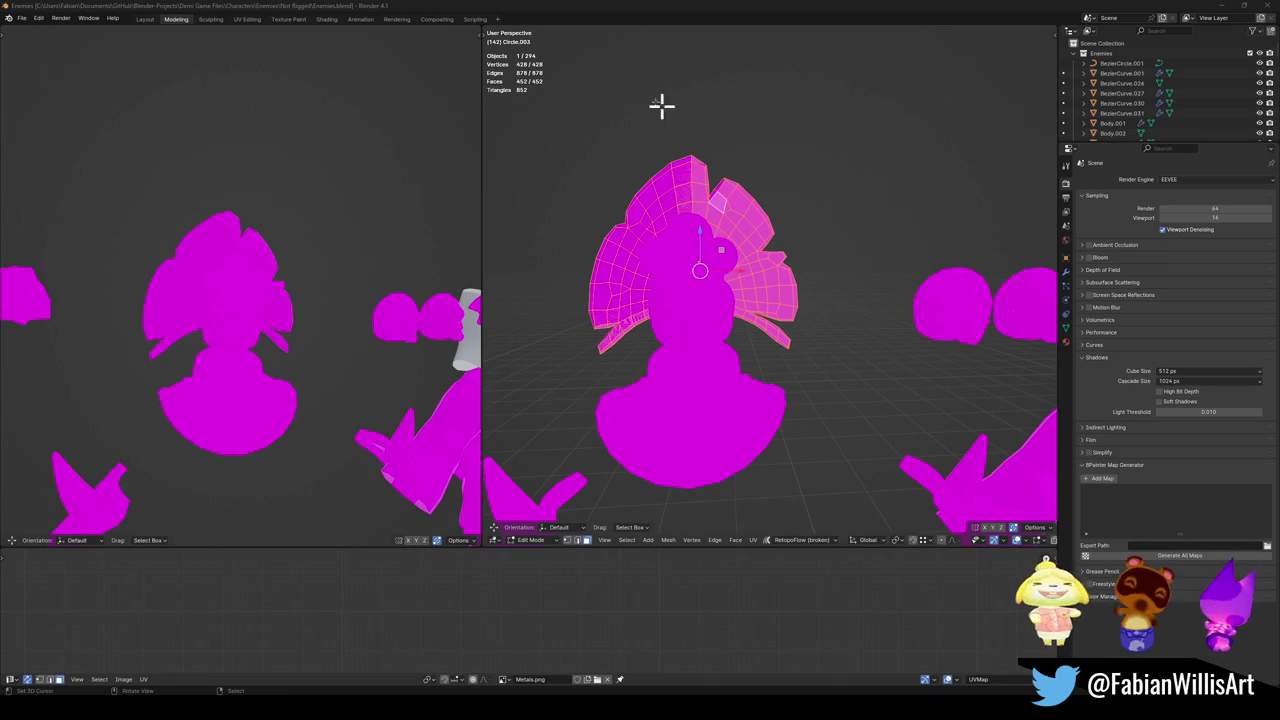
{"action": "scroll", "coordinate": [903, 276], "scroll_direction": "down", "scroll_amount": 4}
{"action": "scroll", "coordinate": [903, 276], "scroll_direction": "down", "scroll_amount": 3}
{"action": "key", "text": "Tab"}
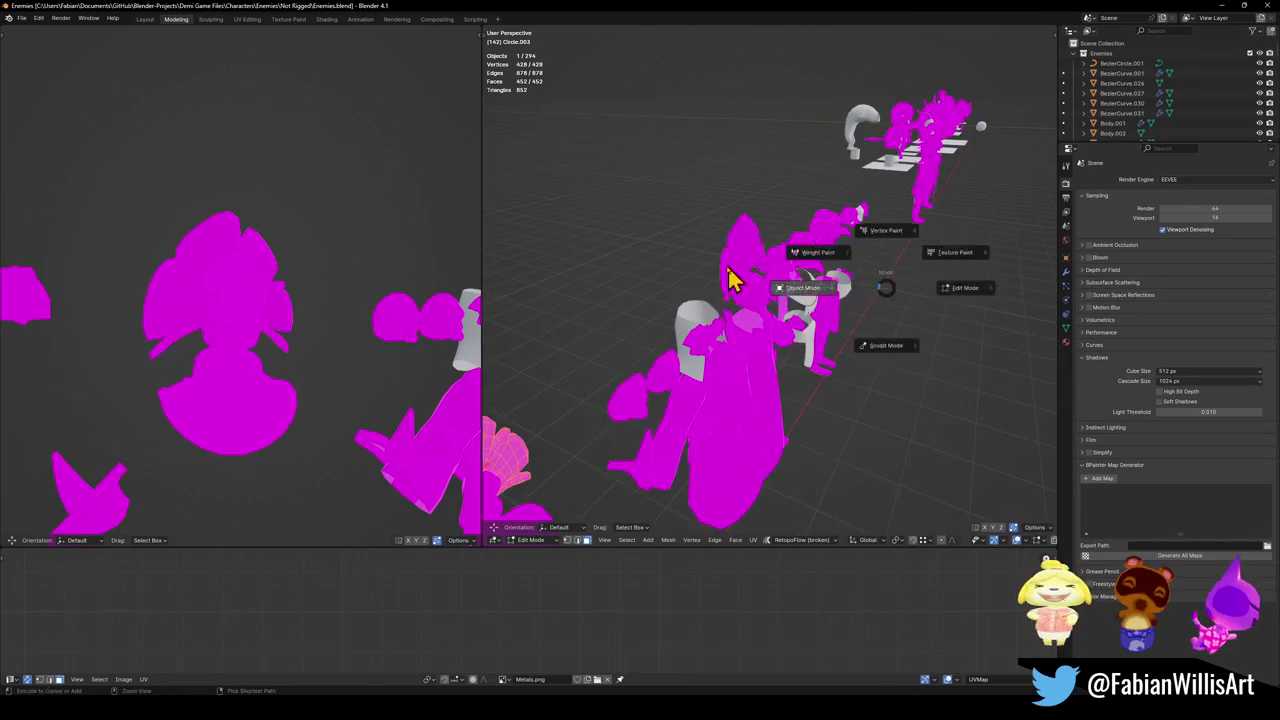
{"action": "scroll", "coordinate": [862, 212], "scroll_direction": "up", "scroll_amount": 6}
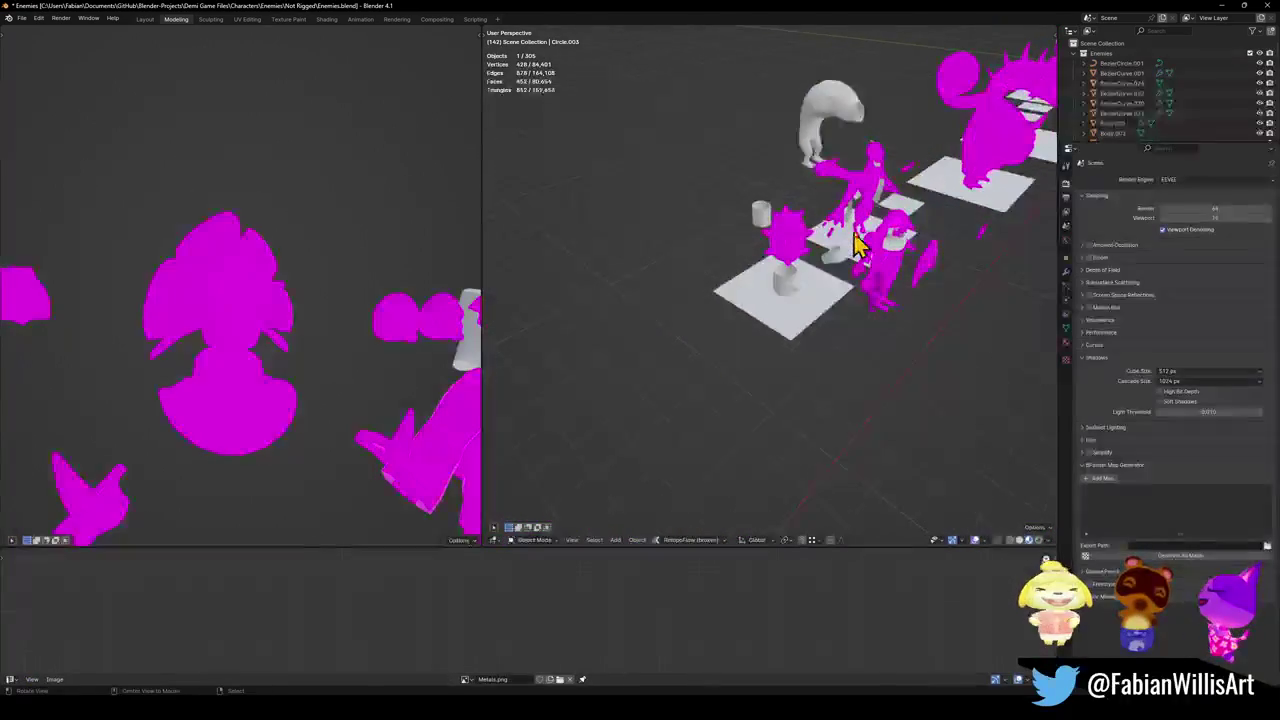
{"action": "scroll", "coordinate": [800, 275], "scroll_direction": "down", "scroll_amount": 2}
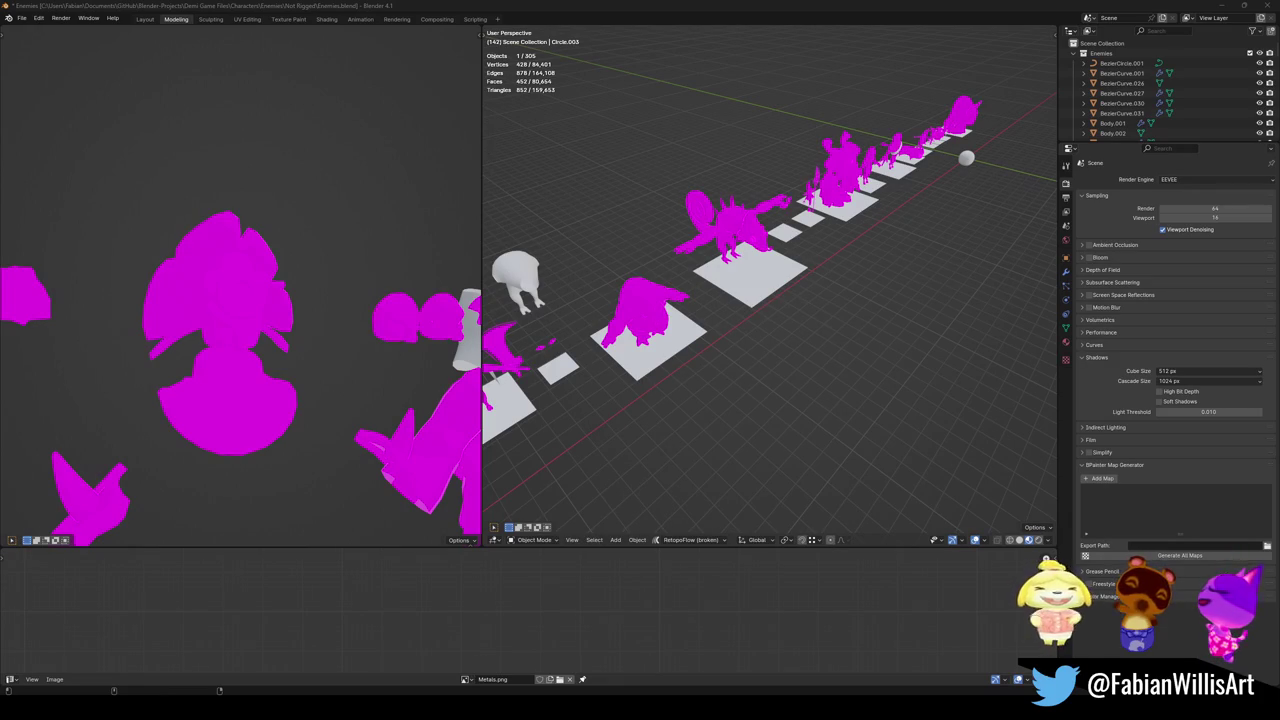
{"action": "middle_click", "coordinate": [894, 157]}
{"action": "scroll", "coordinate": [814, 251], "scroll_direction": "up", "scroll_amount": 2}
{"action": "mouse_move", "coordinate": [828, 238]}
{"action": "left_mouse_down"}
{"action": "mouse_move", "coordinate": [766, 271]}
{"action": "mouse_move", "coordinate": [729, 331]}
{"action": "mouse_move", "coordinate": [620, 386]}
{"action": "mouse_move", "coordinate": [763, 398]}
{"action": "left_mouse_up"}
{"action": "mouse_move", "coordinate": [609, 363]}
{"action": "left_mouse_down"}
{"action": "mouse_move", "coordinate": [766, 354]}
{"action": "mouse_move", "coordinate": [795, 312]}
{"action": "left_mouse_up"}
{"action": "scroll", "coordinate": [789, 311], "scroll_direction": "up", "scroll_amount": 2}
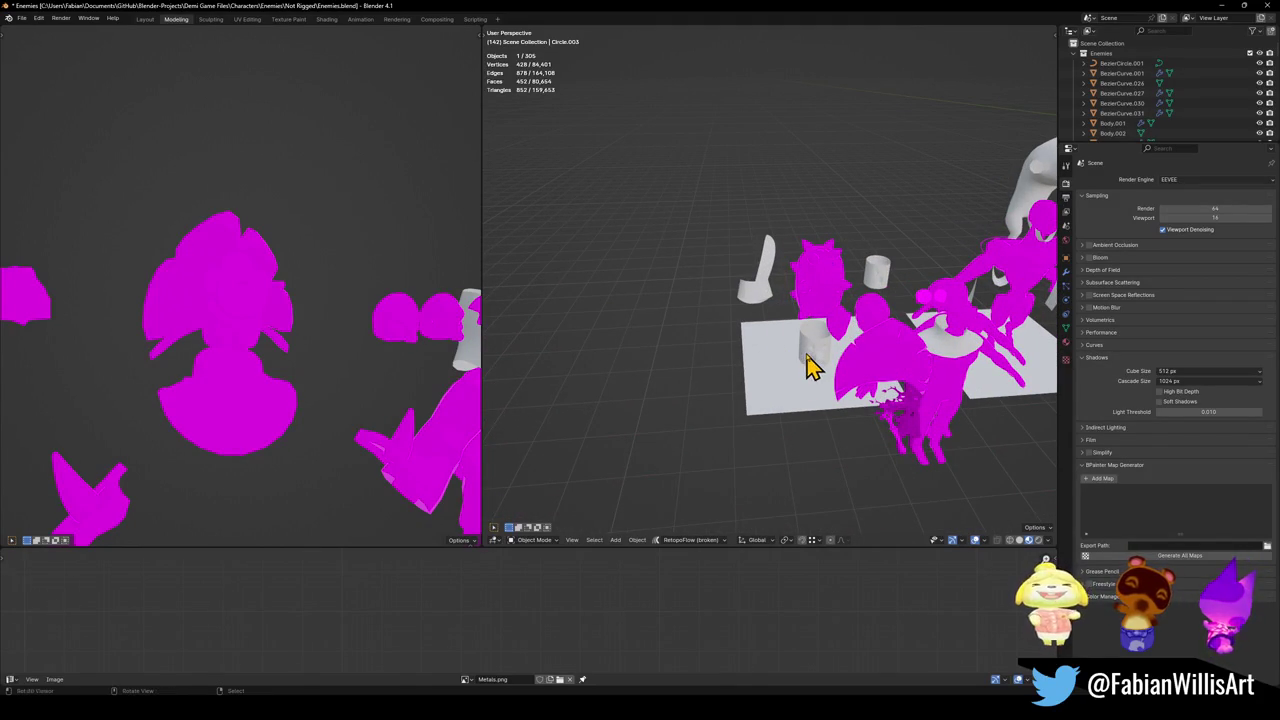
{"action": "left_click", "coordinate": [1268, 5]}
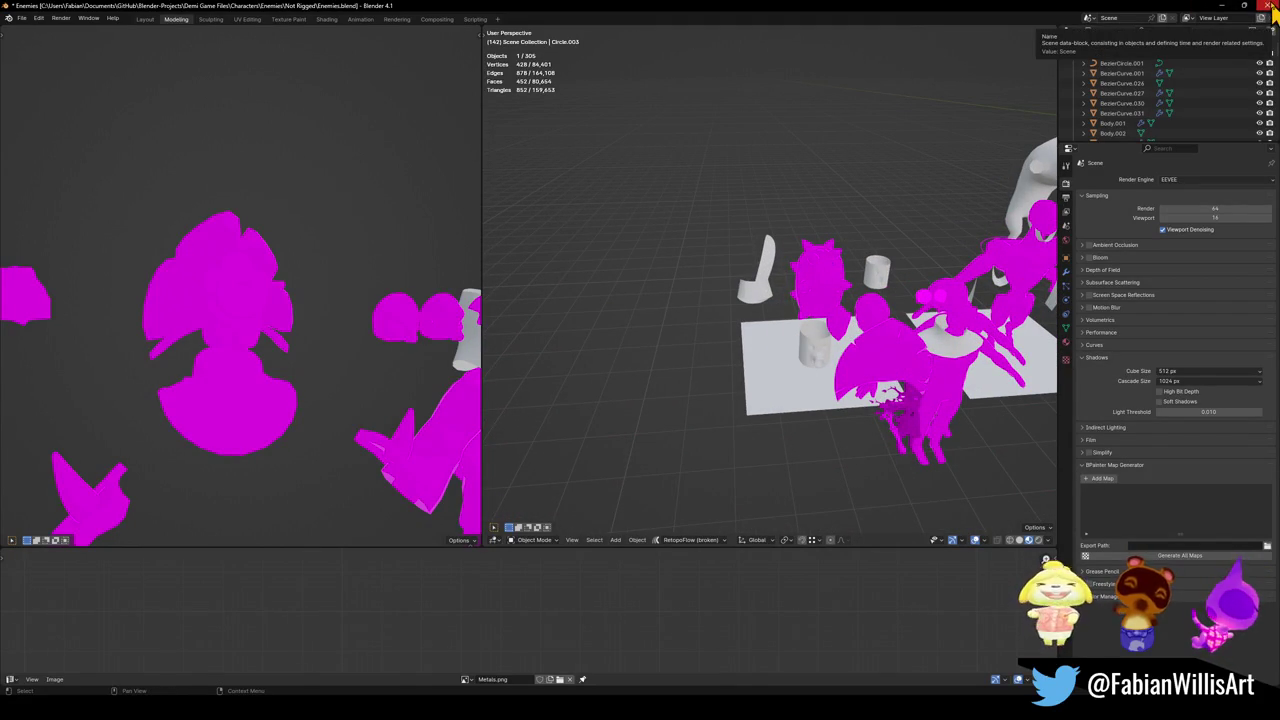
- Close the Enemies session without saving and open Failures.blend from the Not Rigged folder
{"action": "left_click", "coordinate": [651, 374]}
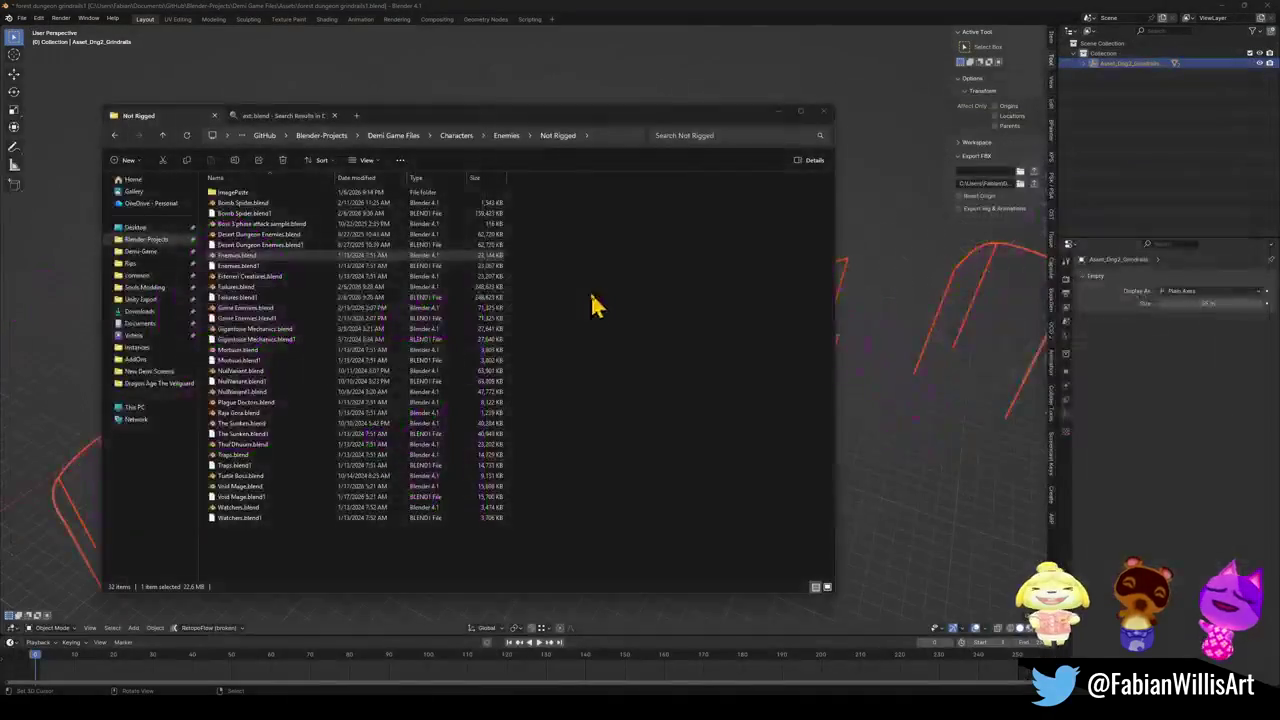
{"action": "double_click", "coordinate": [250, 288]}
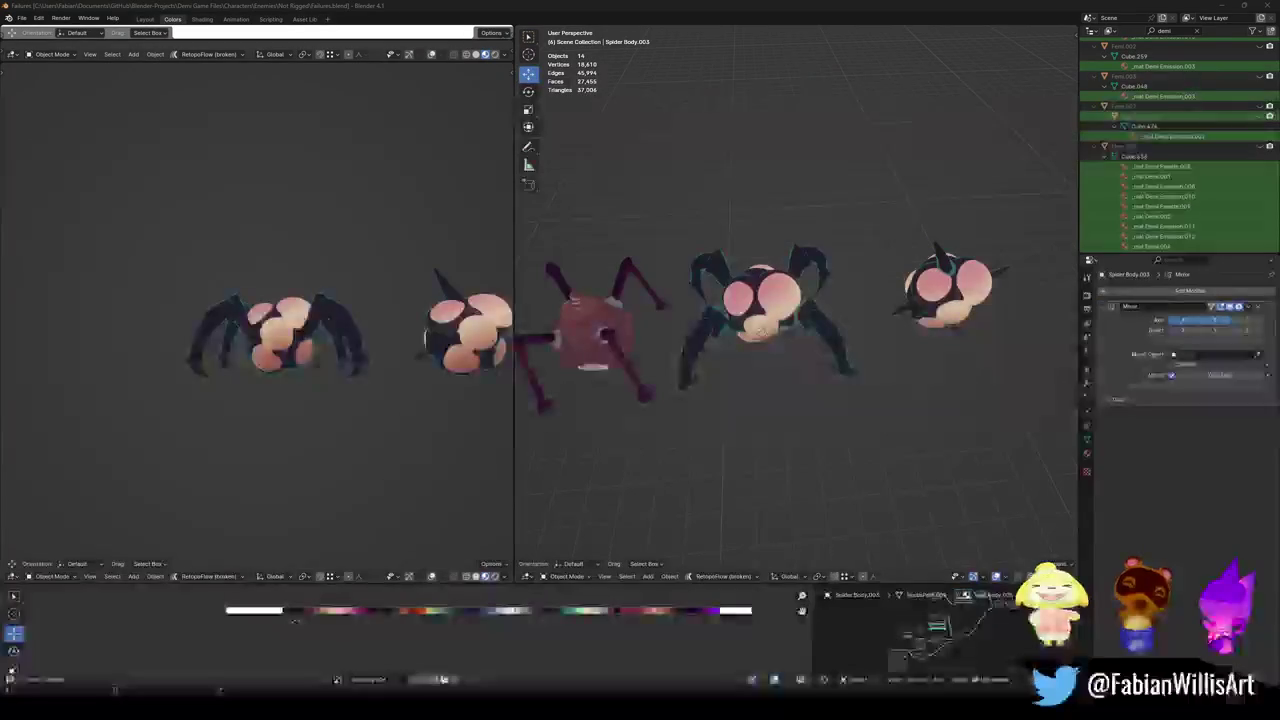
{"action": "scroll", "coordinate": [860, 265], "scroll_direction": "down", "scroll_amount": 5}
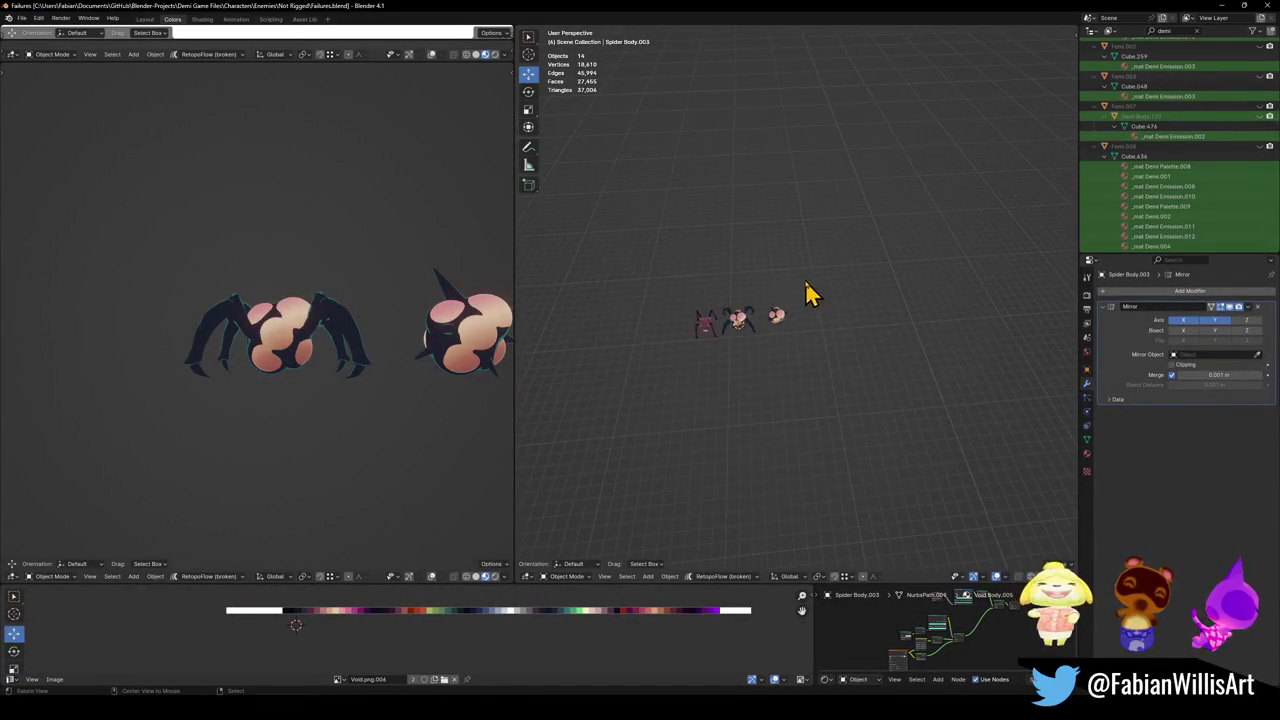
- Unhide all objects with Alt+H, deselect everything, and orbit the view onto the crystal models
{"action": "key", "text": "alt+h"}
{"action": "scroll", "coordinate": [895, 278], "scroll_direction": "down", "scroll_amount": 3}
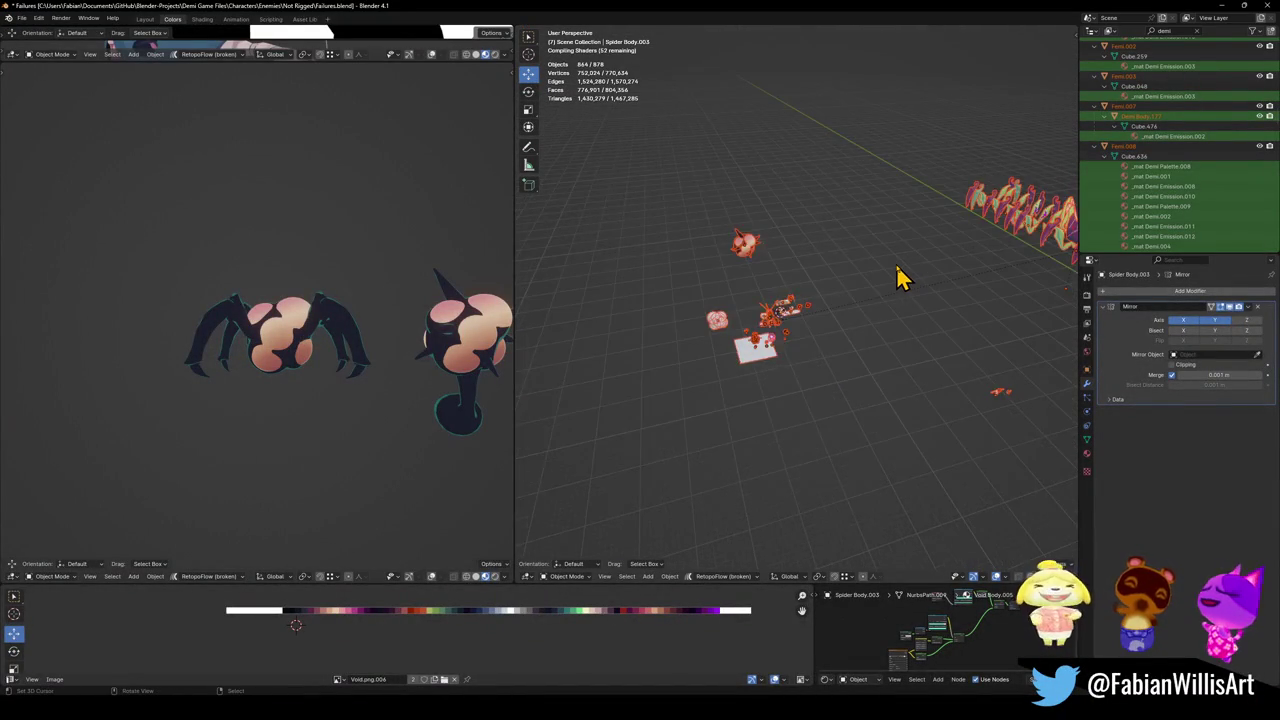
{"action": "scroll", "coordinate": [760, 295], "scroll_direction": "up", "scroll_amount": 3}
{"action": "mouse_move", "coordinate": [740, 295]}
{"action": "left_mouse_down"}
{"action": "mouse_move", "coordinate": [723, 243]}
{"action": "mouse_move", "coordinate": [917, 331]}
{"action": "mouse_move", "coordinate": [871, 320]}
{"action": "mouse_move", "coordinate": [800, 340]}
{"action": "left_mouse_up"}
{"action": "left_click", "coordinate": [800, 340]}
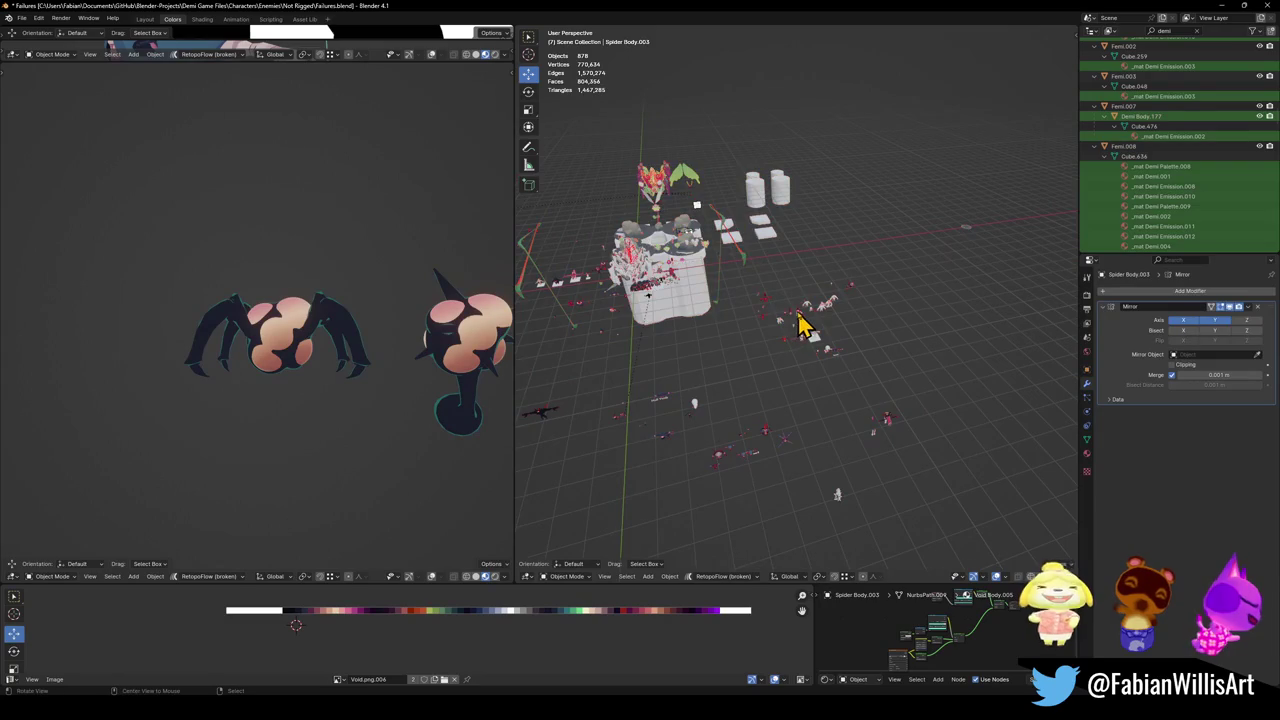
{"action": "scroll", "coordinate": [825, 320], "scroll_direction": "up", "scroll_amount": 6}
{"action": "scroll", "coordinate": [840, 307], "scroll_direction": "down", "scroll_amount": 10}
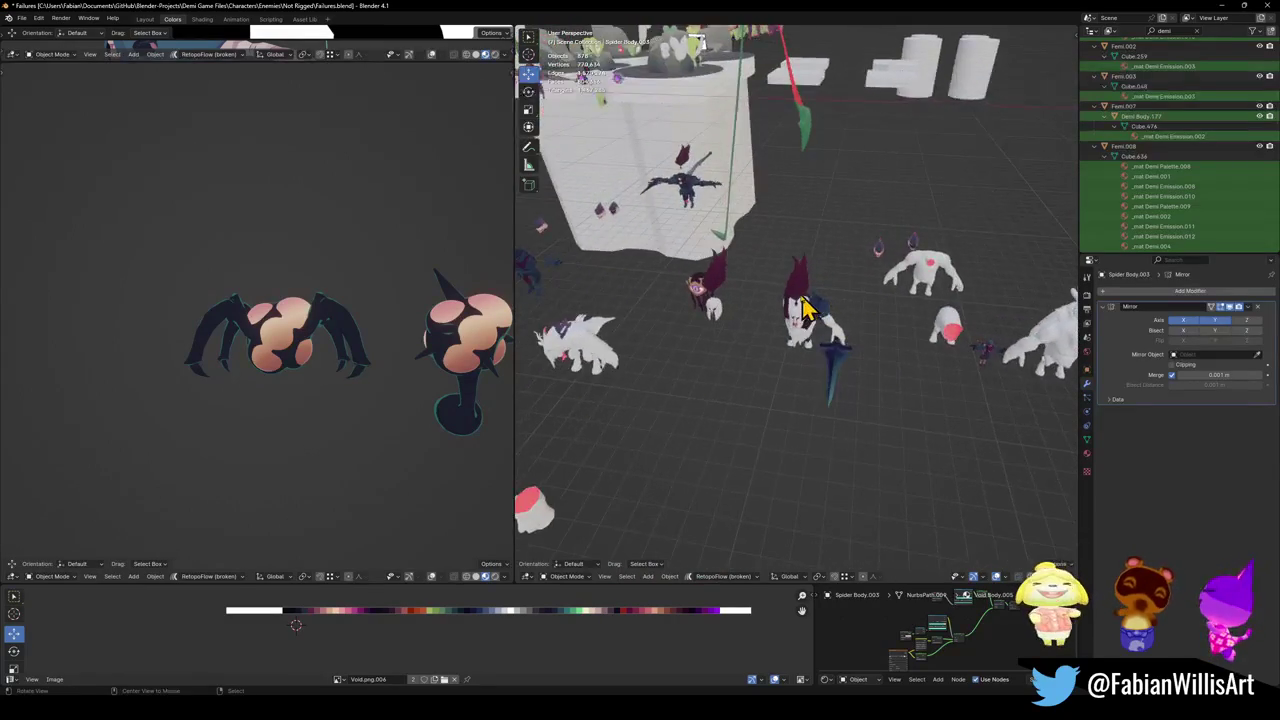
{"action": "scroll", "coordinate": [700, 265], "scroll_direction": "up", "scroll_amount": 10}
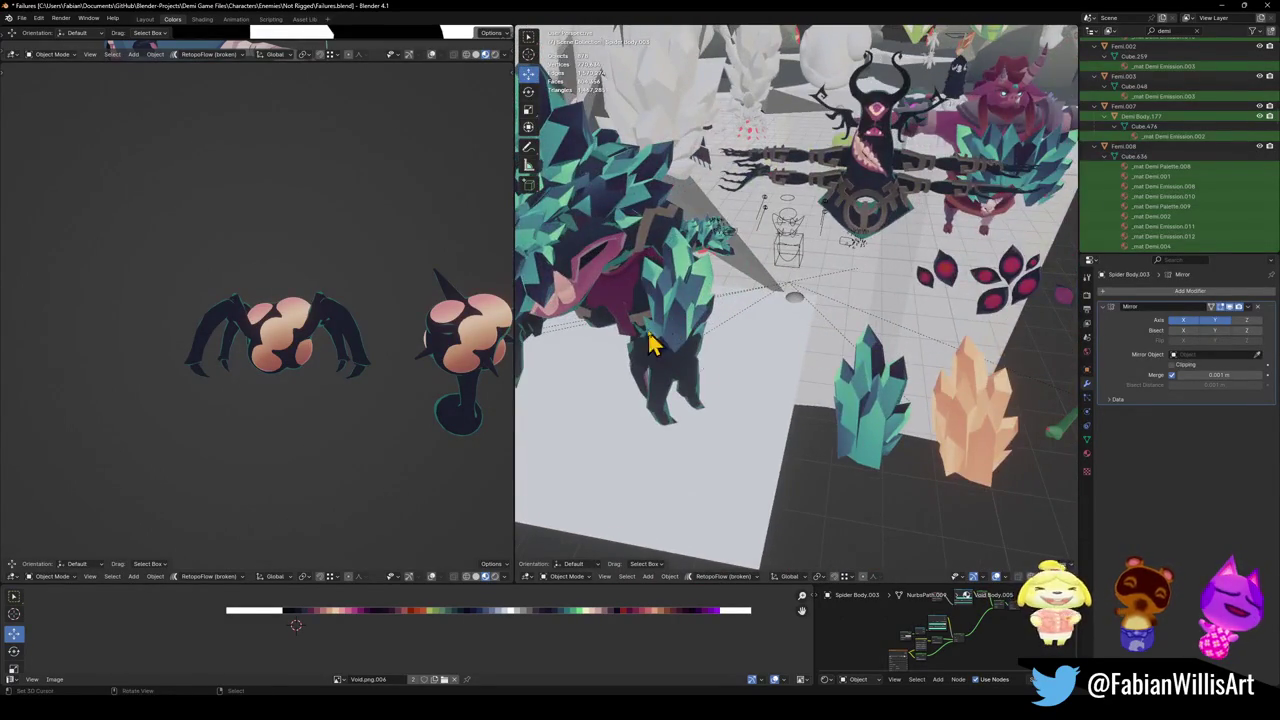
{"action": "scroll", "coordinate": [670, 330], "scroll_direction": "down", "scroll_amount": 5}
{"action": "scroll", "coordinate": [765, 386], "scroll_direction": "up", "scroll_amount": 4}
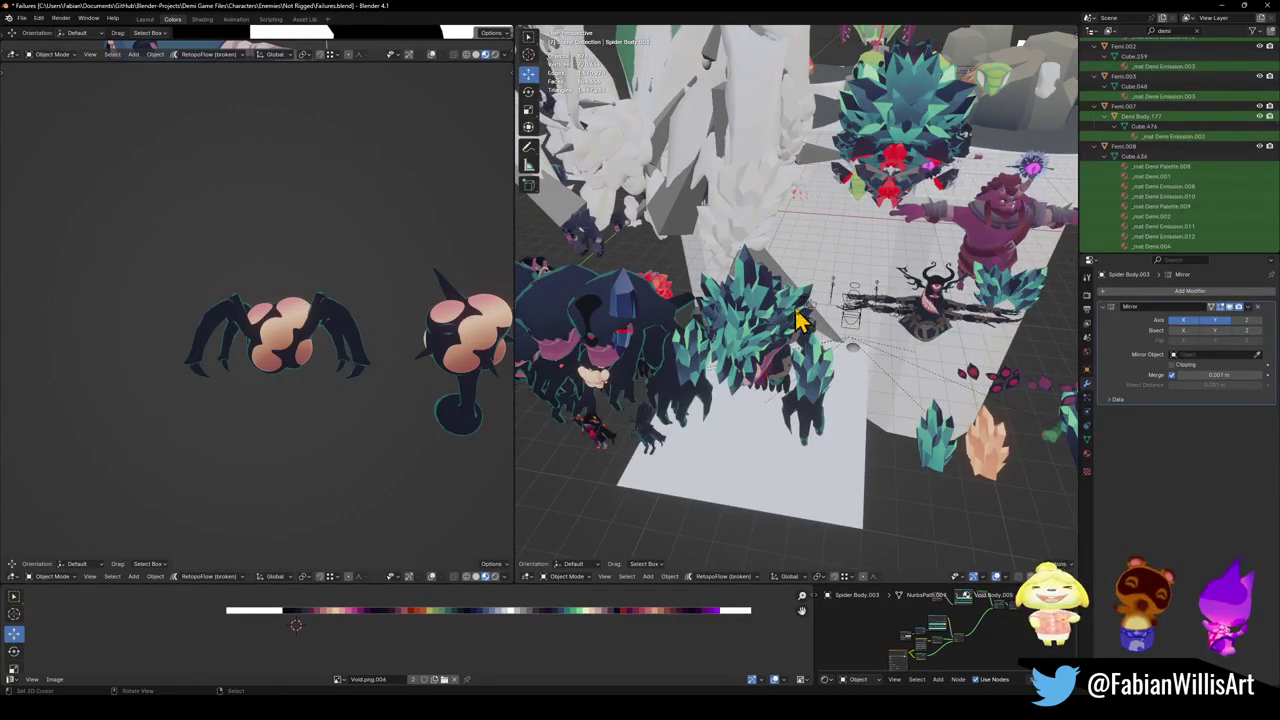
{"action": "scroll", "coordinate": [993, 296], "scroll_direction": "up", "scroll_amount": 8}
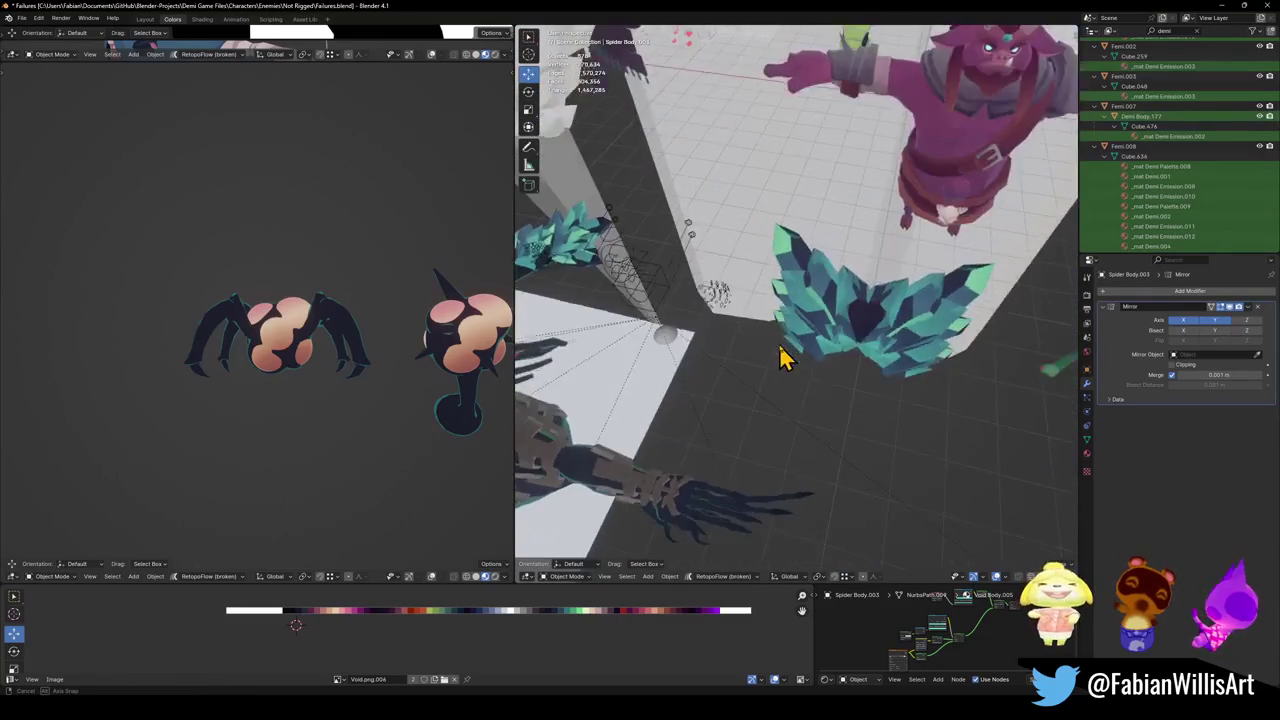
{"action": "mouse_move", "coordinate": [843, 327]}
{"action": "left_mouse_down"}
{"action": "mouse_move", "coordinate": [846, 351]}
{"action": "mouse_move", "coordinate": [951, 323]}
{"action": "mouse_move", "coordinate": [657, 380]}
{"action": "mouse_move", "coordinate": [778, 377]}
{"action": "mouse_move", "coordinate": [871, 351]}
{"action": "mouse_move", "coordinate": [820, 363]}
{"action": "mouse_move", "coordinate": [777, 304]}
{"action": "left_mouse_up"}
- Set Crystals.010's origin to its geometry and snap it to the 3D cursor
{"action": "left_click", "coordinate": [800, 352]}
{"action": "left_click", "coordinate": [935, 445]}
{"action": "mouse_move", "coordinate": [935, 445]}
{"action": "left_mouse_down"}
{"action": "mouse_move", "coordinate": [834, 380]}
{"action": "mouse_move", "coordinate": [826, 409]}
{"action": "mouse_move", "coordinate": [871, 380]}
{"action": "mouse_move", "coordinate": [688, 378]}
{"action": "left_mouse_up"}
{"action": "key", "text": "q"}
{"action": "left_click", "coordinate": [814, 399]}
{"action": "key", "text": "shift+s"}
{"action": "left_click", "coordinate": [709, 337]}
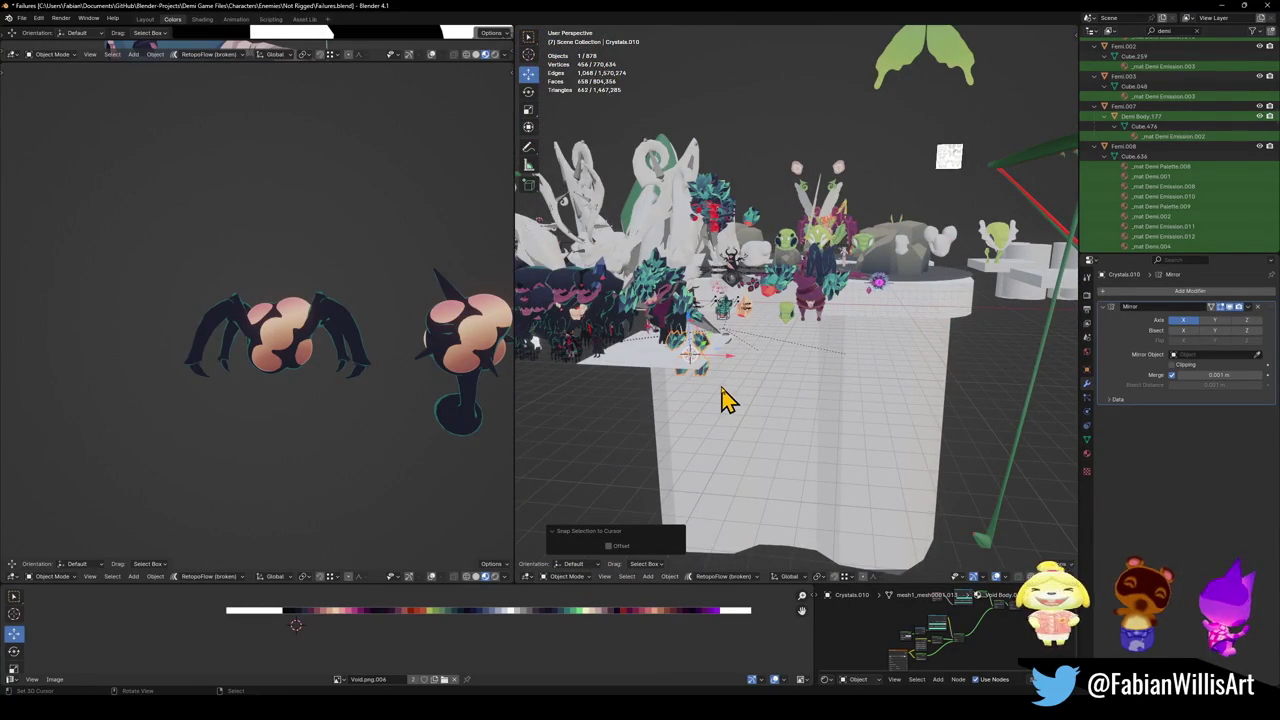
- Duplicate the crystal, place the copy lower on the block, and remove its Mirror modifier
{"action": "key", "text": "shift+d"}
{"action": "left_click", "coordinate": [814, 466]}
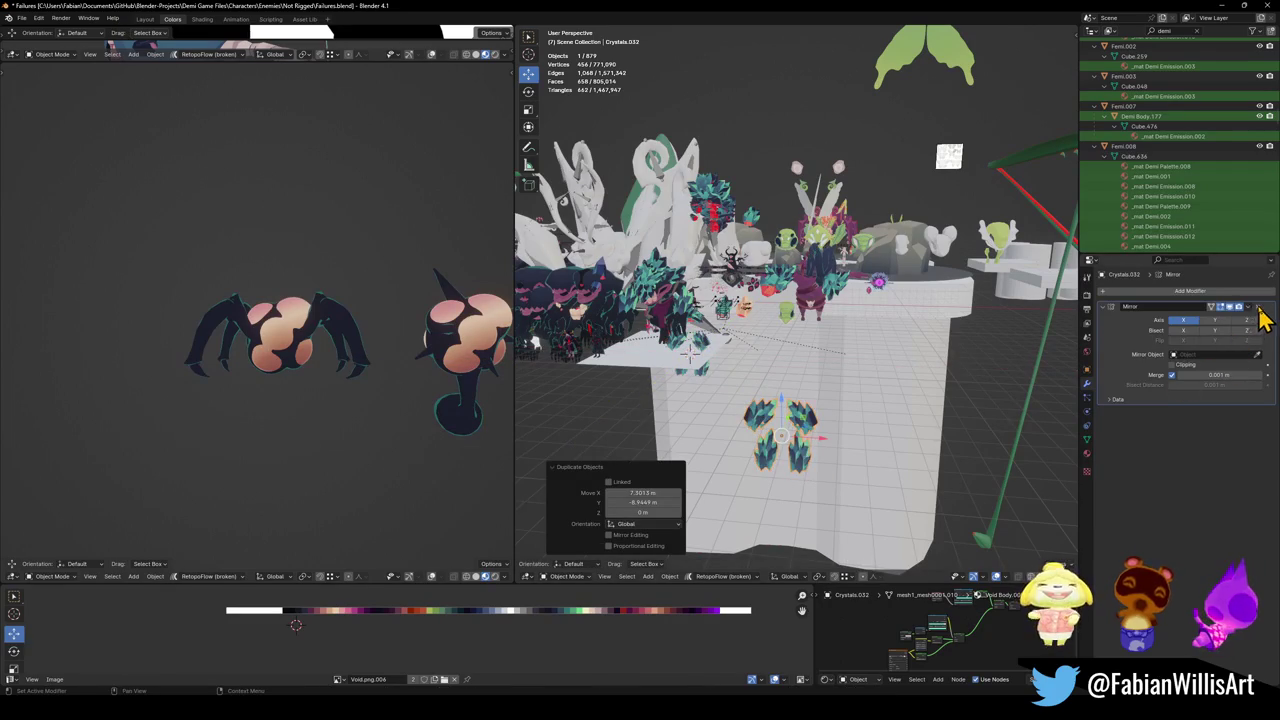
{"action": "left_click", "coordinate": [1257, 306]}
{"action": "key", "text": "KP_Decimal"}
- Separate the copy's whole mesh into its own object and set its origin to geometry
{"action": "key", "text": "Tab"}
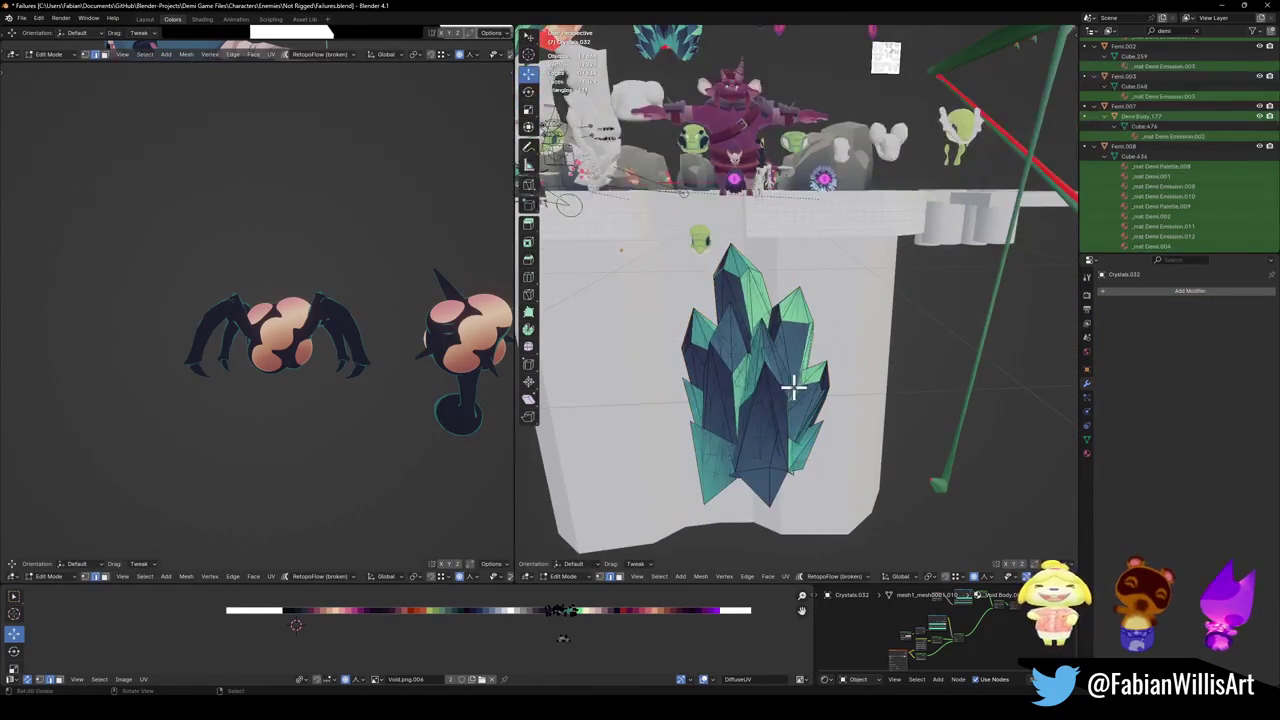
{"action": "scroll", "coordinate": [790, 388], "scroll_direction": "down", "scroll_amount": 5}
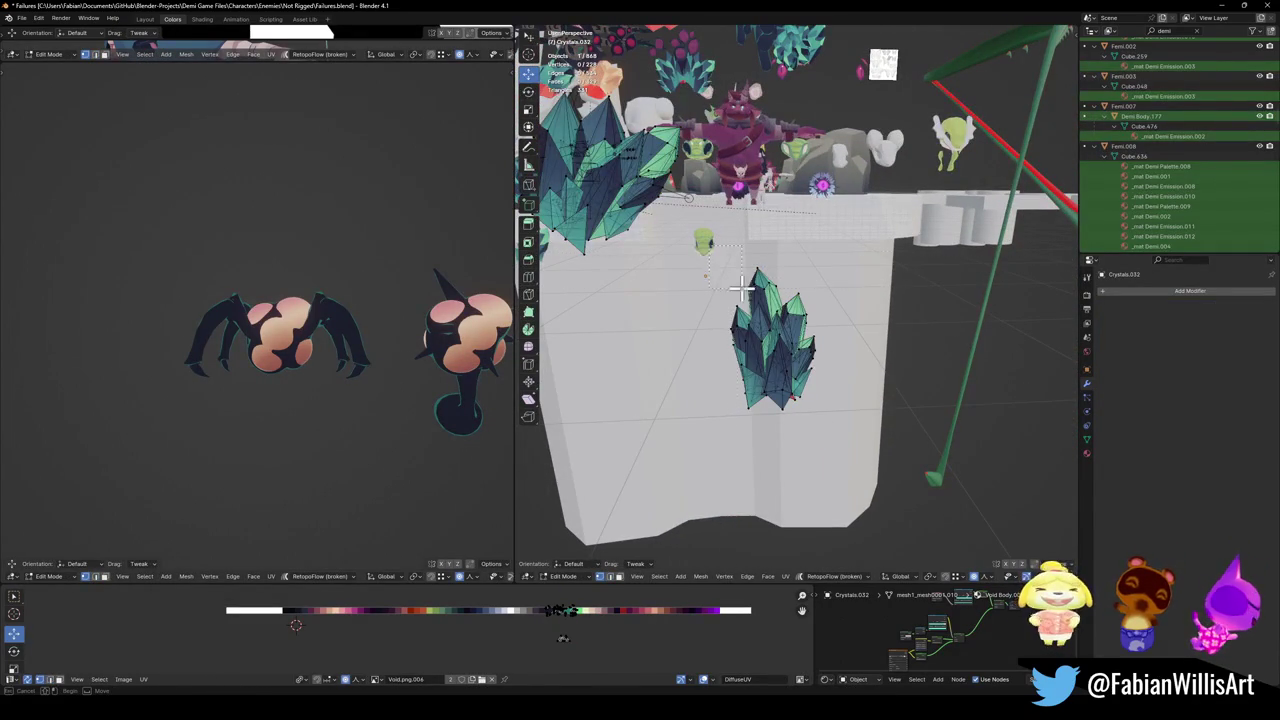
{"action": "key", "text": "a"}
{"action": "key", "text": "p"}
{"action": "left_click", "coordinate": [826, 389]}
{"action": "key", "text": "Tab"}
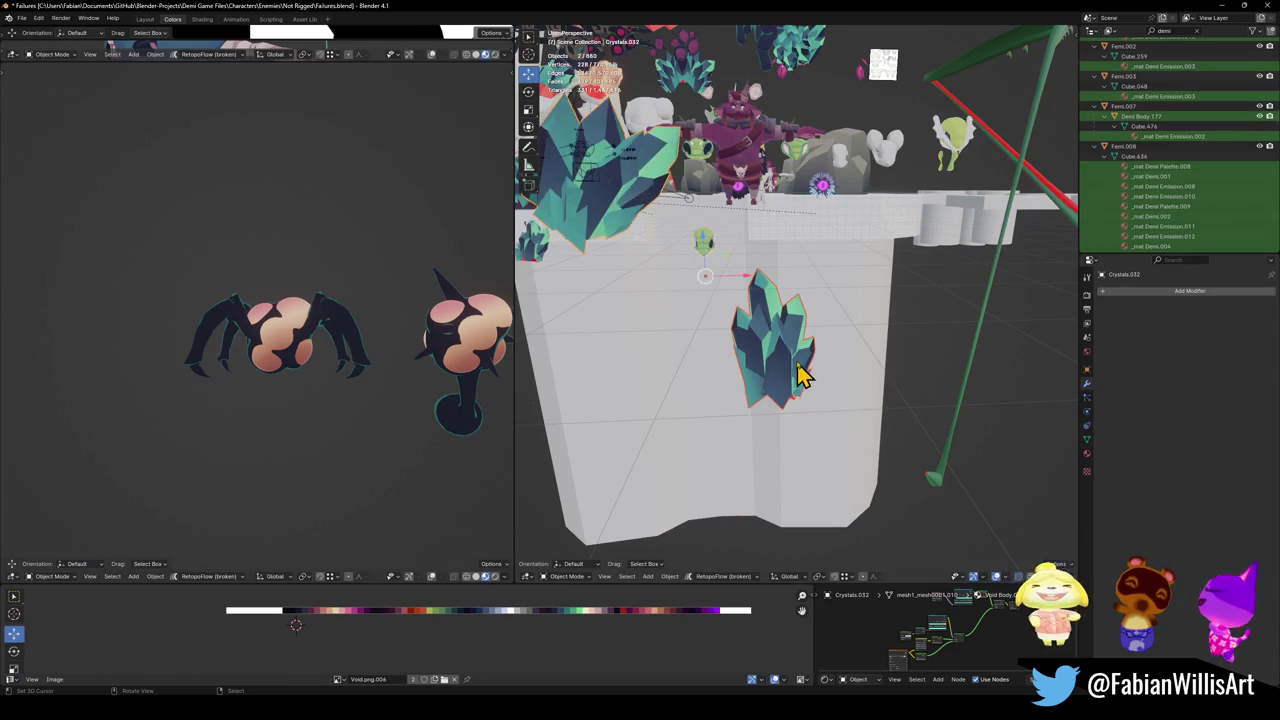
{"action": "key", "text": "q"}
{"action": "left_click", "coordinate": [742, 348]}
- Rotate the new crystal, scale it up, and lower it vertically onto the block
{"action": "key", "text": "KP_Decimal"}
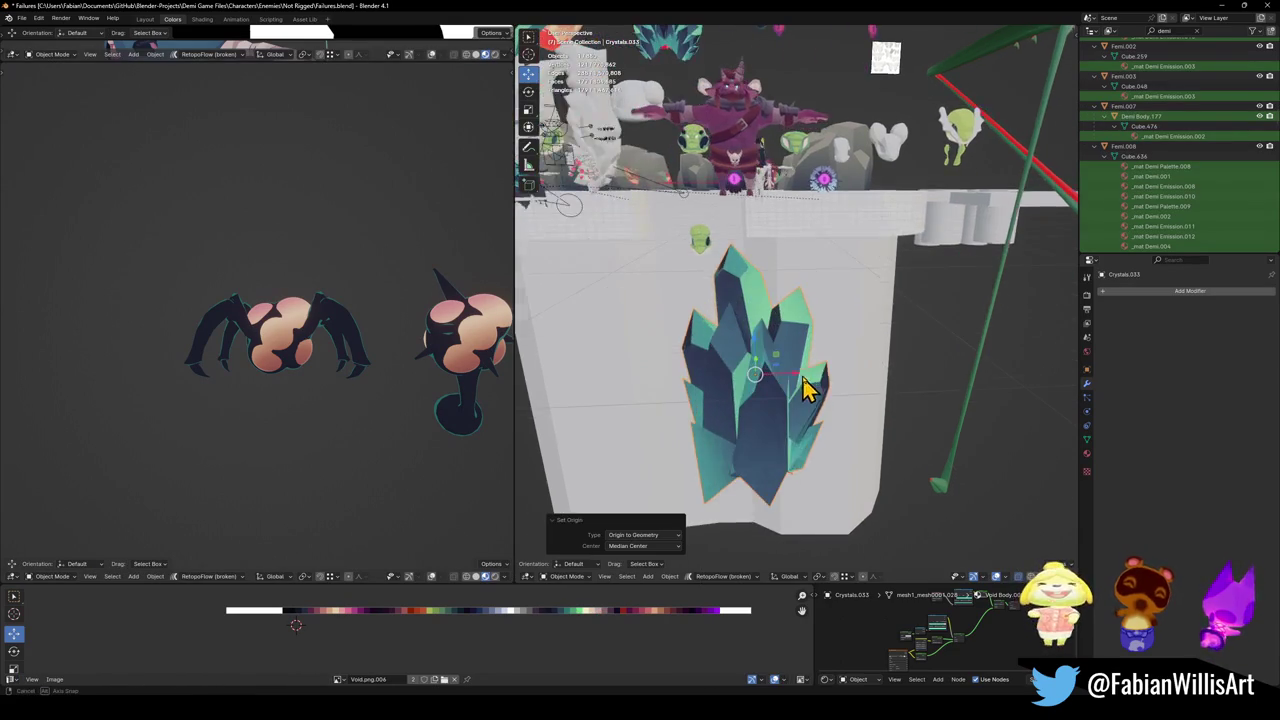
{"action": "key", "text": "KP_Divide"}
{"action": "key", "text": "r"}
{"action": "left_click", "coordinate": [929, 408]}
{"action": "key", "text": "KP_Divide"}
{"action": "key", "text": "s"}
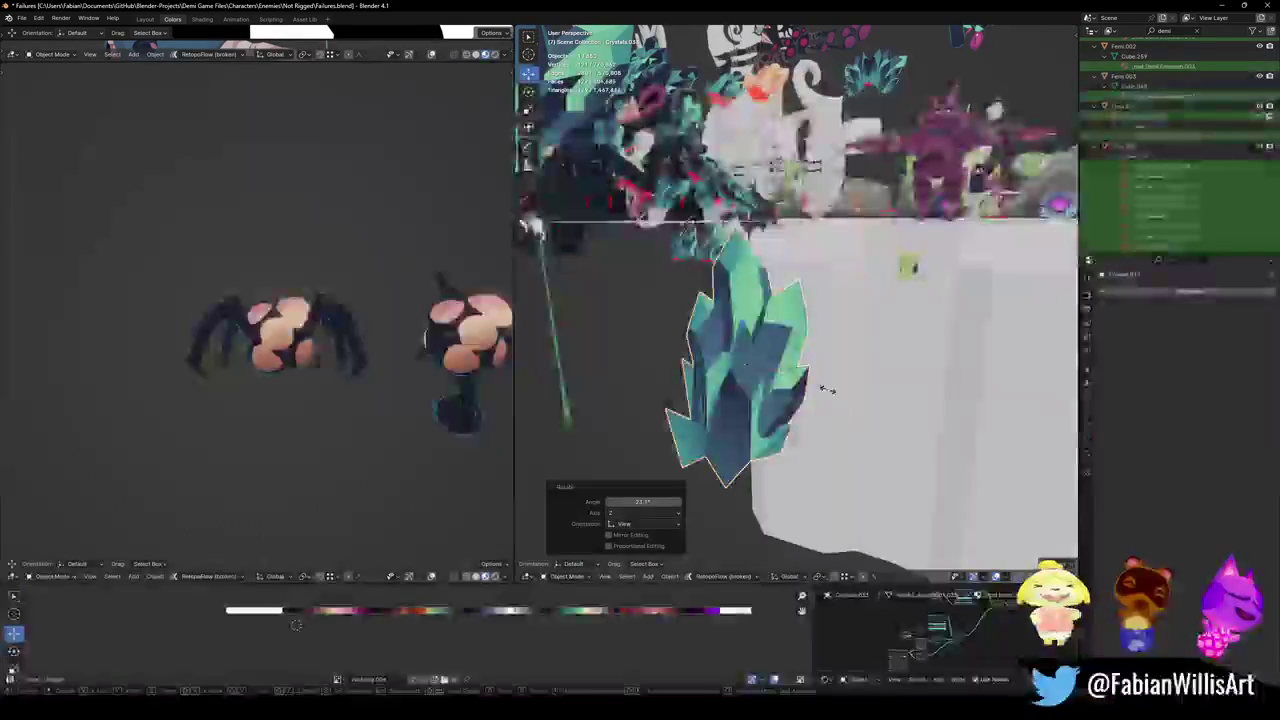
{"action": "left_click", "coordinate": [912, 375]}
{"action": "scroll", "coordinate": [912, 375], "scroll_direction": "down", "scroll_amount": 3}
{"action": "key", "text": "s"}
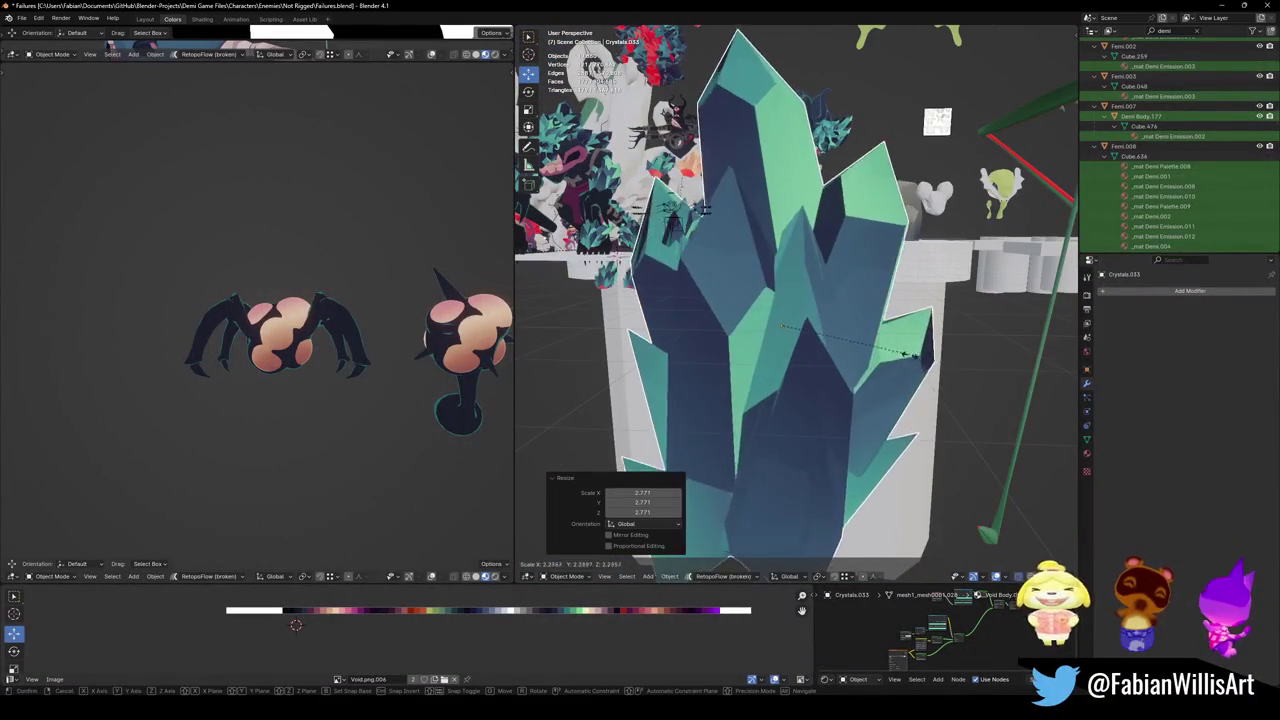
{"action": "left_click", "coordinate": [877, 374]}
{"action": "key", "text": "g"}
{"action": "key", "text": "z"}
{"action": "left_click", "coordinate": [921, 436]}
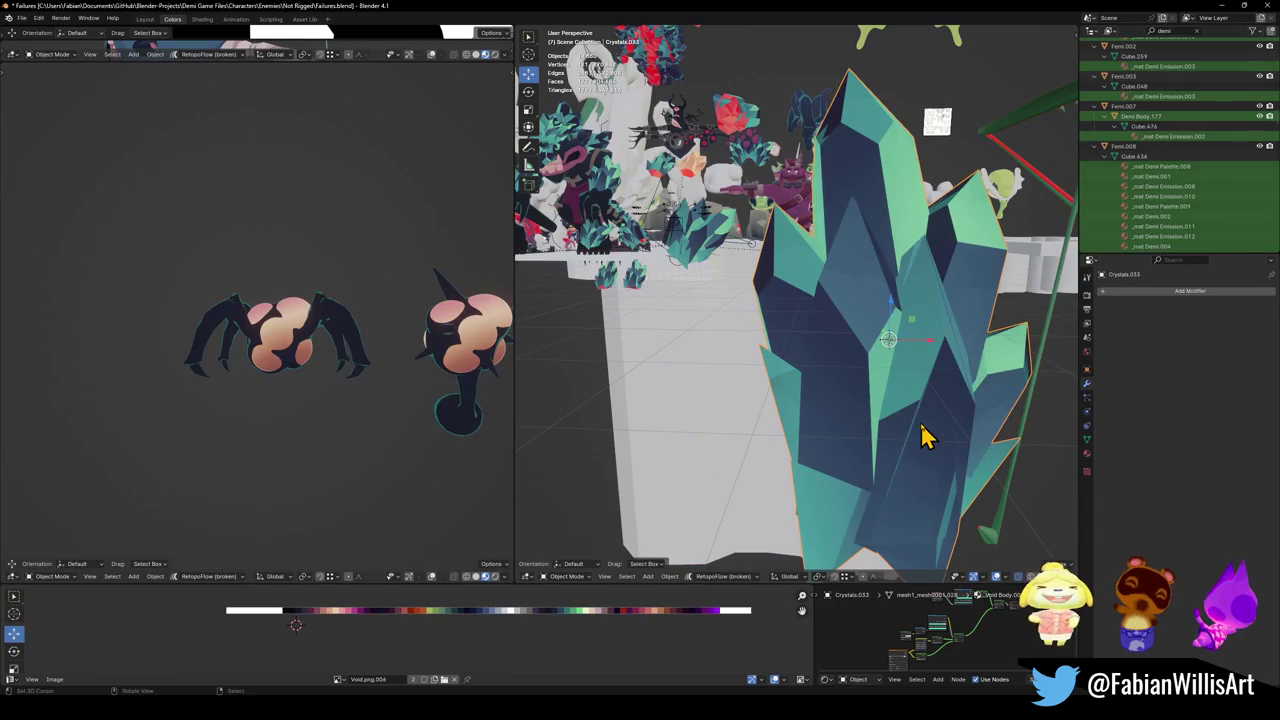
- Add a plane mesh beneath the crystal as its ground
{"action": "key", "text": "shift+a"}
{"action": "mouse_move", "coordinate": [880, 433]}
{"action": "left_click", "coordinate": [957, 432]}
{"action": "scroll", "coordinate": [860, 340], "scroll_direction": "down", "scroll_amount": 2}
- Enlarge the ground plane and centre the view on crystal Crystals.032
{"action": "key", "text": "s"}
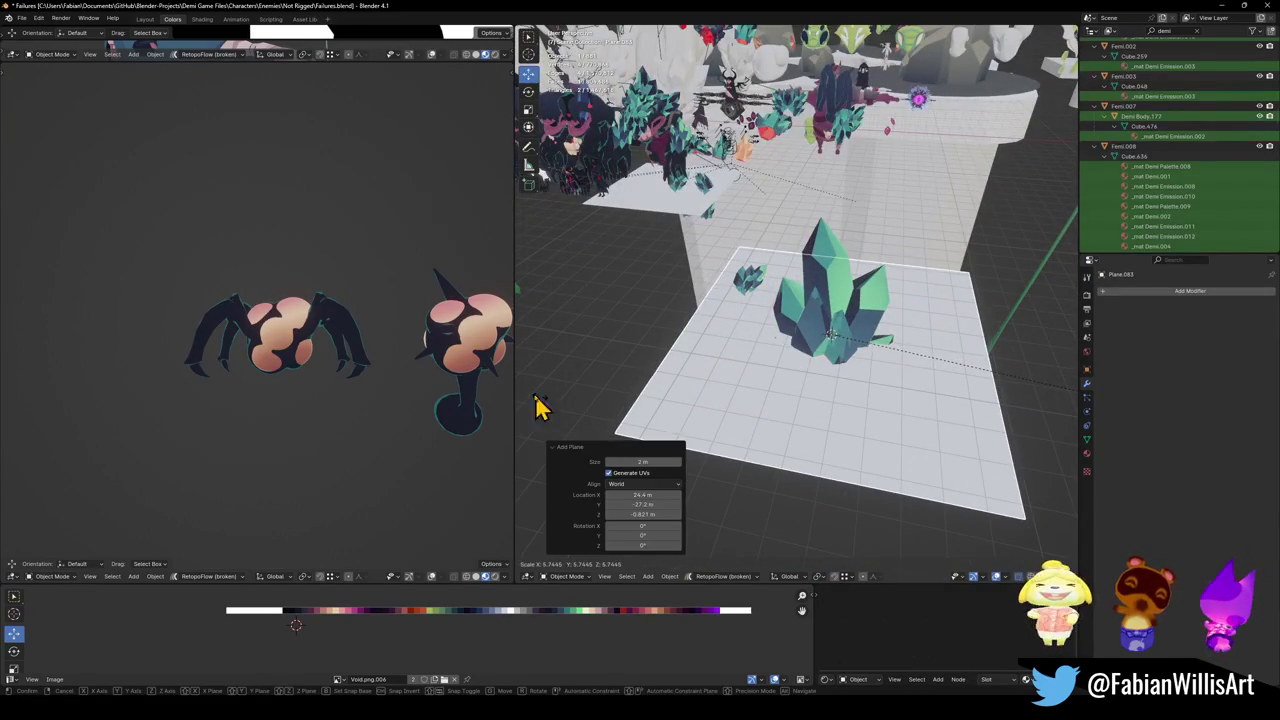
{"action": "left_click", "coordinate": [540, 410]}
{"action": "left_click", "coordinate": [800, 320]}
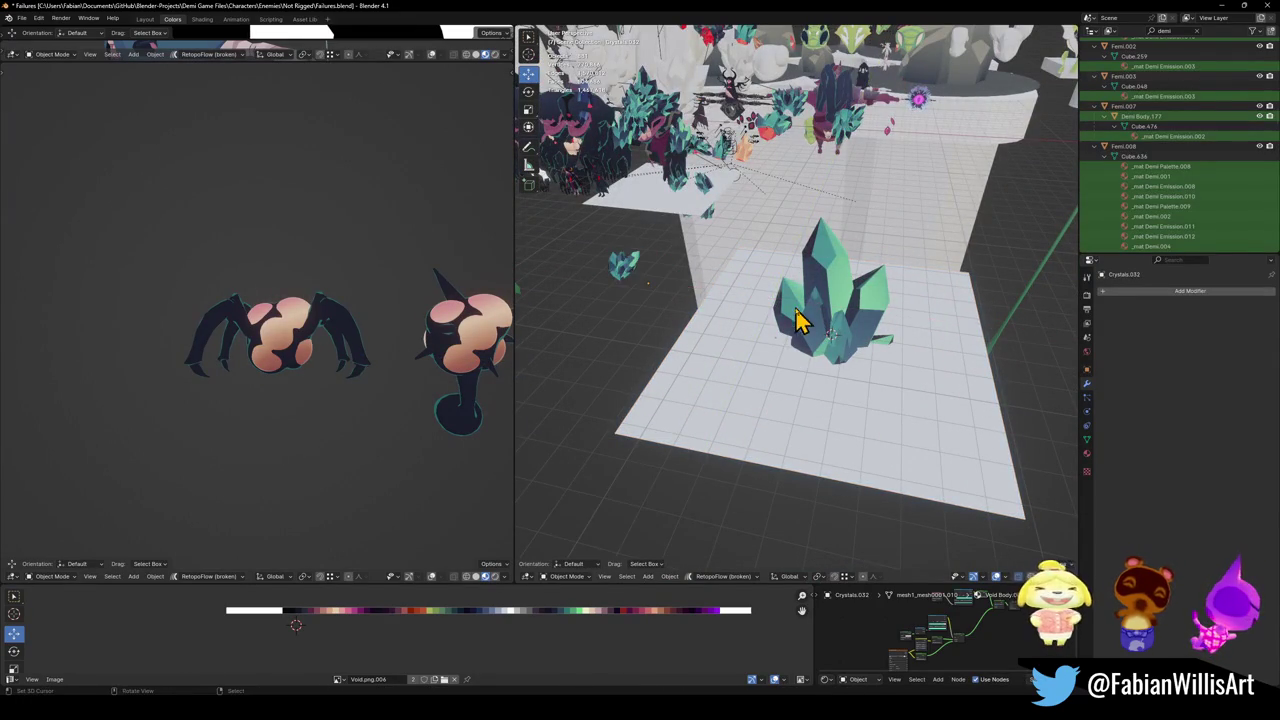
{"action": "key", "text": "KP_Decimal"}
{"action": "mouse_move", "coordinate": [795, 395]}
{"action": "left_mouse_down"}
{"action": "mouse_move", "coordinate": [886, 357]}
{"action": "mouse_move", "coordinate": [837, 354]}
{"action": "mouse_move", "coordinate": [886, 349]}
{"action": "mouse_move", "coordinate": [750, 368]}
{"action": "mouse_move", "coordinate": [729, 343]}
{"action": "mouse_move", "coordinate": [794, 349]}
{"action": "mouse_move", "coordinate": [837, 334]}
{"action": "mouse_move", "coordinate": [772, 337]}
{"action": "mouse_move", "coordinate": [791, 363]}
{"action": "mouse_move", "coordinate": [749, 371]}
{"action": "mouse_move", "coordinate": [749, 394]}
{"action": "left_mouse_up"}
- Duplicate Crystals.032, mirror the copy along Y and shift it about 2.1 m along Y
{"action": "key", "text": "shift+d"}
{"action": "right_click", "coordinate": [749, 394]}
{"action": "key", "text": "ctrl+m"}
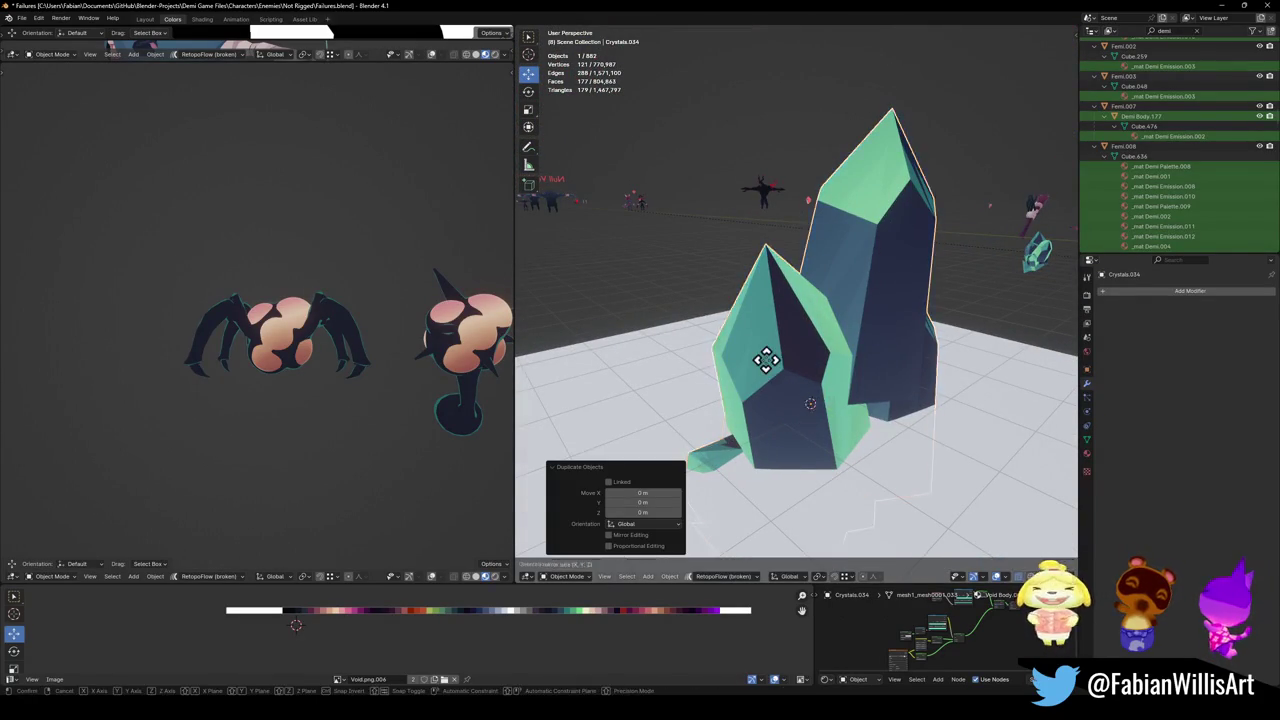
{"action": "key", "text": "y"}
{"action": "key", "text": "Return"}
{"action": "key", "text": "g"}
{"action": "key", "text": "y"}
{"action": "left_click", "coordinate": [894, 380]}
{"action": "mouse_move", "coordinate": [894, 380]}
{"action": "left_mouse_down"}
{"action": "mouse_move", "coordinate": [923, 408]}
{"action": "mouse_move", "coordinate": [935, 385]}
{"action": "mouse_move", "coordinate": [871, 400]}
{"action": "mouse_move", "coordinate": [905, 400]}
{"action": "left_mouse_up"}
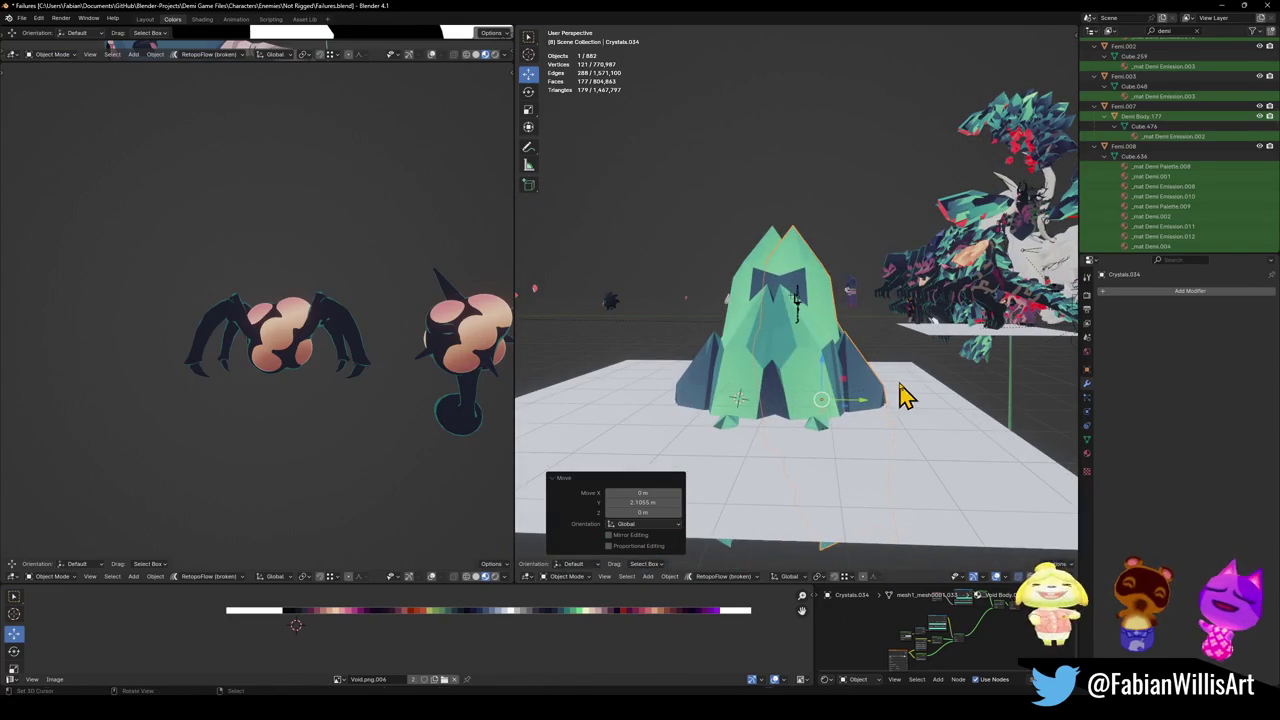
- Tilt the crystal copy -18° around X and lower it about 1 m
{"action": "key", "text": "r"}
{"action": "key", "text": "x"}
{"action": "left_click", "coordinate": [906, 416]}
{"action": "key", "text": "g"}
{"action": "key", "text": "z"}
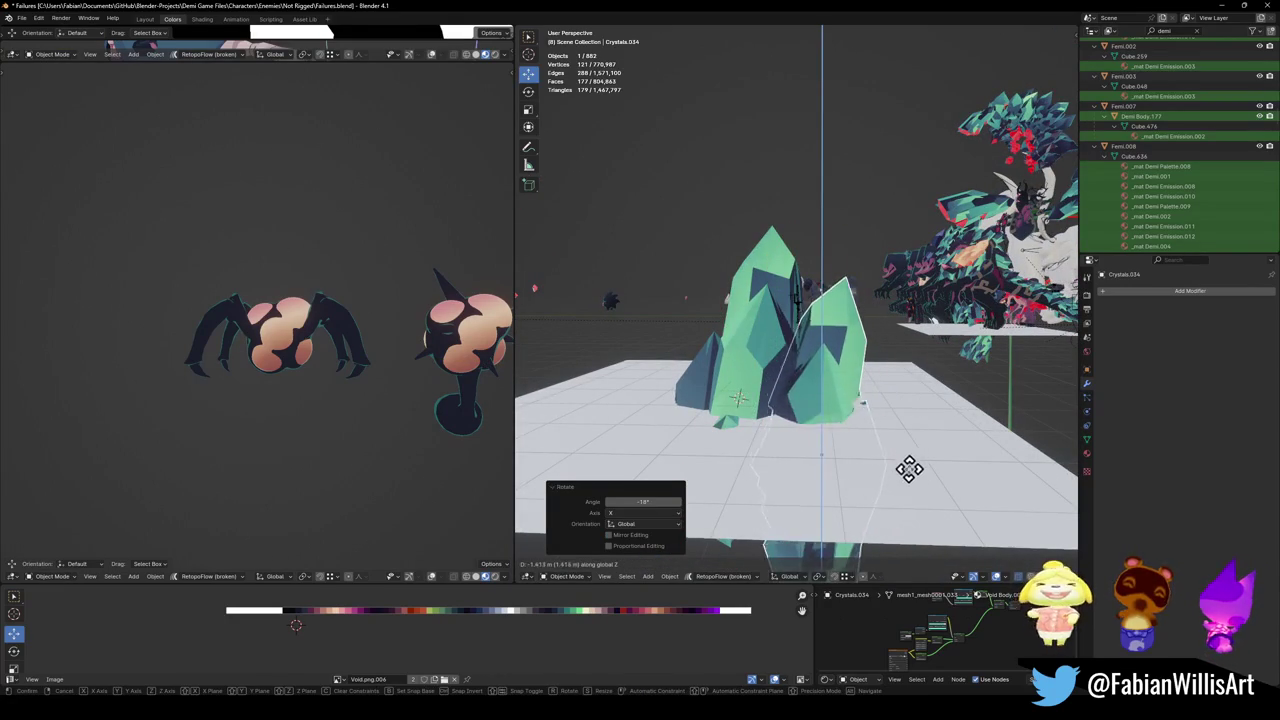
{"action": "left_click", "coordinate": [917, 448]}
{"action": "mouse_move", "coordinate": [917, 448]}
{"action": "left_mouse_down"}
{"action": "mouse_move", "coordinate": [891, 463]}
{"action": "mouse_move", "coordinate": [724, 468]}
{"action": "mouse_move", "coordinate": [740, 449]}
{"action": "mouse_move", "coordinate": [870, 440]}
{"action": "left_mouse_up"}
- Shrink the crystal copy to about 0.6 size and raise it about 1.5 m
{"action": "key", "text": "s"}
{"action": "left_click", "coordinate": [856, 437]}
{"action": "key", "text": "g"}
{"action": "key", "text": "z"}
{"action": "left_click", "coordinate": [866, 368]}
{"action": "scroll", "coordinate": [866, 368], "scroll_direction": "up", "scroll_amount": 3}
- Apply the copy's transforms, then stretch it taller along Z
{"action": "key", "text": "s"}
{"action": "key", "text": "z"}
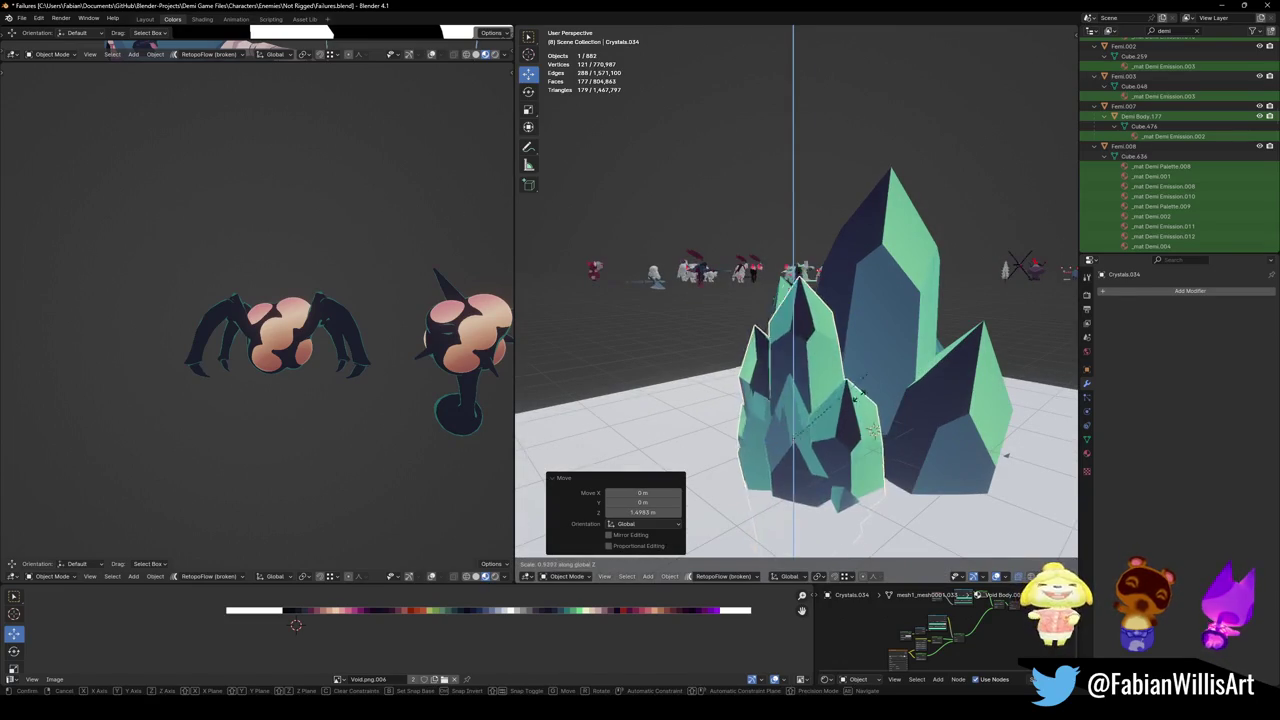
{"action": "right_click", "coordinate": [873, 432]}
{"action": "key", "text": "alt+r"}
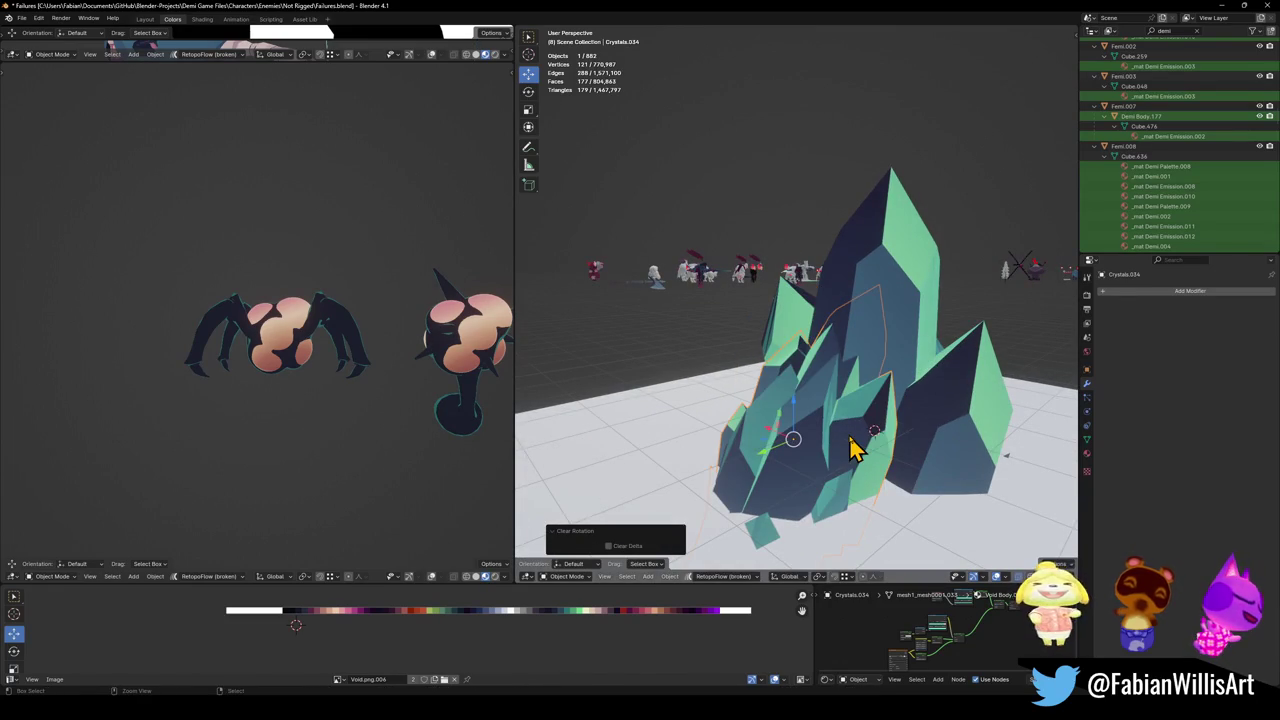
{"action": "key", "text": "ctrl+z"}
{"action": "key", "text": "ctrl+a"}
{"action": "left_click", "coordinate": [845, 473]}
{"action": "key", "text": "s"}
{"action": "key", "text": "z"}
{"action": "left_click", "coordinate": [857, 380]}
- Flip the face normals of the whole crystal copy mesh
{"action": "key", "text": "Tab"}
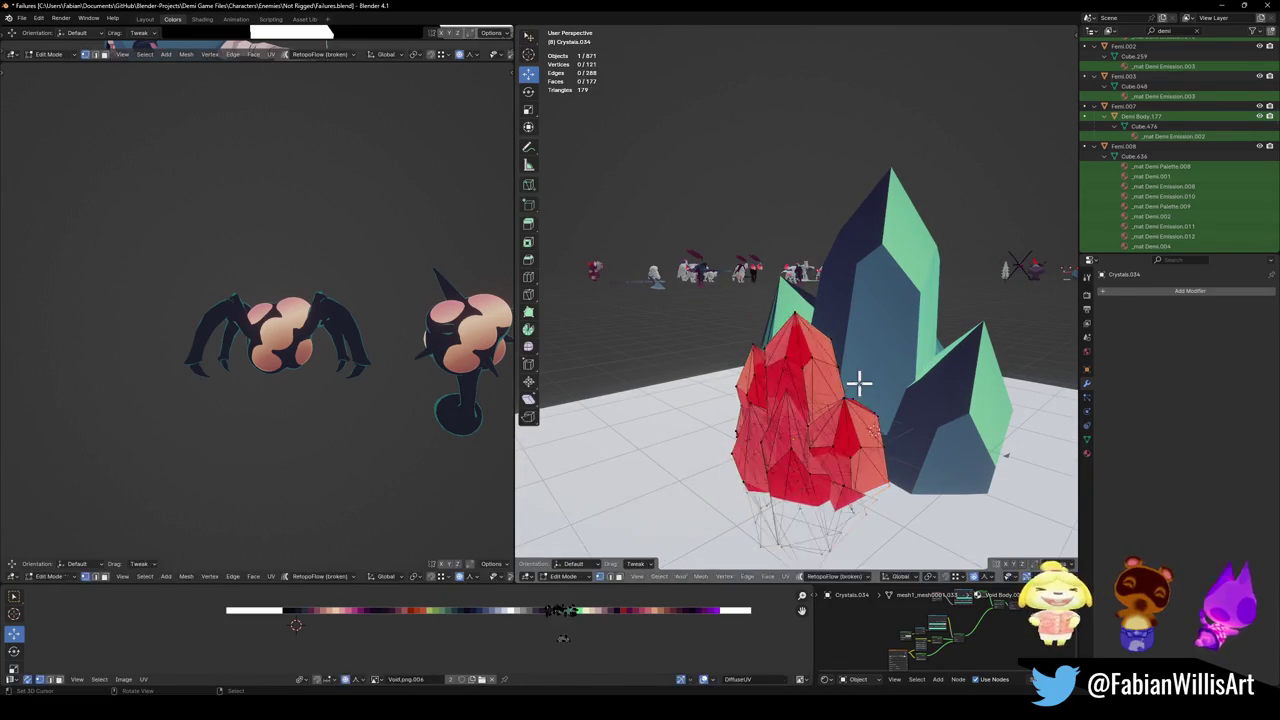
{"action": "key", "text": "a"}
{"action": "key", "text": "alt+n"}
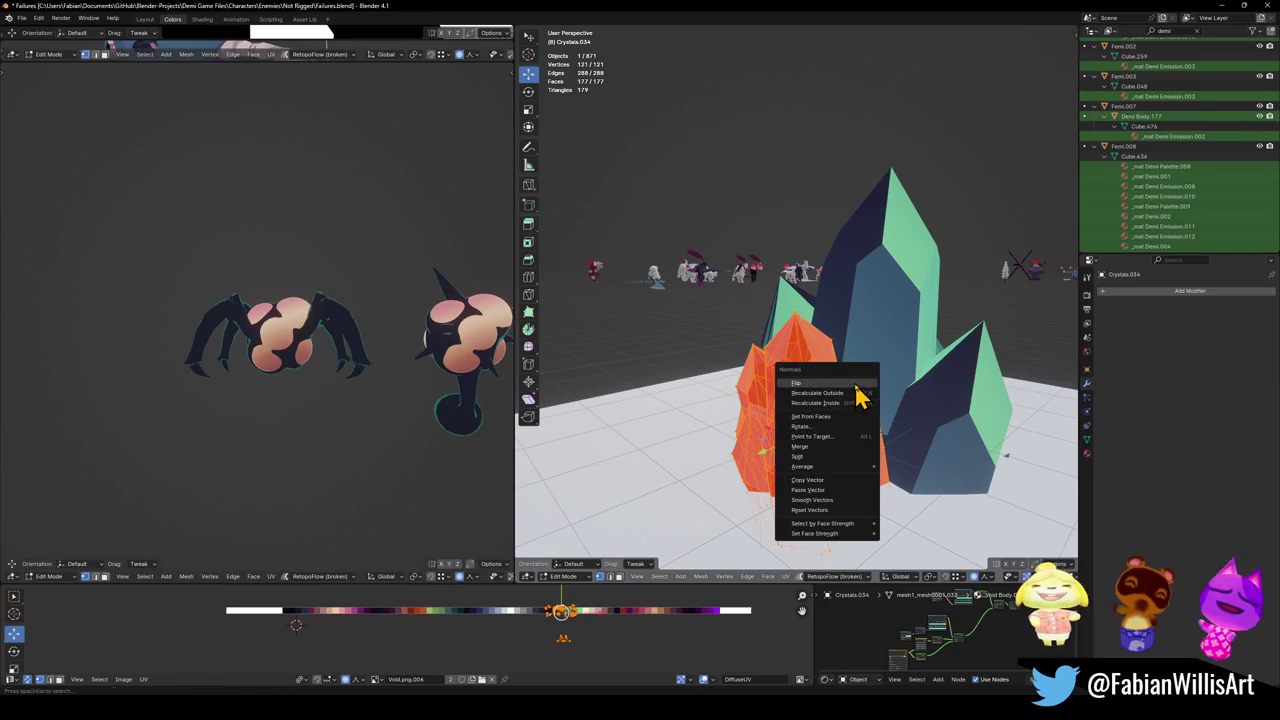
{"action": "left_click", "coordinate": [857, 393]}
{"action": "key", "text": "Tab"}
- Widen the selected crystal along the X axis
{"action": "mouse_move", "coordinate": [874, 423]}
{"action": "left_mouse_down"}
{"action": "mouse_move", "coordinate": [808, 403]}
{"action": "mouse_move", "coordinate": [868, 394]}
{"action": "mouse_move", "coordinate": [862, 440]}
{"action": "mouse_move", "coordinate": [846, 423]}
{"action": "left_mouse_up"}
{"action": "left_click", "coordinate": [846, 423]}
{"action": "key", "text": "s"}
{"action": "key", "text": "x"}
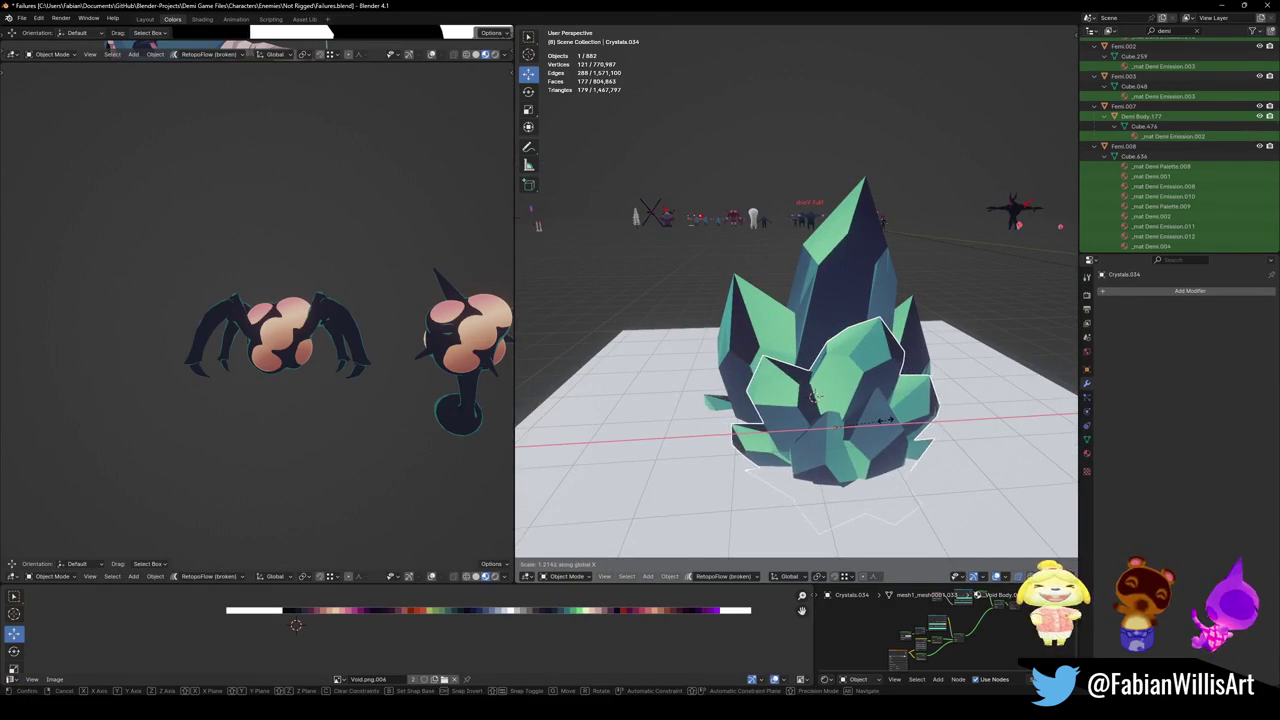
{"action": "left_click", "coordinate": [886, 434]}
- Separate one connected crystal piece into its own object
{"action": "left_click_drag", "start_coordinate": [857, 417], "coordinate": [835, 412]}
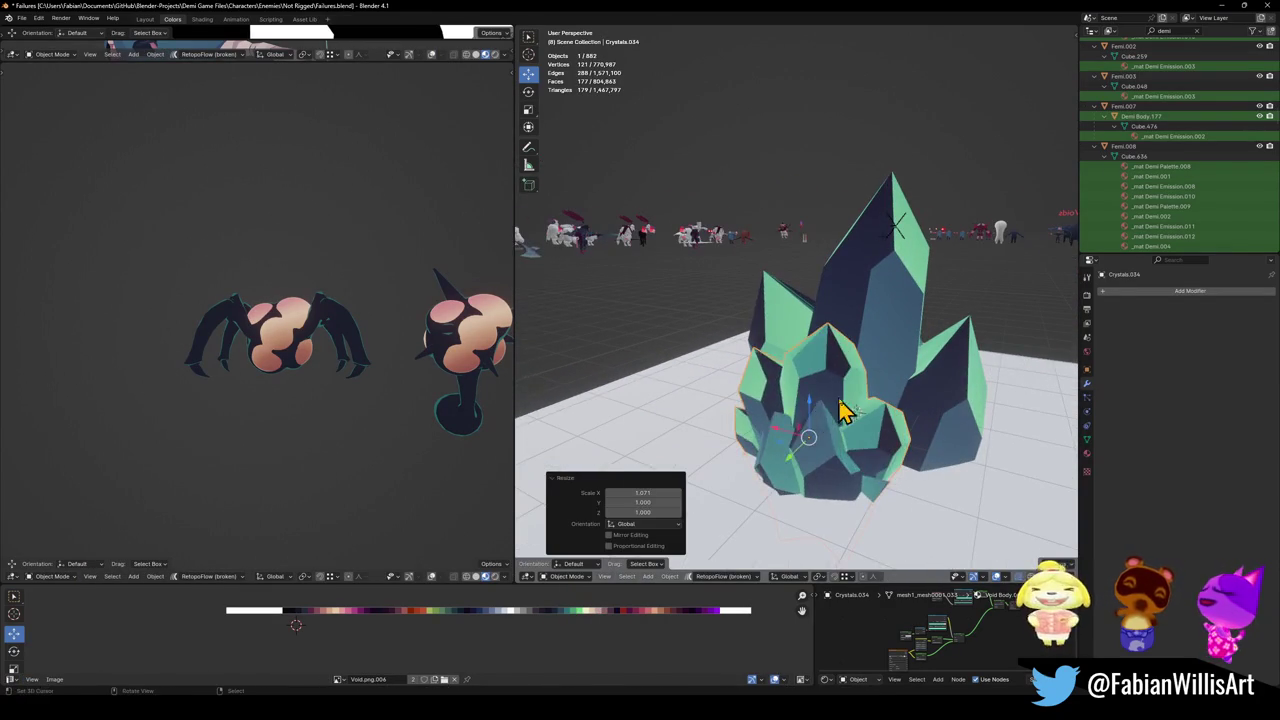
{"action": "key", "text": "Tab"}
{"action": "key", "text": "alt+a"}
{"action": "key", "text": "ctrl+Tab"}
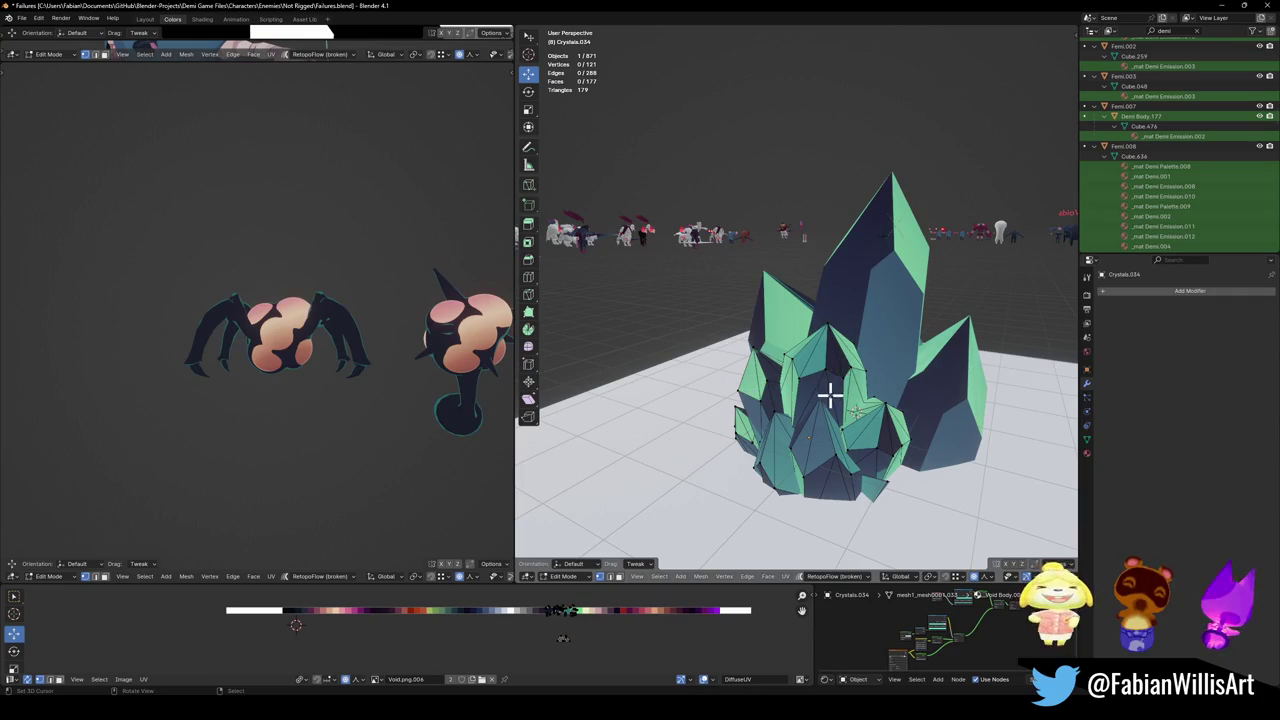
{"action": "key", "text": "l"}
{"action": "right_click", "coordinate": [834, 343]}
{"action": "left_click", "coordinate": [829, 391]}
{"action": "key", "text": "Tab"}
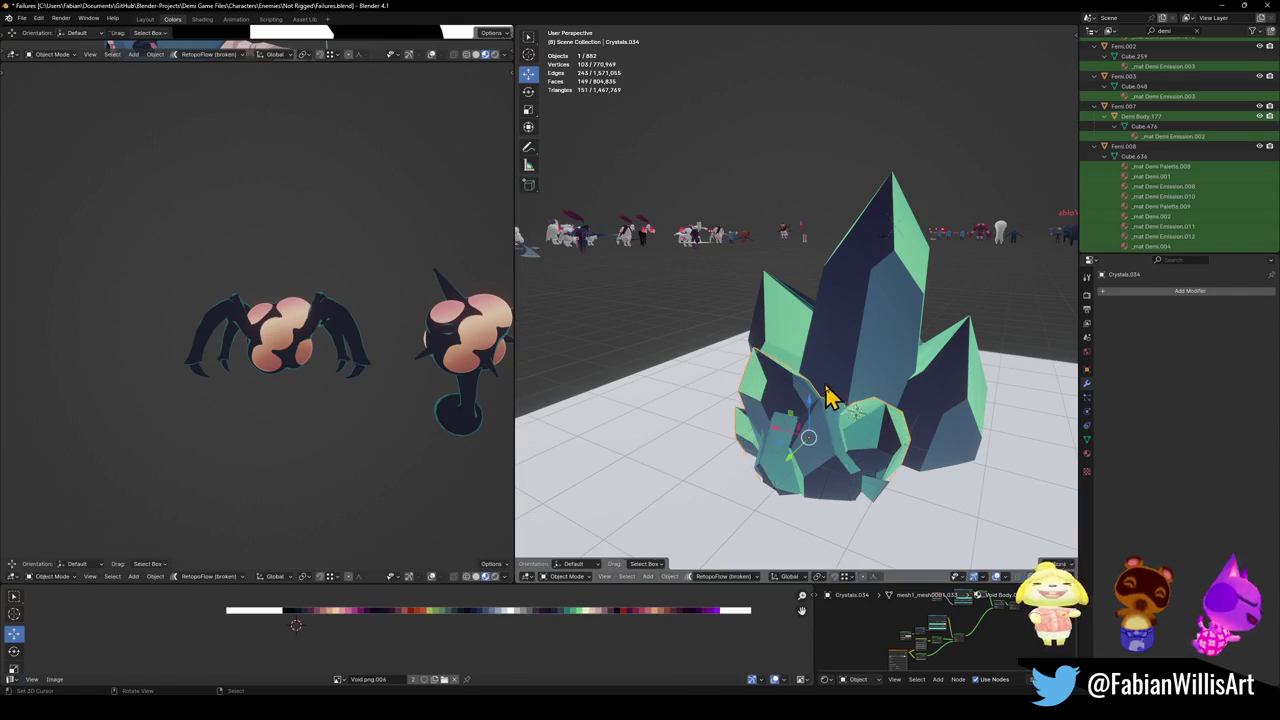
- Enlarge the split-off crystal piece and adjust its height
{"action": "mouse_move", "coordinate": [845, 435]}
{"action": "left_mouse_down"}
{"action": "mouse_move", "coordinate": [871, 437]}
{"action": "mouse_move", "coordinate": [846, 460]}
{"action": "mouse_move", "coordinate": [894, 400]}
{"action": "mouse_move", "coordinate": [920, 443]}
{"action": "mouse_move", "coordinate": [893, 393]}
{"action": "mouse_move", "coordinate": [971, 400]}
{"action": "mouse_move", "coordinate": [889, 403]}
{"action": "mouse_move", "coordinate": [912, 387]}
{"action": "mouse_move", "coordinate": [752, 457]}
{"action": "mouse_move", "coordinate": [737, 357]}
{"action": "mouse_move", "coordinate": [822, 395]}
{"action": "mouse_move", "coordinate": [950, 403]}
{"action": "mouse_move", "coordinate": [911, 451]}
{"action": "mouse_move", "coordinate": [871, 429]}
{"action": "mouse_move", "coordinate": [877, 414]}
{"action": "mouse_move", "coordinate": [912, 408]}
{"action": "mouse_move", "coordinate": [740, 423]}
{"action": "mouse_move", "coordinate": [786, 366]}
{"action": "mouse_move", "coordinate": [831, 371]}
{"action": "mouse_move", "coordinate": [620, 352]}
{"action": "mouse_move", "coordinate": [647, 304]}
{"action": "mouse_move", "coordinate": [739, 314]}
{"action": "mouse_move", "coordinate": [778, 325]}
{"action": "mouse_move", "coordinate": [830, 408]}
{"action": "left_mouse_up"}
{"action": "key", "text": "s"}
{"action": "left_click", "coordinate": [885, 425]}
{"action": "key", "text": "g"}
{"action": "key", "text": "z"}
{"action": "left_click", "coordinate": [870, 455]}
- Make a front crystal taller and slide it along the ground to a new spot
{"action": "left_click", "coordinate": [822, 395]}
{"action": "key", "text": "s"}
{"action": "key", "text": "z"}
{"action": "left_click", "coordinate": [822, 390]}
{"action": "key", "text": "g"}
{"action": "key", "text": "shift+z"}
{"action": "left_click", "coordinate": [929, 429]}
- Save Failures.blend and frame the view on Crystals.033
{"action": "scroll", "coordinate": [837, 386], "scroll_direction": "up", "scroll_amount": 2}
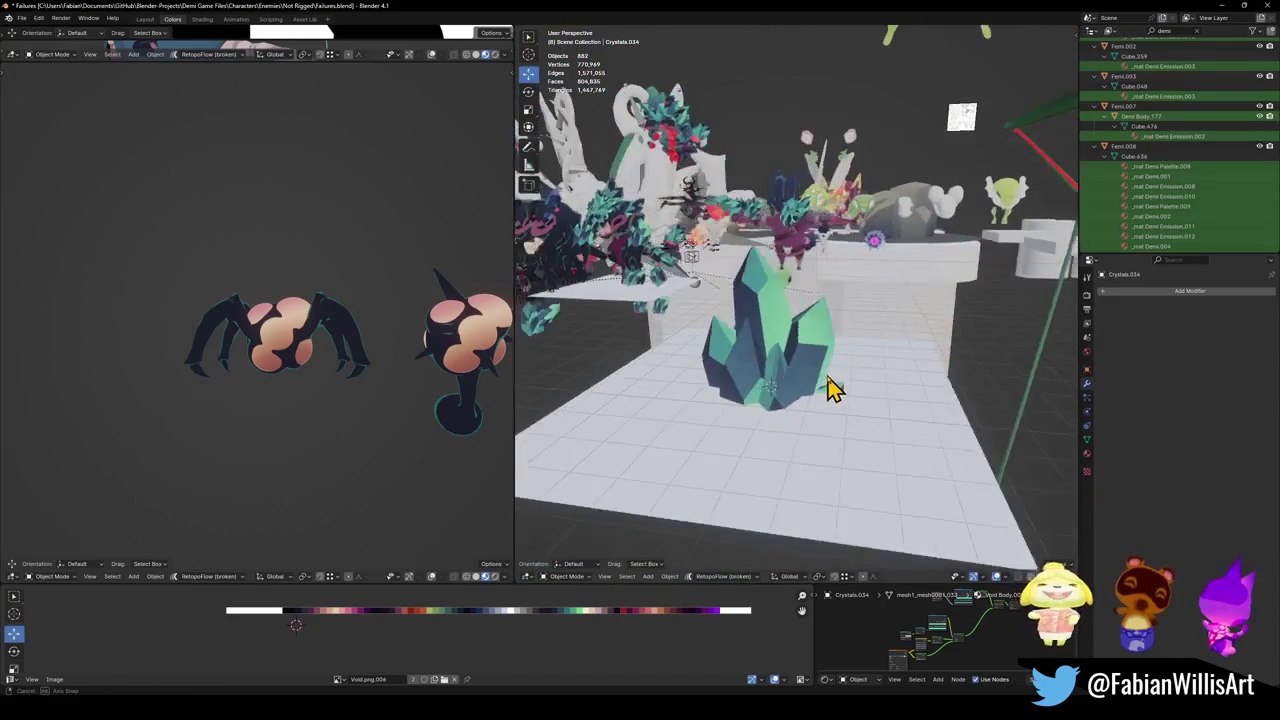
{"action": "scroll", "coordinate": [829, 380], "scroll_direction": "up", "scroll_amount": 4}
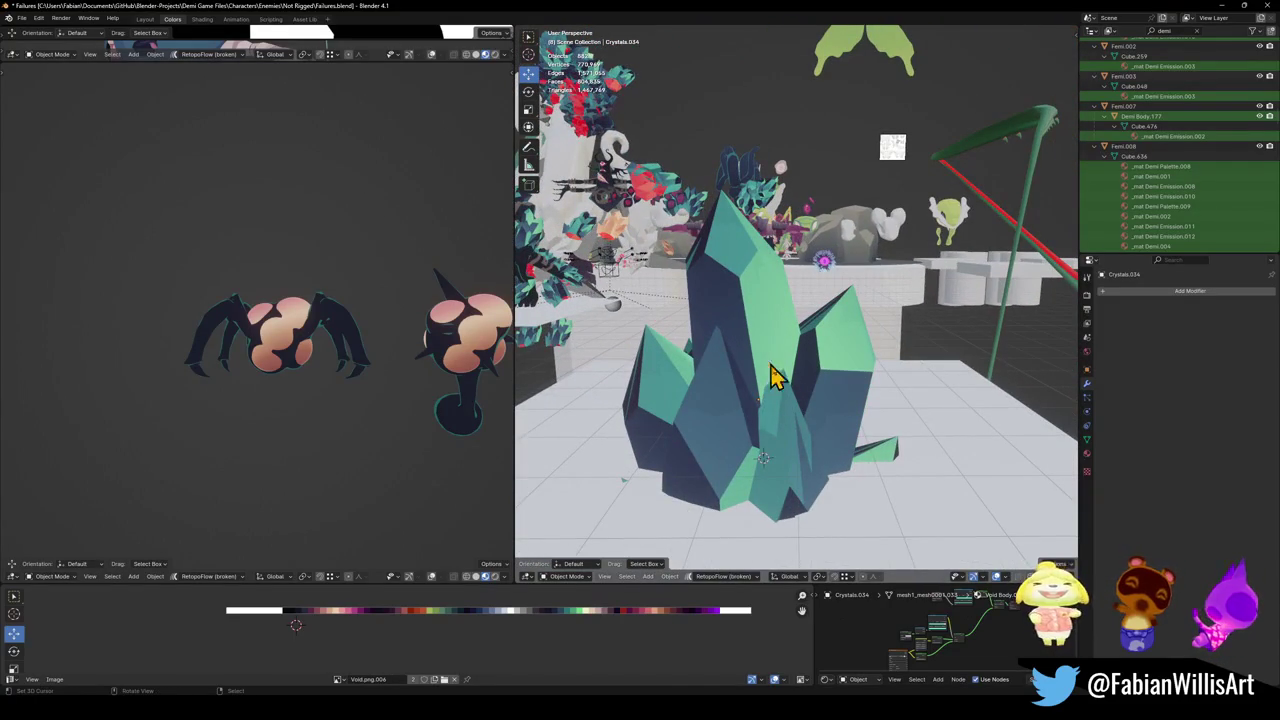
{"action": "left_click", "coordinate": [886, 434]}
{"action": "key", "text": "KP_Decimal"}
{"action": "left_click", "coordinate": [775, 400]}
{"action": "key", "text": "ctrl+s"}
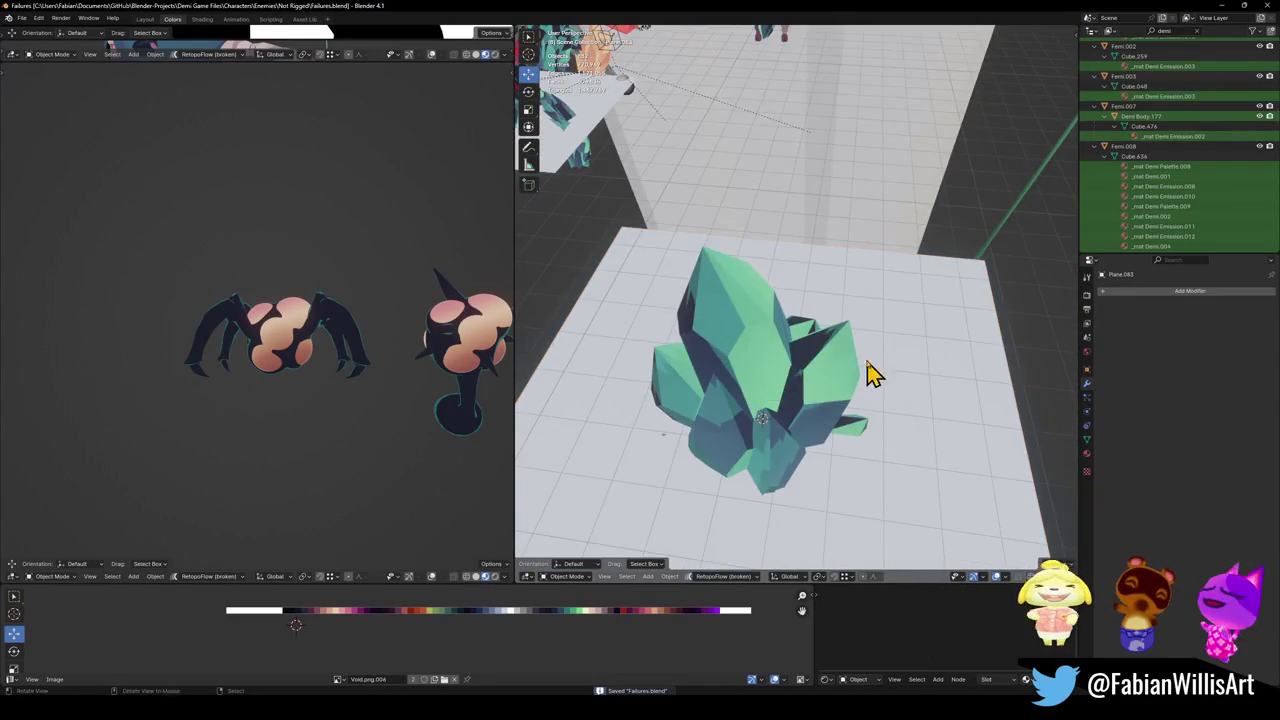
{"action": "key", "text": "KP_Decimal"}
{"action": "left_click", "coordinate": [805, 312]}
{"action": "key", "text": "KP_Decimal"}
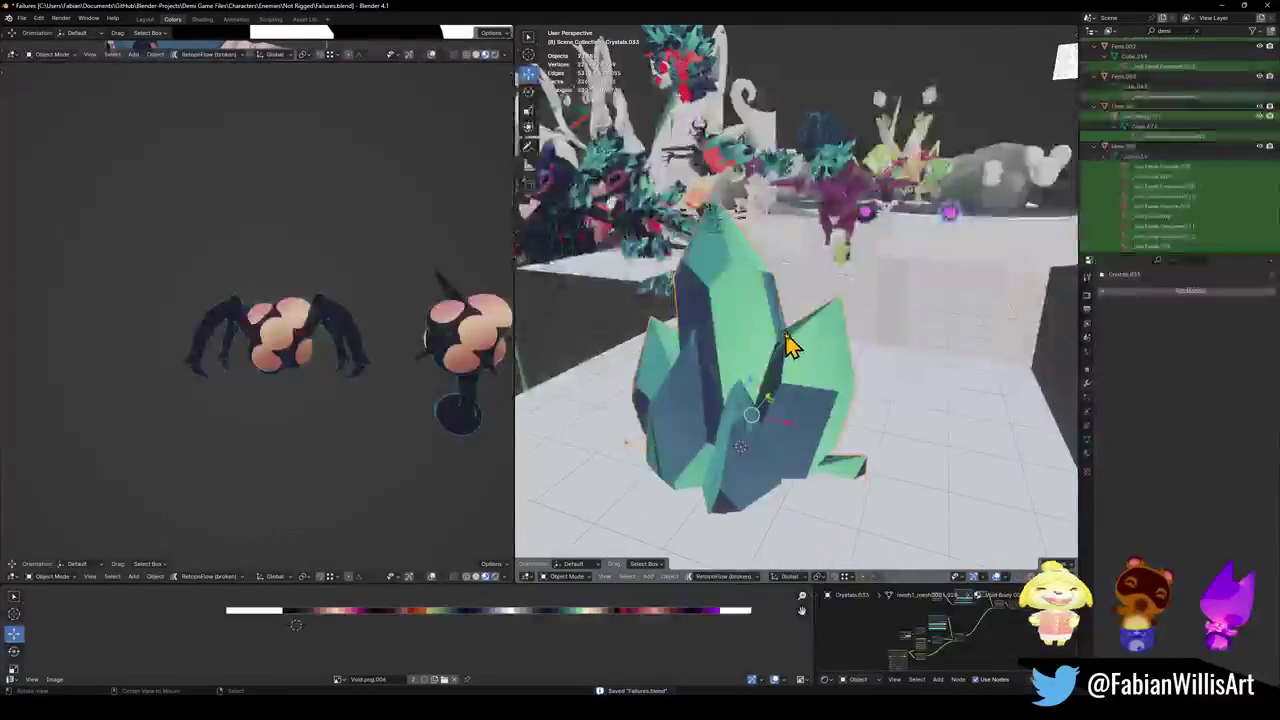
- Set the Crystals.033 origin to the 3D cursor and save the file
{"action": "key", "text": "q"}
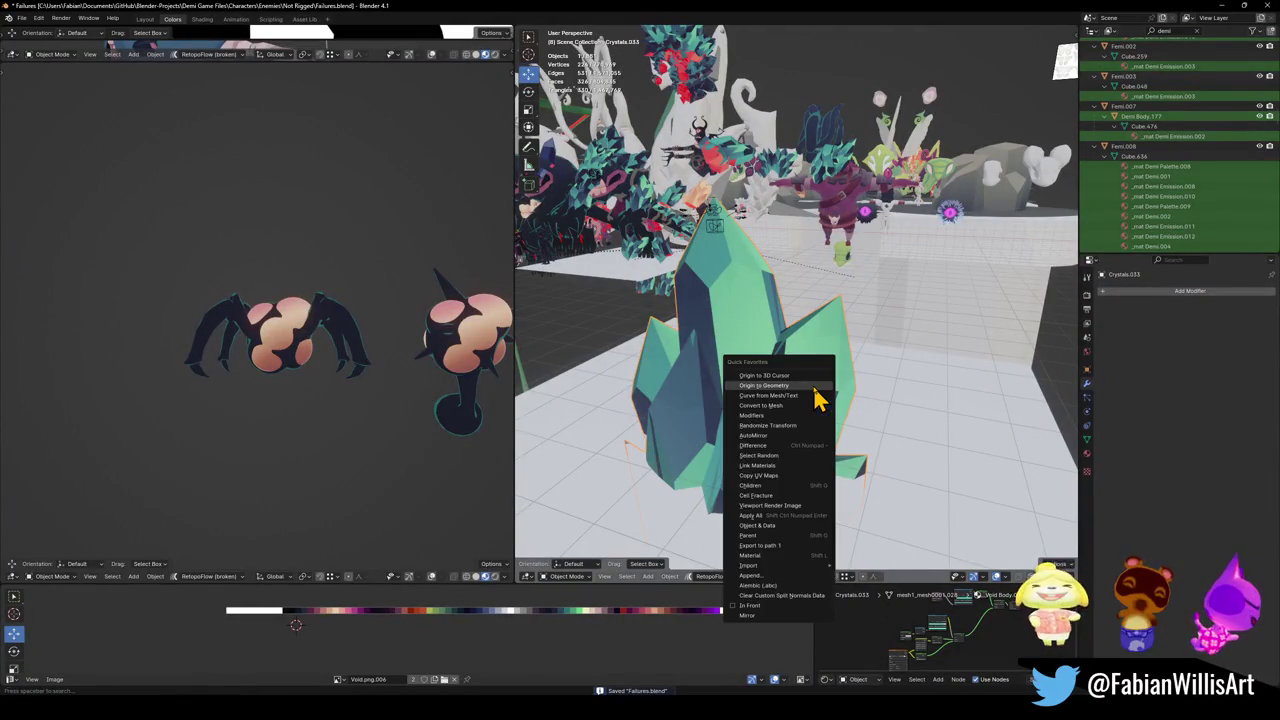
{"action": "left_click", "coordinate": [815, 387]}
{"action": "key", "text": "q"}
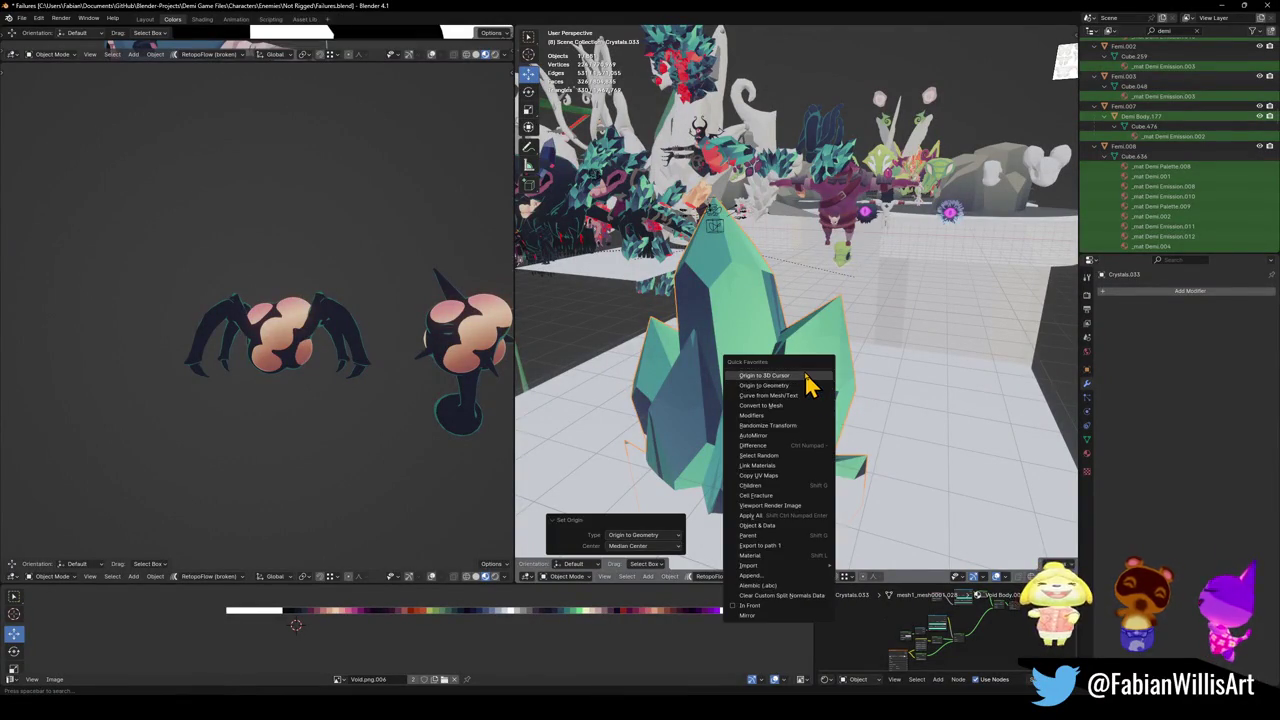
{"action": "left_click", "coordinate": [810, 376]}
{"action": "key", "text": "ctrl+s"}
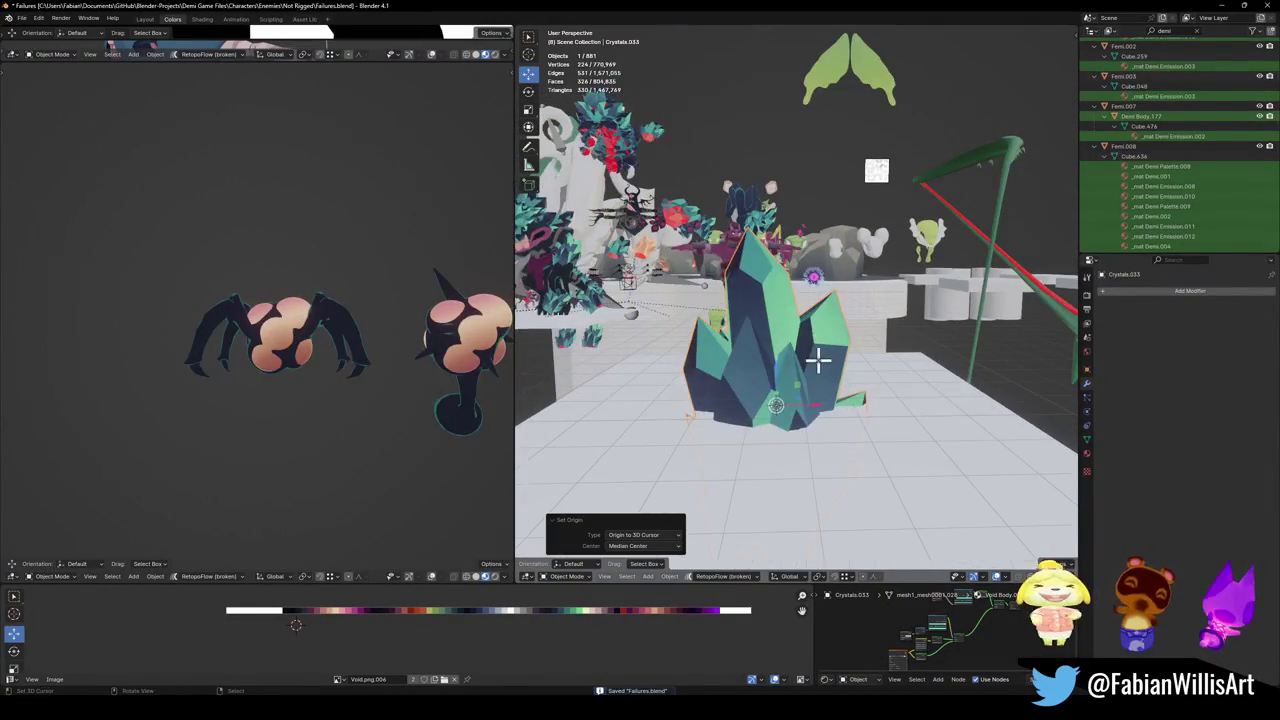
- Delete a stray face from the Crystals.033 mesh in Edit Mode
{"action": "key", "text": "Tab"}
{"action": "scroll", "coordinate": [705, 440], "scroll_direction": "up", "scroll_amount": 5}
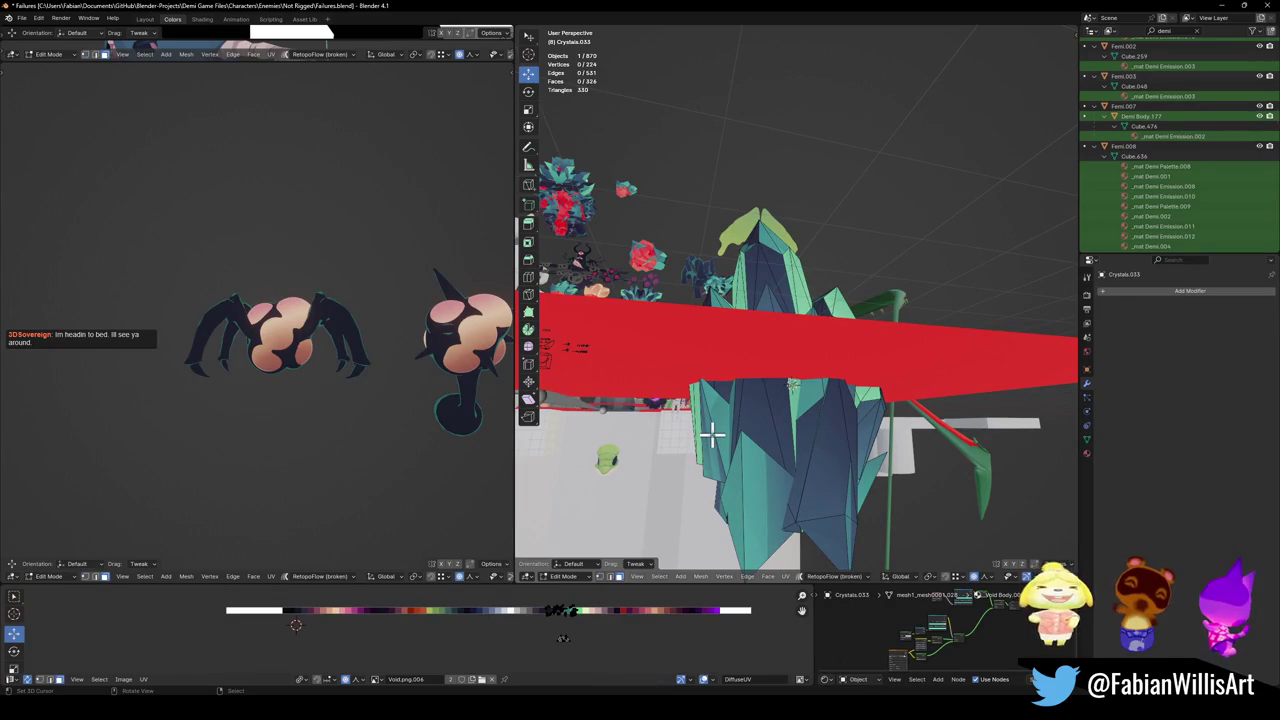
{"action": "left_click", "coordinate": [714, 429]}
{"action": "key", "text": "x"}
{"action": "left_click", "coordinate": [720, 424]}
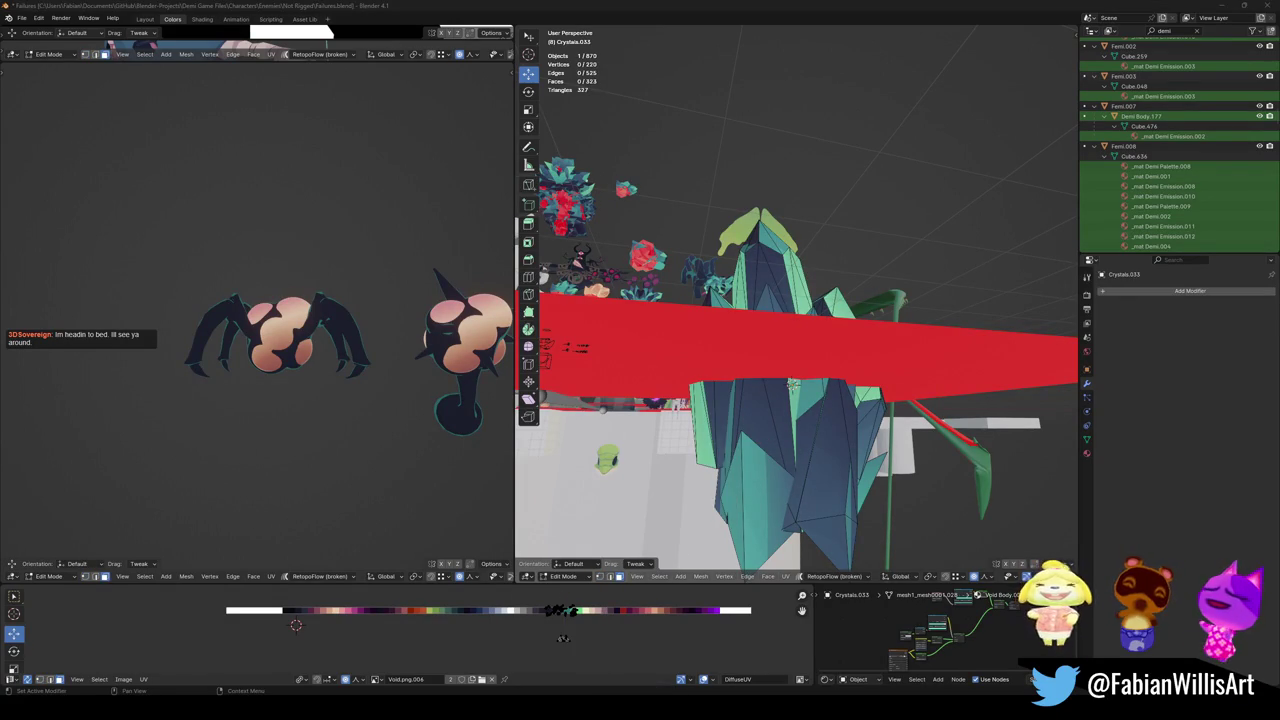
{"action": "scroll", "coordinate": [823, 297], "scroll_direction": "down", "scroll_amount": 6}
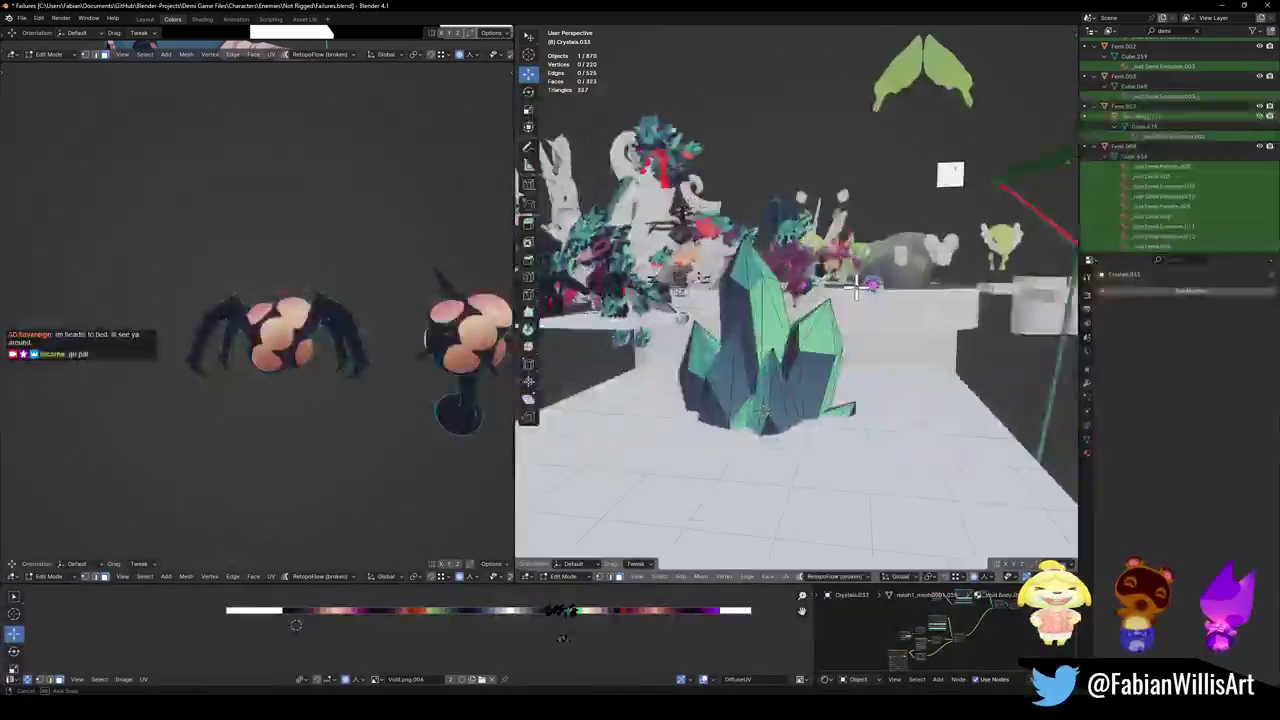
{"action": "scroll", "coordinate": [866, 291], "scroll_direction": "up", "scroll_amount": 6}
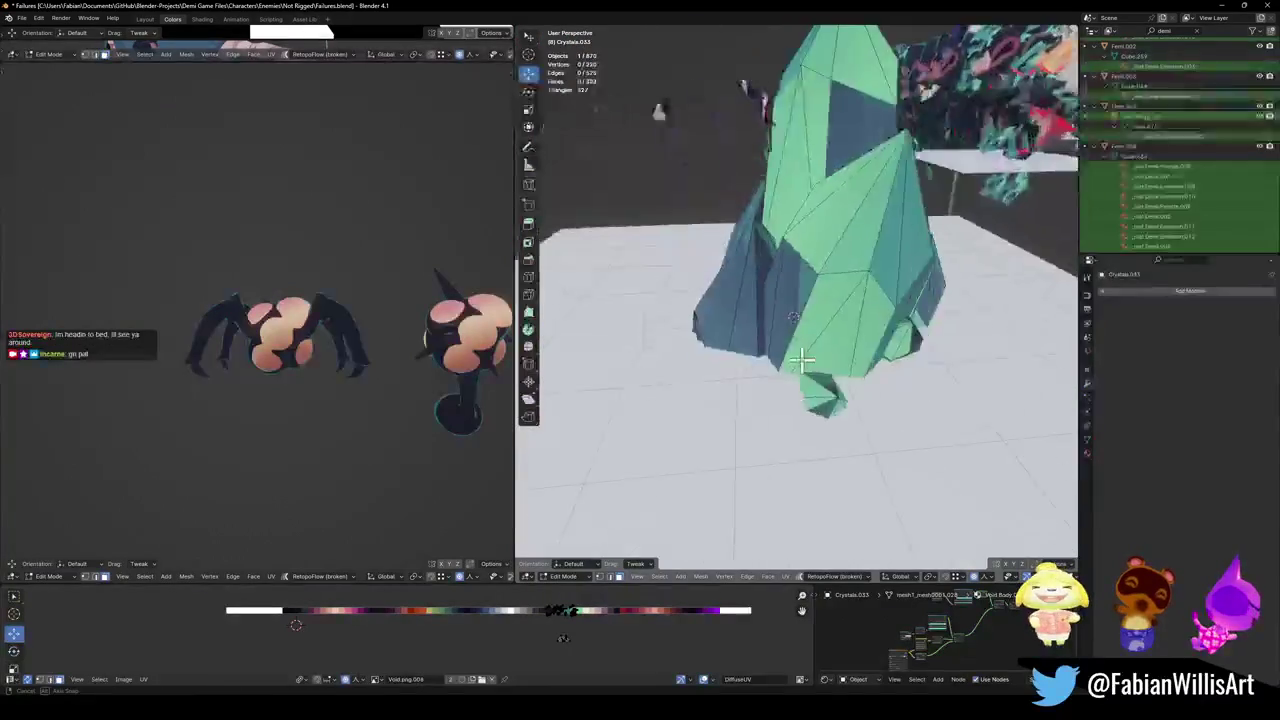
{"action": "scroll", "coordinate": [865, 350], "scroll_direction": "up", "scroll_amount": 3}
- Delete two small loose crystal pieces from the mesh
{"action": "key", "text": "l"}
{"action": "key", "text": "x"}
{"action": "left_click", "coordinate": [777, 402]}
{"action": "scroll", "coordinate": [814, 423], "scroll_direction": "down", "scroll_amount": 5}
{"action": "scroll", "coordinate": [862, 372], "scroll_direction": "up", "scroll_amount": 5}
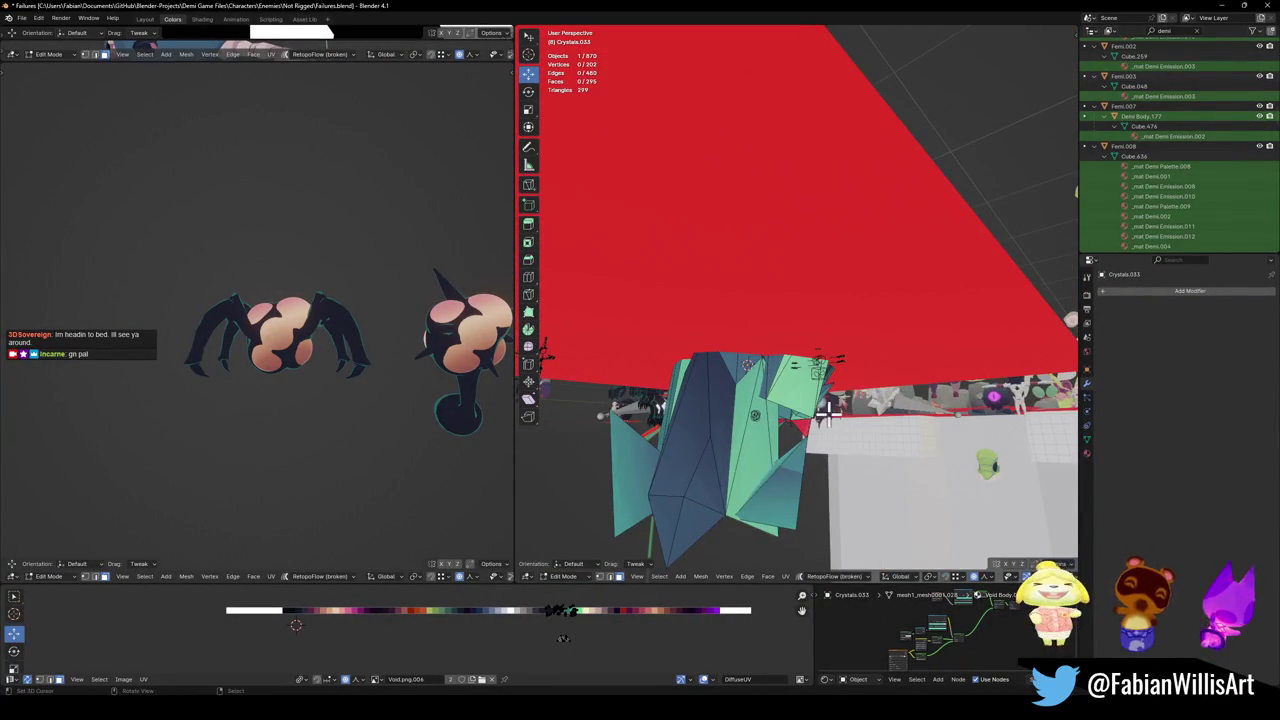
{"action": "key", "text": "l"}
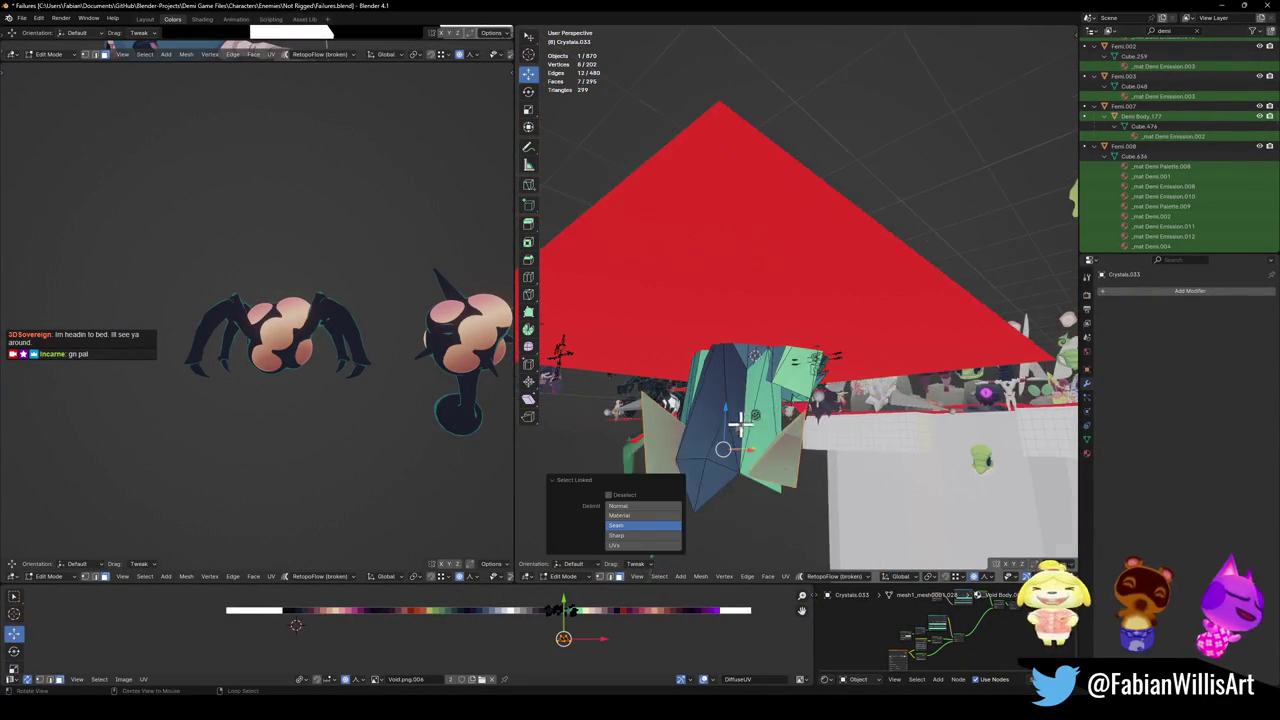
{"action": "key", "text": "x"}
{"action": "left_click", "coordinate": [812, 453]}
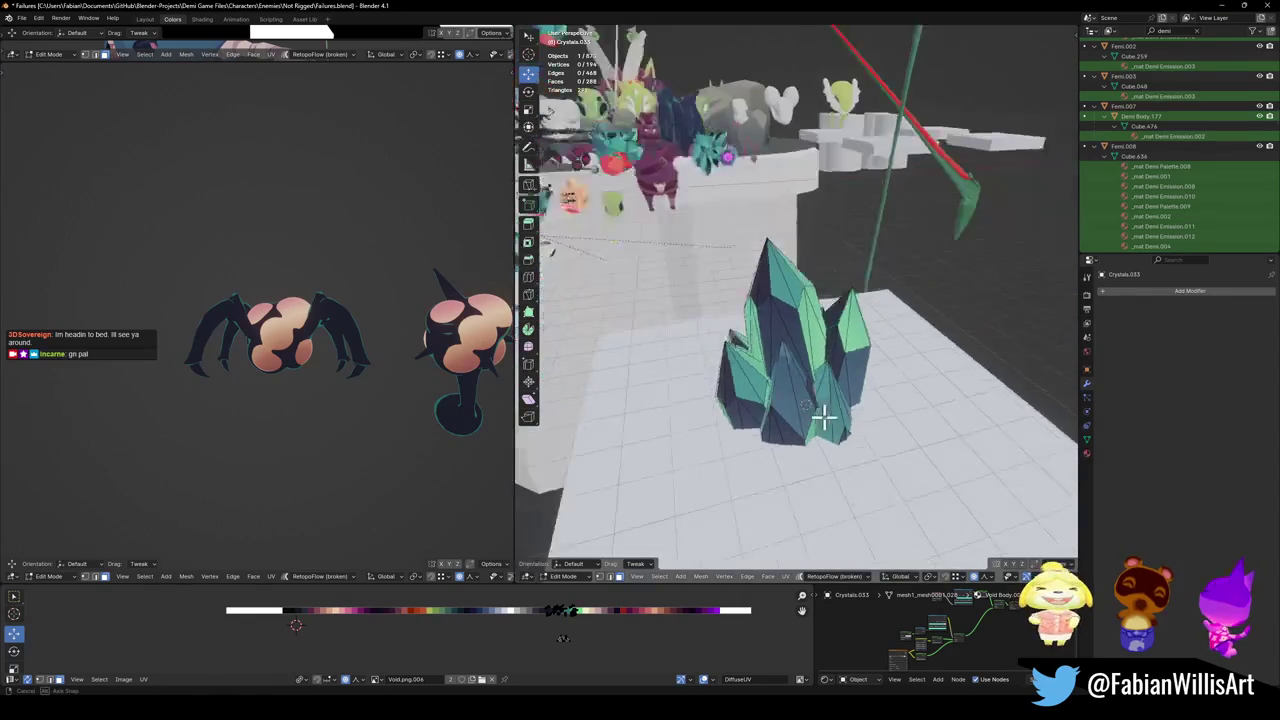
- Return to Object Mode and save Failures.blend again
{"action": "key", "text": "Tab"}
{"action": "key", "text": "ctrl+s"}
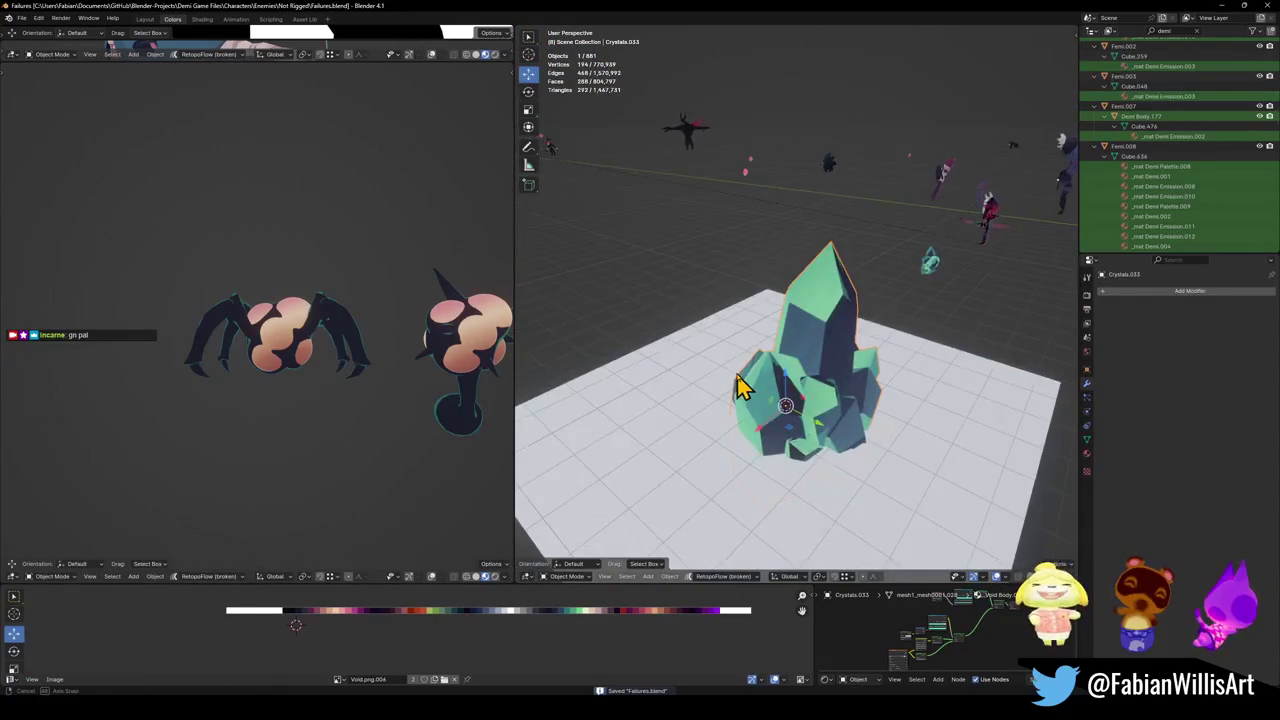
{"action": "right_click", "coordinate": [852, 380]}
- Copy the crystal object and switch to the Forest Overworld Collision Pass2 file
{"action": "left_click", "coordinate": [830, 445]}
{"action": "left_click", "coordinate": [637, 670]}
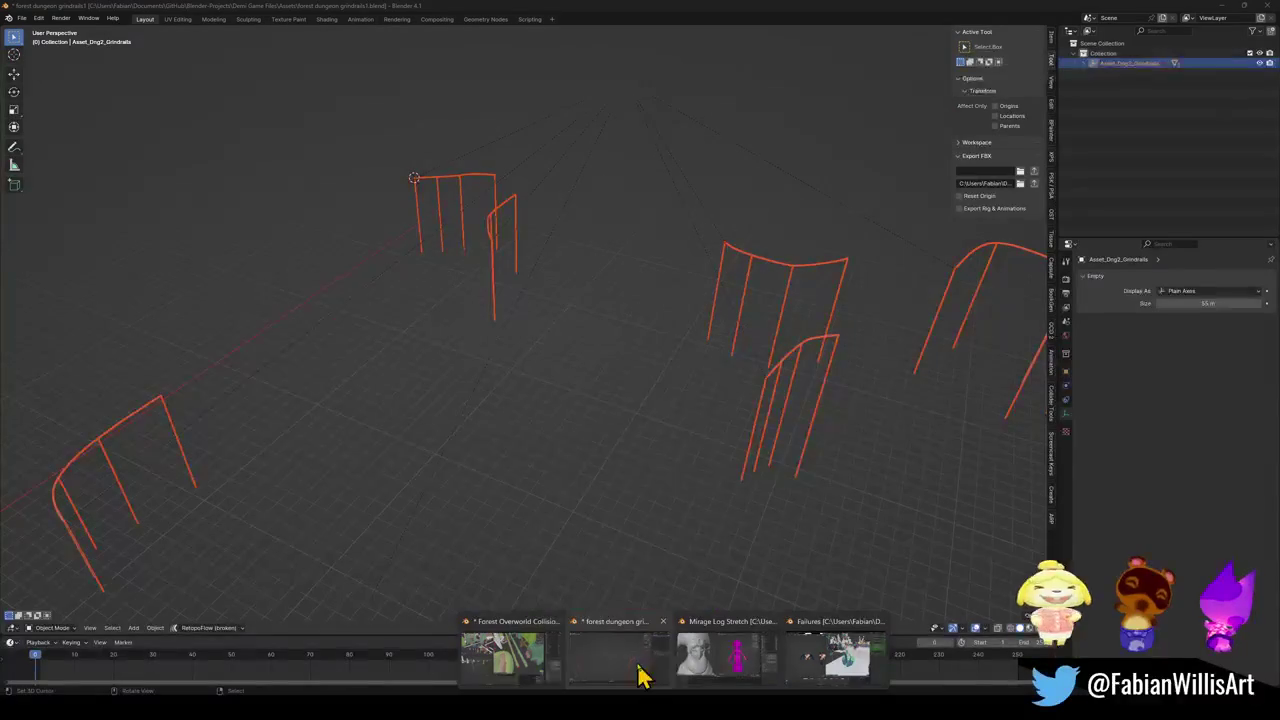
{"action": "scroll", "coordinate": [651, 377], "scroll_direction": "up", "scroll_amount": 3}
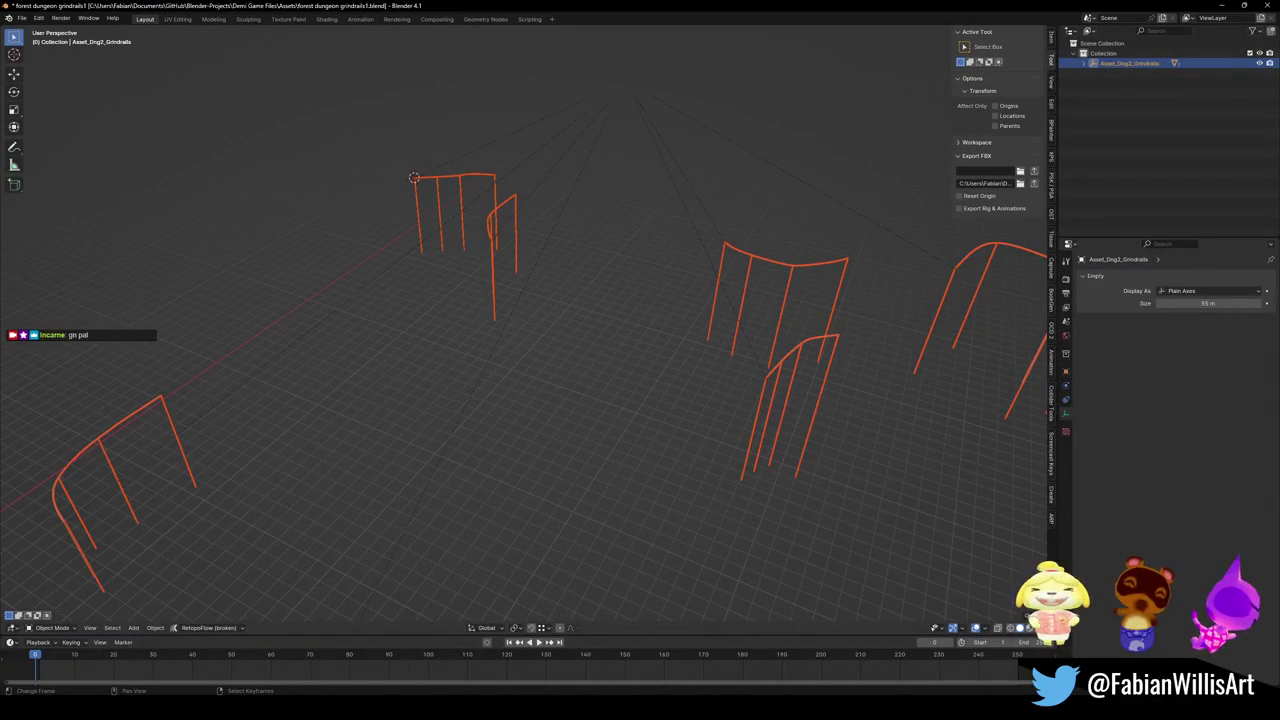
{"action": "left_click", "coordinate": [549, 677]}
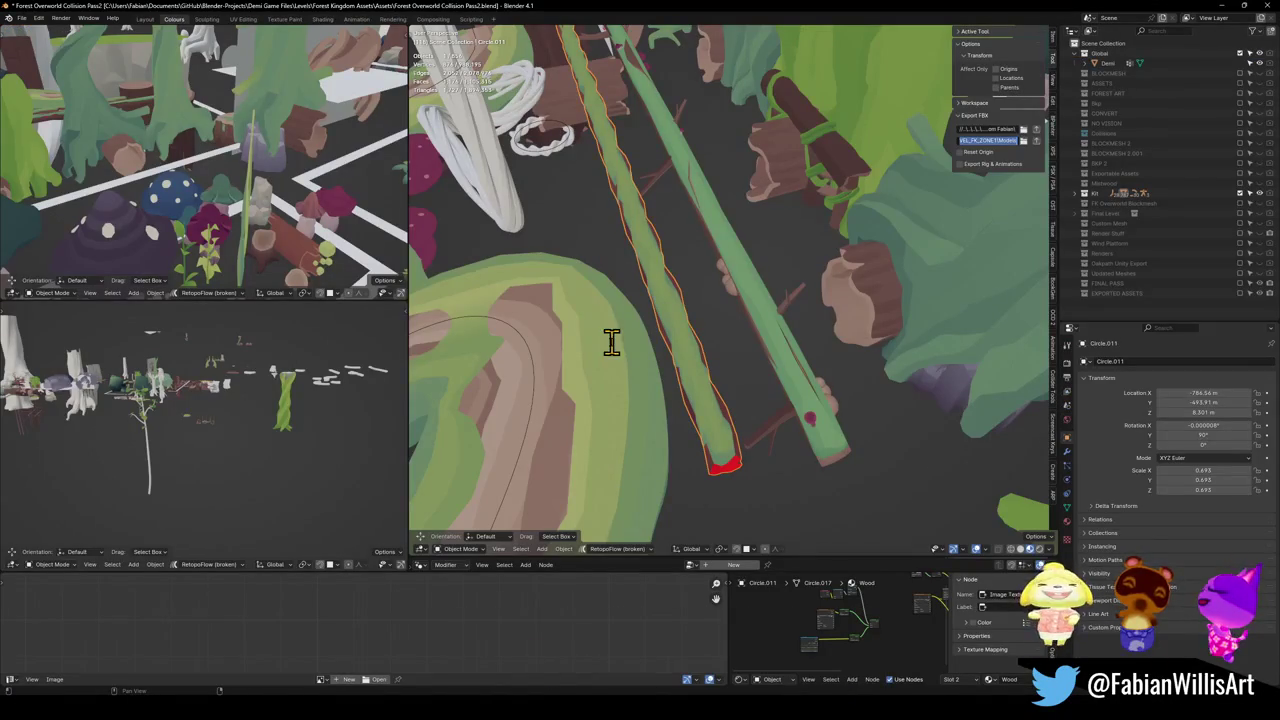
{"action": "key", "text": "Return"}
{"action": "scroll", "coordinate": [640, 362], "scroll_direction": "down", "scroll_amount": 10}
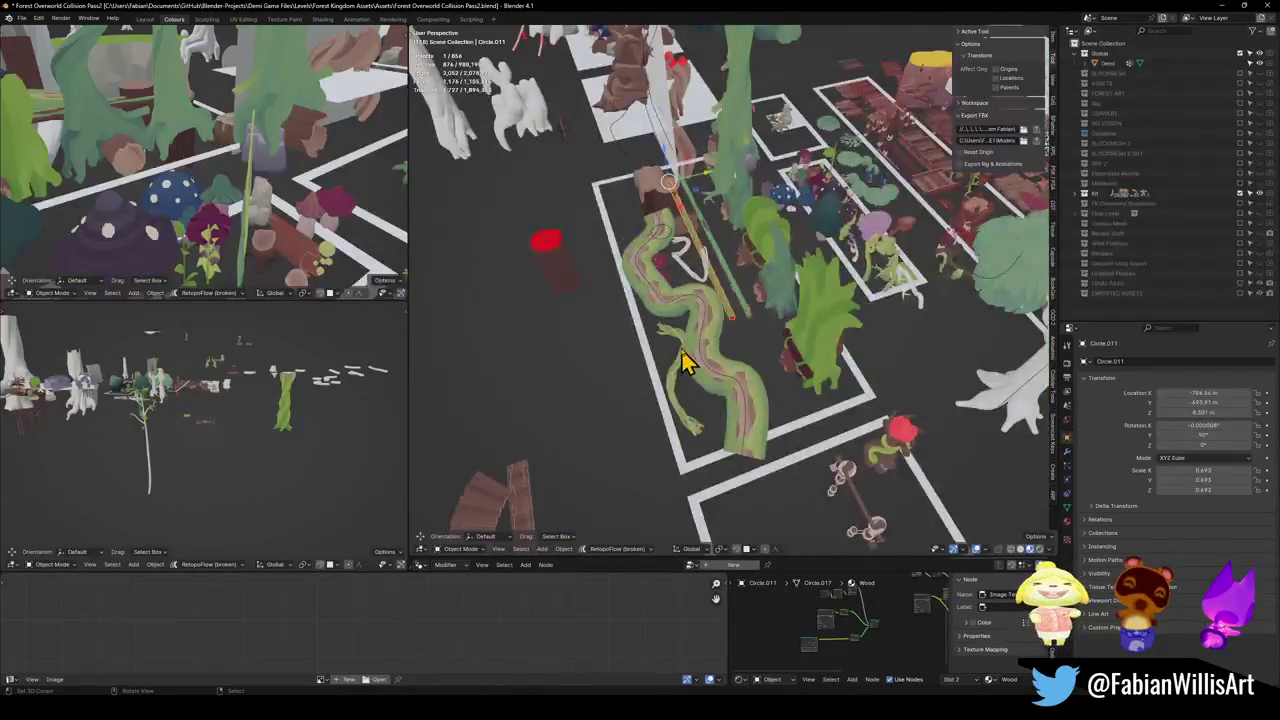
- Paste the crystal into the level and snap it to the 3D cursor on the path
{"action": "left_click_drag", "start_coordinate": [712, 353], "coordinate": [703, 393]}
{"action": "right_click", "coordinate": [710, 380], "text": "shift"}
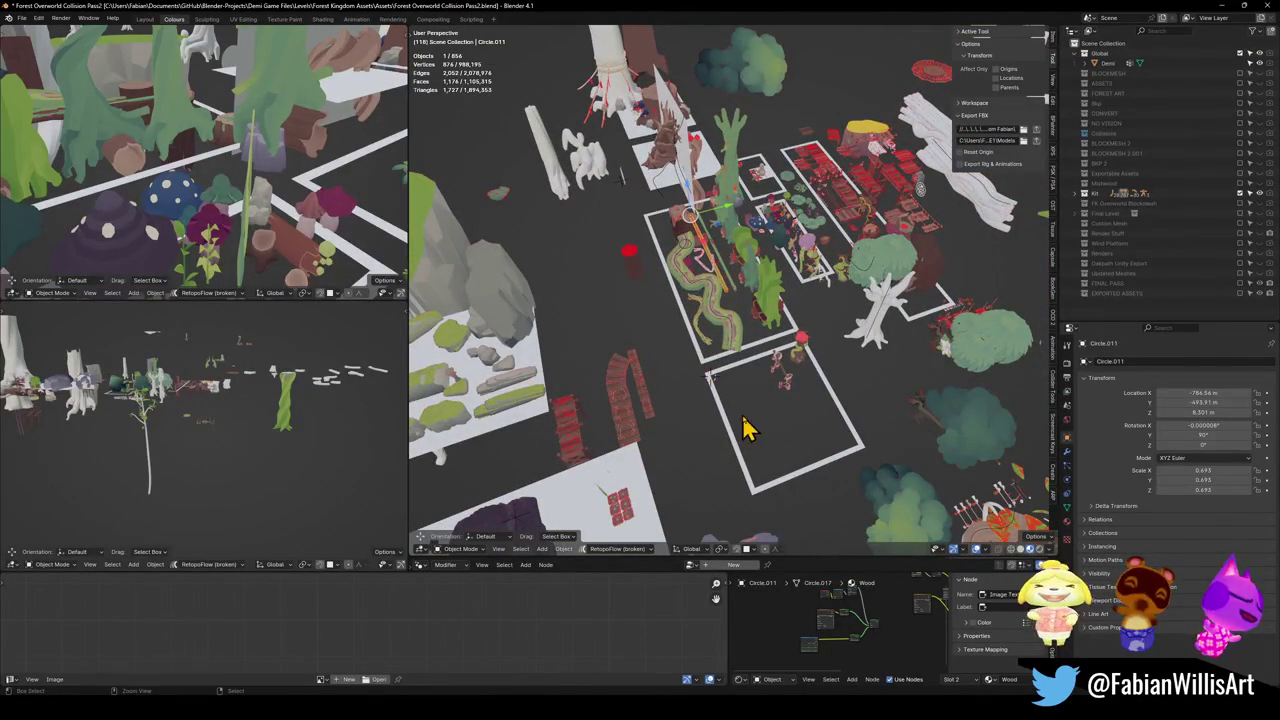
{"action": "key", "text": "ctrl+v"}
{"action": "key", "text": "shift+s"}
{"action": "left_click", "coordinate": [729, 334]}
{"action": "scroll", "coordinate": [791, 346], "scroll_direction": "up", "scroll_amount": 10}
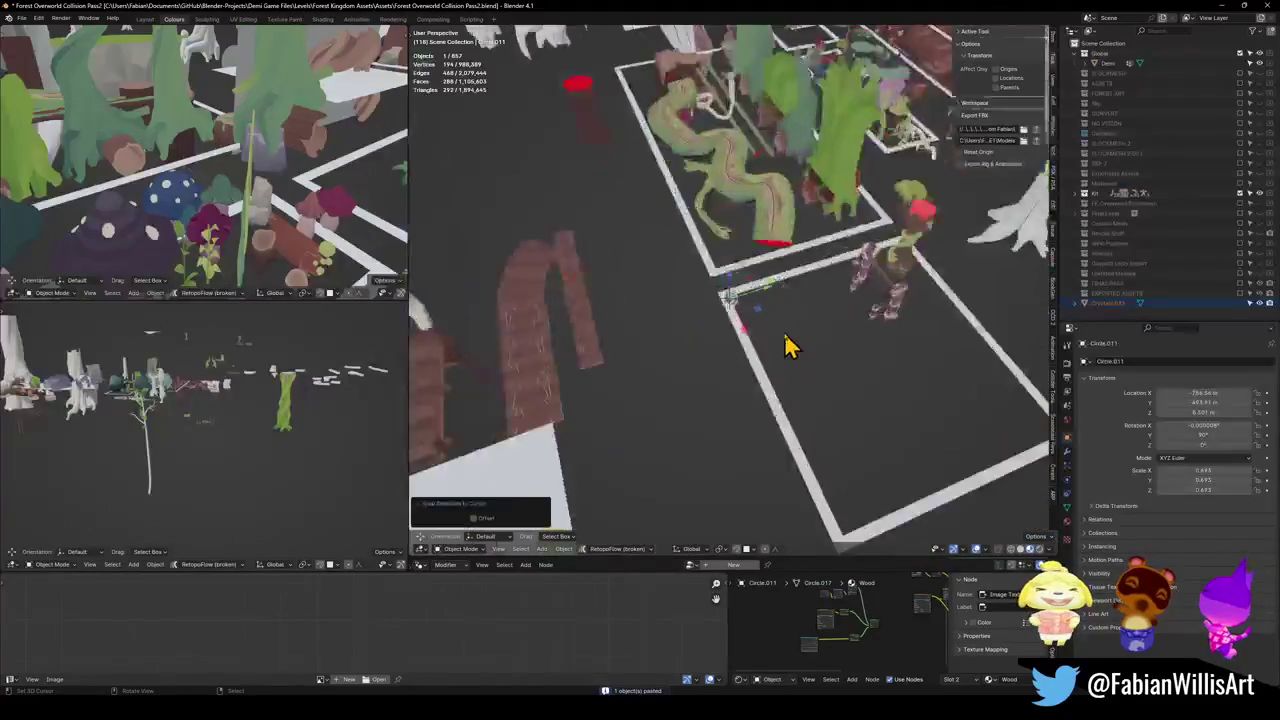
{"action": "scroll", "coordinate": [770, 335], "scroll_direction": "down", "scroll_amount": 5}
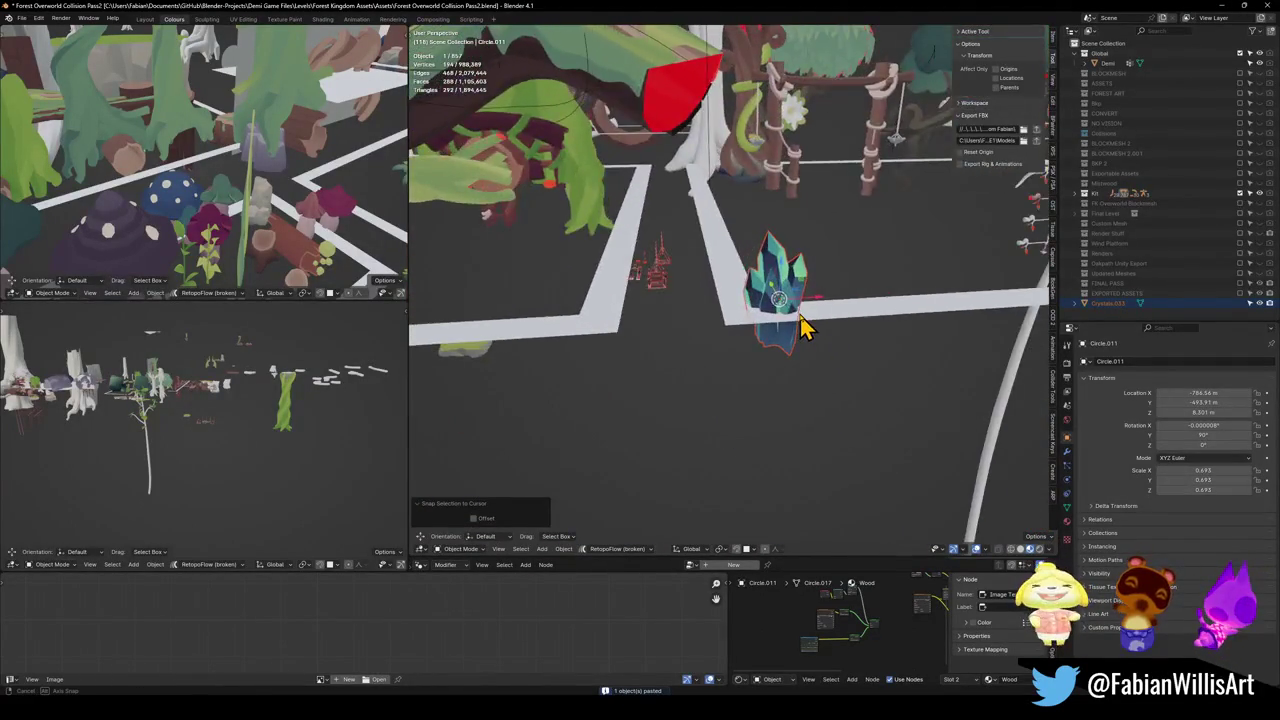
- Shift Crystals.033 along Y beside the path lines and save the level file
{"action": "key", "text": "g"}
{"action": "key", "text": "y"}
{"action": "left_click", "coordinate": [808, 340]}
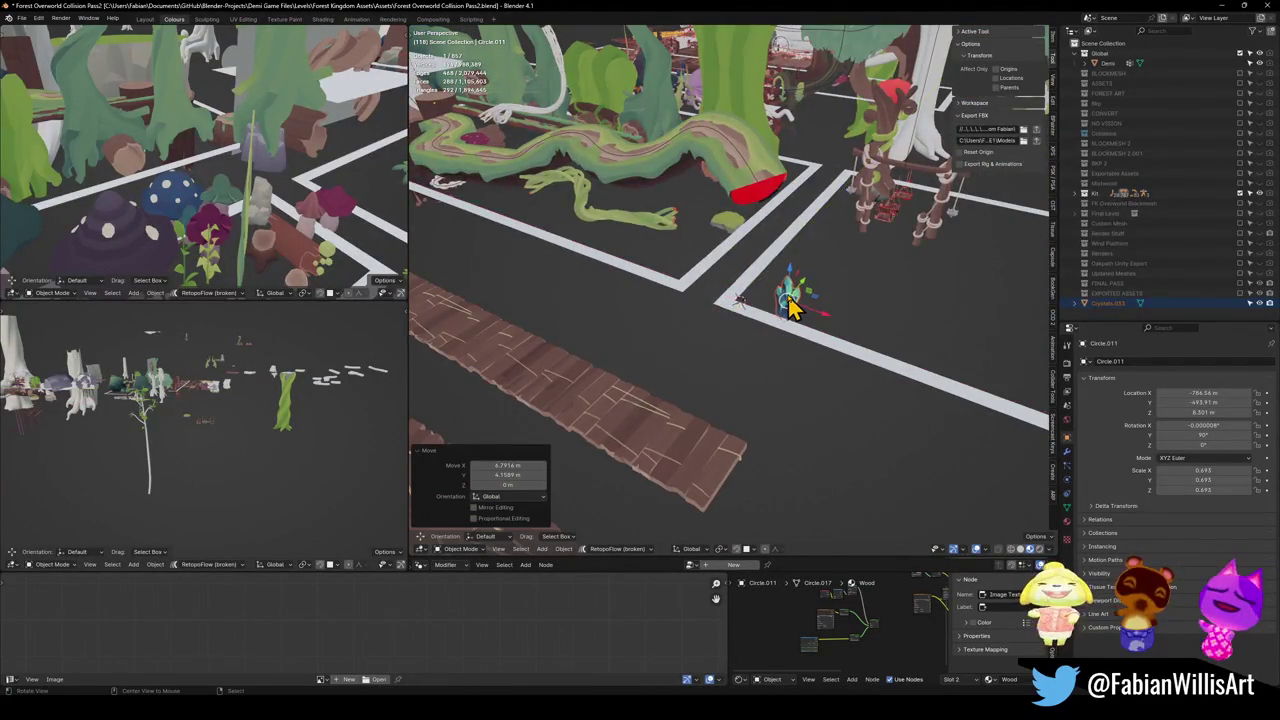
{"action": "scroll", "coordinate": [786, 306], "scroll_direction": "up", "scroll_amount": 5}
{"action": "scroll", "coordinate": [745, 340], "scroll_direction": "up", "scroll_amount": 4}
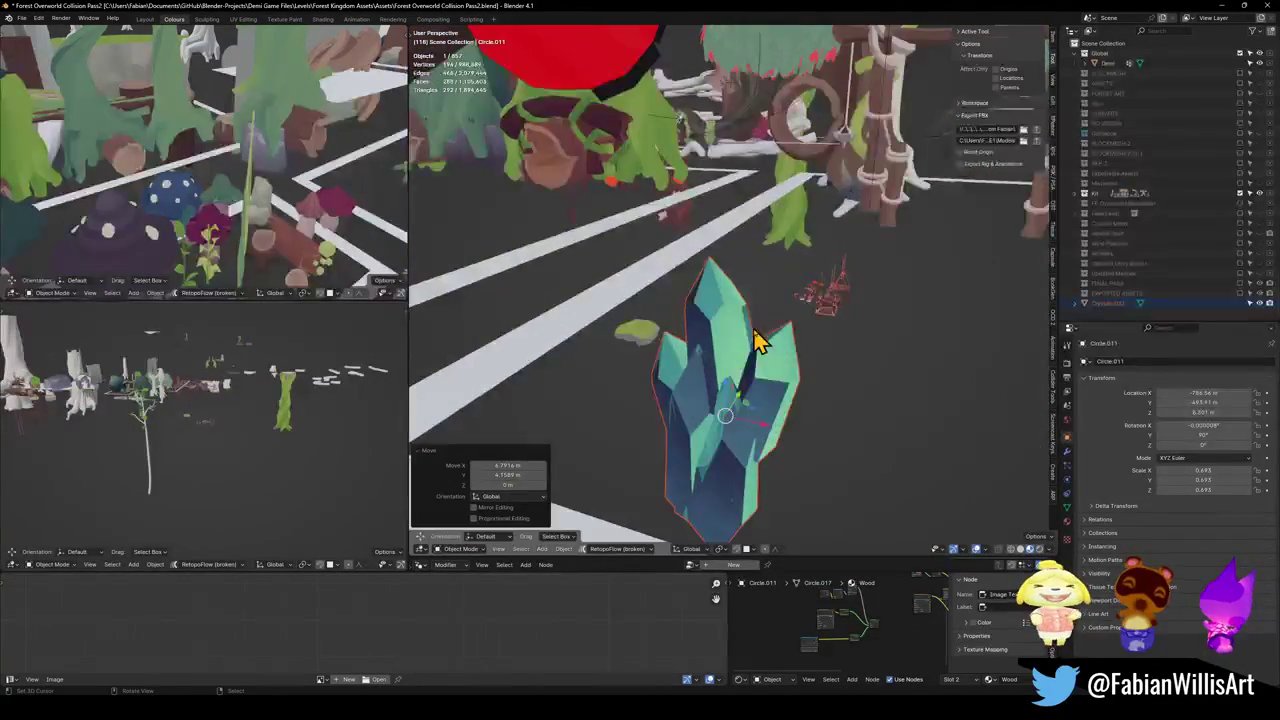
{"action": "mouse_move", "coordinate": [757, 337]}
{"action": "left_mouse_down"}
{"action": "mouse_move", "coordinate": [757, 300]}
{"action": "mouse_move", "coordinate": [765, 315]}
{"action": "mouse_move", "coordinate": [931, 349]}
{"action": "mouse_move", "coordinate": [775, 358]}
{"action": "left_mouse_up"}
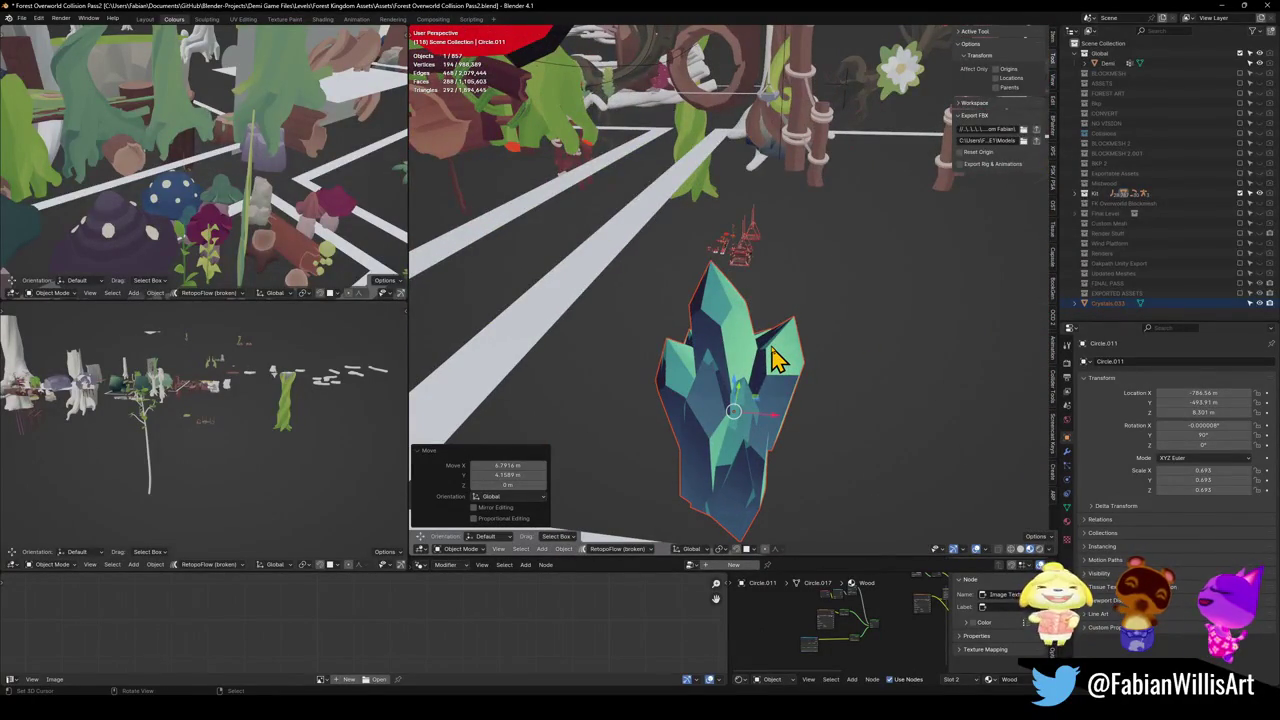
{"action": "left_click", "coordinate": [776, 380]}
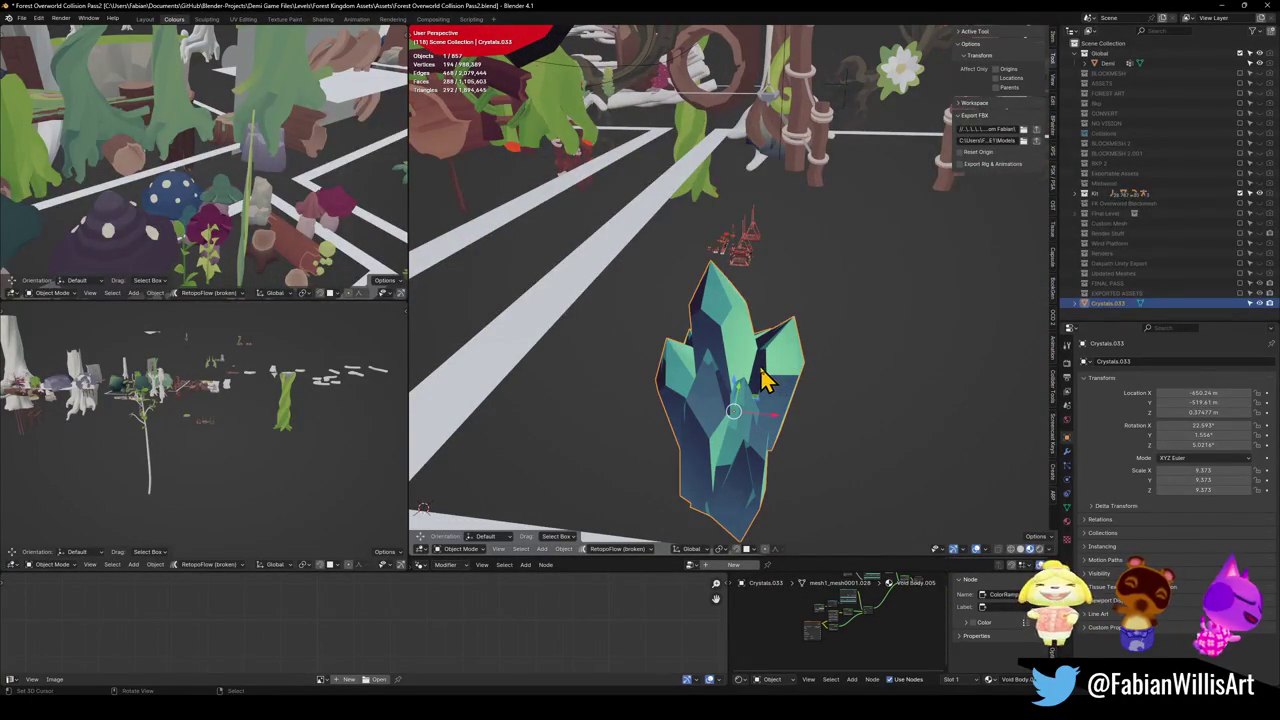
{"action": "key", "text": "ctrl+s"}
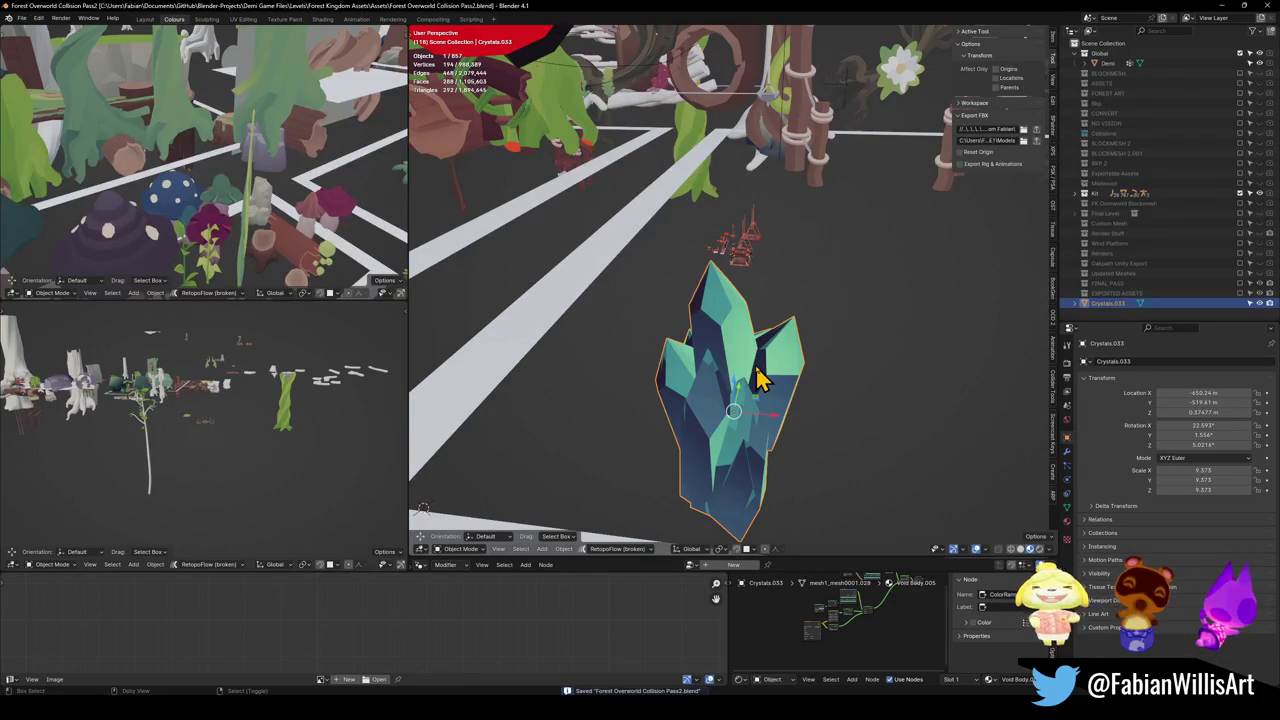
- Generate a convex-hull collider UCX_Crystals.033 for the crystal
{"action": "key", "text": "shift+alt+c"}
{"action": "left_click", "coordinate": [765, 325]}
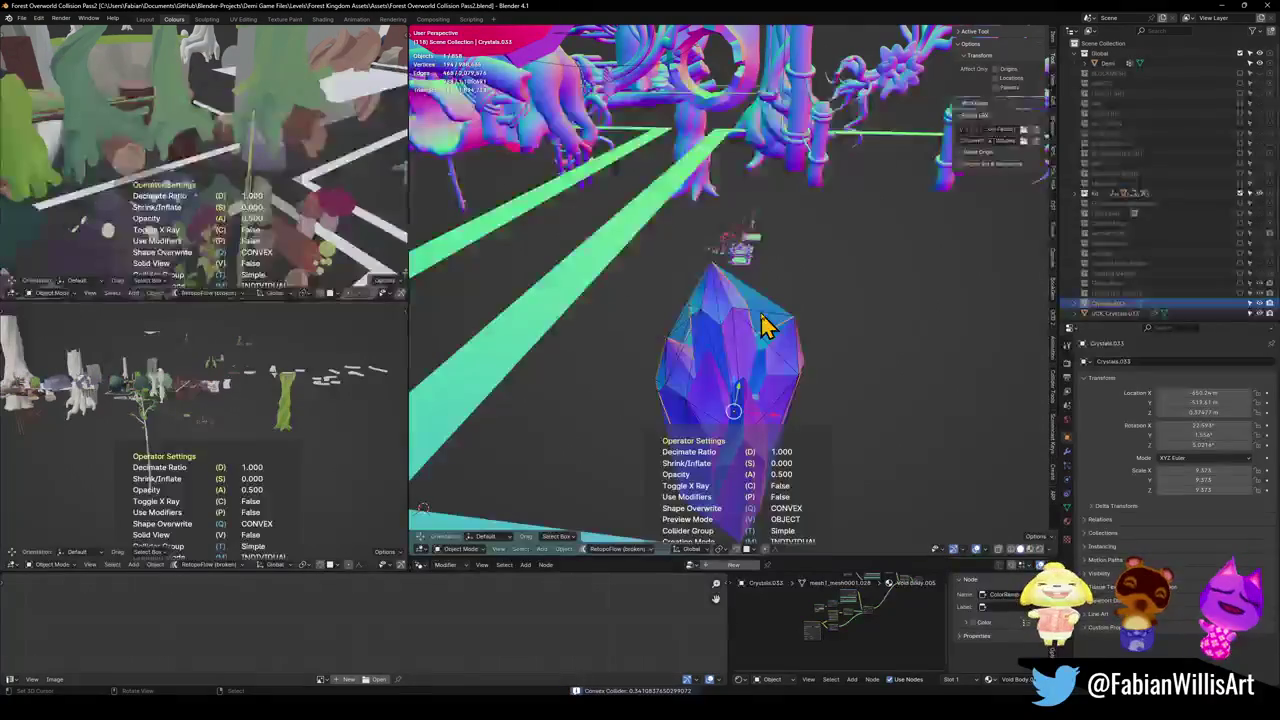
{"action": "left_click", "coordinate": [762, 326]}
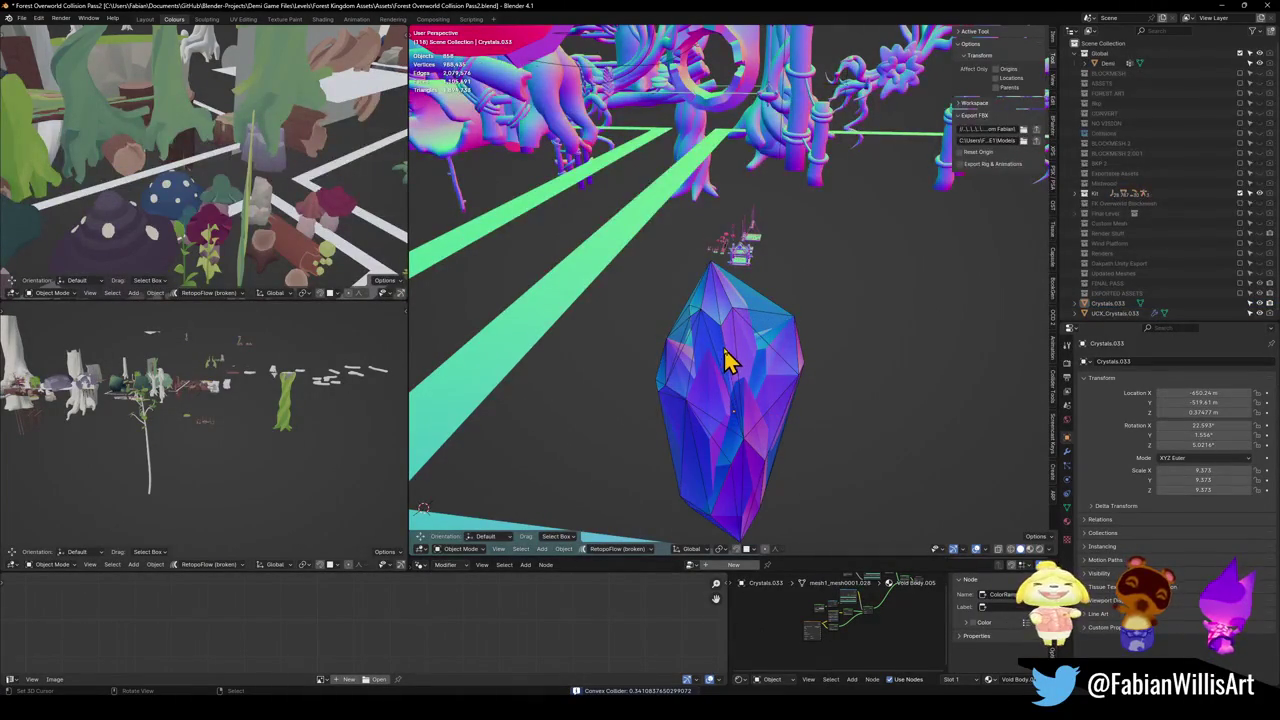
{"action": "left_click", "coordinate": [730, 360]}
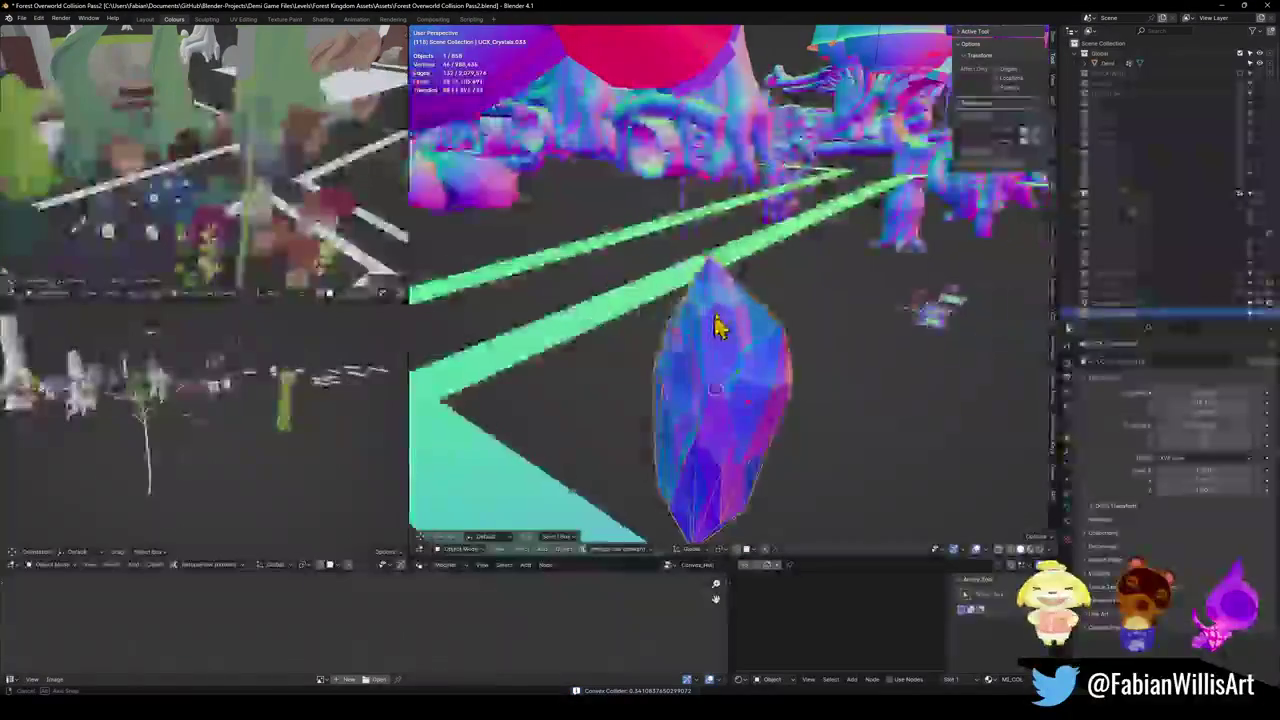
{"action": "left_click", "coordinate": [735, 340]}
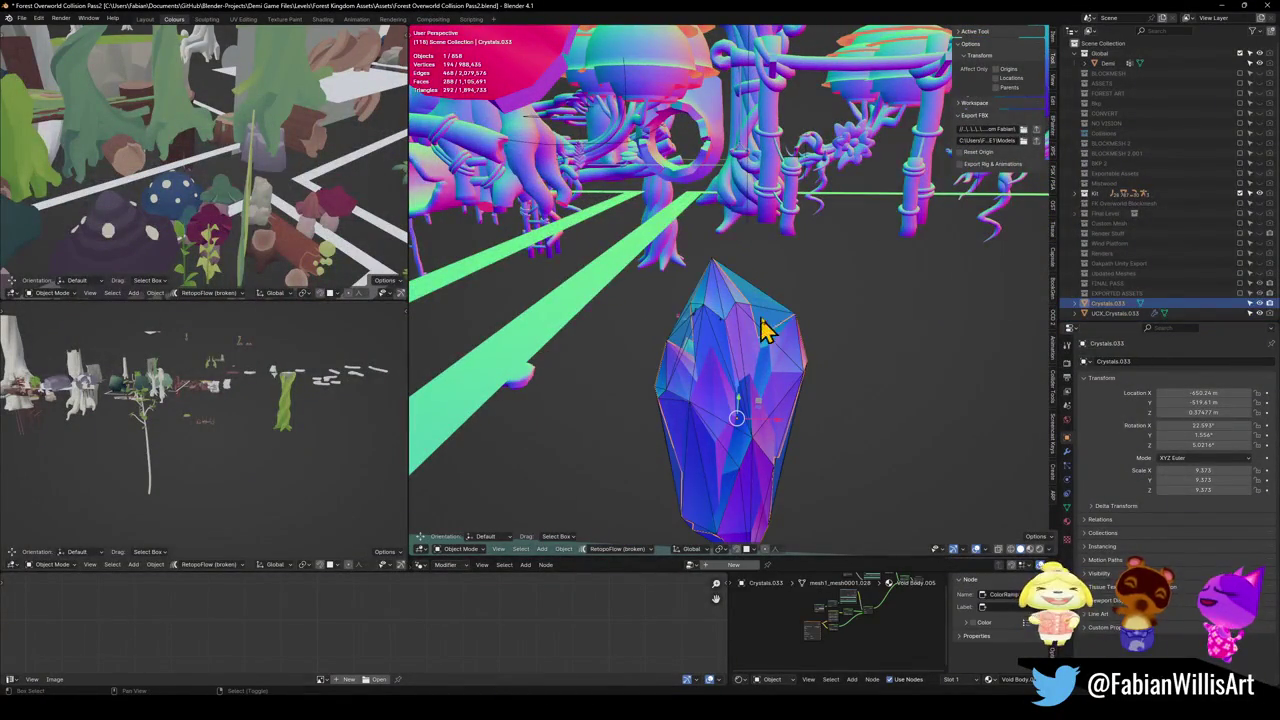
- Select Crystals.033 together with its UCX_Crystals.033 collider
{"action": "key", "text": "alt+a"}
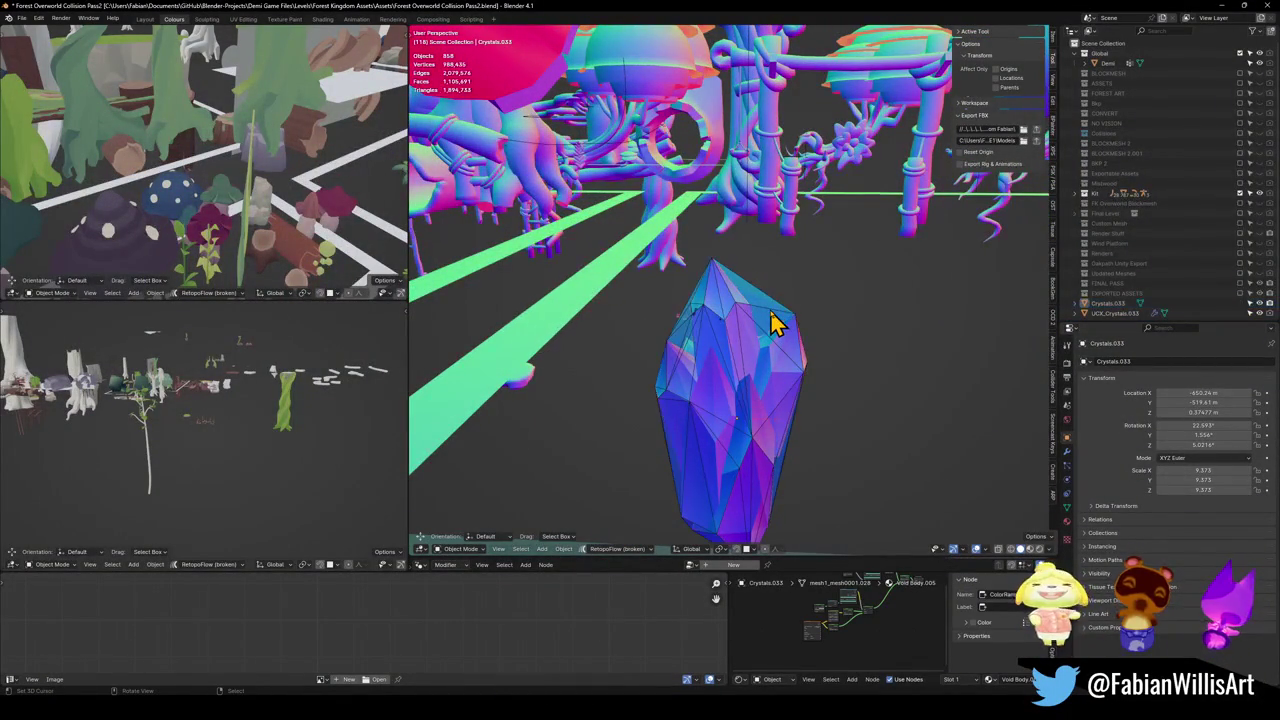
{"action": "key", "text": "shift+a"}
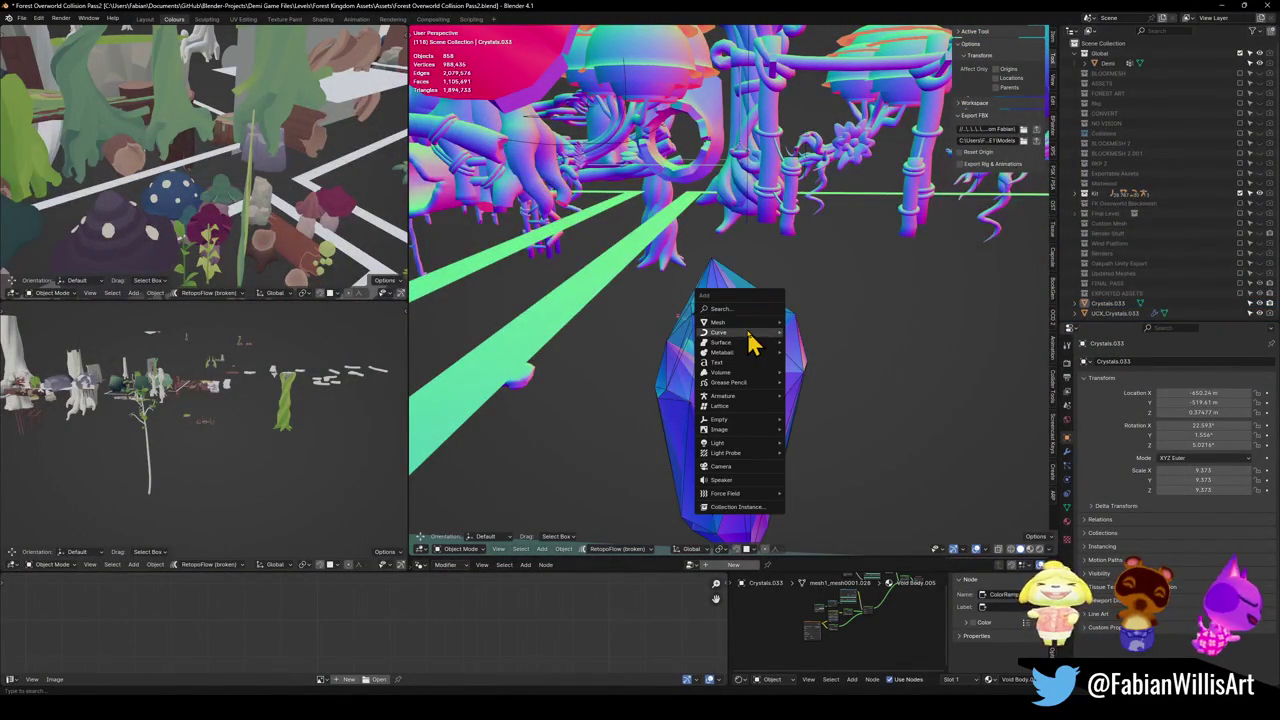
{"action": "mouse_move", "coordinate": [745, 405]}
{"action": "key", "text": "Escape"}
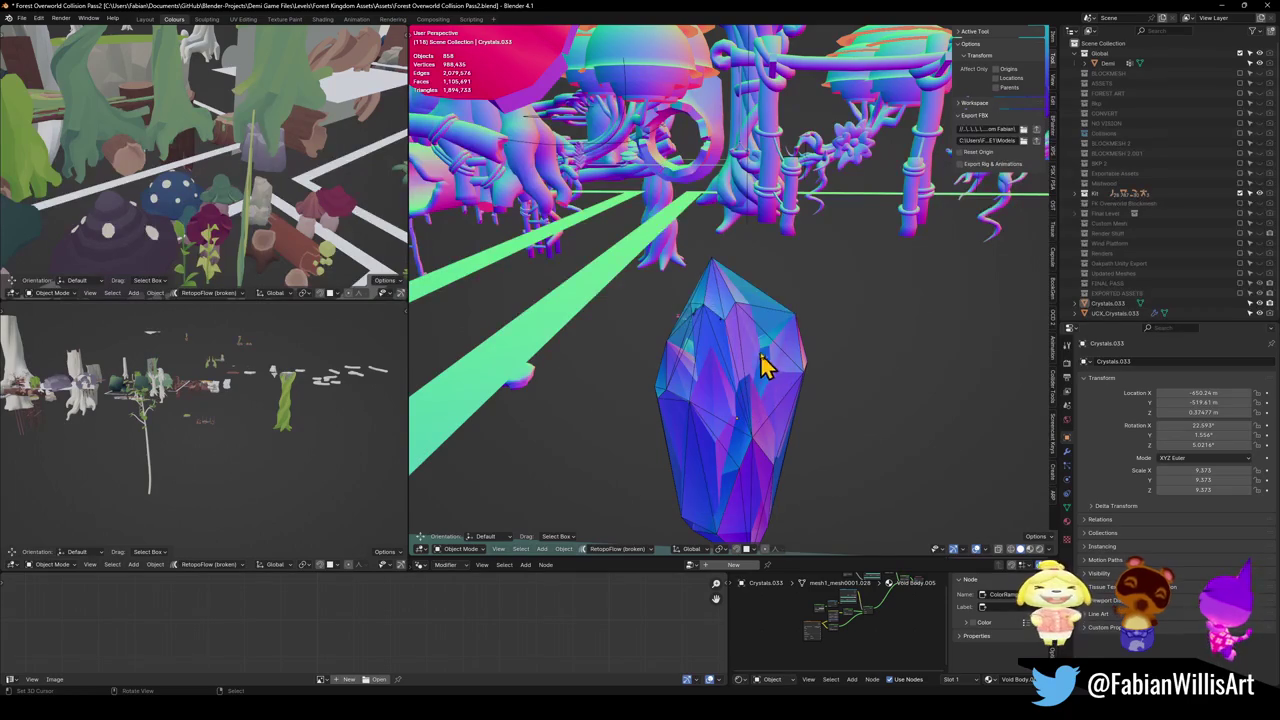
{"action": "left_click", "coordinate": [736, 340]}
{"action": "left_click", "coordinate": [755, 350]}
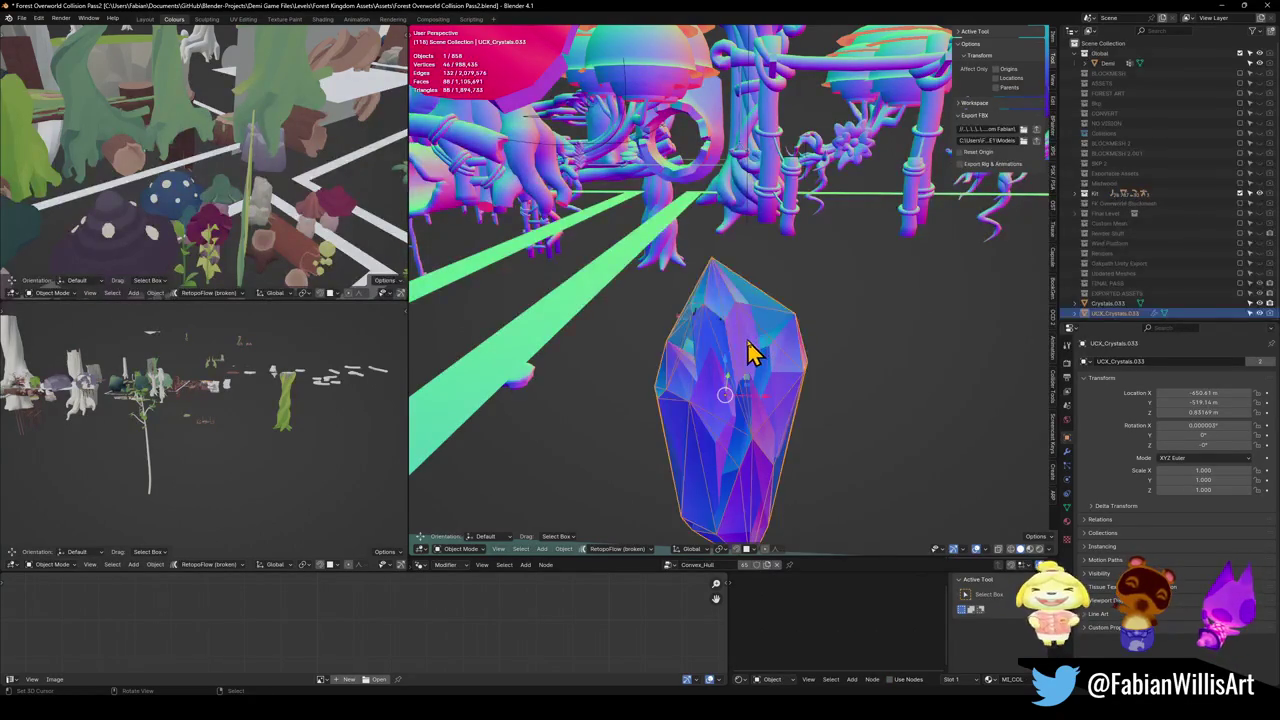
{"action": "left_click", "coordinate": [748, 344]}
{"action": "left_click", "coordinate": [770, 333], "text": "shift"}
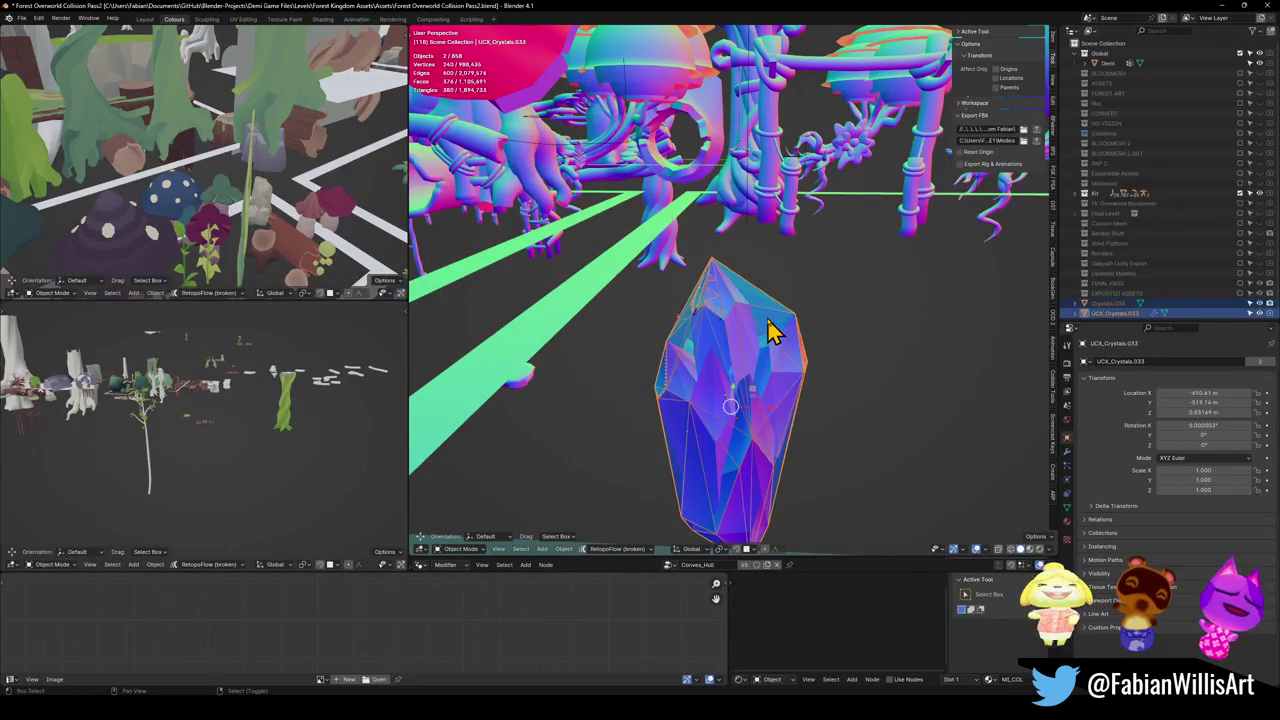
- Hide everything except the crystal and collider, then view the collider from above
{"action": "key", "text": "shift+h"}
{"action": "left_click", "coordinate": [750, 336]}
{"action": "left_click", "coordinate": [744, 336], "text": "shift"}
{"action": "left_click", "coordinate": [748, 340], "text": "shift"}
{"action": "left_click_drag", "start_coordinate": [752, 343], "coordinate": [770, 283]}
- Parent the UCX_Crystals.033 collider to the Crystals.033 mesh using Object (Keep Transform)
{"action": "key", "text": "shift+grave"}
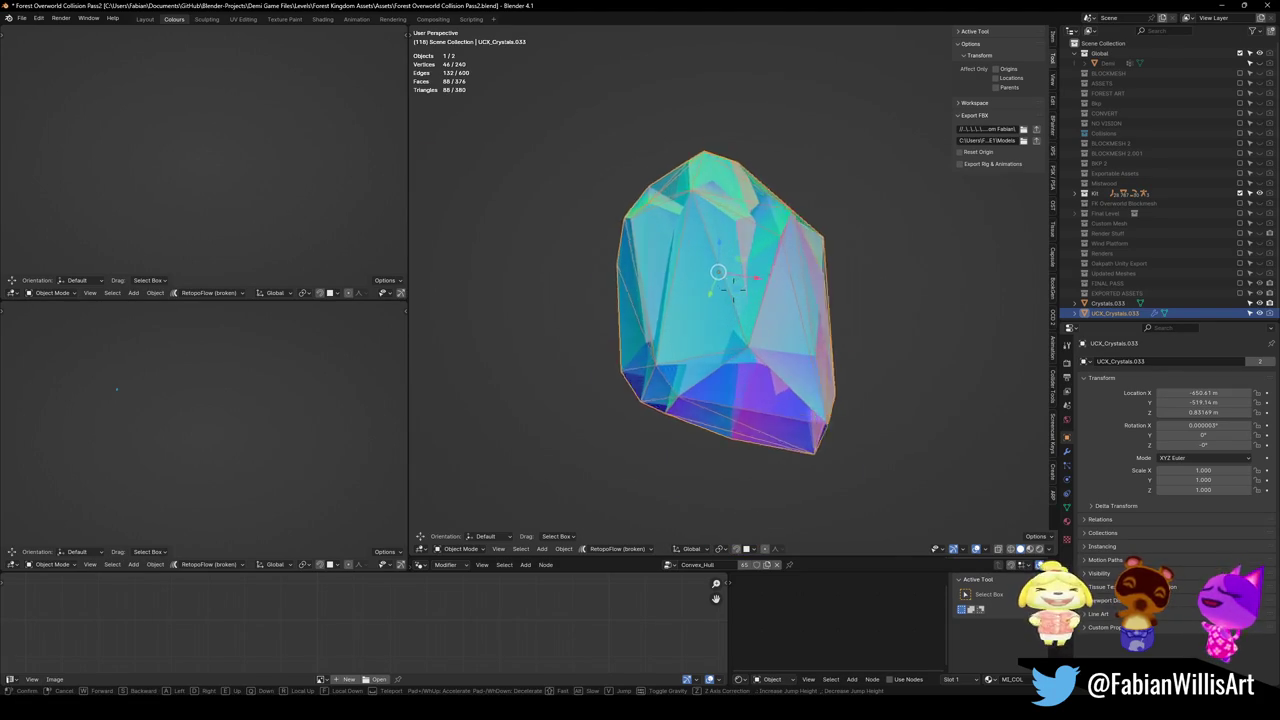
{"action": "key", "text": "w"}
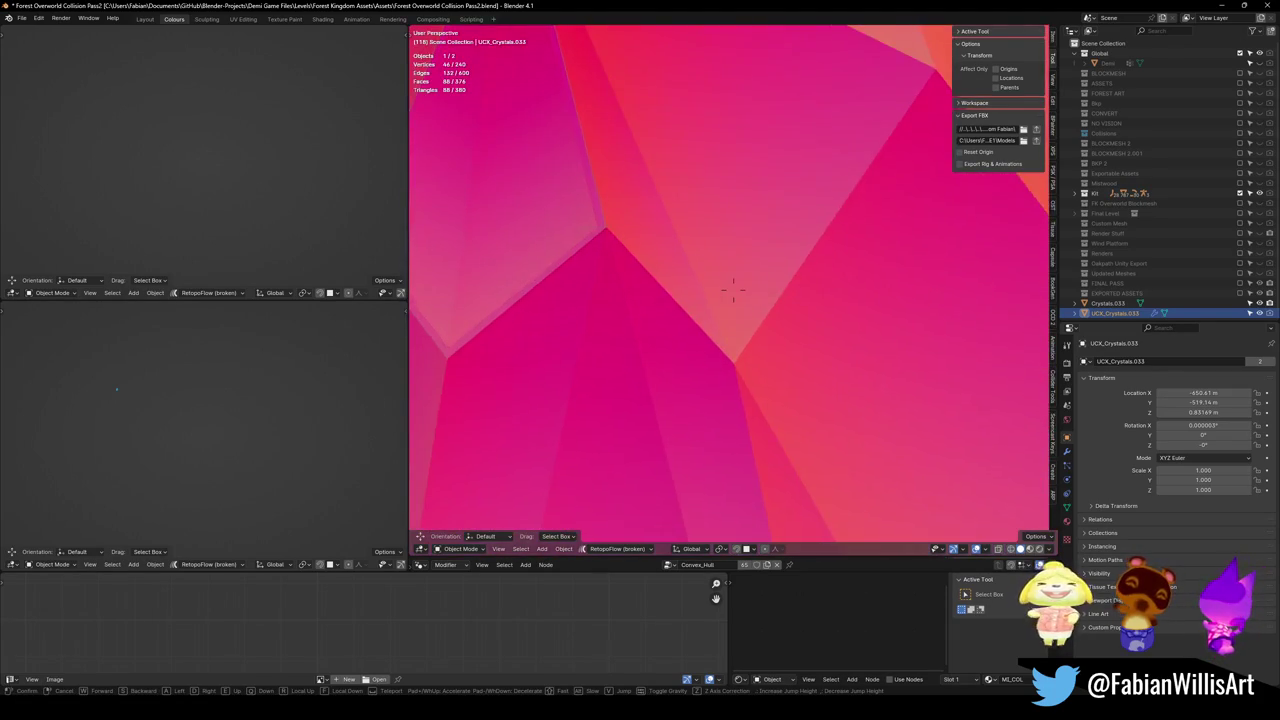
{"action": "left_click", "coordinate": [717, 323]}
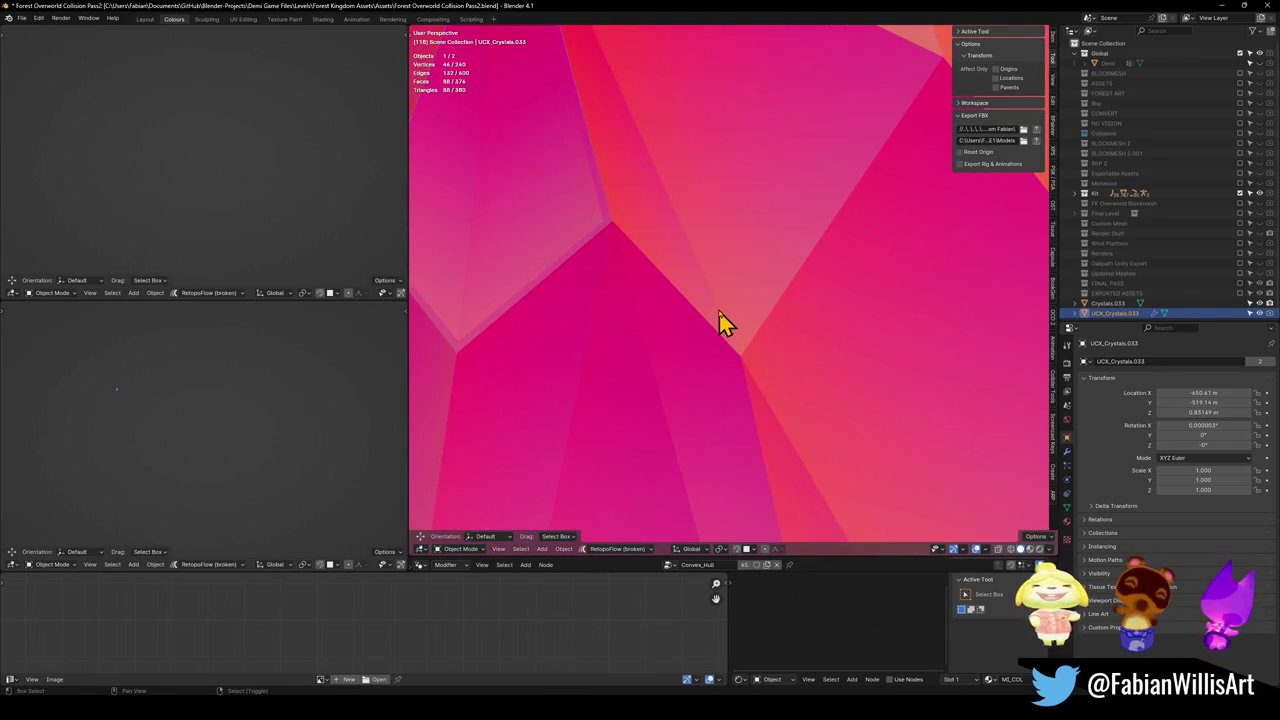
{"action": "left_click", "coordinate": [717, 323], "text": "shift"}
{"action": "key", "text": "shift+grave"}
{"action": "key", "text": "s"}
{"action": "left_click", "coordinate": [783, 252]}
{"action": "key", "text": "ctrl+p"}
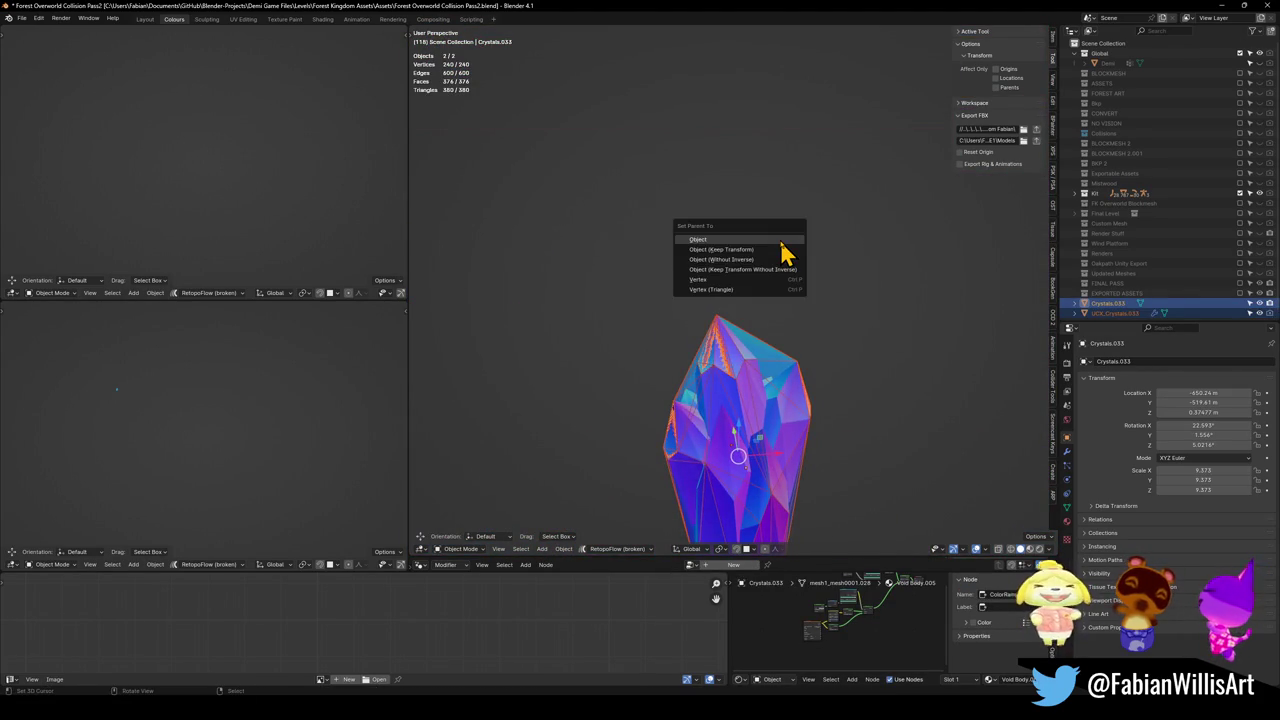
{"action": "left_click", "coordinate": [762, 258]}
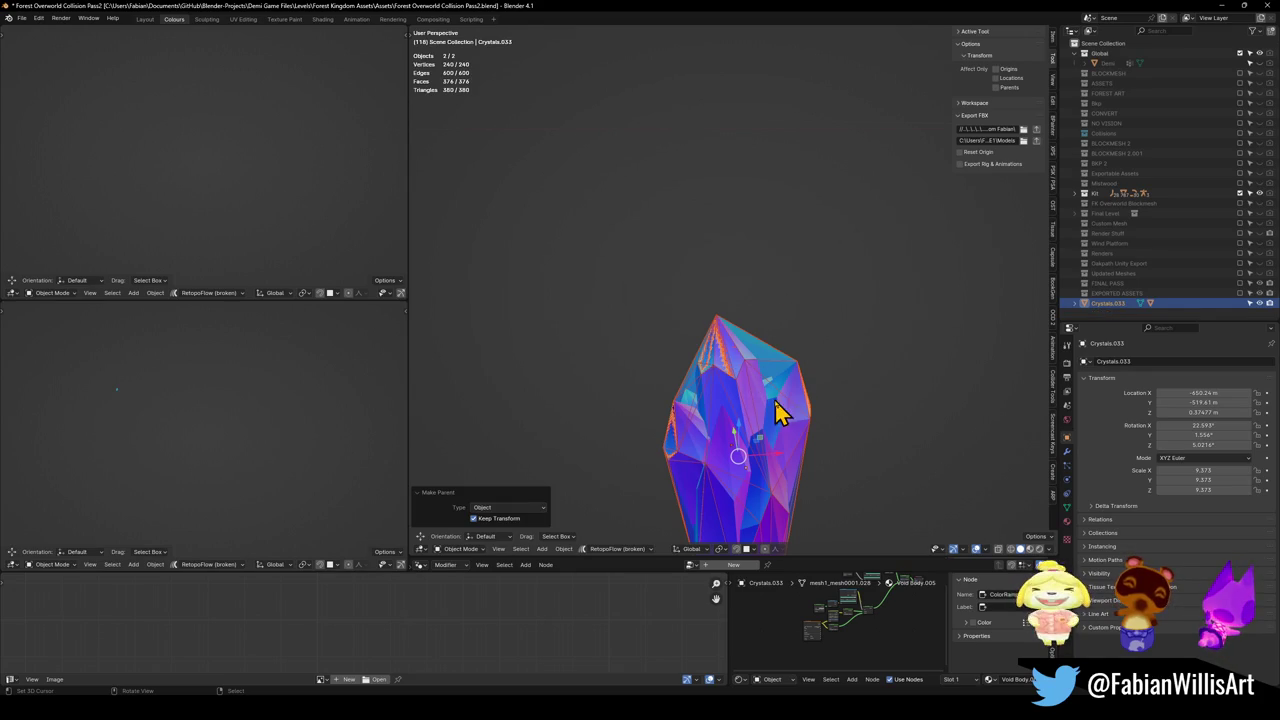
- Select the Crystals.033 mesh and start renaming it to Asset_ForestCrystals_0
{"action": "left_click", "coordinate": [771, 380]}
{"action": "key", "text": "g"}
{"action": "right_click", "coordinate": [808, 358]}
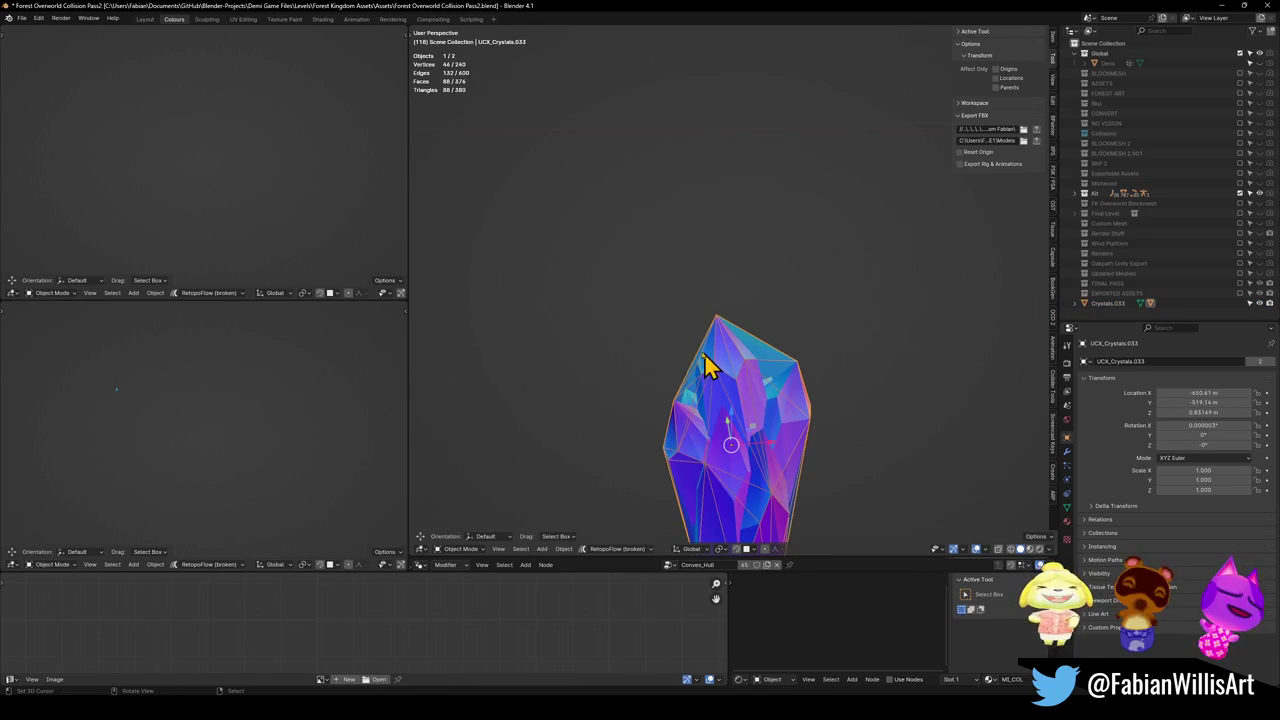
{"action": "left_click", "coordinate": [728, 375]}
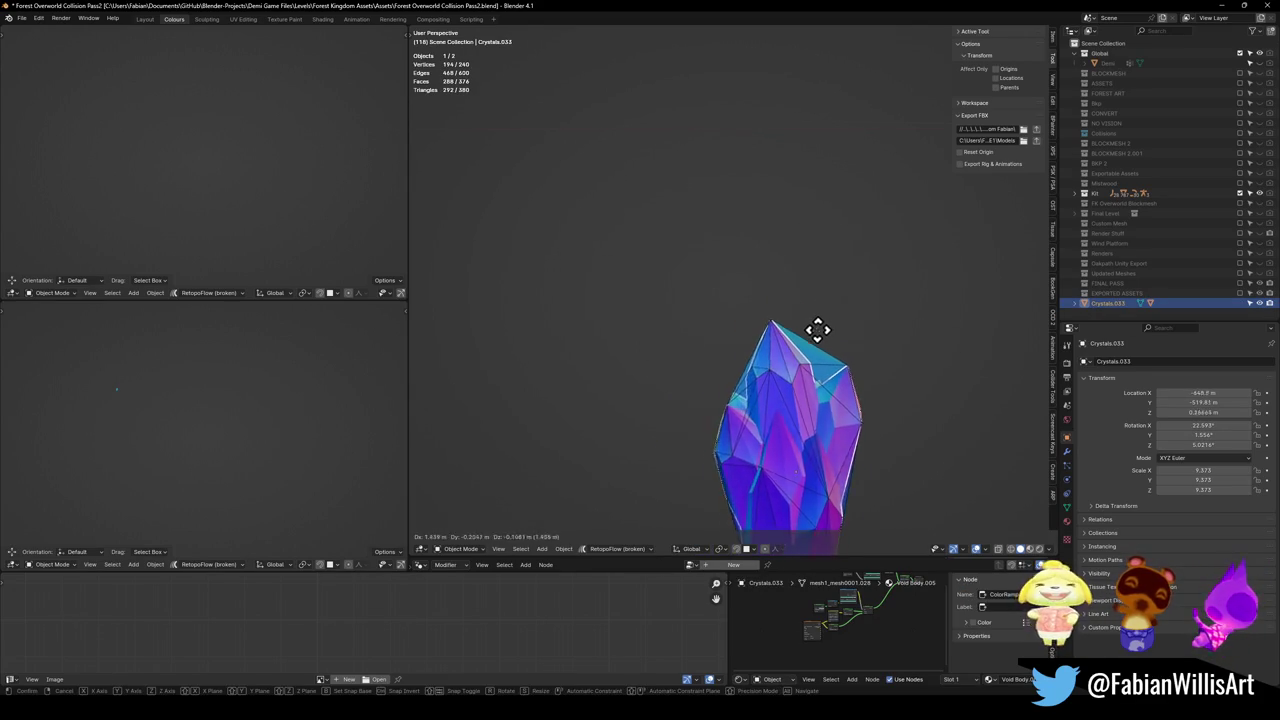
{"action": "key", "text": "F2"}
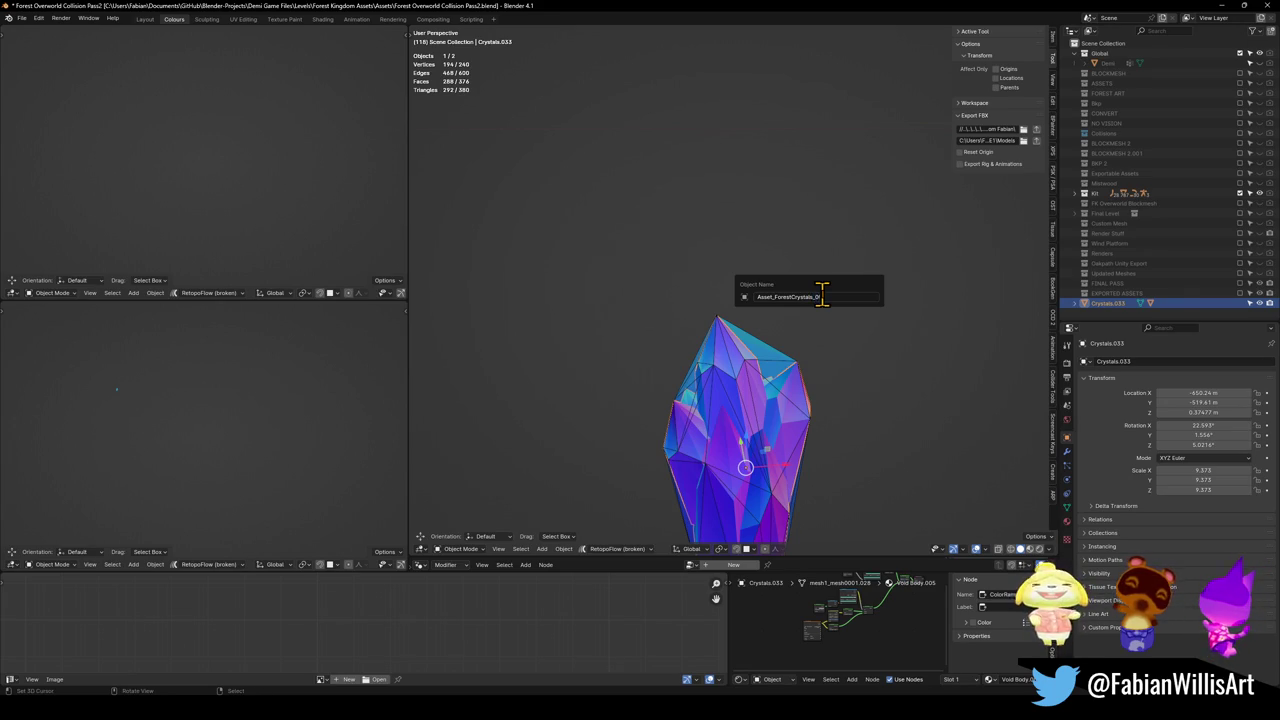
- Confirm the name Asset_ForestCrystals_00 and remove the extra material slots, including Void Eyes.004
{"action": "key", "text": "Return"}
{"action": "left_click", "coordinate": [950, 125]}
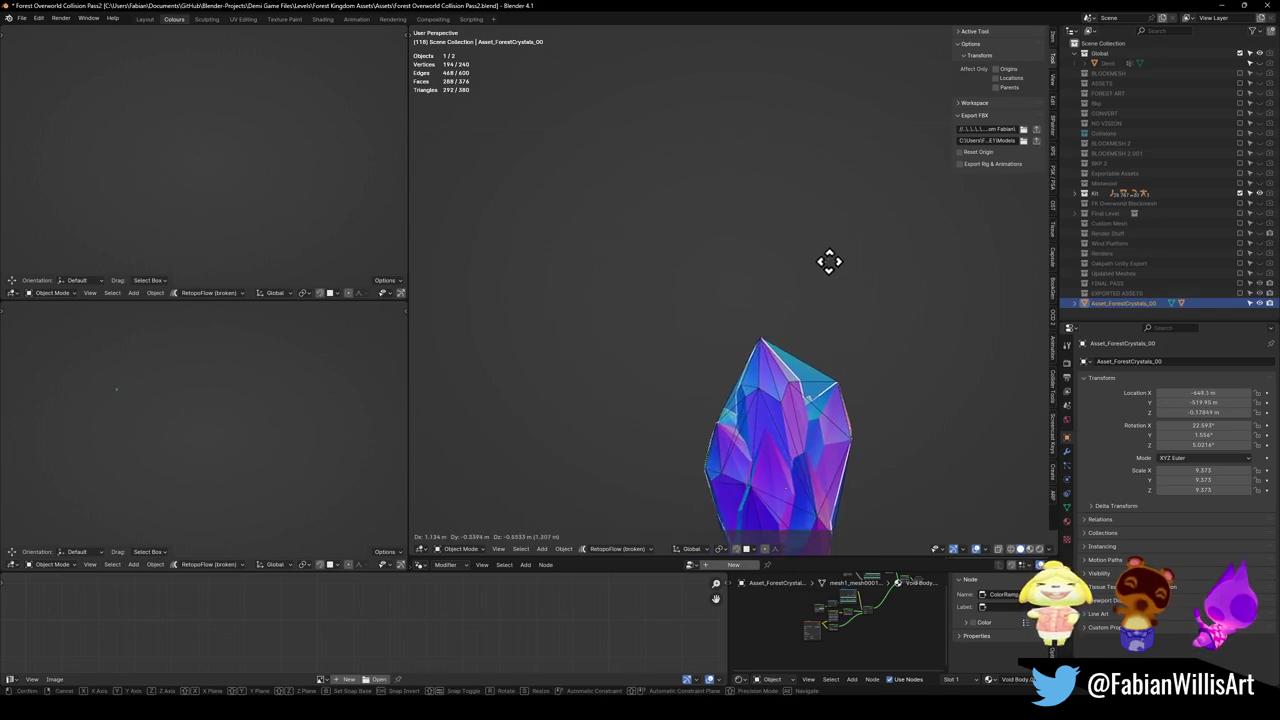
{"action": "key", "text": "a"}
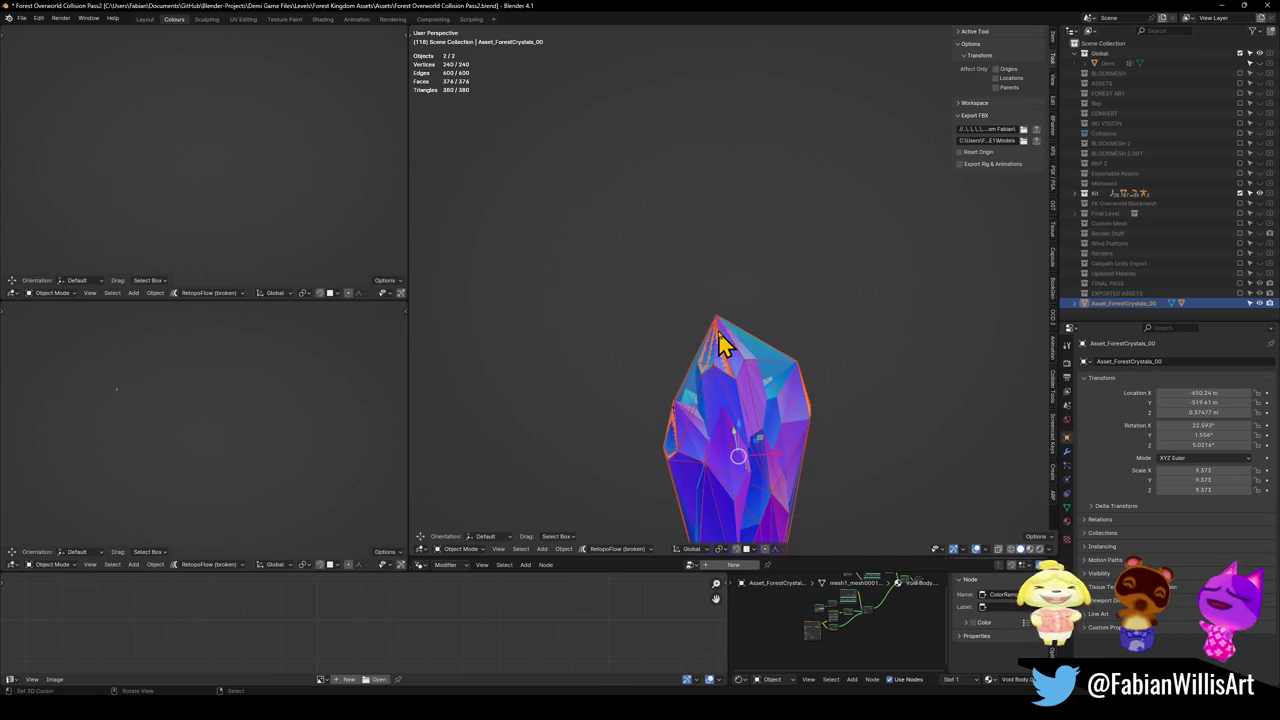
{"action": "left_click", "coordinate": [1067, 521]}
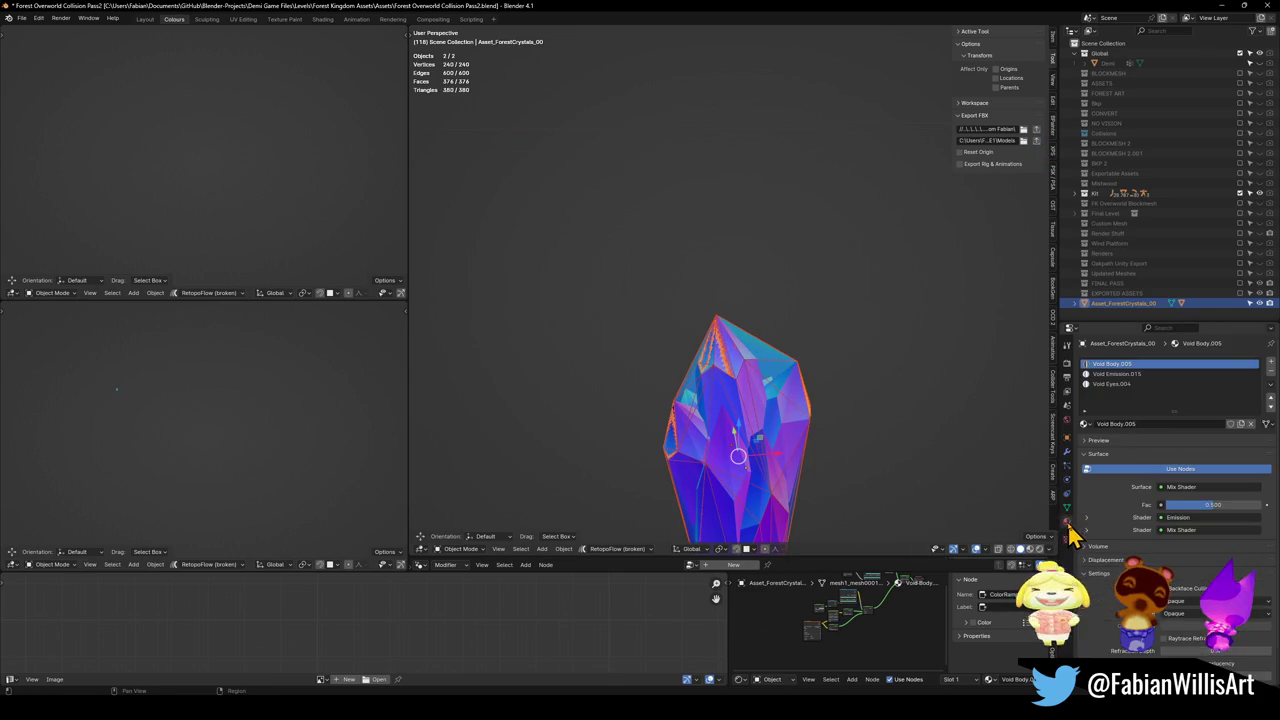
{"action": "left_click", "coordinate": [1140, 384]}
{"action": "left_click", "coordinate": [1271, 372]}
{"action": "left_click", "coordinate": [1271, 372]}
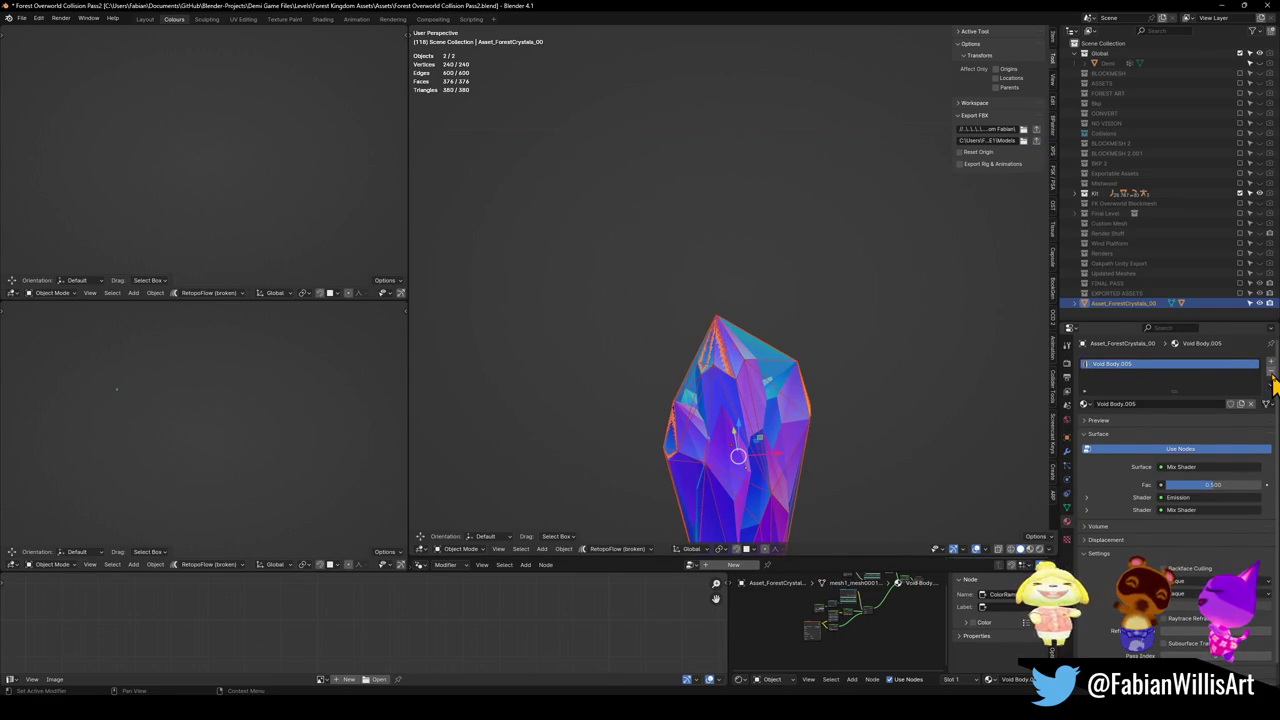
- Rename the Void Body.005 material to Crystals, then switch to Unity
{"action": "left_click", "coordinate": [1085, 404]}
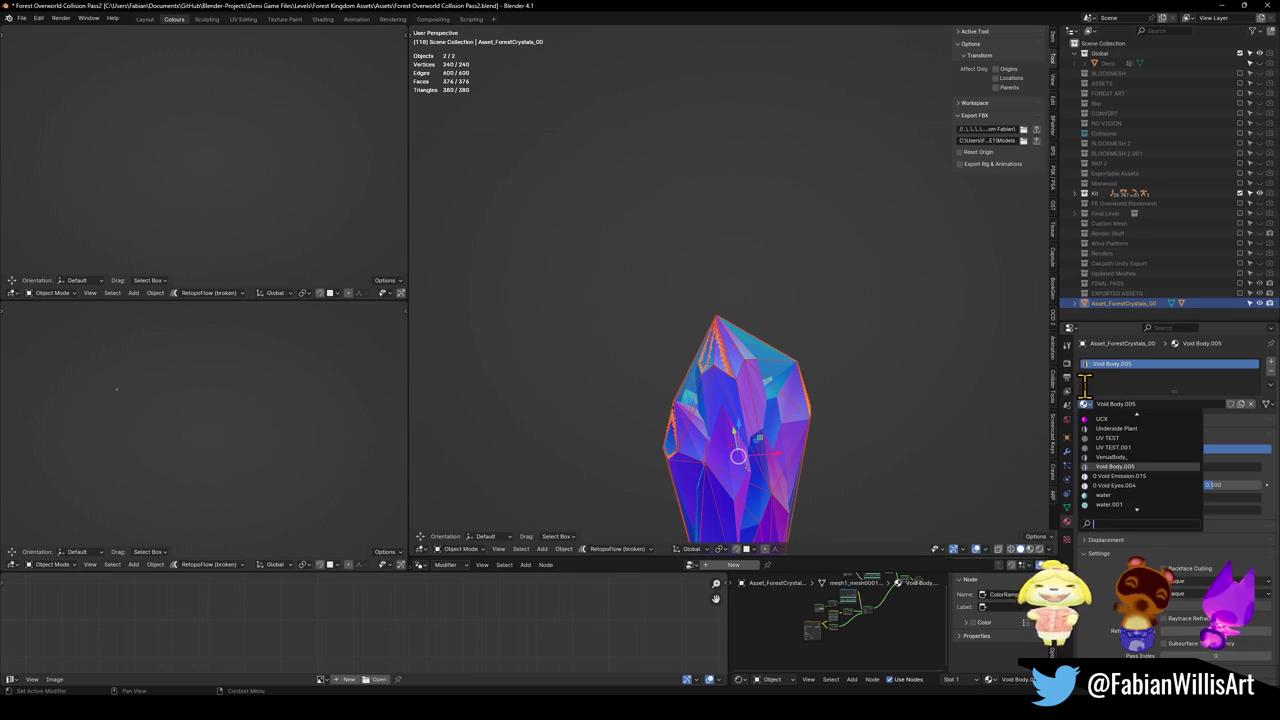
{"action": "type", "text": "void"}
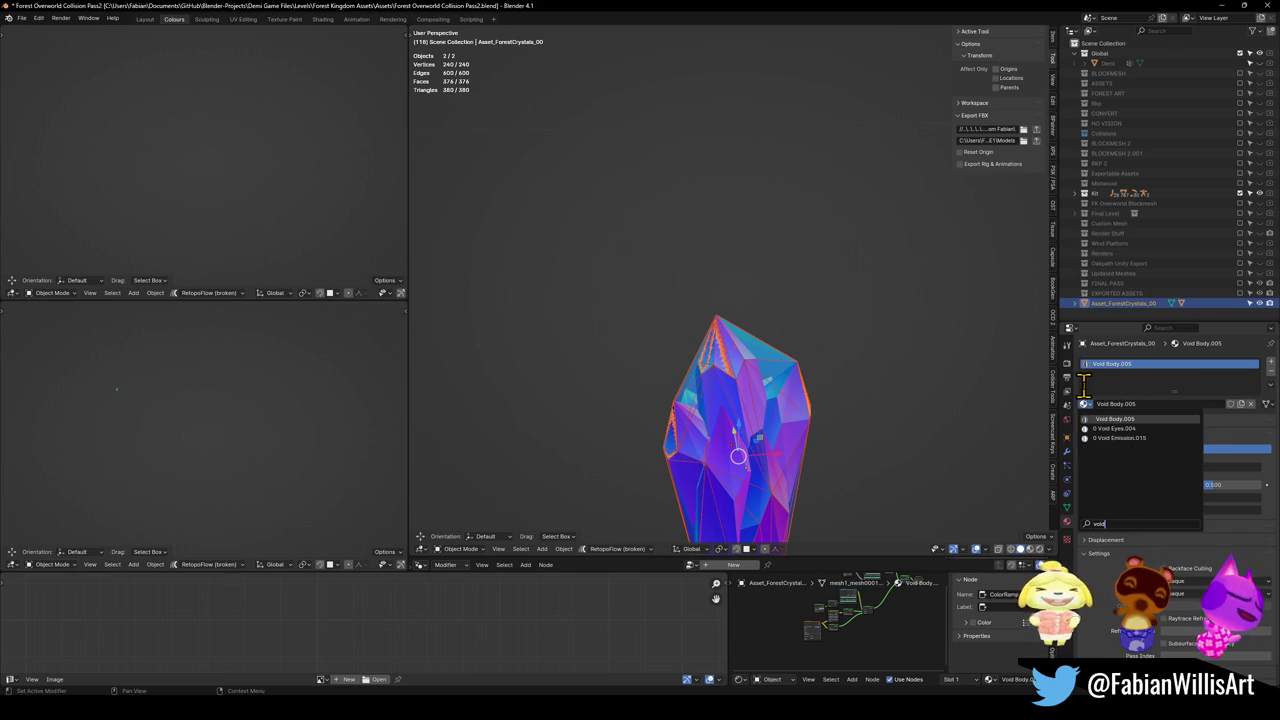
{"action": "key", "text": "Escape"}
{"action": "left_click", "coordinate": [1148, 402]}
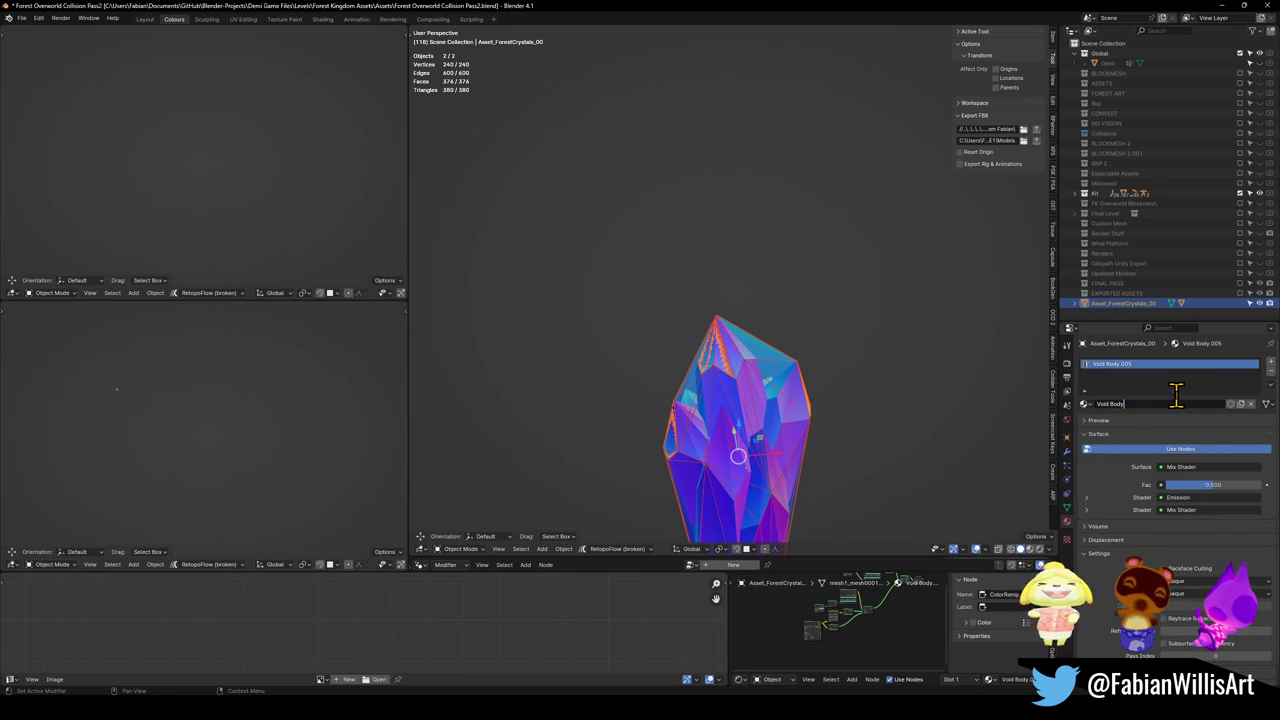
{"action": "type", "text": "Crystals"}
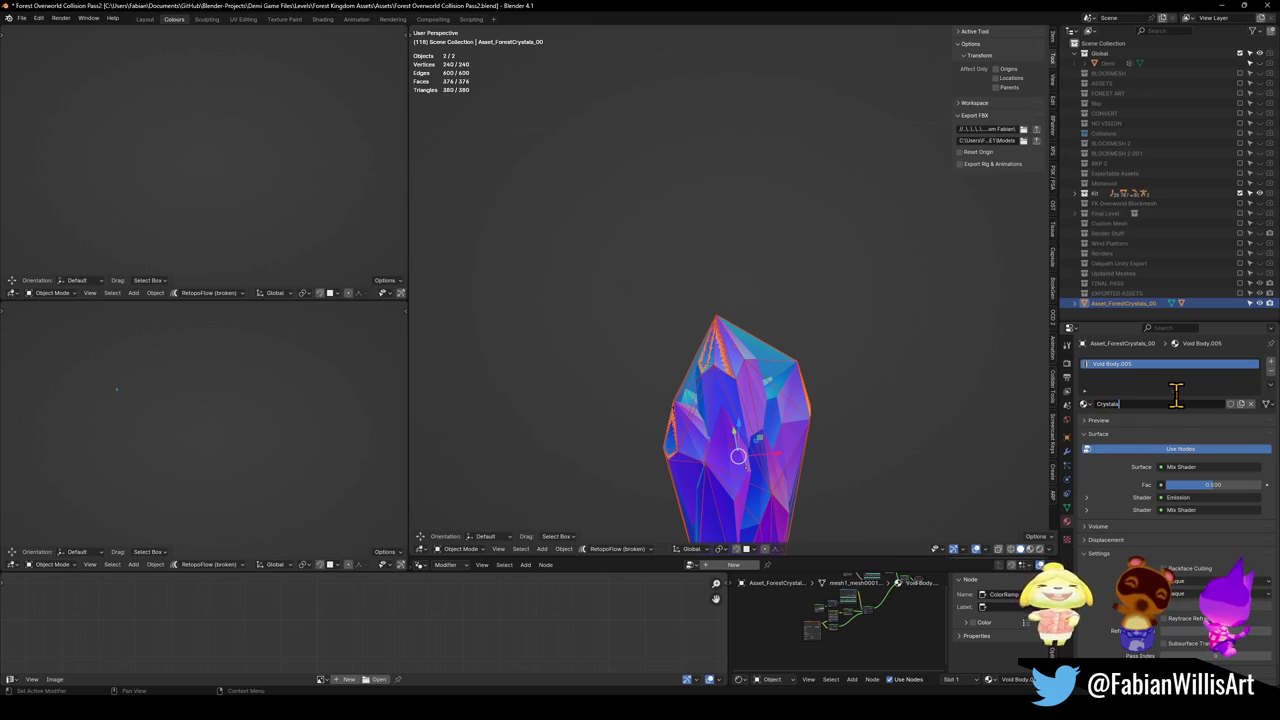
{"action": "key", "text": "Return"}
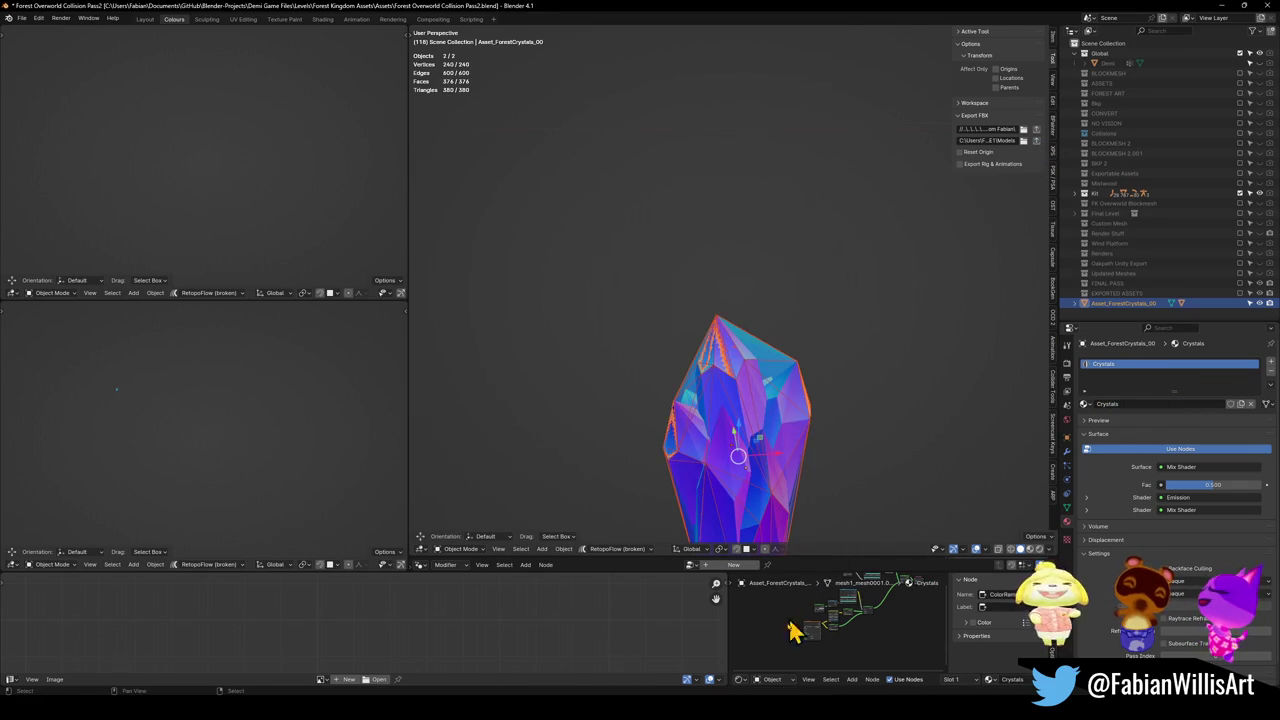
{"action": "key", "text": "alt+Tab"}
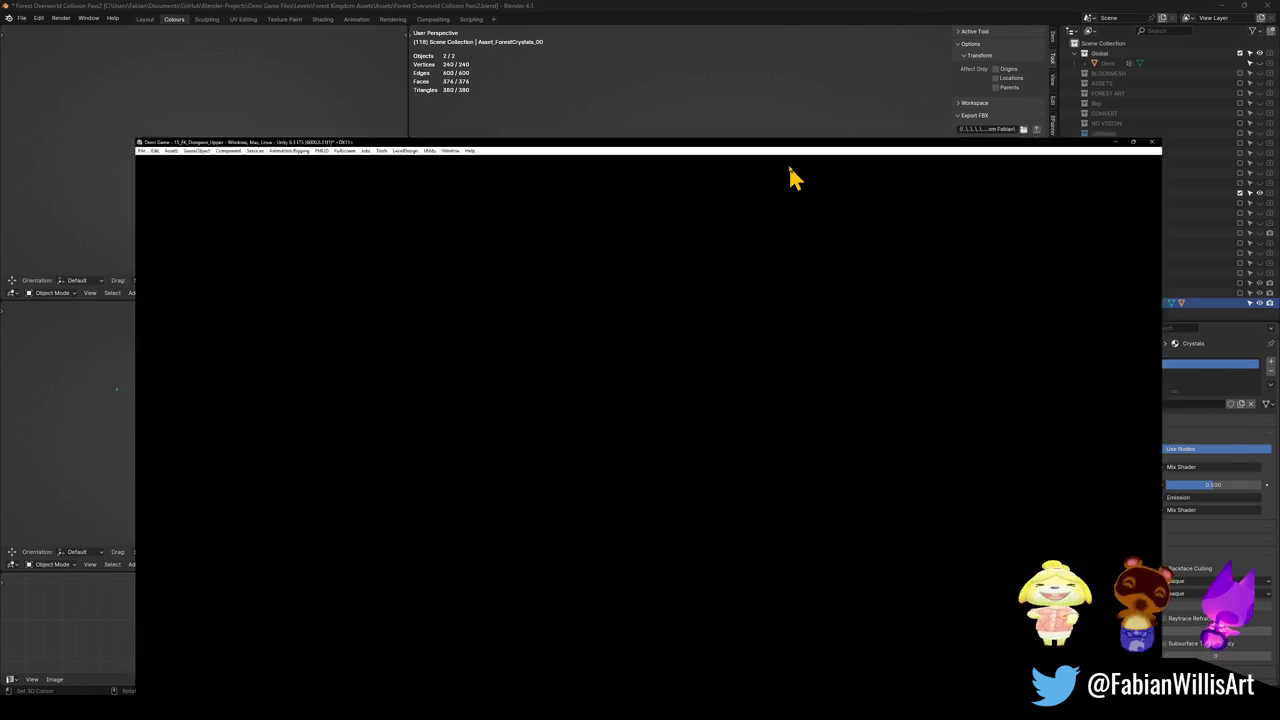
- Search the Project panel for 'forestcryst' and inspect the FX_ForestBoss_GroundRock_Crystal prefab
{"action": "left_click_drag", "start_coordinate": [716, 240], "coordinate": [651, 266]}
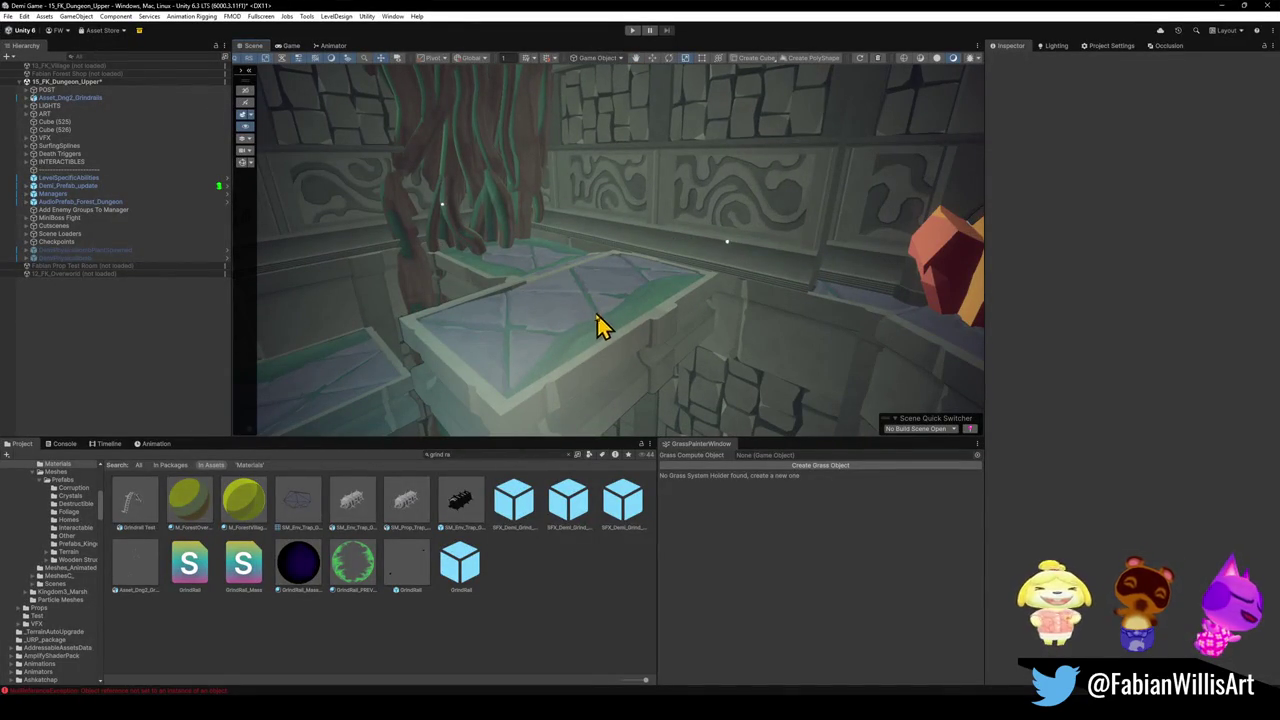
{"action": "left_click", "coordinate": [505, 455]}
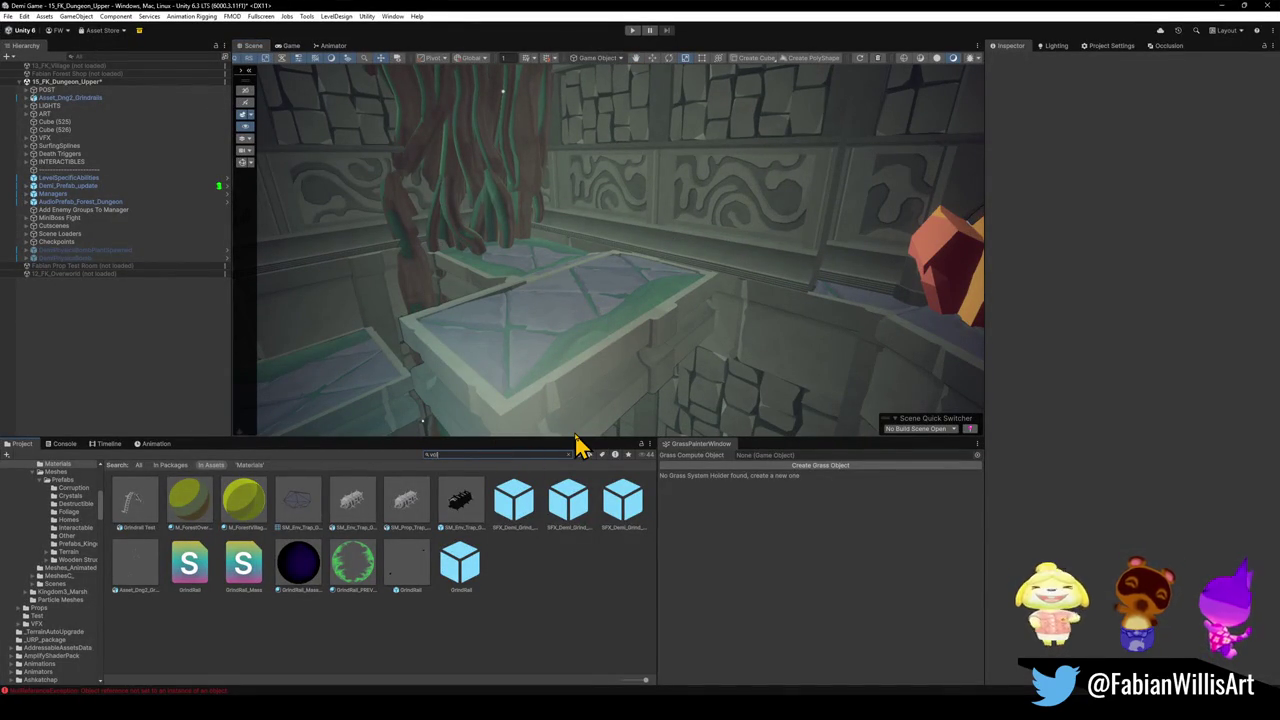
{"action": "type", "text": "id cryst"}
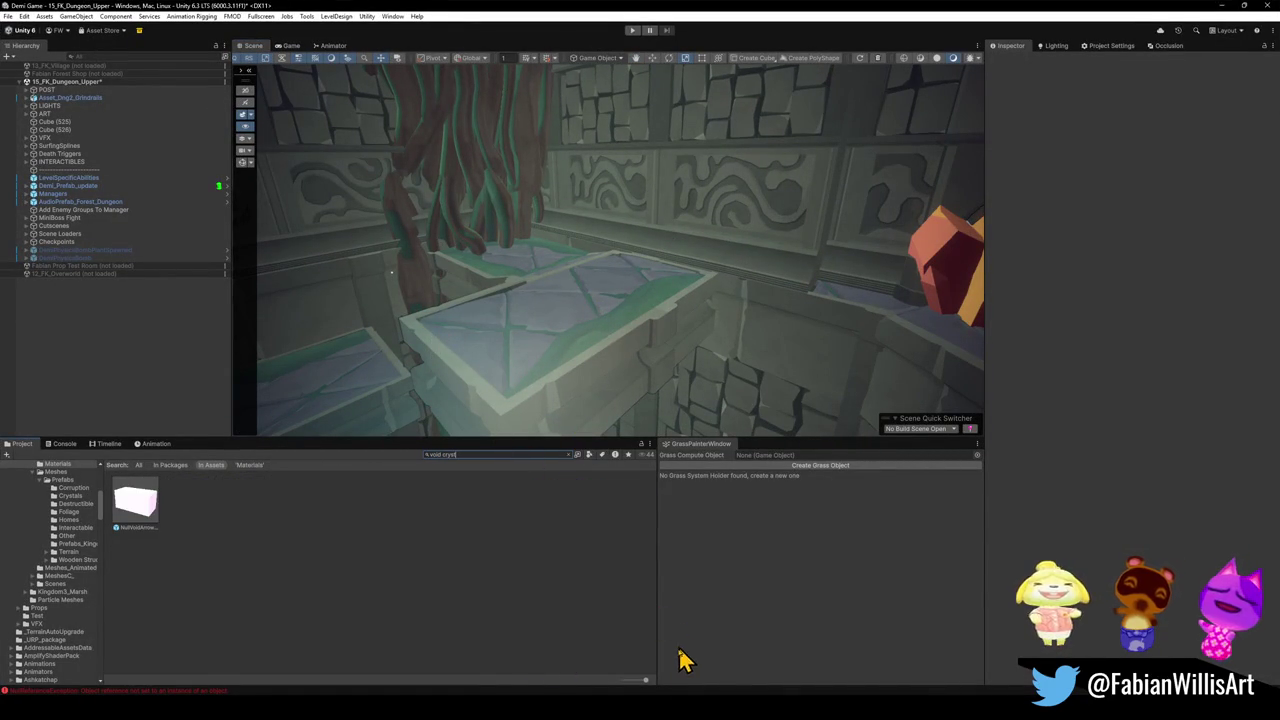
{"action": "mouse_move", "coordinate": [674, 705]}
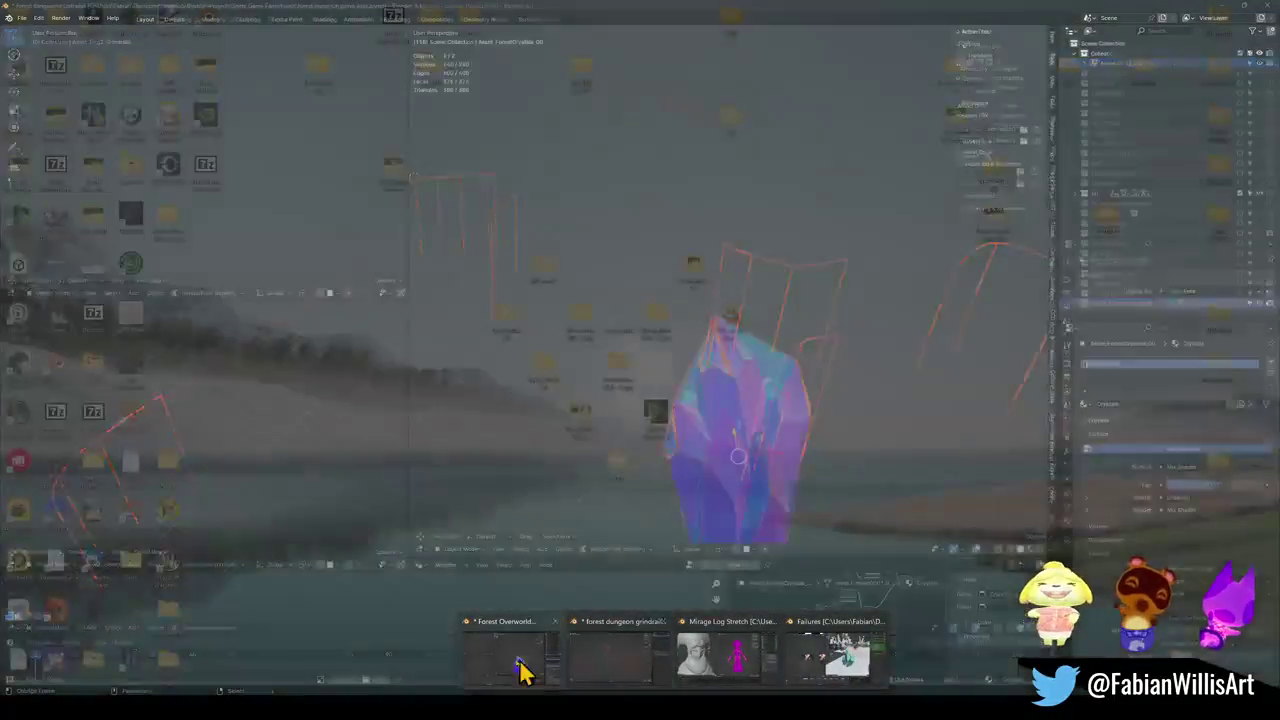
{"action": "left_click", "coordinate": [523, 672]}
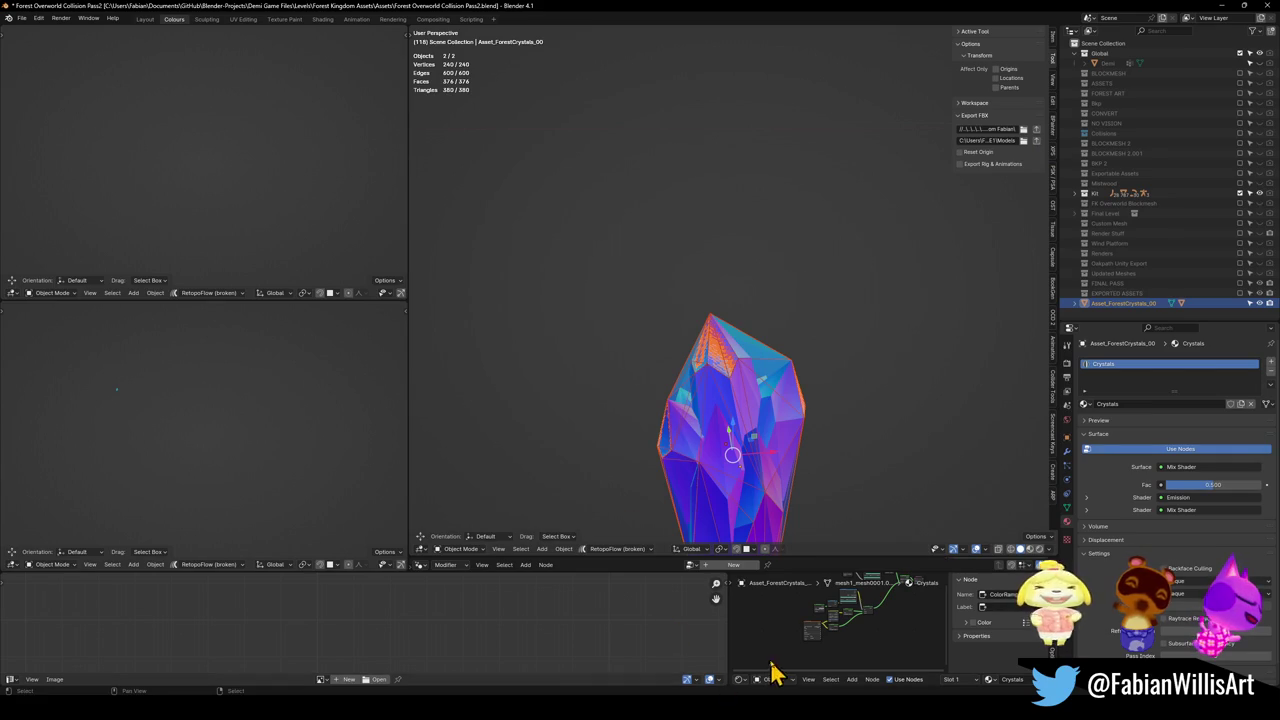
{"action": "left_click", "coordinate": [744, 698]}
{"action": "left_click", "coordinate": [431, 462]}
{"action": "left_click", "coordinate": [441, 455]}
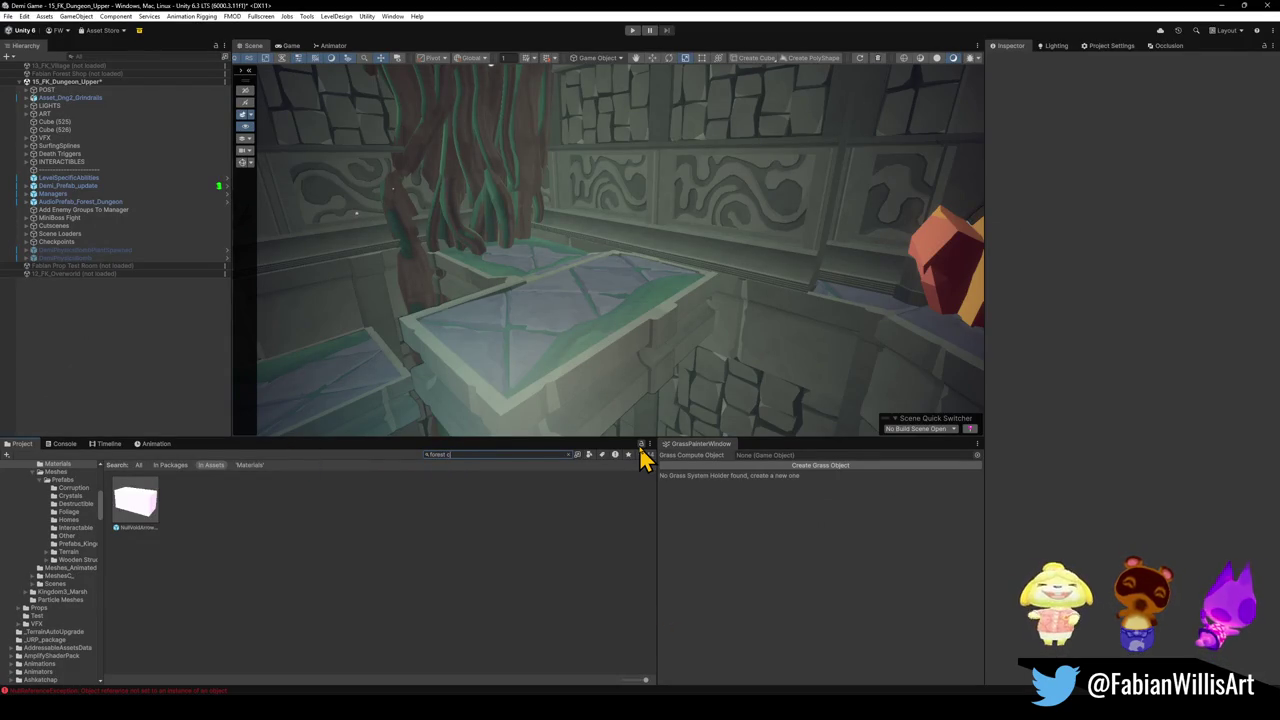
{"action": "type", "text": "ryst"}
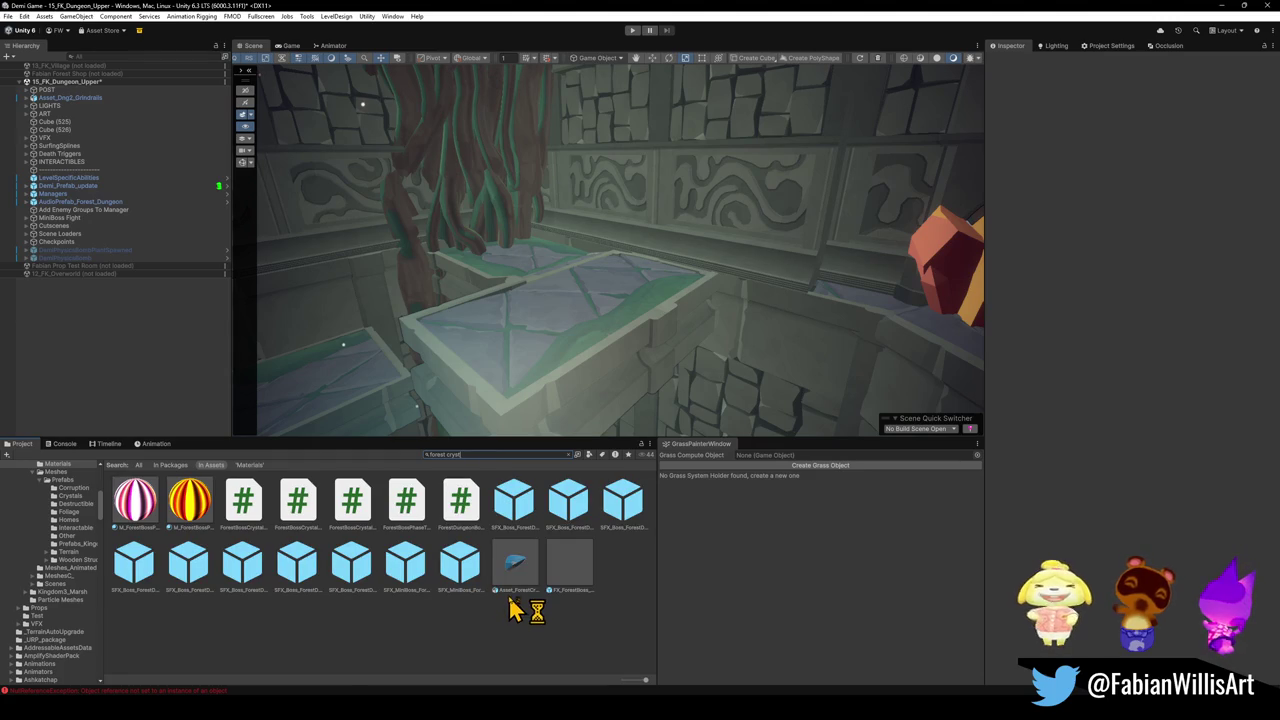
{"action": "left_click", "coordinate": [560, 578]}
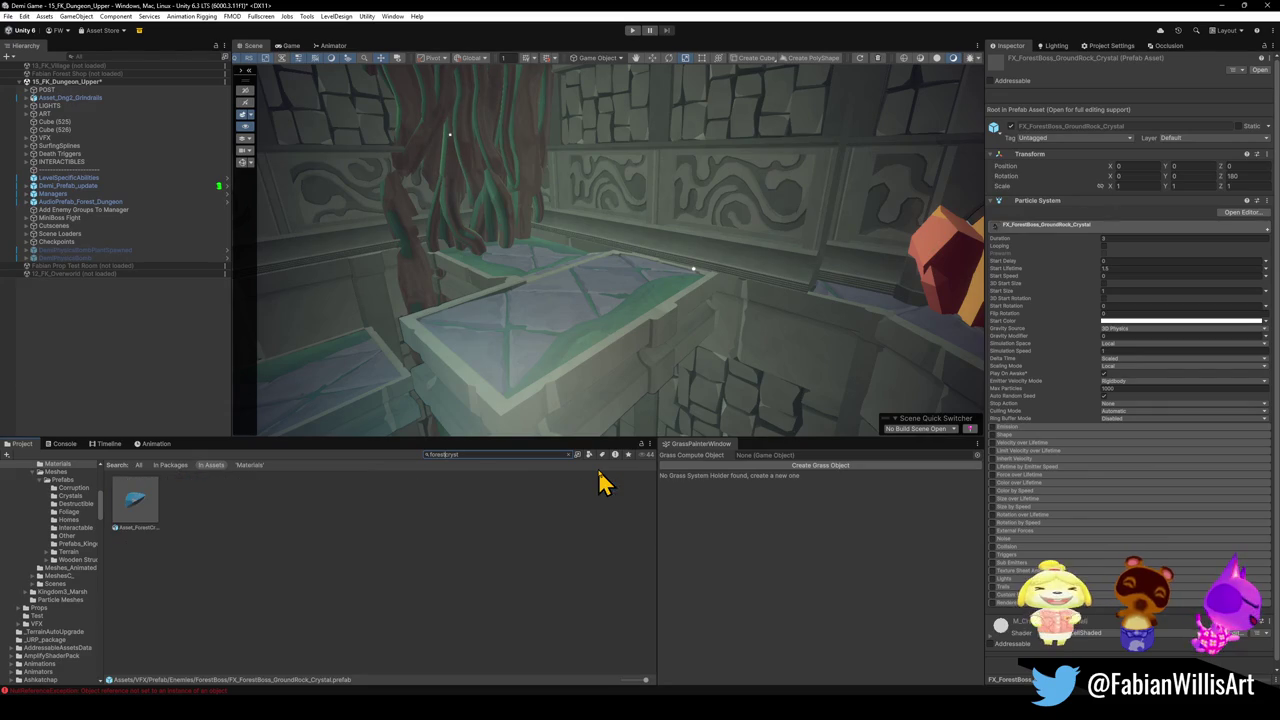
- Drag the Asset_ForestCrystals_00 model into the dungeon scene and switch to the Move tool
{"action": "mouse_move", "coordinate": [149, 514]}
{"action": "left_mouse_down"}
{"action": "mouse_move", "coordinate": [533, 348]}
{"action": "mouse_move", "coordinate": [671, 323]}
{"action": "mouse_move", "coordinate": [626, 229]}
{"action": "mouse_move", "coordinate": [636, 220]}
{"action": "left_mouse_up"}
{"action": "scroll", "coordinate": [660, 318], "scroll_direction": "up", "scroll_amount": 3}
{"action": "key", "text": "w"}
- On UCX_Crystals.033, disable Mesh Renderer and add a Mesh Collider, then reselect Asset_ForestCrystals_00
{"action": "left_click", "coordinate": [645, 216]}
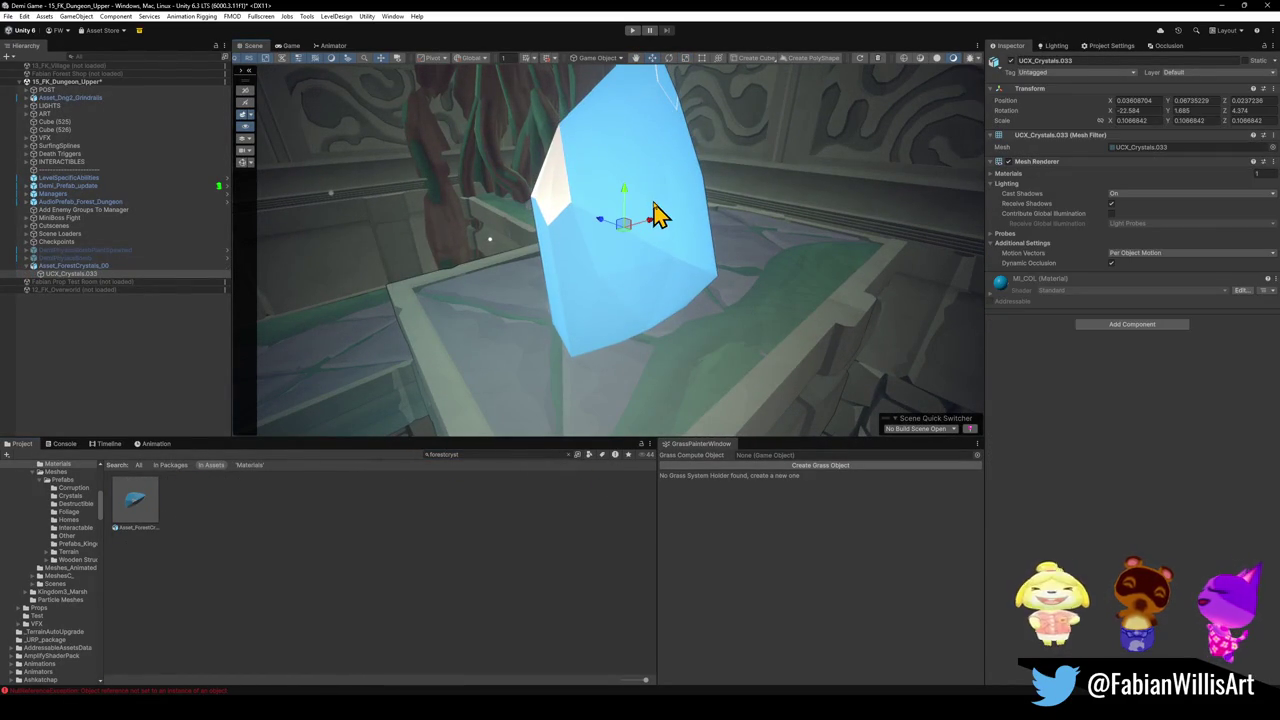
{"action": "left_click", "coordinate": [1008, 161]}
{"action": "left_click", "coordinate": [1130, 324]}
{"action": "type", "text": "tail"}
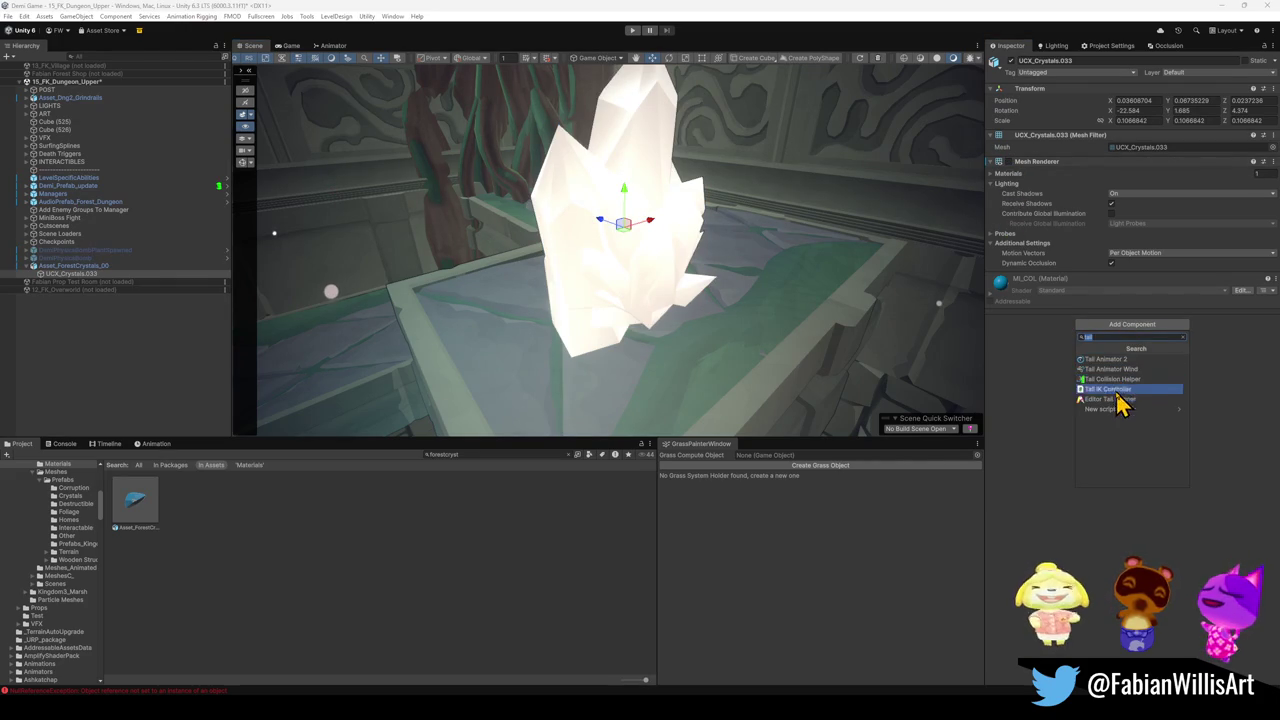
{"action": "key", "text": "BackSpace"}
{"action": "key", "text": "BackSpace"}
{"action": "key", "text": "BackSpace"}
{"action": "type", "text": "mesh col"}
{"action": "left_click", "coordinate": [1095, 370]}
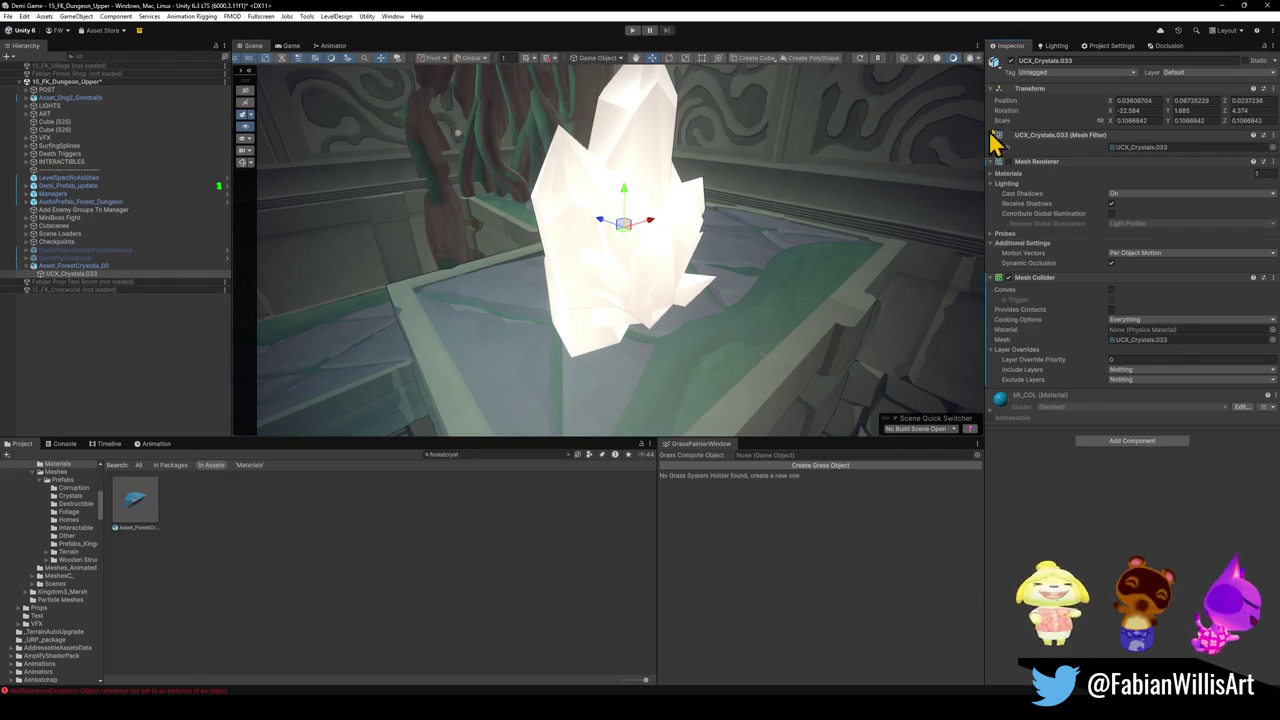
{"action": "left_click_drag", "start_coordinate": [705, 222], "coordinate": [700, 210]}
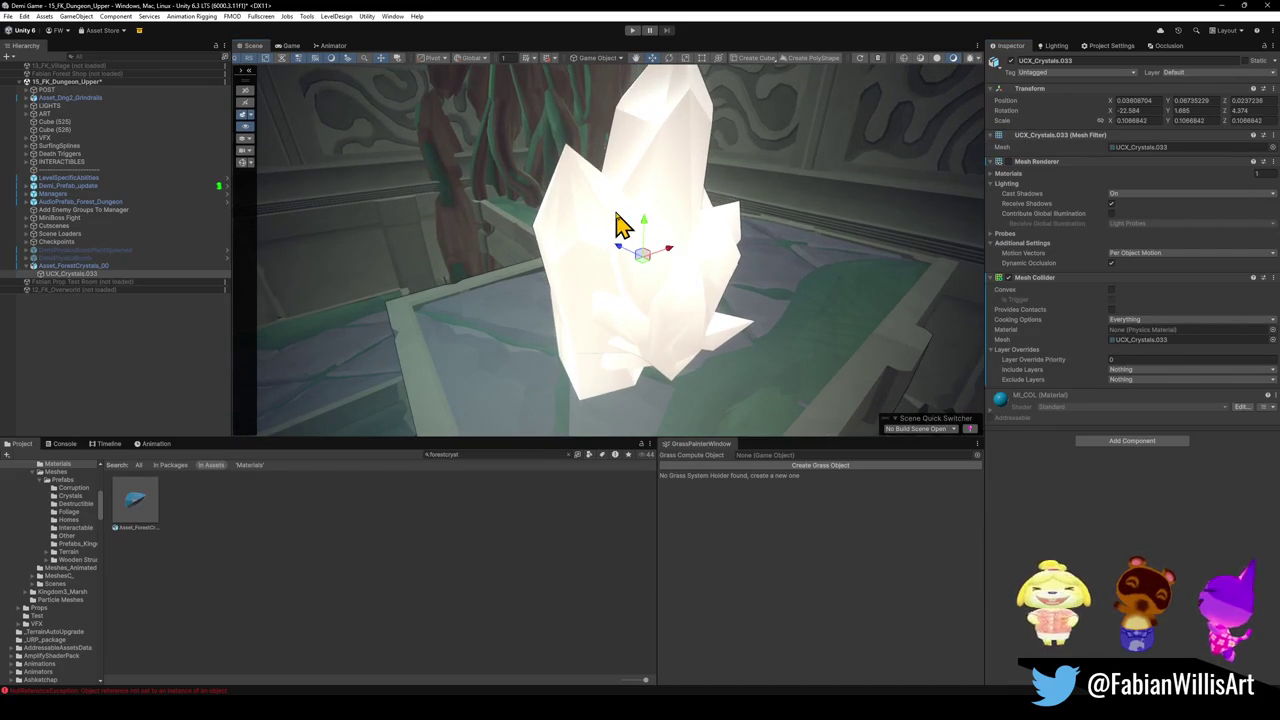
{"action": "left_click", "coordinate": [76, 266]}
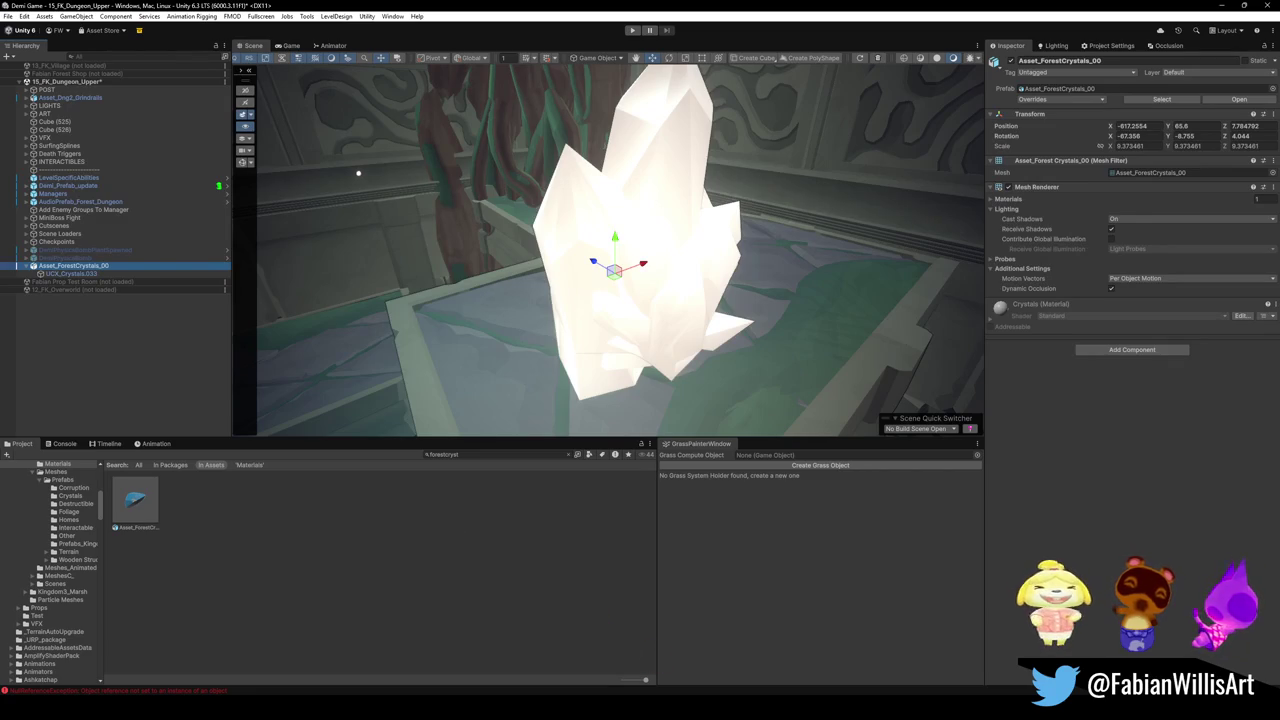
- Return to Unity and clear the Project search to show the Models folder
{"action": "mouse_move", "coordinate": [703, 712]}
{"action": "left_click", "coordinate": [543, 663]}
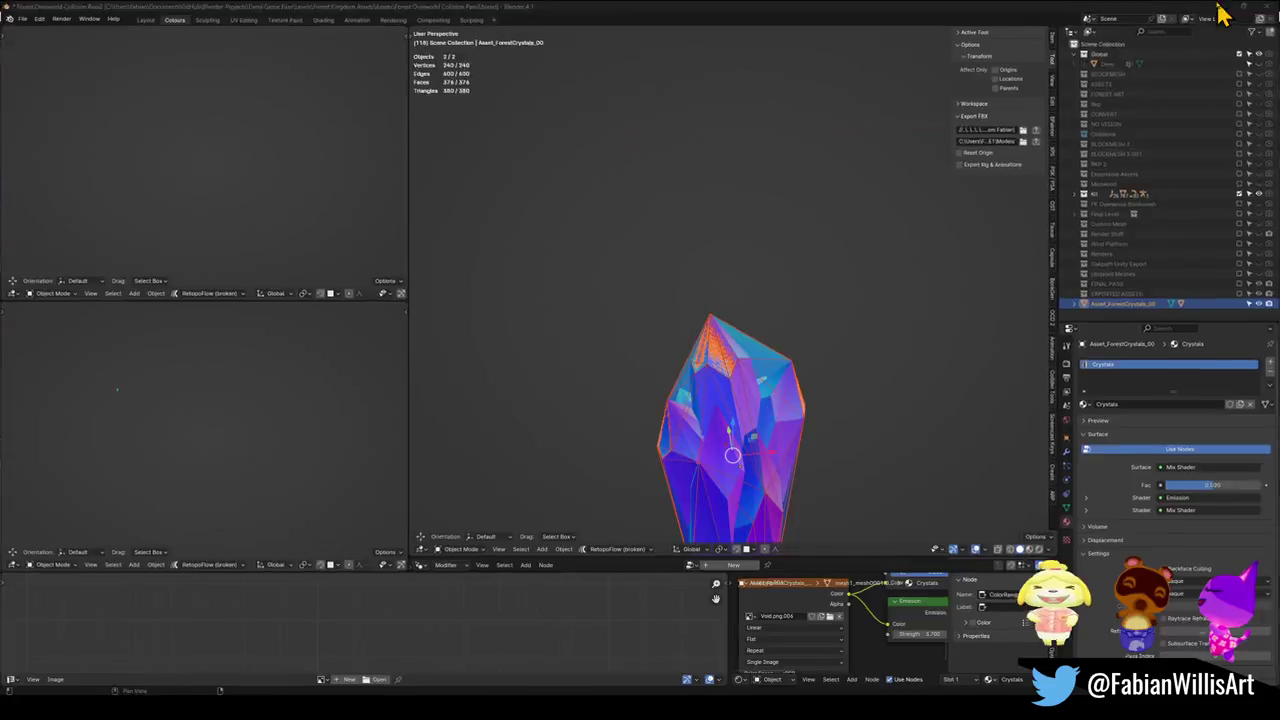
{"action": "left_click", "coordinate": [1220, 8]}
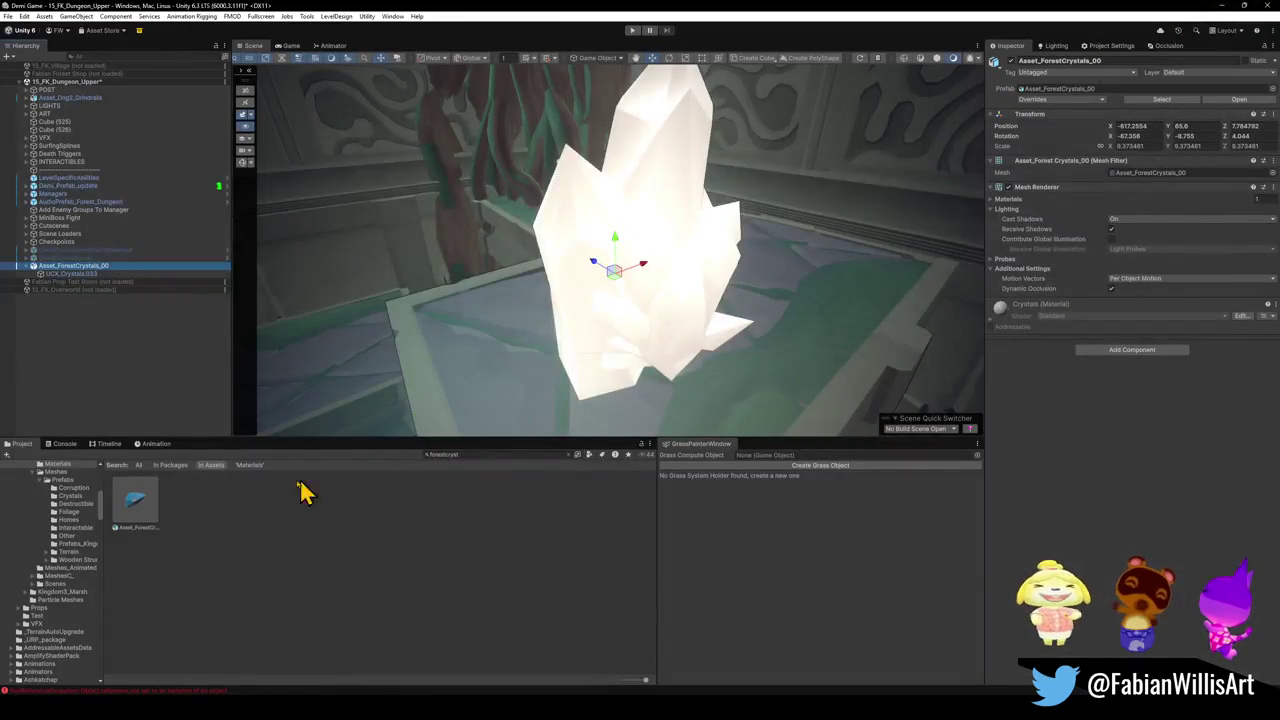
{"action": "left_click", "coordinate": [190, 525]}
{"action": "left_click", "coordinate": [144, 510]}
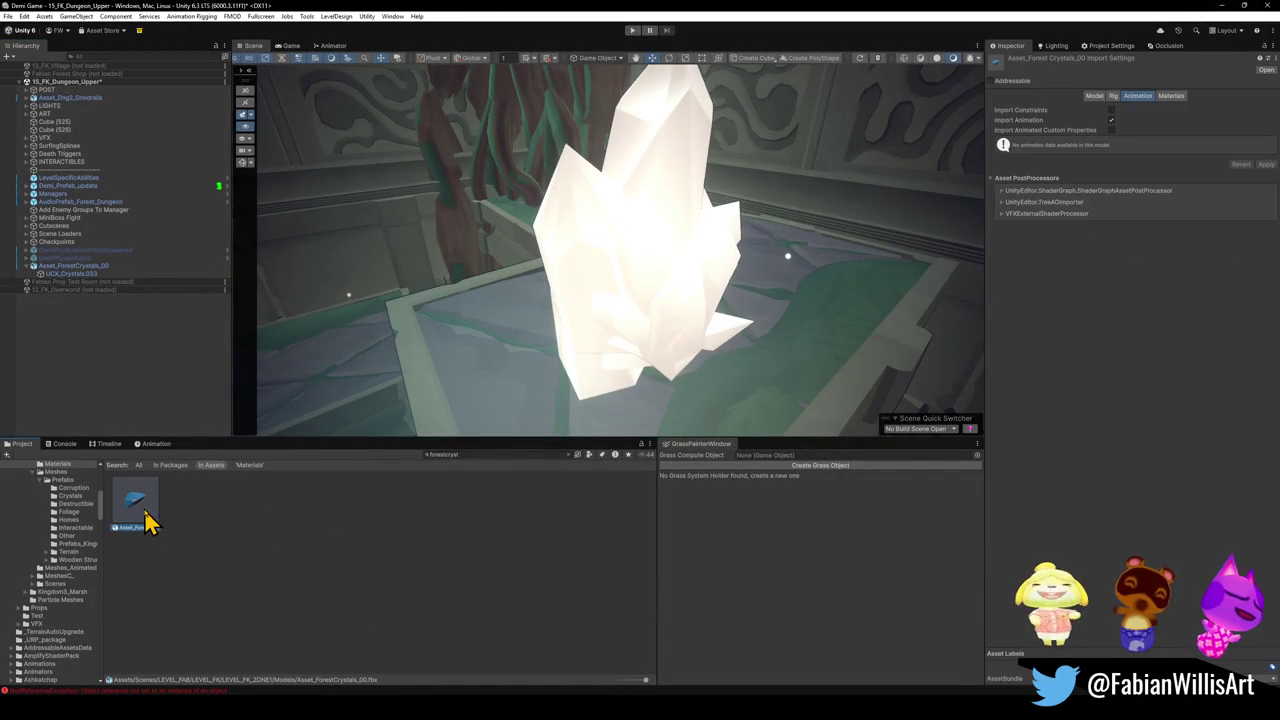
{"action": "left_click", "coordinate": [570, 455]}
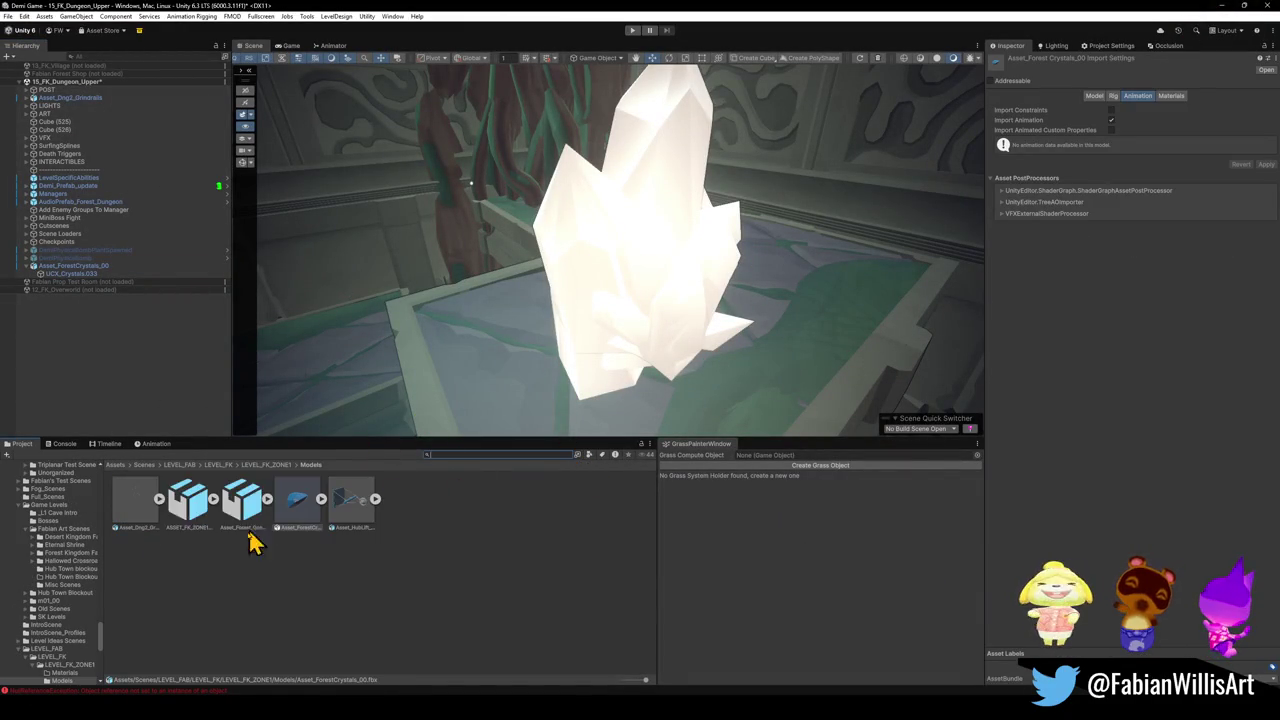
{"action": "left_click", "coordinate": [336, 566]}
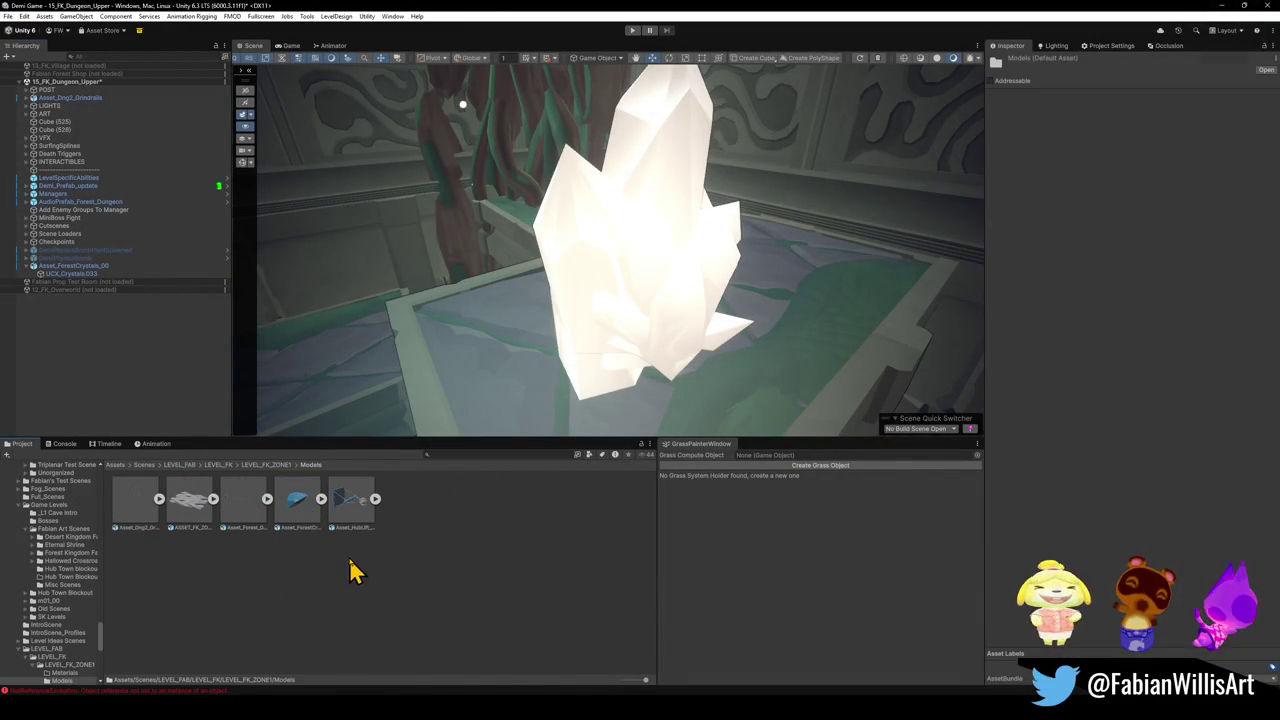
- Create a ForestCrystal material in Models, apply it to the crystal, and use Fabian Cel Shading
{"action": "right_click", "coordinate": [352, 562]}
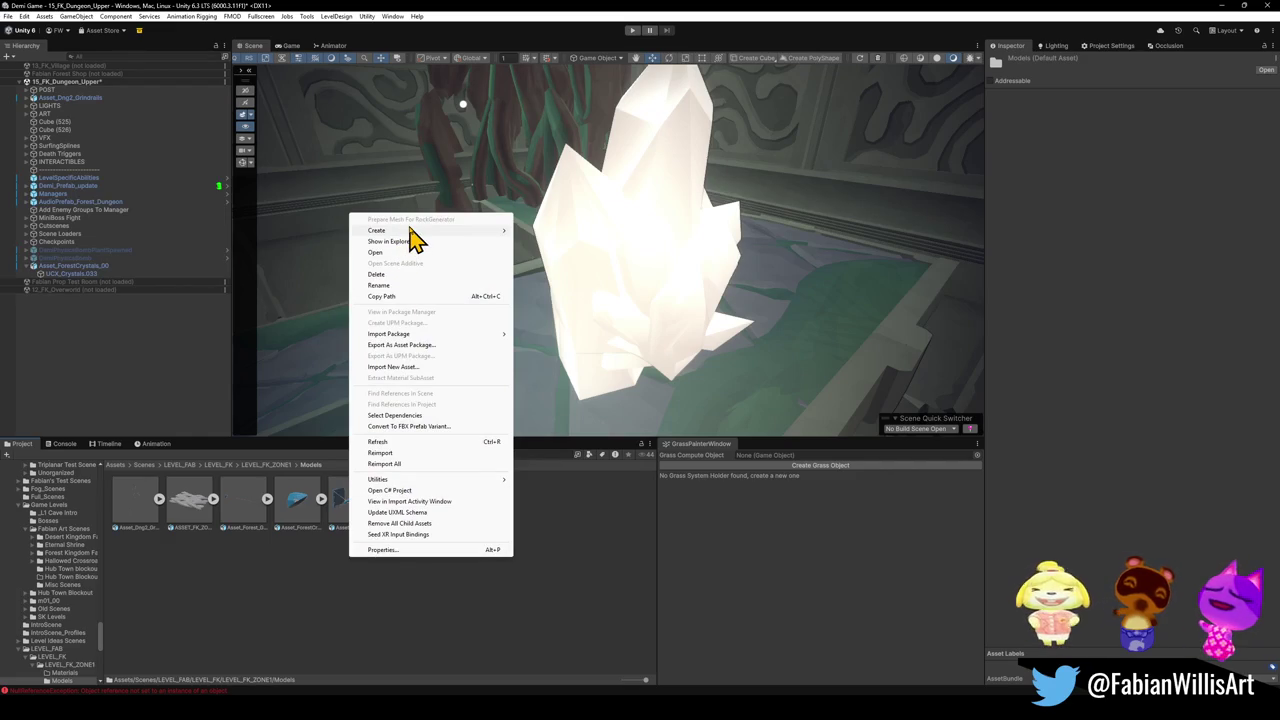
{"action": "mouse_move", "coordinate": [488, 230]}
{"action": "left_click", "coordinate": [535, 242]}
{"action": "type", "text": "ForestCrystal"}
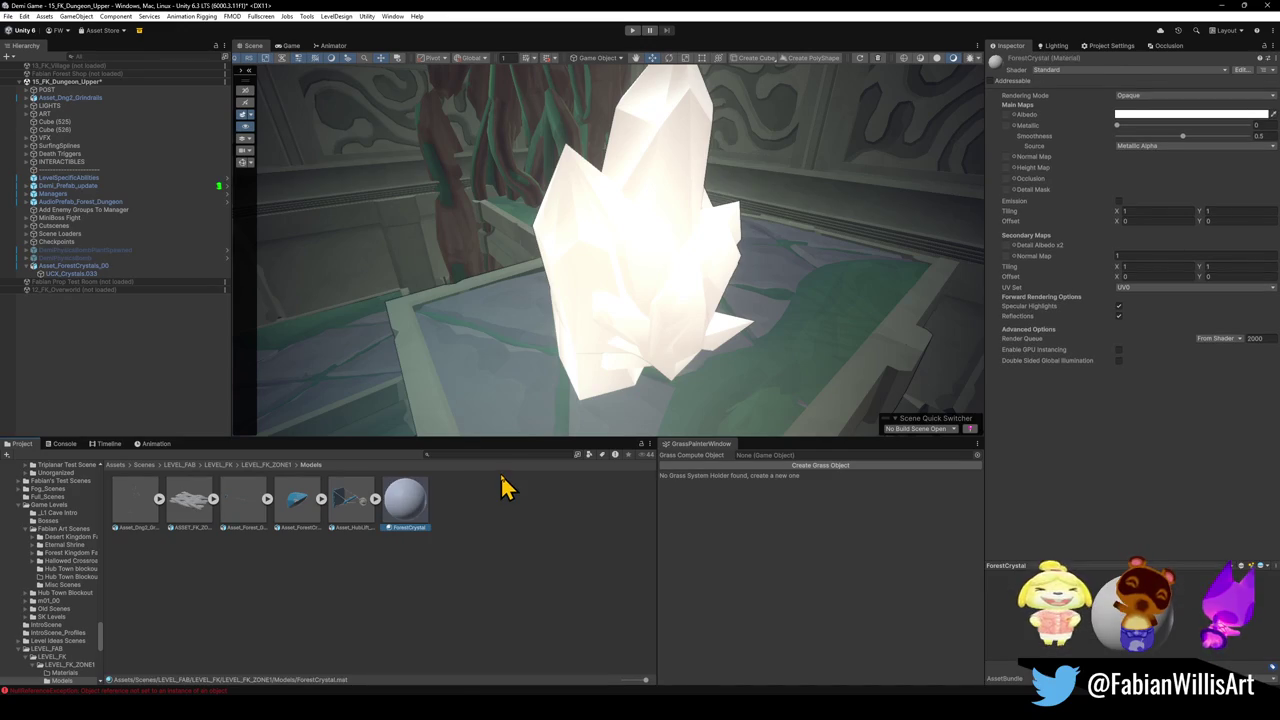
{"action": "left_click_drag", "start_coordinate": [410, 510], "coordinate": [632, 290]}
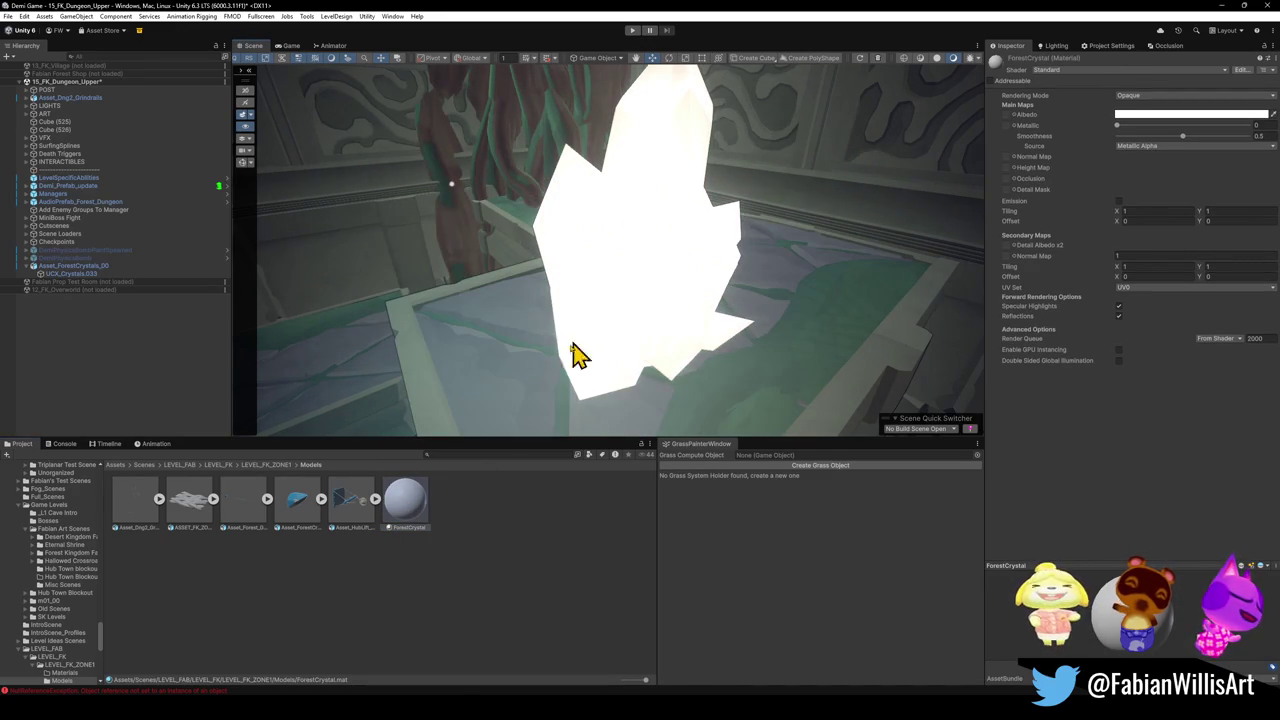
{"action": "left_click", "coordinate": [1063, 72]}
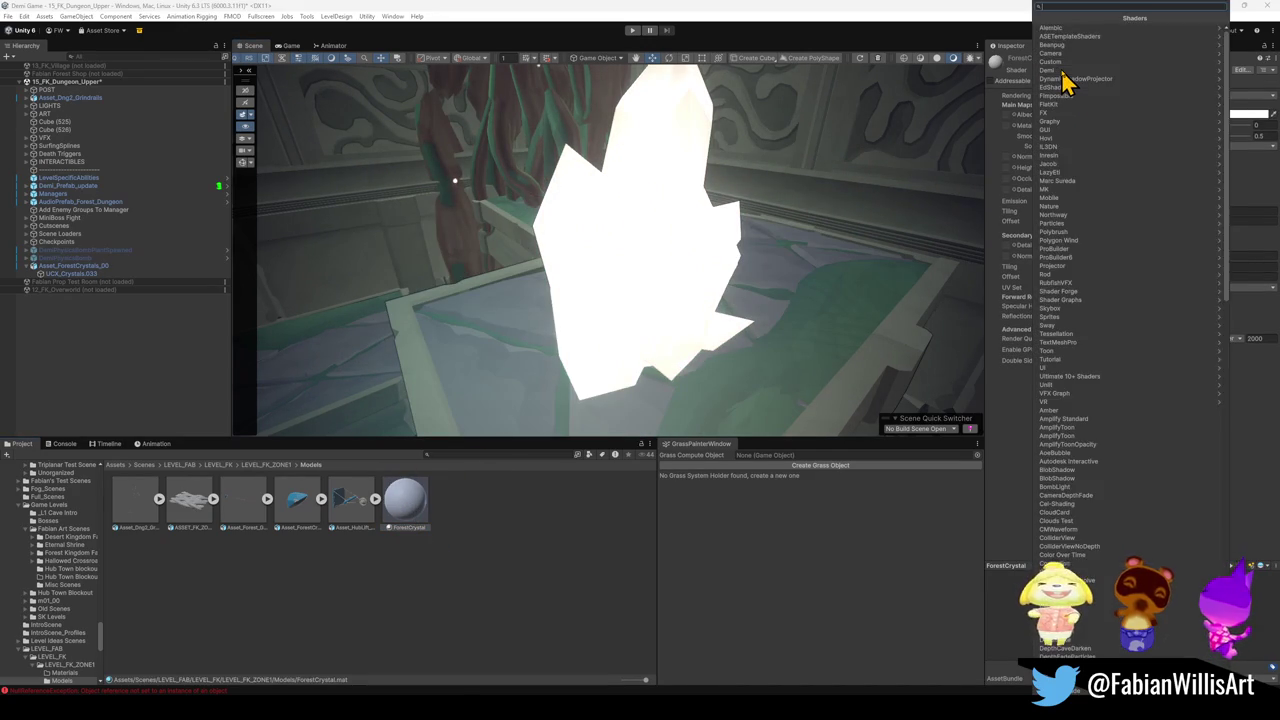
{"action": "type", "text": "fabi"}
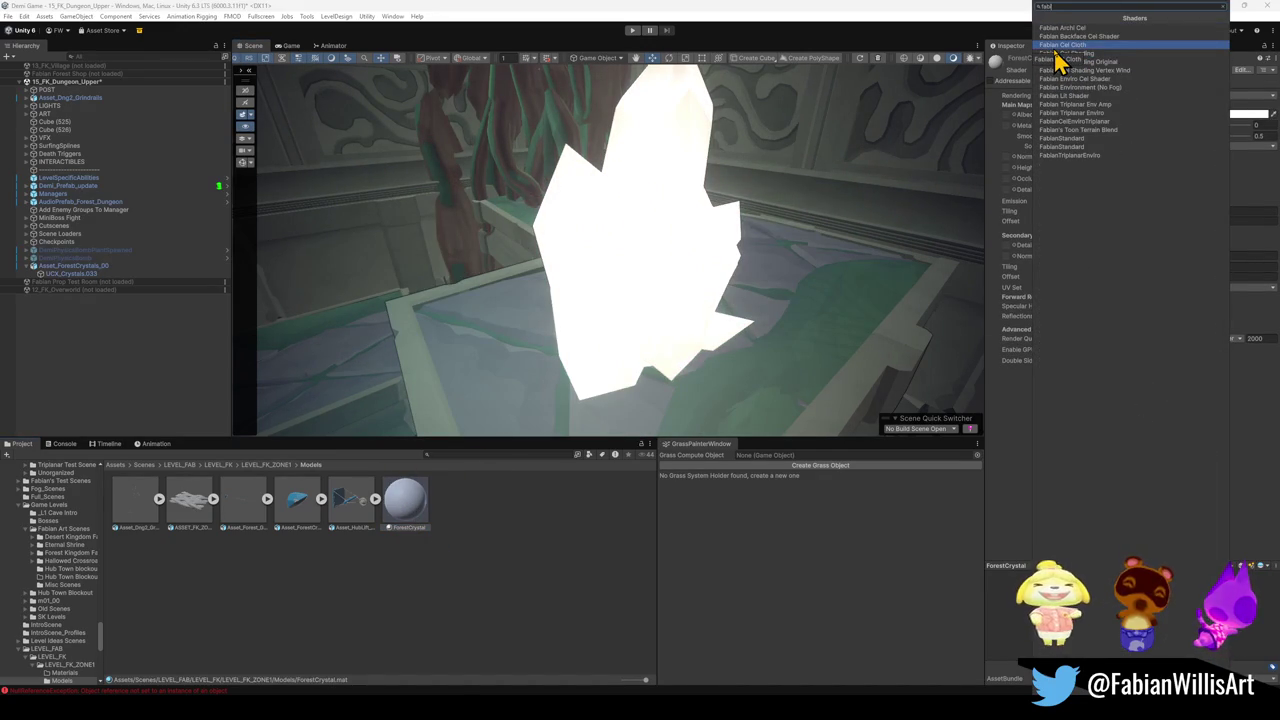
{"action": "type", "text": "an cel"}
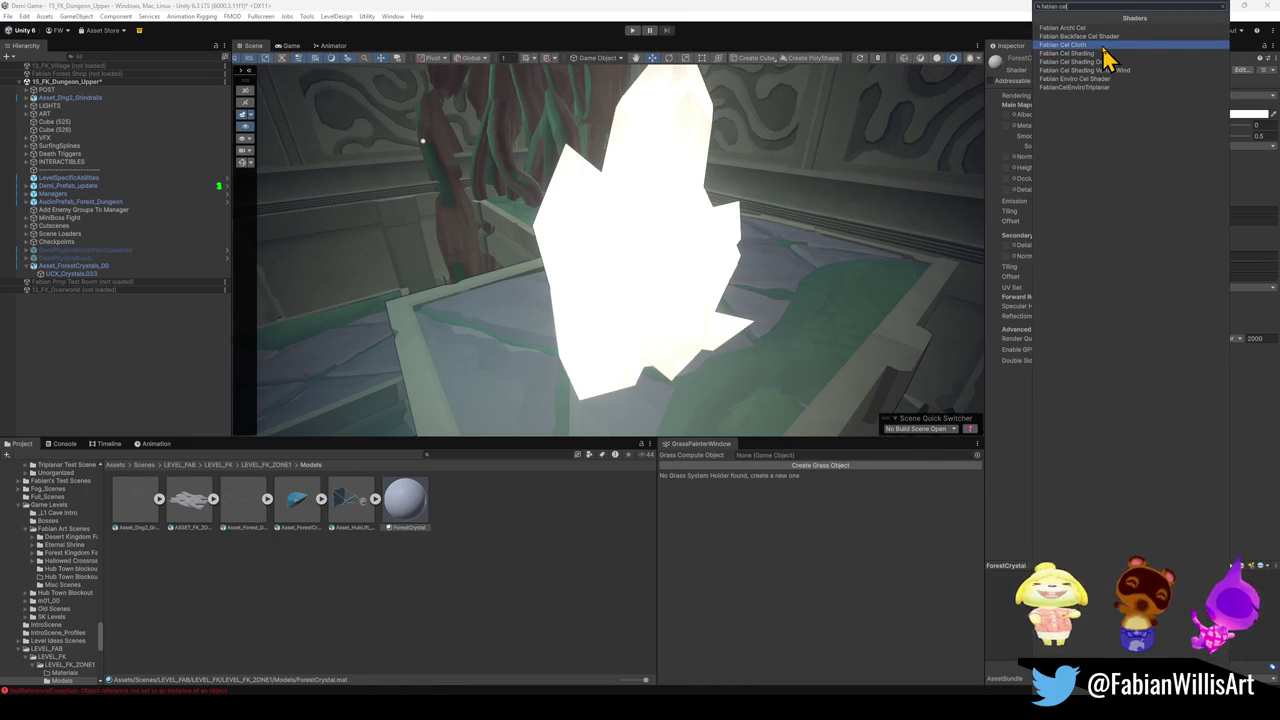
{"action": "left_click", "coordinate": [1150, 67]}
{"action": "mouse_move", "coordinate": [668, 222]}
{"action": "left_mouse_down"}
{"action": "mouse_move", "coordinate": [680, 246]}
{"action": "mouse_move", "coordinate": [712, 207]}
{"action": "left_mouse_up"}
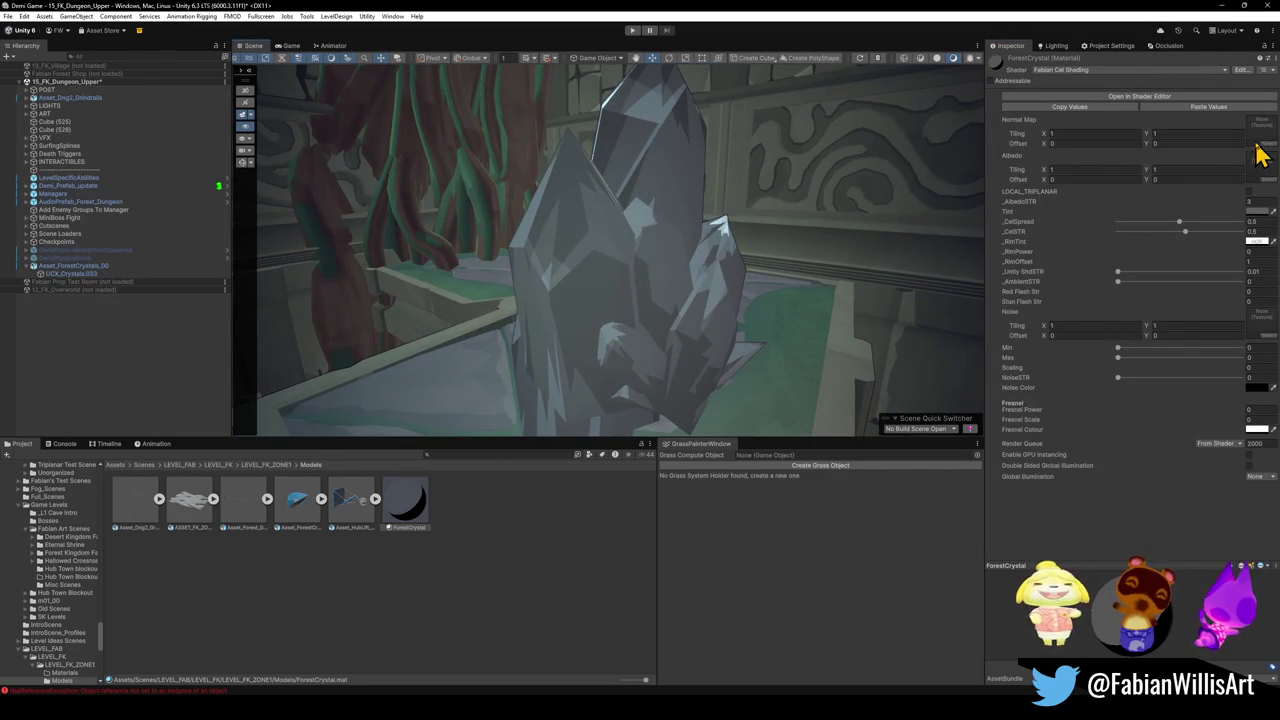
- Set the ForestCrystal Albedo texture to the striped Voidling Palette
{"action": "left_click", "coordinate": [1263, 182]}
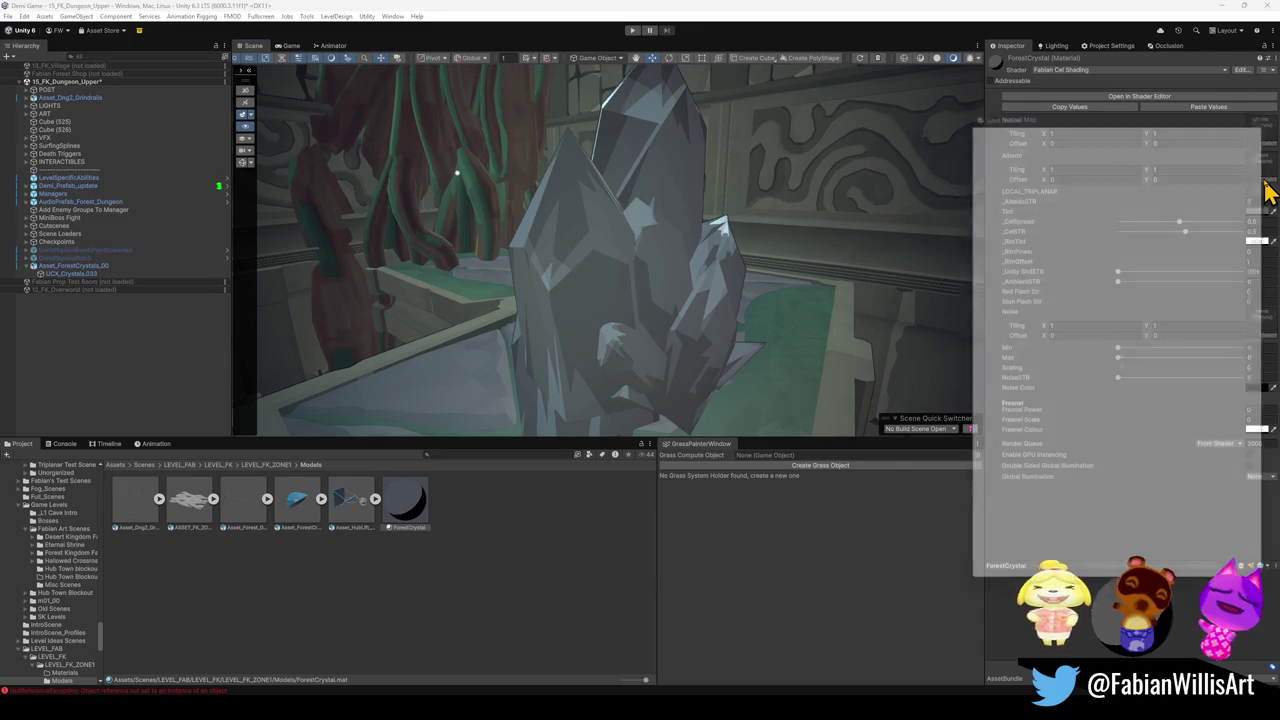
{"action": "type", "text": "void"}
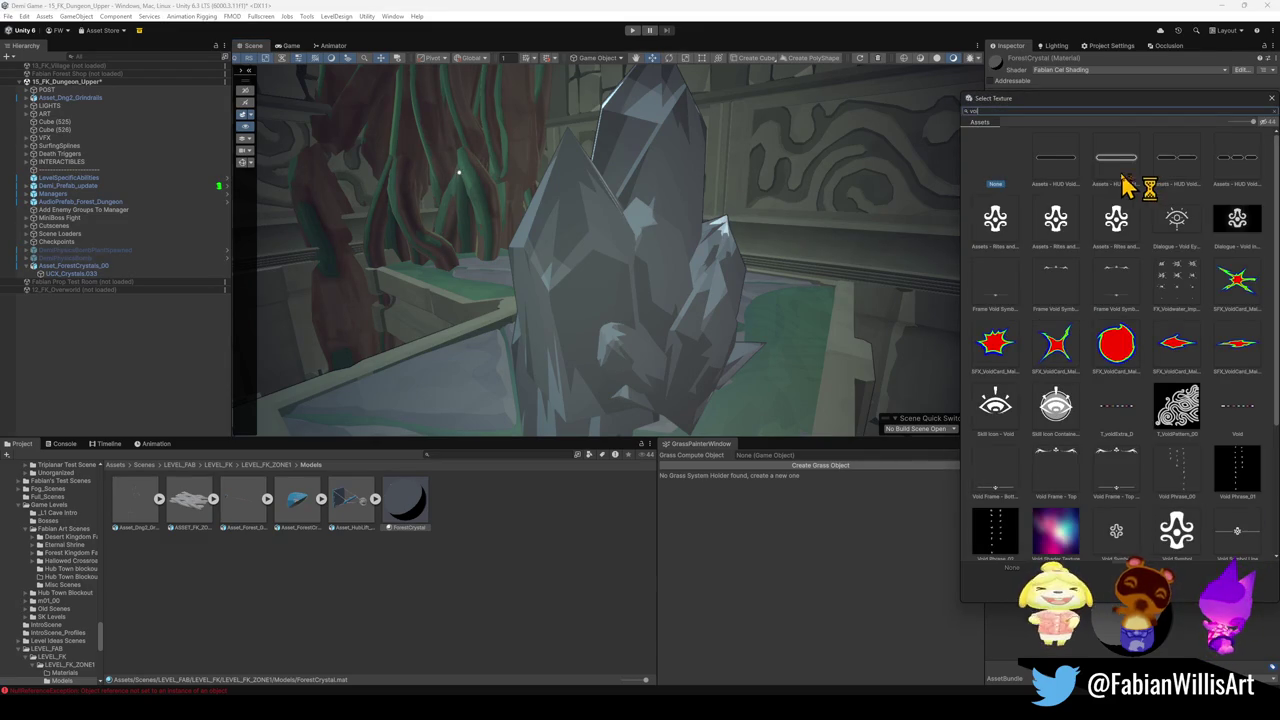
{"action": "scroll", "coordinate": [1068, 405], "scroll_direction": "down", "scroll_amount": 2}
{"action": "scroll", "coordinate": [1150, 483], "scroll_direction": "down", "scroll_amount": 3}
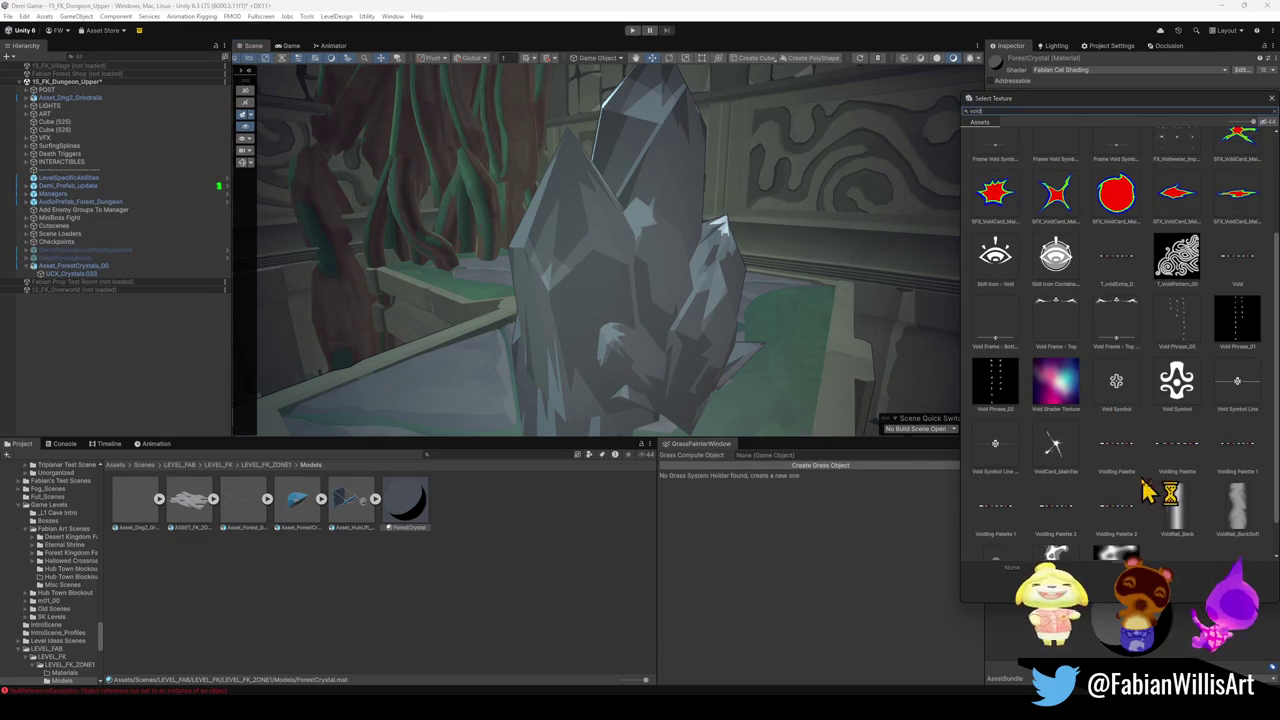
{"action": "left_click", "coordinate": [1118, 459]}
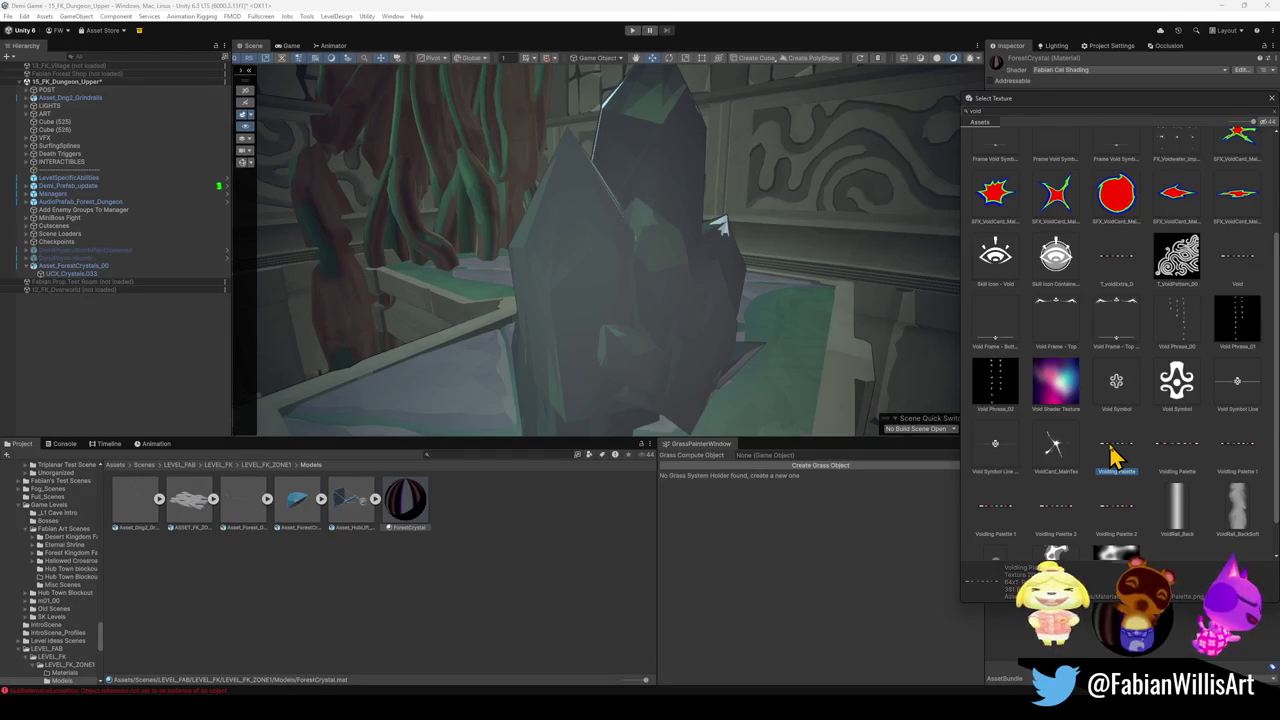
{"action": "double_click", "coordinate": [1115, 459]}
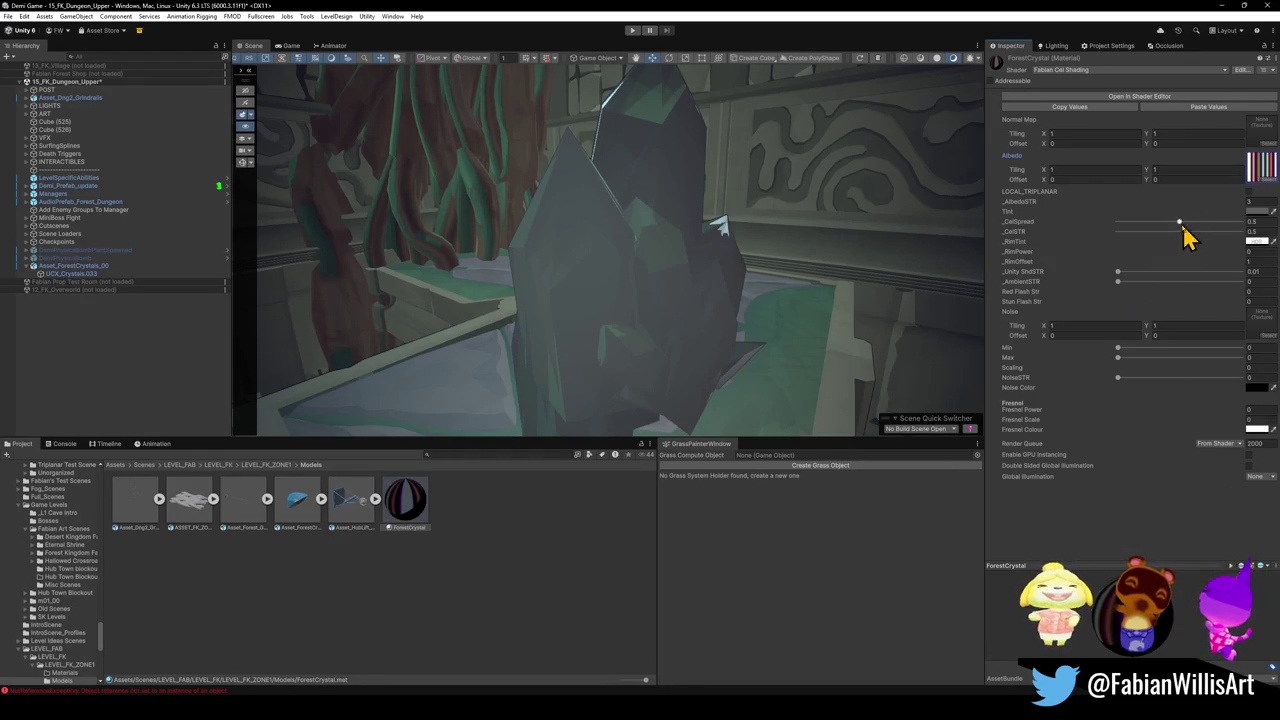
- Tune the cel shading: _AlbedoSTR 11.07, _CelSpread about 0.085, _CelSTR -5
{"action": "mouse_move", "coordinate": [1238, 196]}
{"action": "left_mouse_down"}
{"action": "mouse_move", "coordinate": [1257, 208]}
{"action": "mouse_move", "coordinate": [397, 257]}
{"action": "mouse_move", "coordinate": [511, 258]}
{"action": "mouse_move", "coordinate": [477, 251]}
{"action": "left_mouse_up"}
{"action": "left_click_drag", "start_coordinate": [660, 194], "coordinate": [660, 194]}
{"action": "mouse_move", "coordinate": [1180, 221]}
{"action": "left_mouse_down"}
{"action": "mouse_move", "coordinate": [1091, 221]}
{"action": "mouse_move", "coordinate": [1191, 227]}
{"action": "mouse_move", "coordinate": [1123, 231]}
{"action": "mouse_move", "coordinate": [1169, 231]}
{"action": "mouse_move", "coordinate": [1151, 231]}
{"action": "left_mouse_up"}
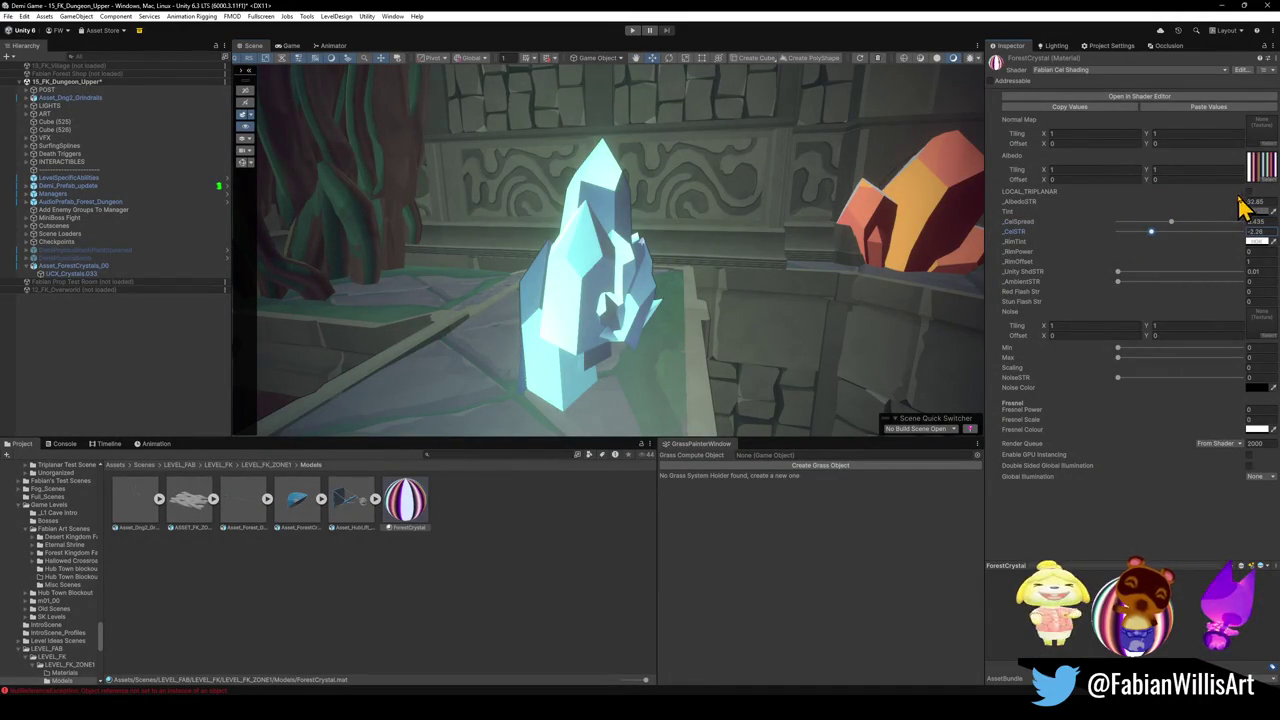
{"action": "mouse_move", "coordinate": [1245, 210]}
{"action": "left_mouse_down"}
{"action": "mouse_move", "coordinate": [920, 214]}
{"action": "mouse_move", "coordinate": [1040, 215]}
{"action": "mouse_move", "coordinate": [1028, 205]}
{"action": "left_mouse_up"}
{"action": "mouse_move", "coordinate": [690, 218]}
{"action": "left_mouse_down"}
{"action": "mouse_move", "coordinate": [917, 217]}
{"action": "mouse_move", "coordinate": [640, 206]}
{"action": "mouse_move", "coordinate": [693, 218]}
{"action": "left_mouse_up"}
{"action": "mouse_move", "coordinate": [1169, 222]}
{"action": "left_mouse_down"}
{"action": "mouse_move", "coordinate": [1125, 222]}
{"action": "mouse_move", "coordinate": [1205, 248]}
{"action": "mouse_move", "coordinate": [1100, 243]}
{"action": "left_mouse_up"}
{"action": "mouse_move", "coordinate": [975, 239]}
{"action": "left_mouse_down"}
{"action": "mouse_move", "coordinate": [857, 246]}
{"action": "mouse_move", "coordinate": [890, 235]}
{"action": "left_mouse_up"}
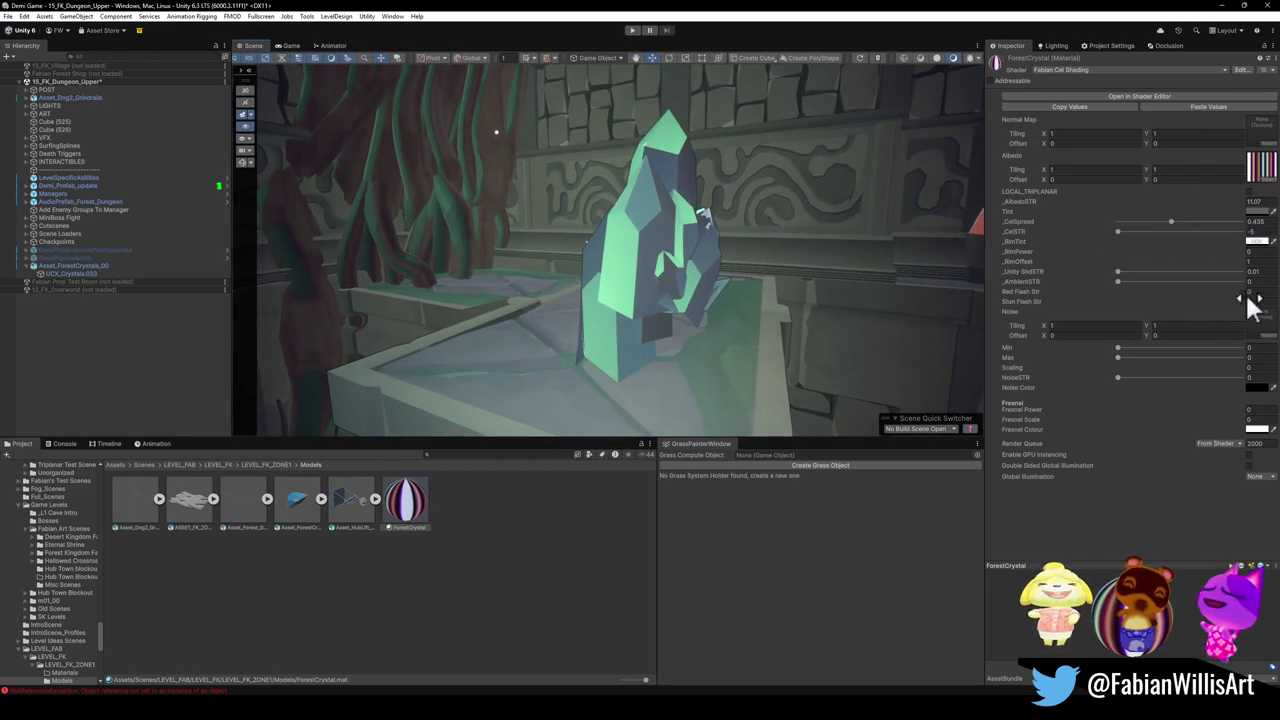
- Raise _RimPower and set _RimTint to a blue HDR colour with intensity about 4.5
{"action": "left_click", "coordinate": [1252, 243]}
{"action": "left_click_drag", "start_coordinate": [1203, 297], "coordinate": [1270, 278]}
{"action": "left_click", "coordinate": [1114, 290]}
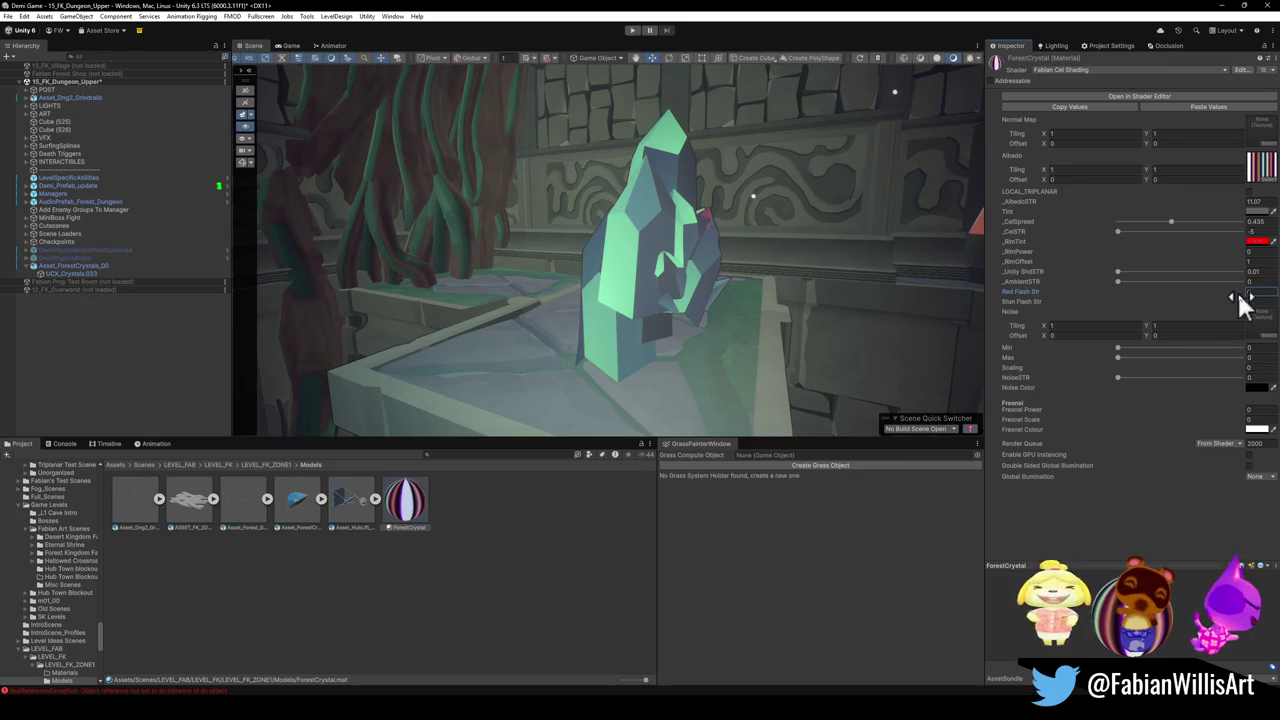
{"action": "mouse_move", "coordinate": [1246, 254]}
{"action": "left_mouse_down"}
{"action": "mouse_move", "coordinate": [1233, 249]}
{"action": "mouse_move", "coordinate": [1215, 270]}
{"action": "mouse_move", "coordinate": [1246, 274]}
{"action": "mouse_move", "coordinate": [1238, 266]}
{"action": "left_mouse_up"}
{"action": "left_click", "coordinate": [1258, 241]}
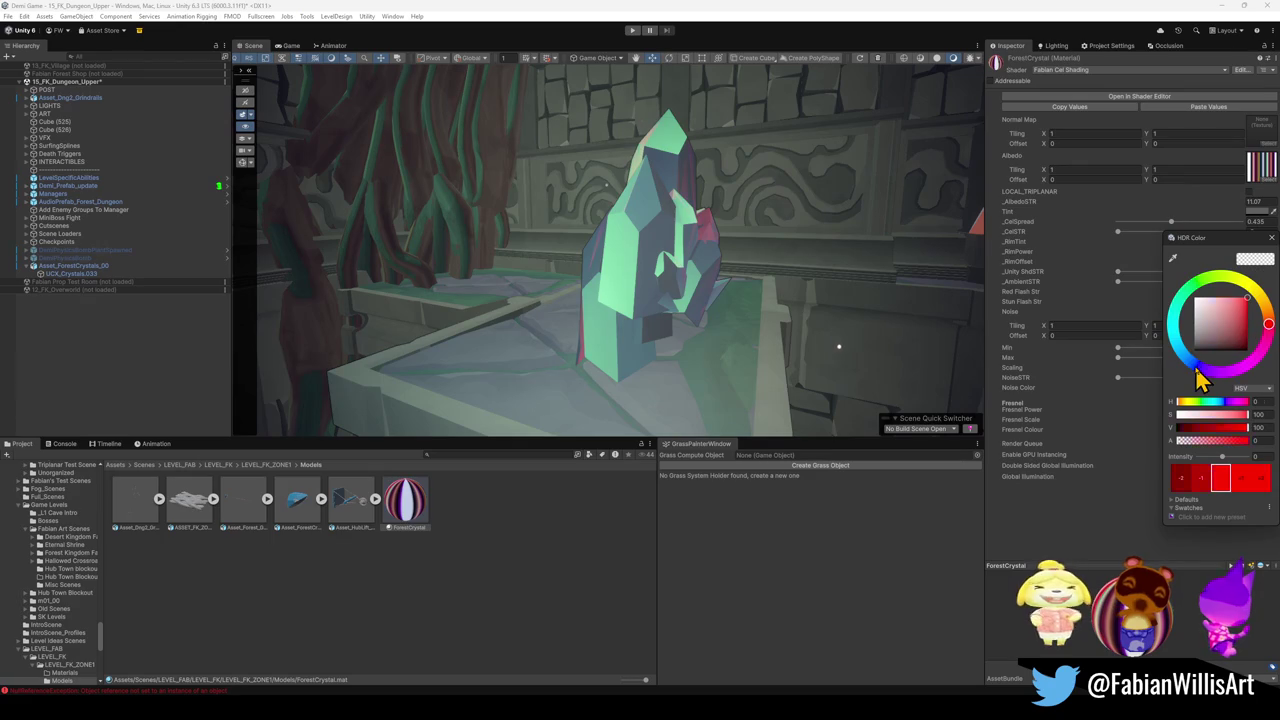
{"action": "left_click", "coordinate": [1196, 366]}
{"action": "left_click_drag", "start_coordinate": [1223, 458], "coordinate": [1234, 460]}
{"action": "mouse_move", "coordinate": [790, 300]}
{"action": "left_mouse_down"}
{"action": "mouse_move", "coordinate": [766, 277]}
{"action": "mouse_move", "coordinate": [755, 313]}
{"action": "left_mouse_up"}
{"action": "left_click", "coordinate": [660, 275]}
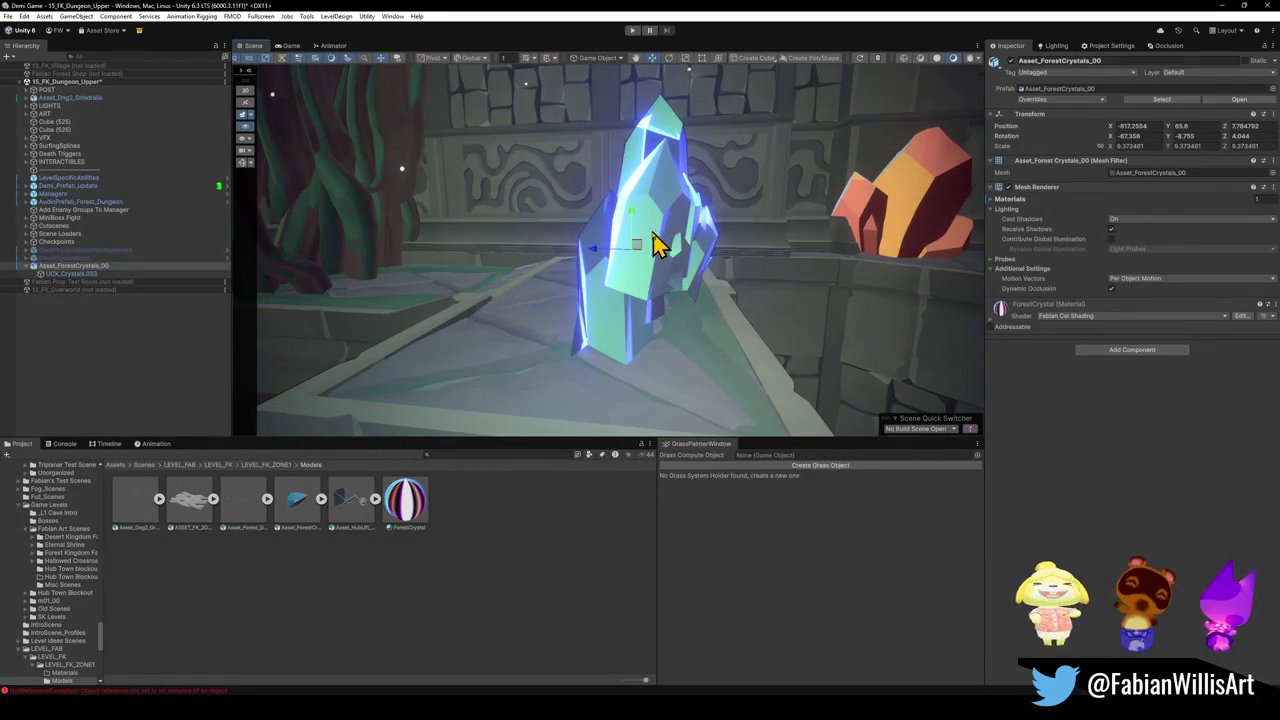
- Lower the blue crystal cluster onto the stone ledge, then minimize Unity
{"action": "mouse_move", "coordinate": [640, 265]}
{"action": "left_mouse_down"}
{"action": "mouse_move", "coordinate": [600, 363]}
{"action": "mouse_move", "coordinate": [680, 343]}
{"action": "mouse_move", "coordinate": [690, 320]}
{"action": "mouse_move", "coordinate": [717, 323]}
{"action": "mouse_move", "coordinate": [674, 306]}
{"action": "mouse_move", "coordinate": [715, 325]}
{"action": "left_mouse_up"}
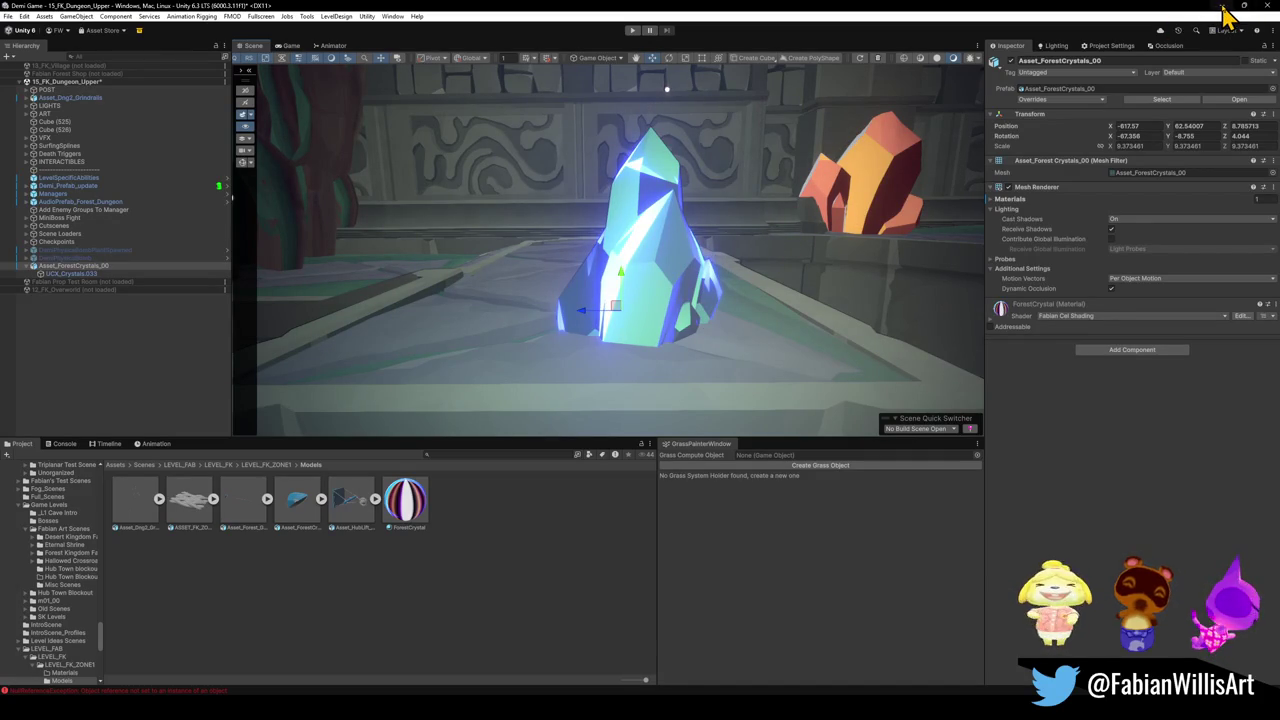
{"action": "left_click_drag", "start_coordinate": [729, 289], "coordinate": [729, 283]}
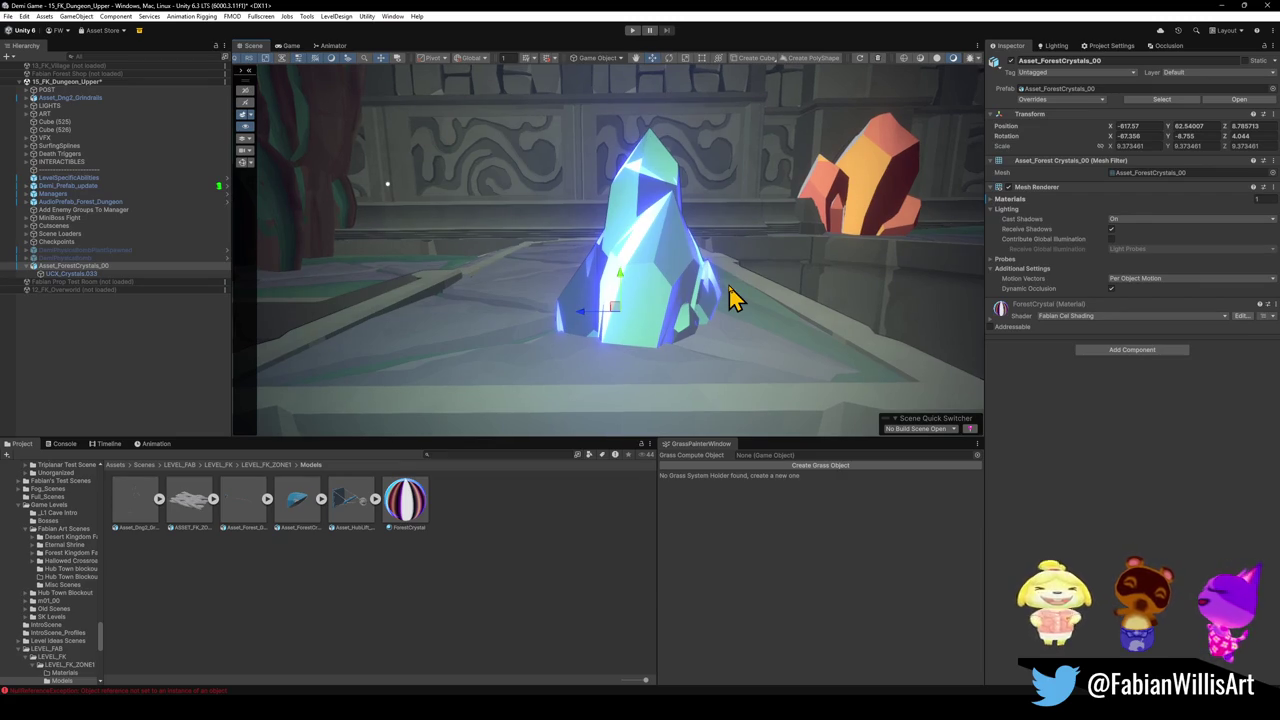
{"action": "left_click", "coordinate": [1226, 8]}
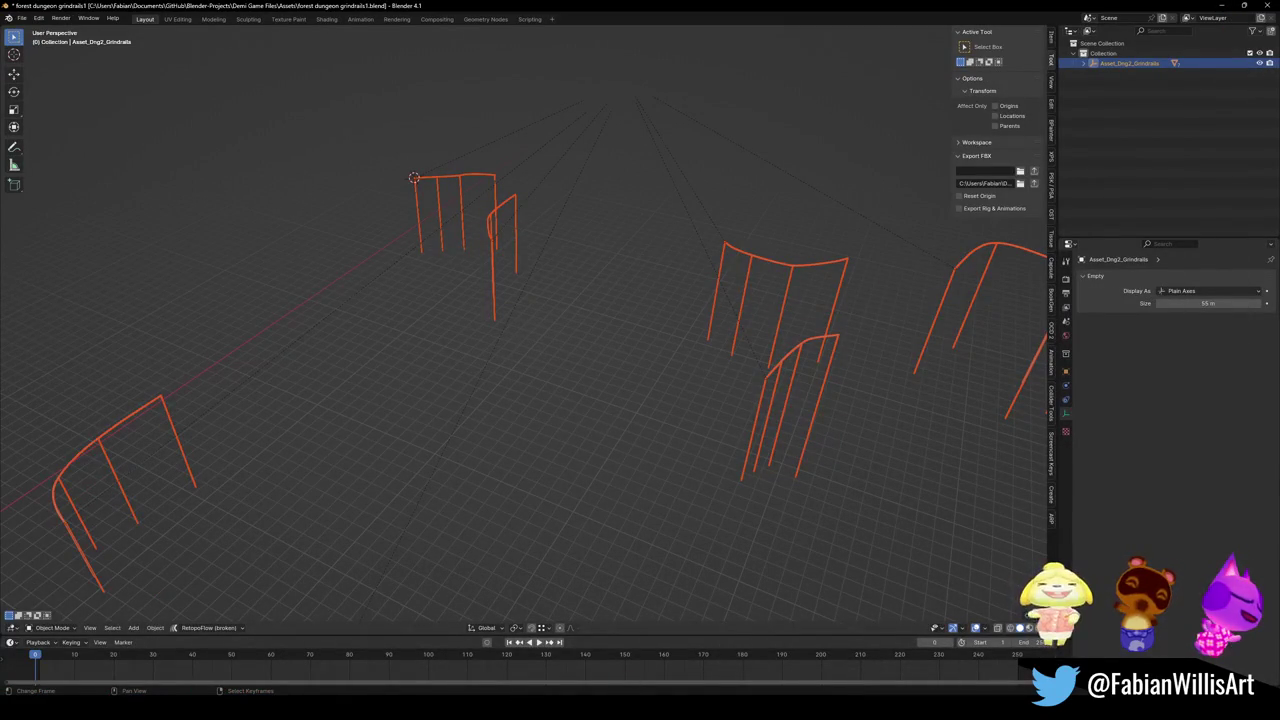
- Search Blender-Projects for 'umbra', open Umbra Shards.blend, and return to Unity
{"action": "mouse_move", "coordinate": [673, 716]}
{"action": "left_click", "coordinate": [509, 712]}
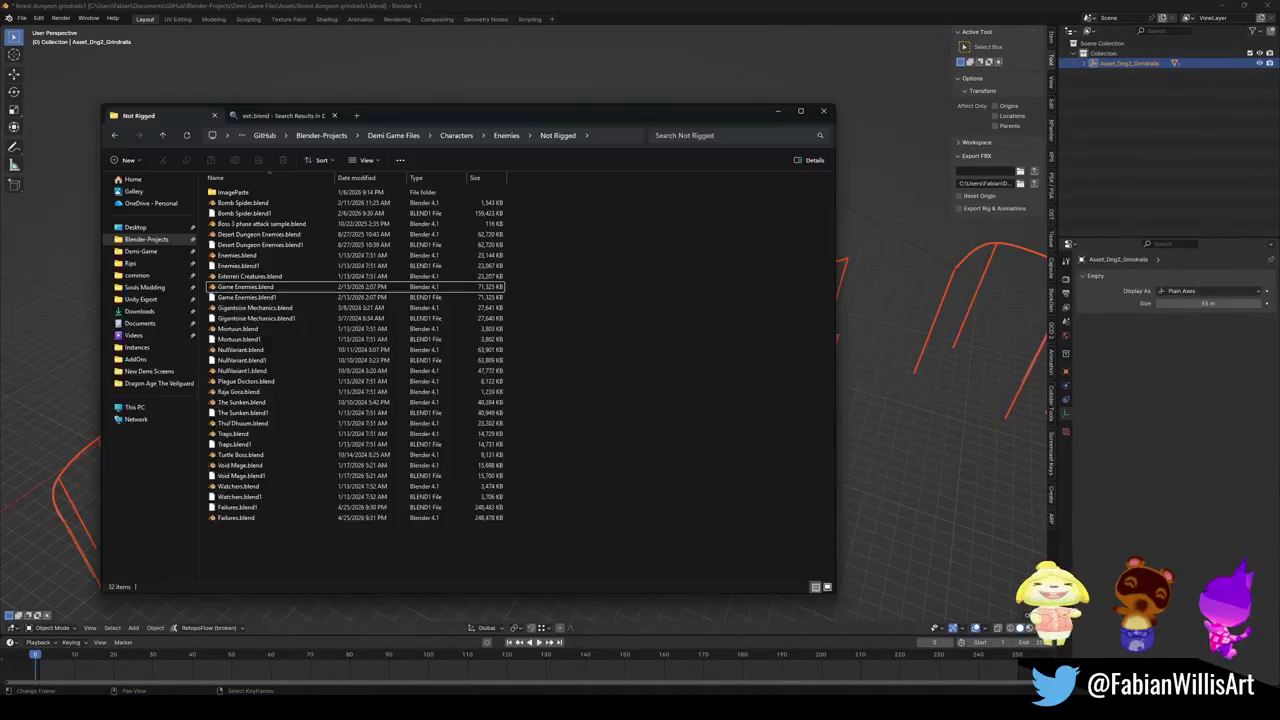
{"action": "left_click", "coordinate": [153, 243]}
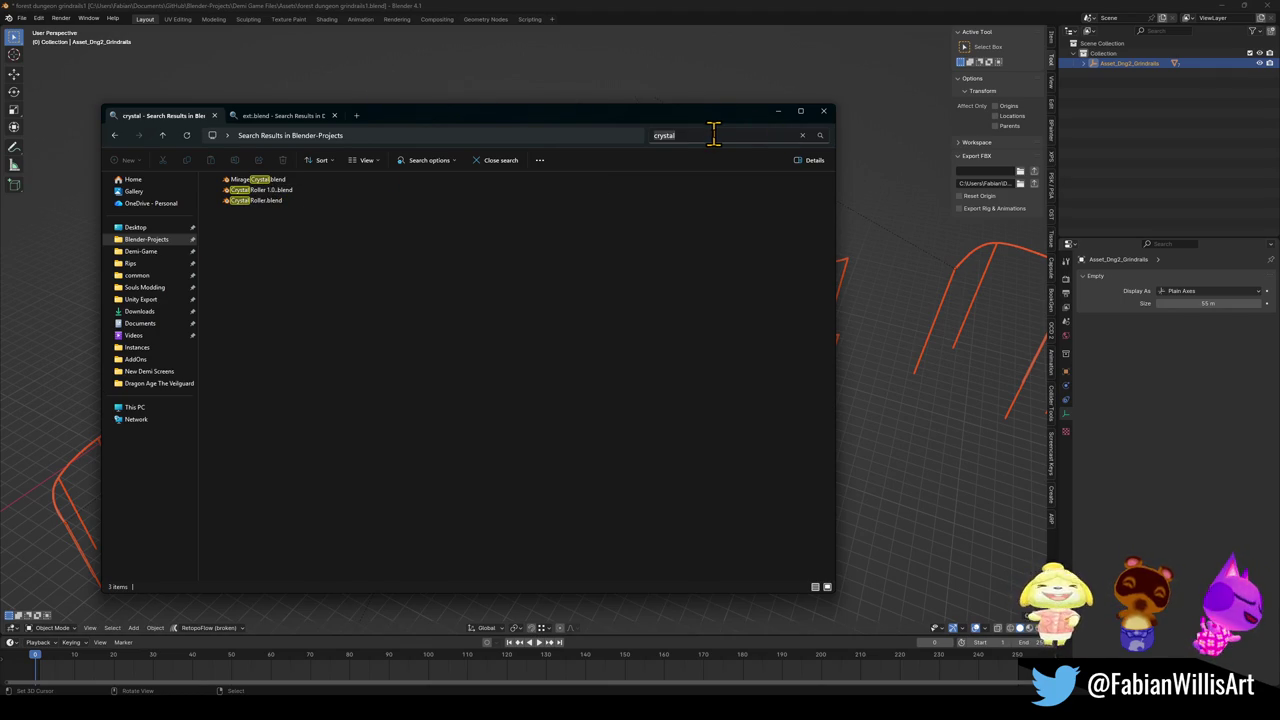
{"action": "type", "text": "umbra"}
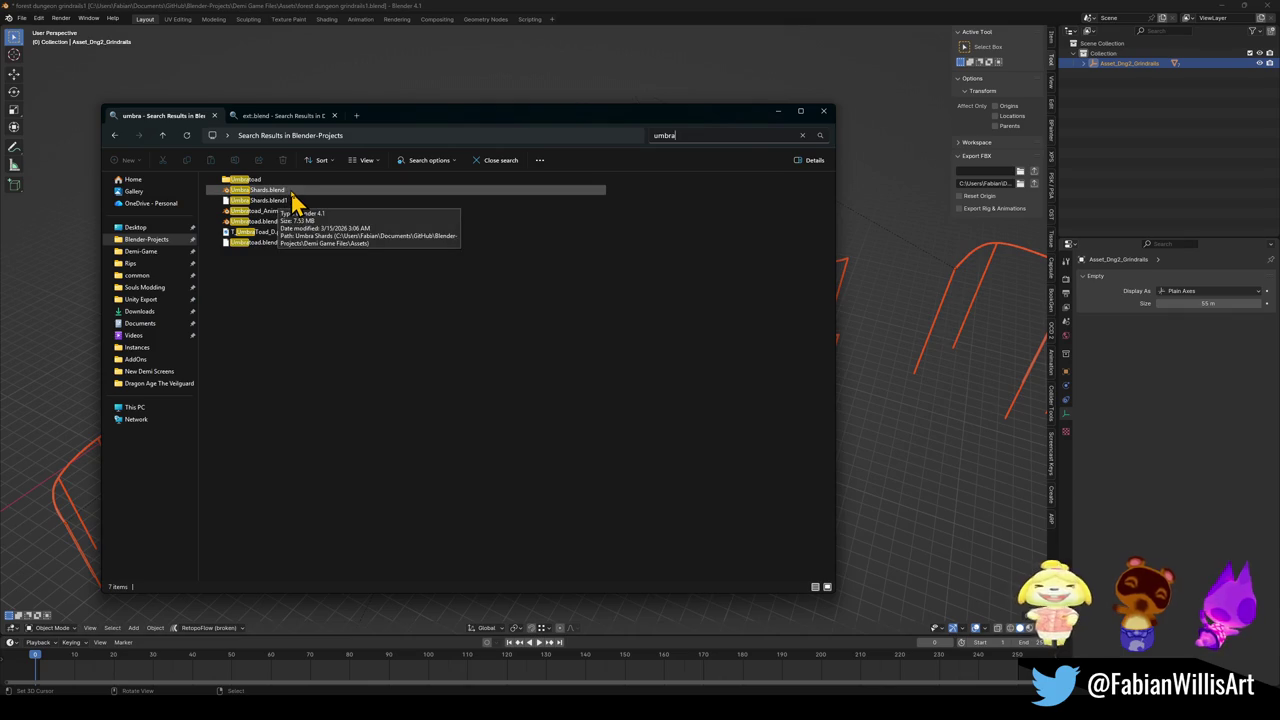
{"action": "left_click", "coordinate": [293, 193]}
{"action": "double_click", "coordinate": [292, 194]}
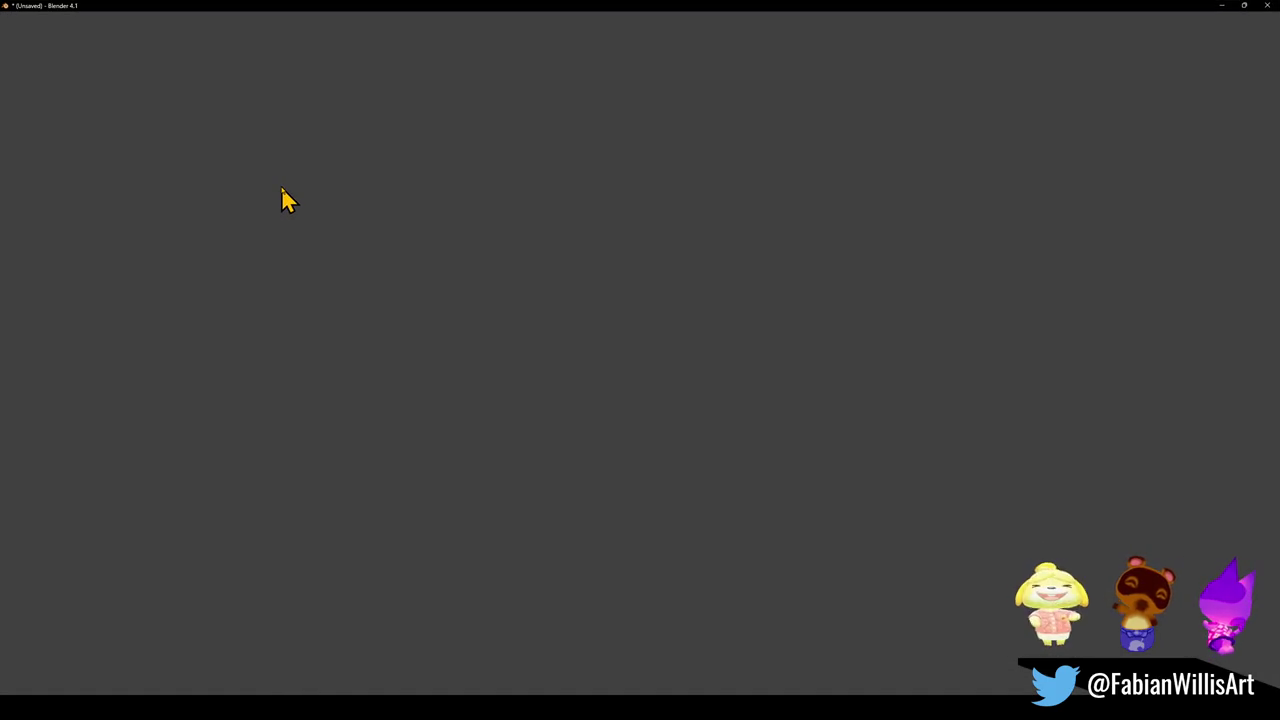
{"action": "mouse_move", "coordinate": [672, 707]}
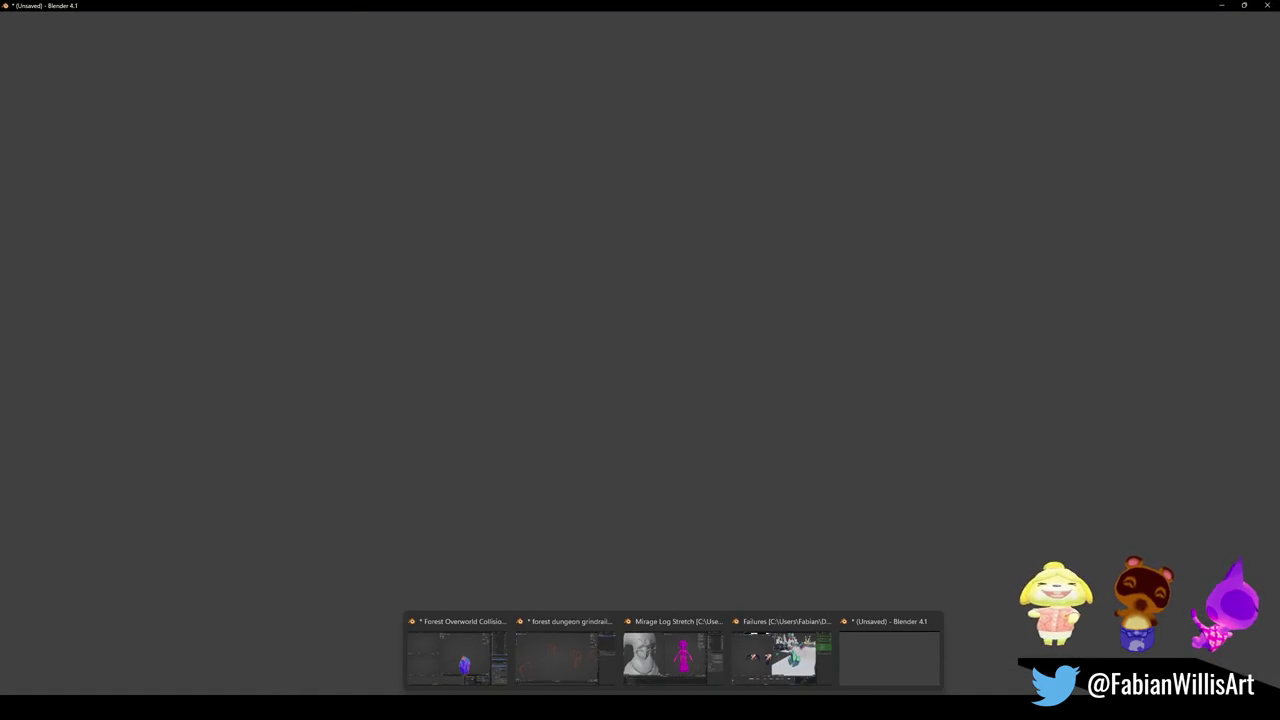
{"action": "left_click", "coordinate": [718, 708]}
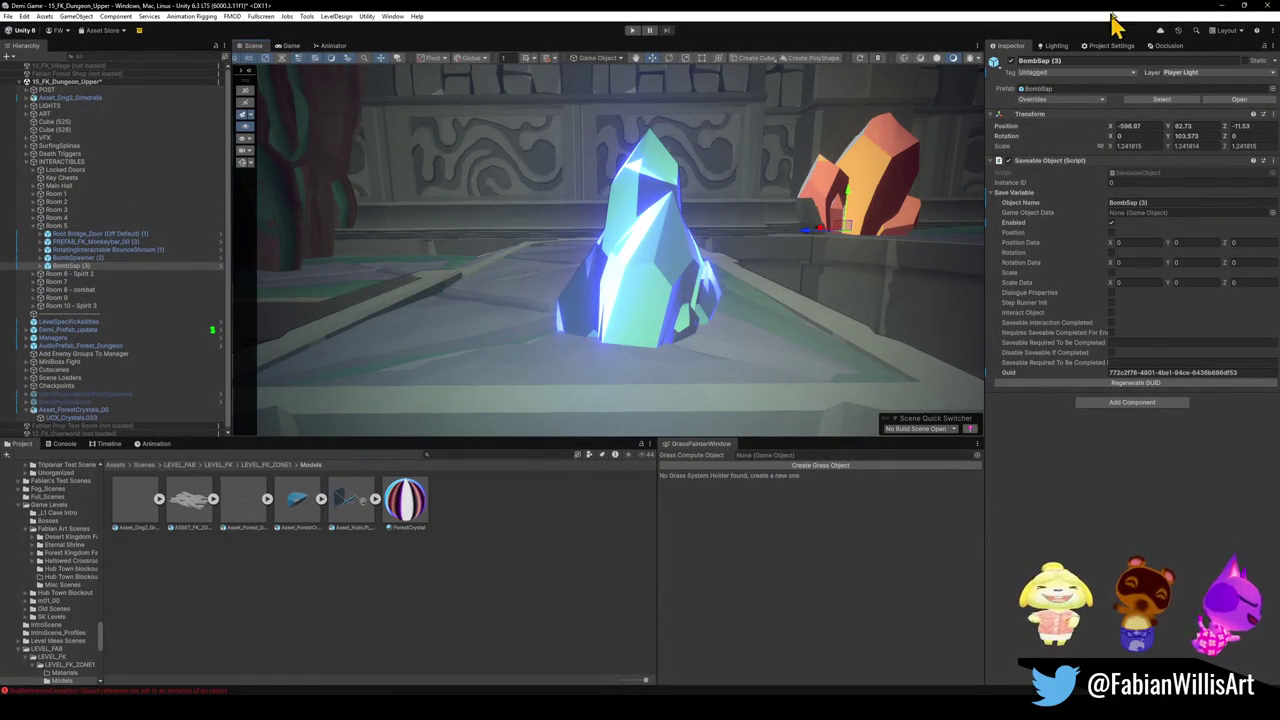
- Expand BombSap (3) and Crystal 1 in the Hierarchy, then minimize Unity
{"action": "left_click", "coordinate": [41, 266]}
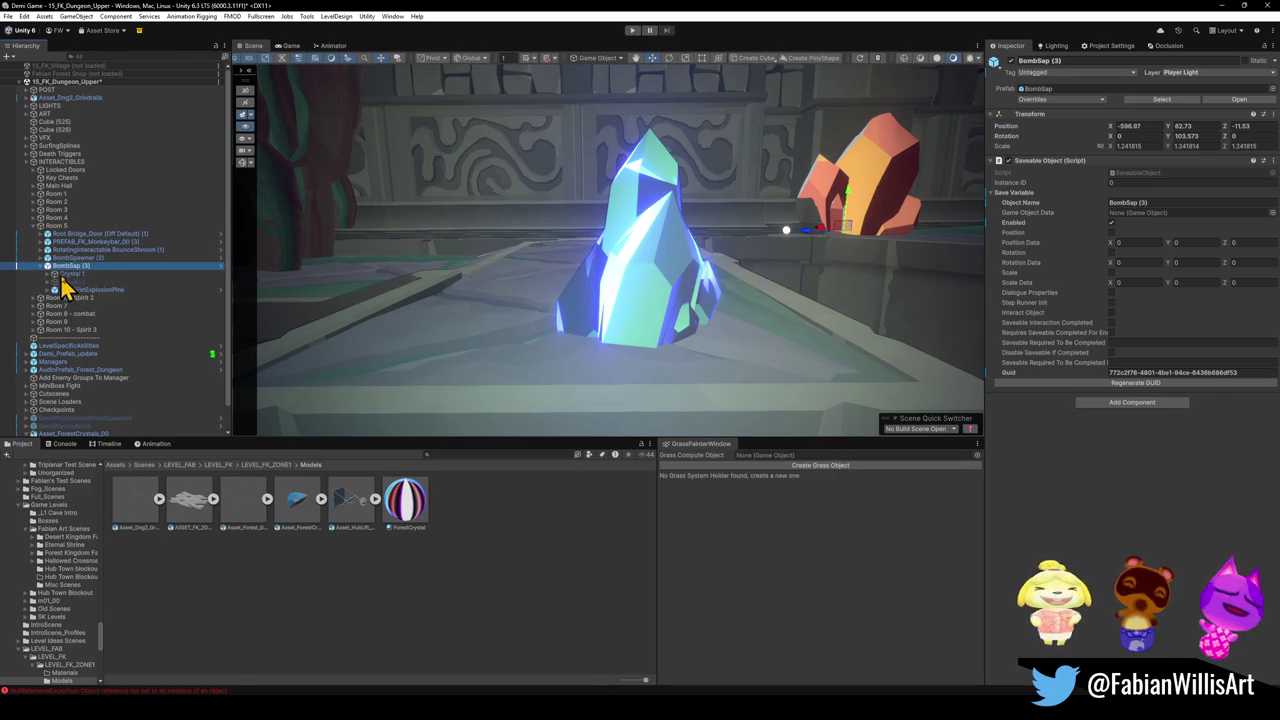
{"action": "left_click", "coordinate": [57, 275]}
{"action": "left_click", "coordinate": [48, 276]}
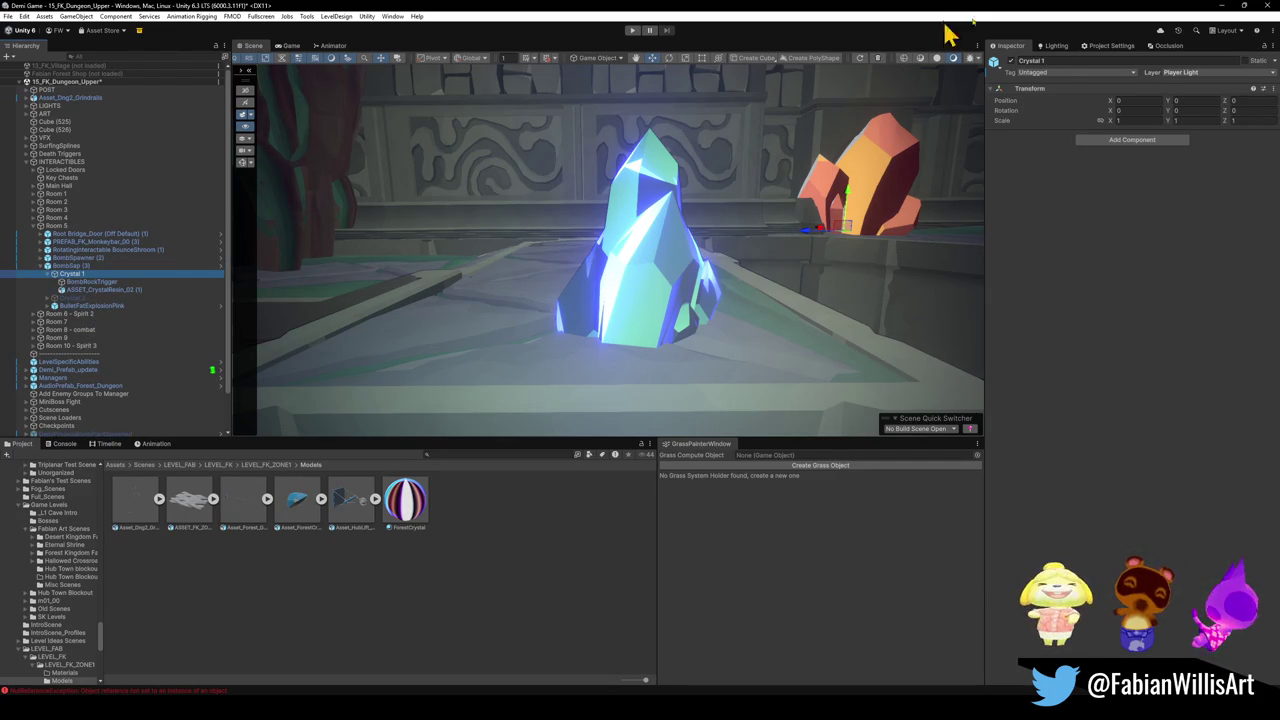
{"action": "left_click", "coordinate": [1222, 6]}
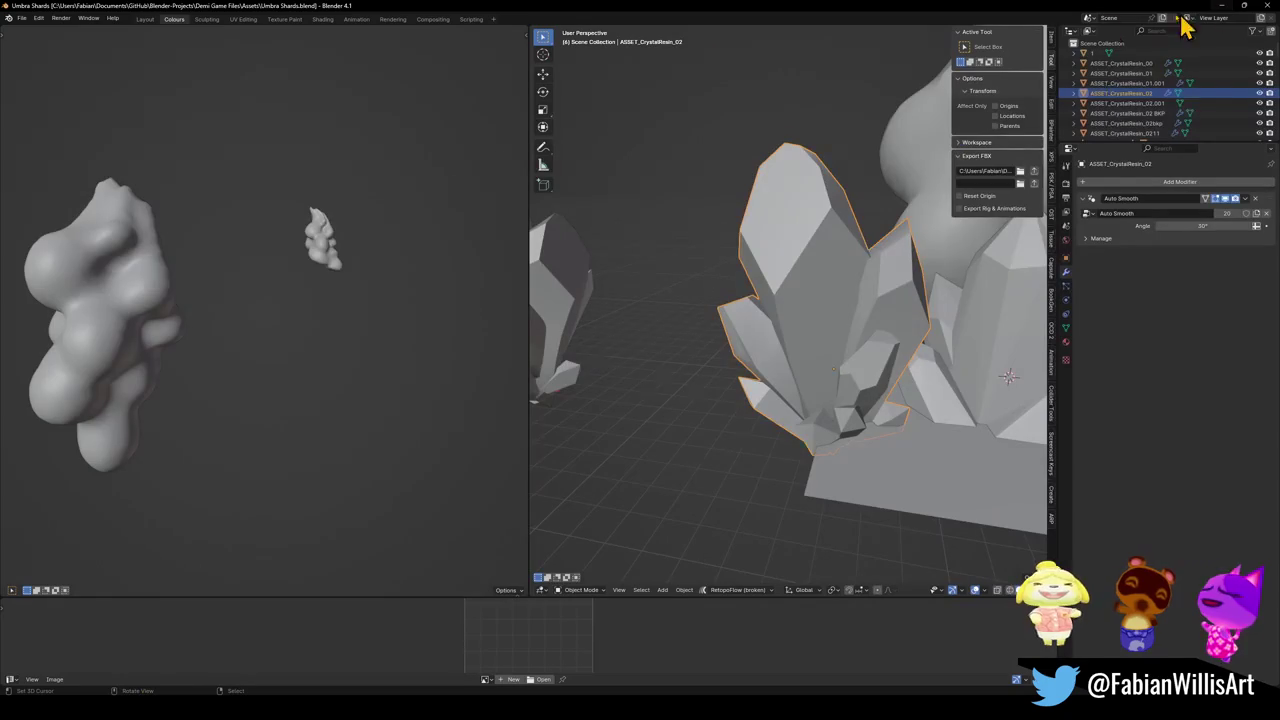
- Inspect ASSET_CrystalResin_02 and copy it with Copy Objects
{"action": "scroll", "coordinate": [785, 199], "scroll_direction": "down", "scroll_amount": 4}
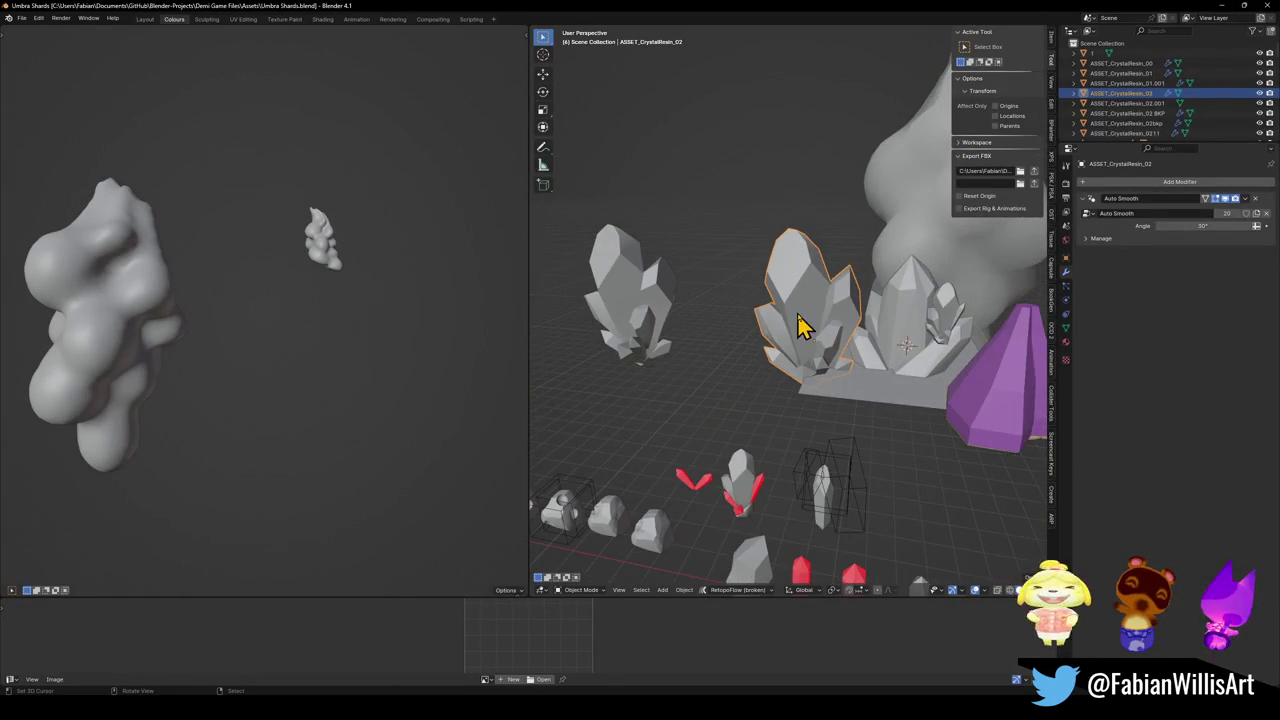
{"action": "scroll", "coordinate": [792, 313], "scroll_direction": "up", "scroll_amount": 3}
{"action": "mouse_move", "coordinate": [800, 318]}
{"action": "left_mouse_down"}
{"action": "mouse_move", "coordinate": [771, 334]}
{"action": "mouse_move", "coordinate": [789, 323]}
{"action": "left_mouse_up"}
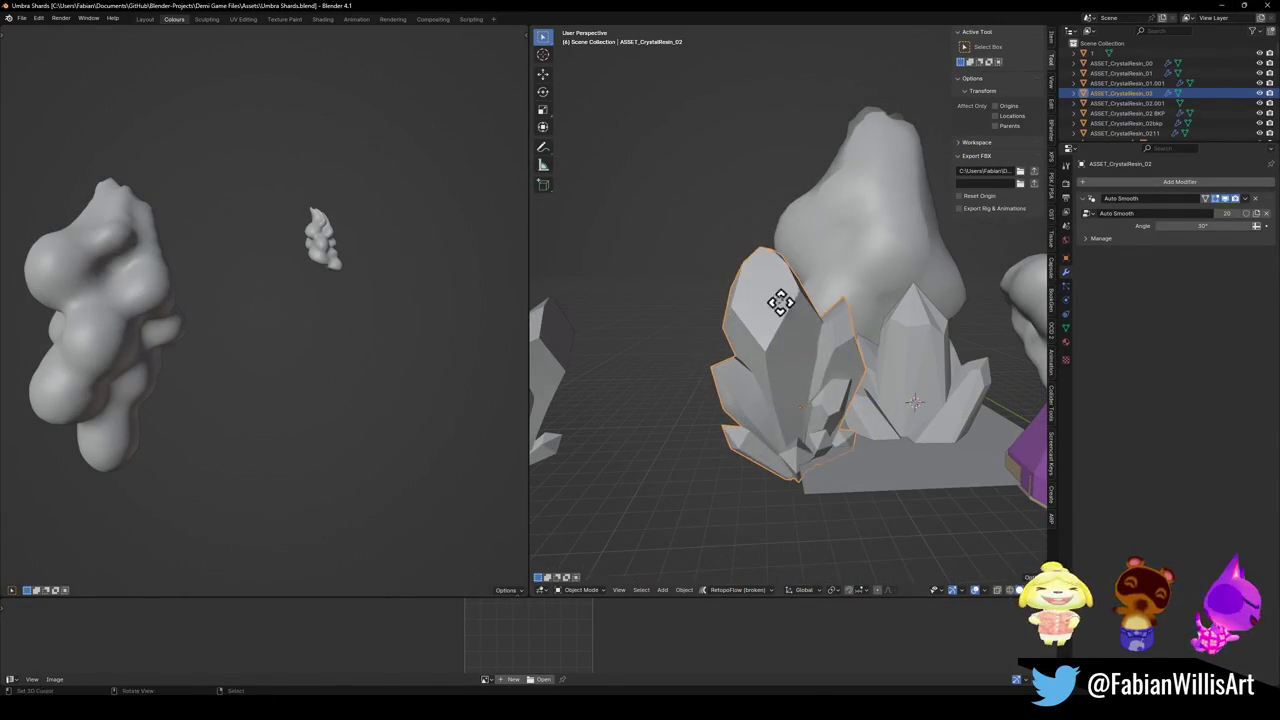
{"action": "mouse_move", "coordinate": [731, 277]}
{"action": "left_mouse_down"}
{"action": "mouse_move", "coordinate": [830, 300]}
{"action": "mouse_move", "coordinate": [706, 343]}
{"action": "mouse_move", "coordinate": [594, 357]}
{"action": "mouse_move", "coordinate": [1014, 366]}
{"action": "mouse_move", "coordinate": [640, 368]}
{"action": "mouse_move", "coordinate": [794, 371]}
{"action": "mouse_move", "coordinate": [769, 343]}
{"action": "left_mouse_up"}
{"action": "scroll", "coordinate": [830, 300], "scroll_direction": "down", "scroll_amount": 3}
{"action": "key", "text": "ctrl+c"}
{"action": "left_click", "coordinate": [770, 325]}
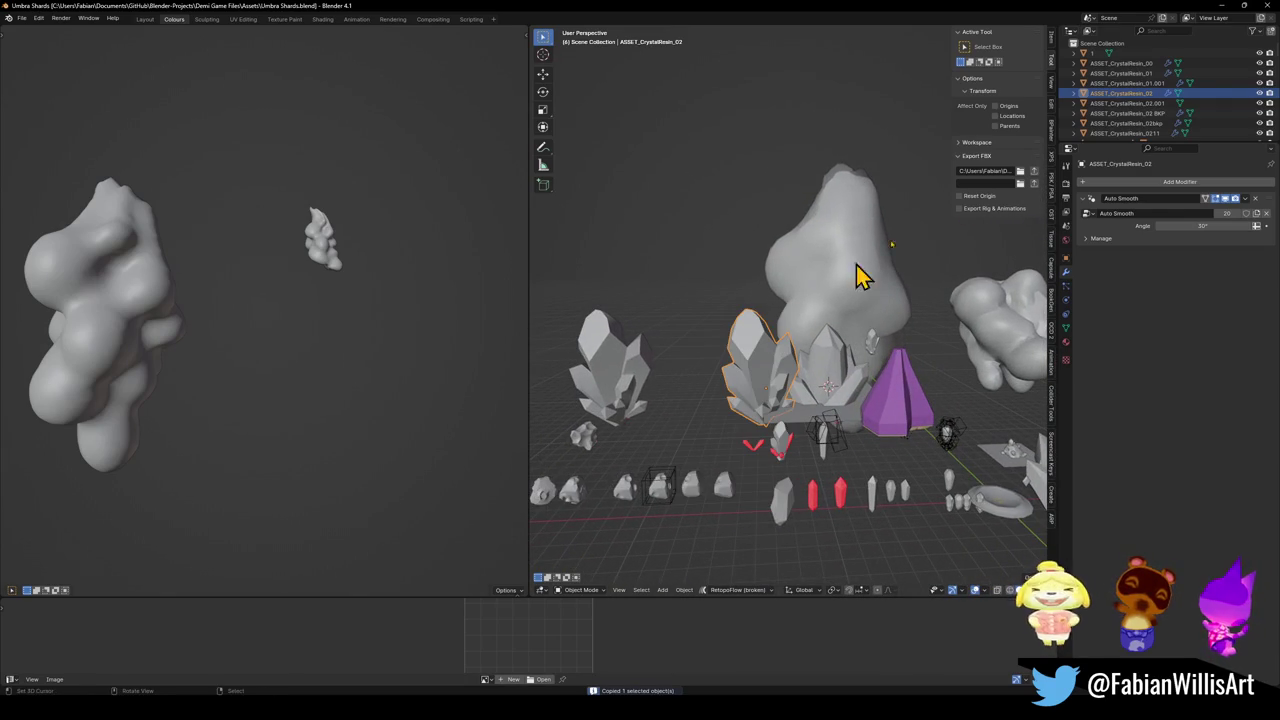
- Minimize Umbra Shards and bring up the Forest Overworld Collision Pass2 file
{"action": "left_click", "coordinate": [1220, 6]}
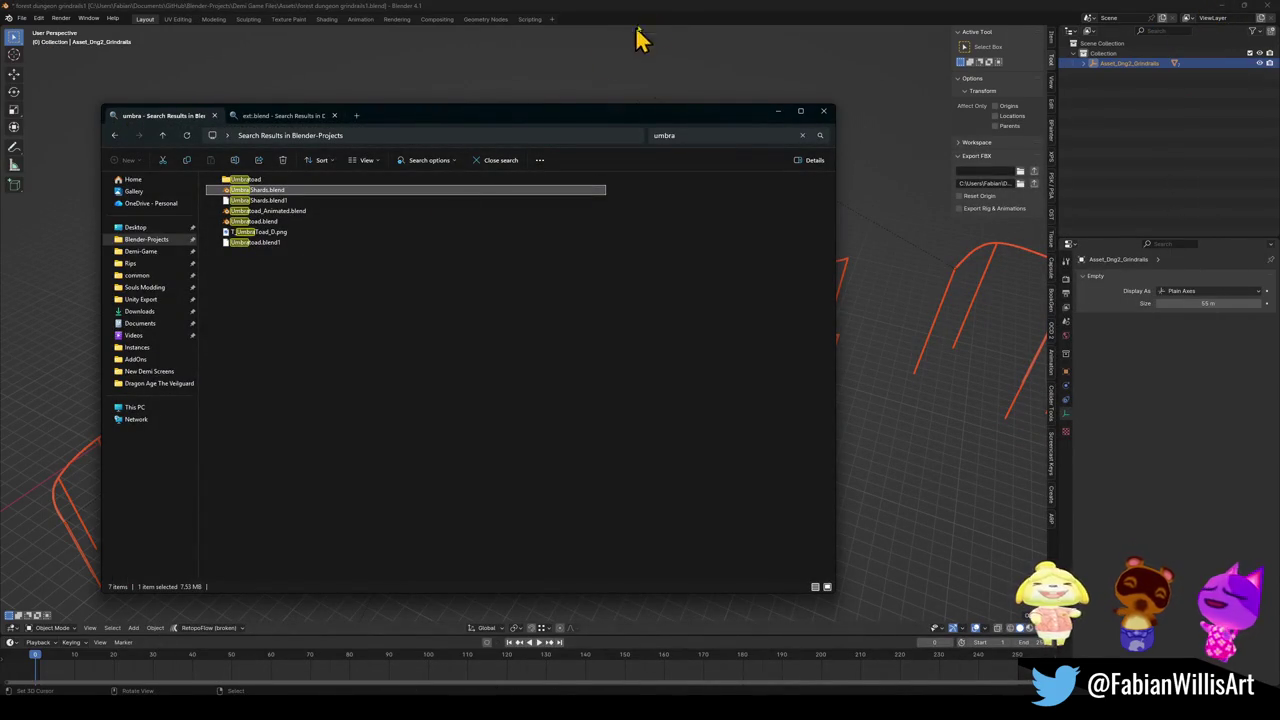
{"action": "mouse_move", "coordinate": [686, 671]}
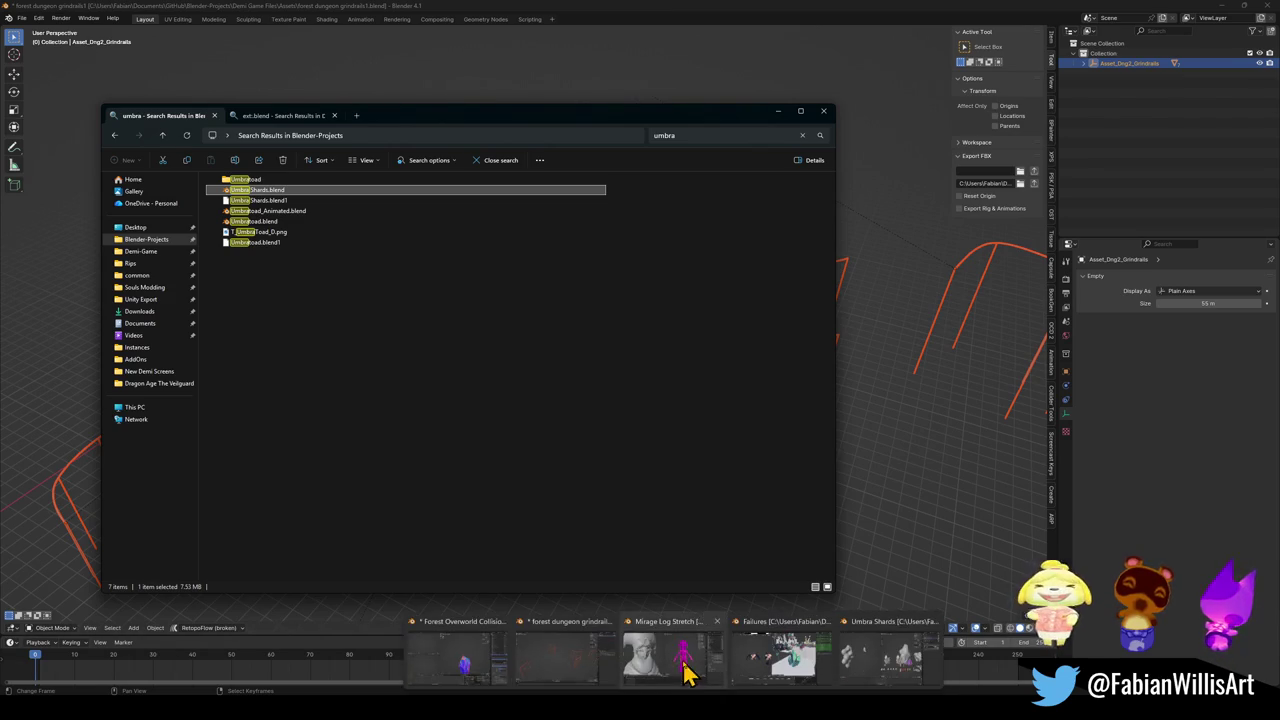
{"action": "left_click", "coordinate": [463, 663]}
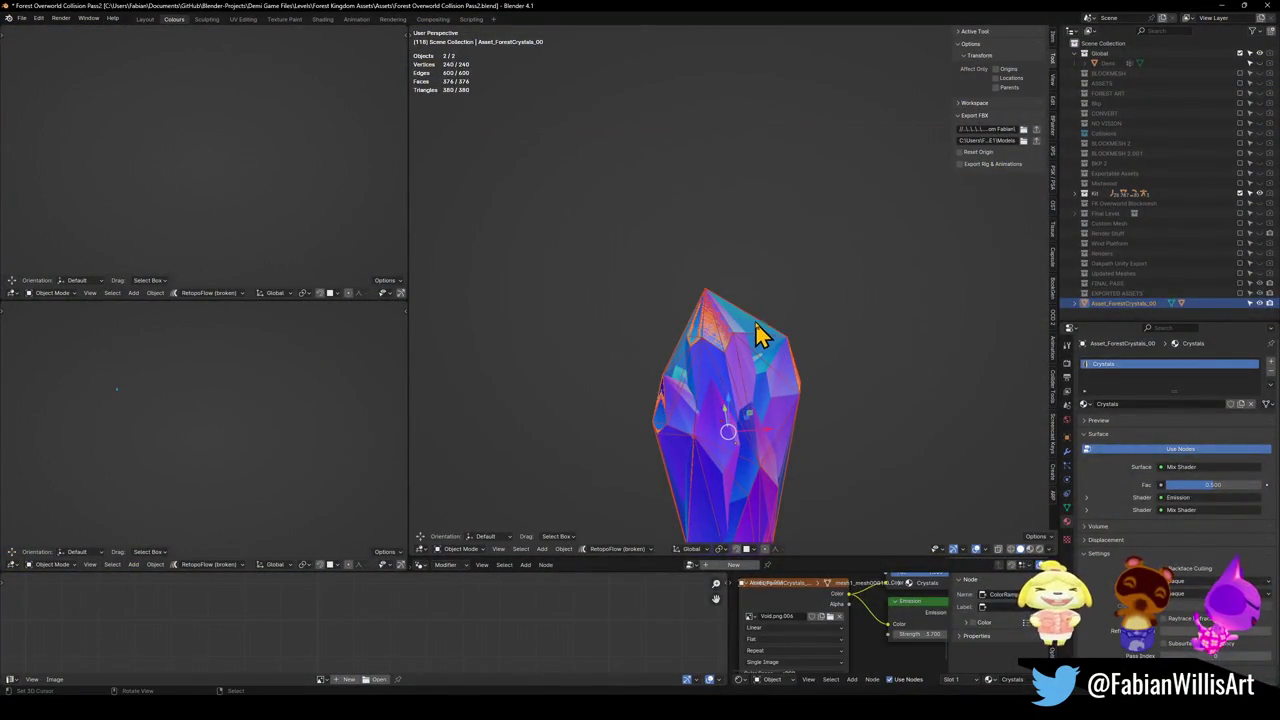
- Paste the copied resin crystal, snap it to the 3D cursor, and place it right of the teal crystal
{"action": "key", "text": "ctrl+v"}
{"action": "left_click", "coordinate": [753, 425]}
{"action": "key", "text": "grave"}
{"action": "key", "text": "KP_1"}
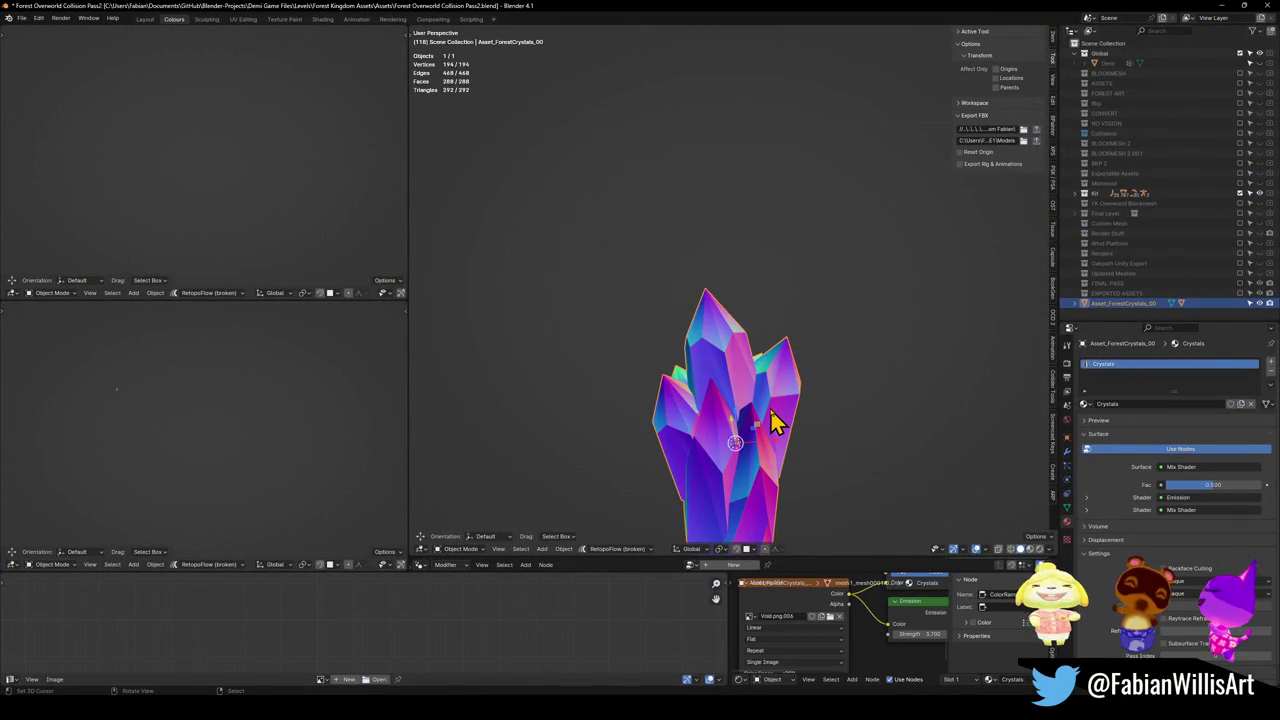
{"action": "key", "text": "ctrl+v"}
{"action": "key", "text": "shift+s"}
{"action": "left_click", "coordinate": [780, 309]}
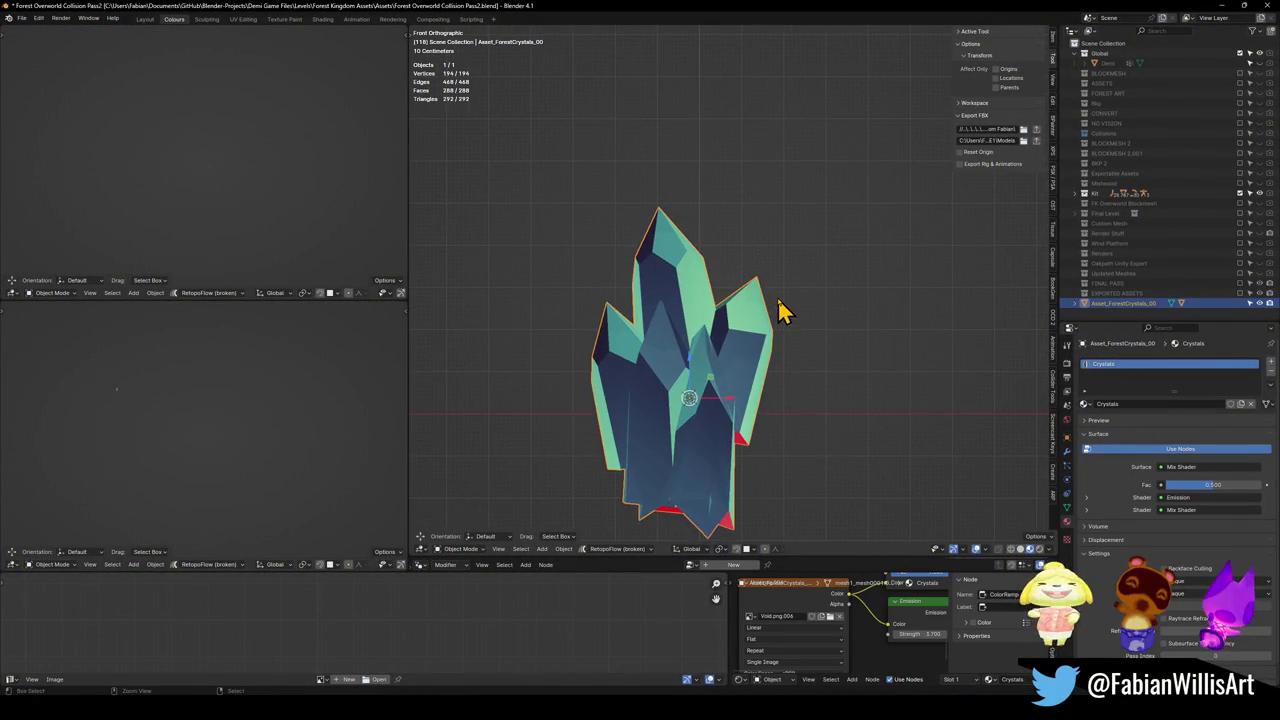
{"action": "key", "text": "KP_Decimal"}
{"action": "left_click", "coordinate": [955, 388]}
- Link the teal crystal's Crystals material to the resin crystal, reselect it alone, and save
{"action": "left_click", "coordinate": [729, 409], "text": "shift"}
{"action": "key", "text": "q"}
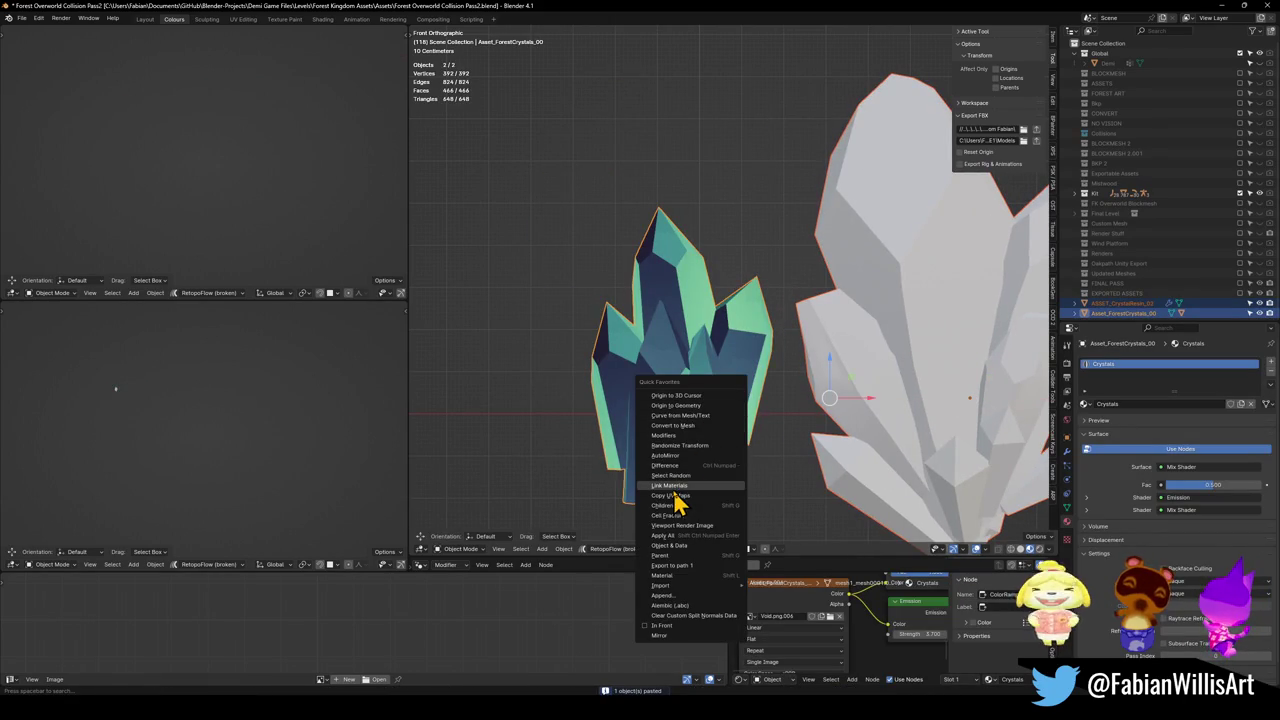
{"action": "left_click", "coordinate": [680, 497]}
{"action": "key", "text": "alt+a"}
{"action": "left_click", "coordinate": [928, 375]}
{"action": "scroll", "coordinate": [871, 363], "scroll_direction": "down", "scroll_amount": 4}
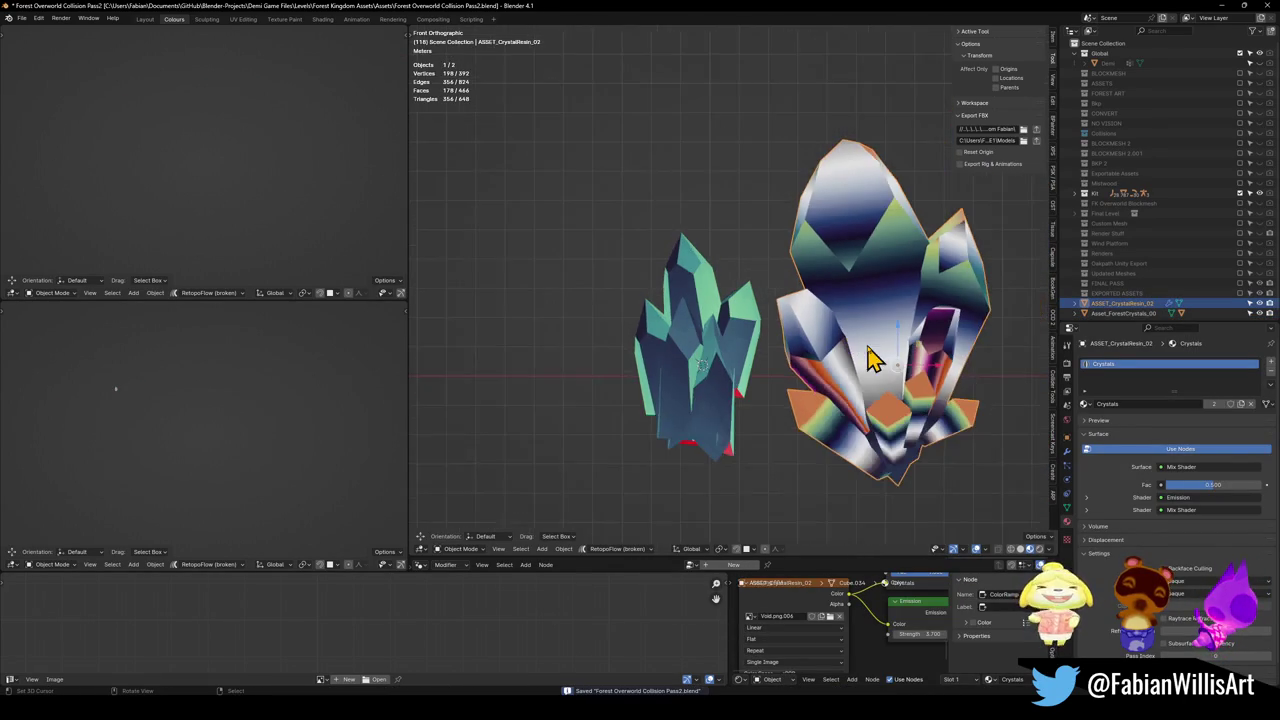
{"action": "key", "text": "ctrl+s"}
- Unwrap all faces of the resin crystal's mesh with Angle Based UV unwrapping
{"action": "key", "text": "Tab"}
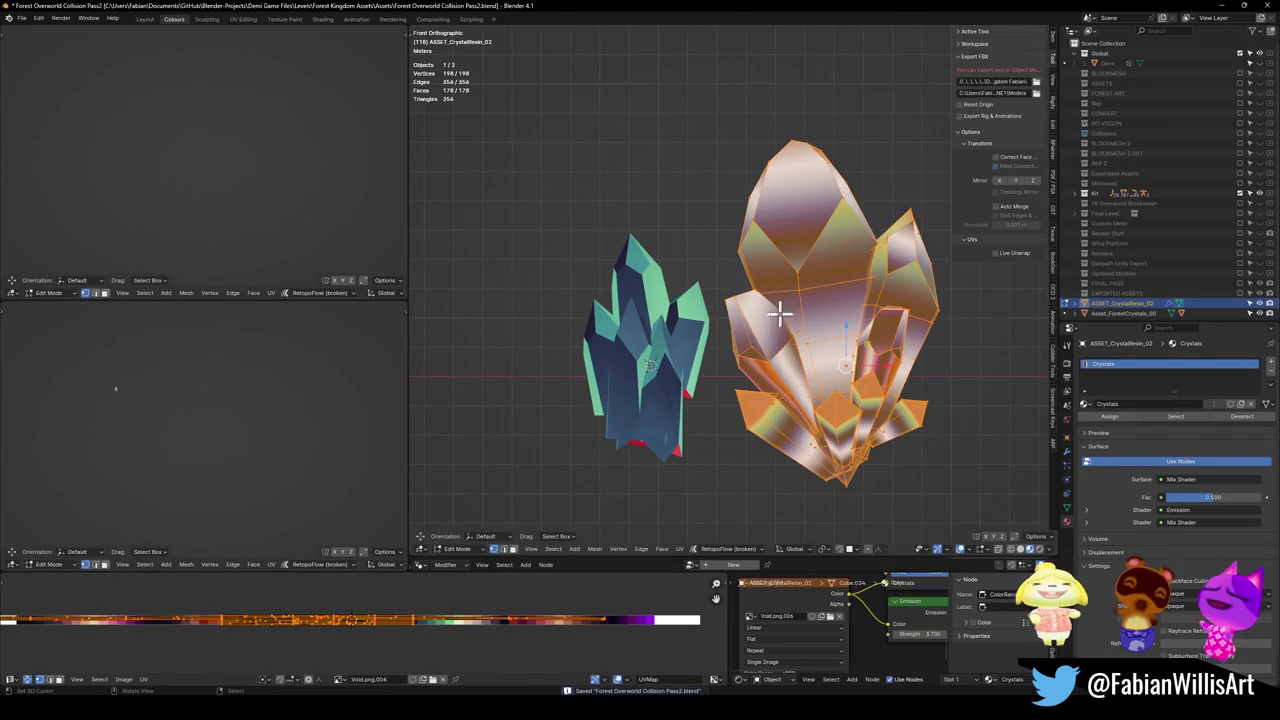
{"action": "key", "text": "KP_Decimal"}
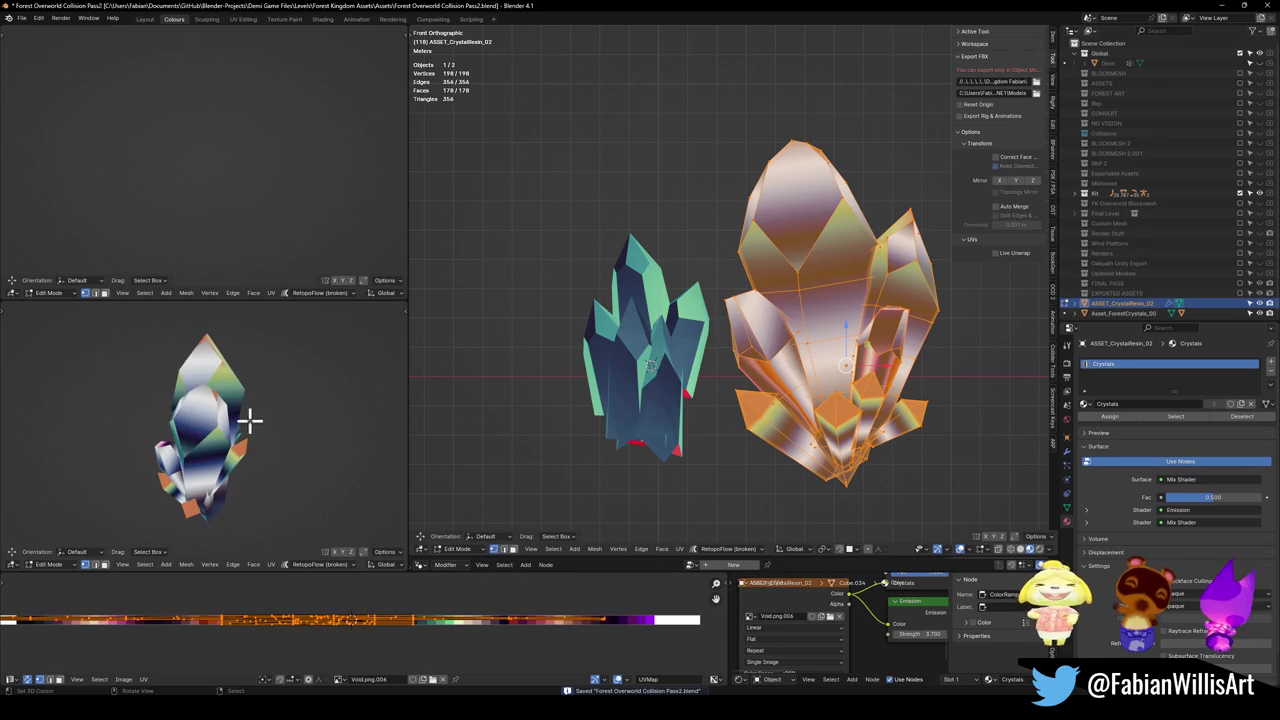
{"action": "mouse_move", "coordinate": [220, 463]}
{"action": "left_mouse_down"}
{"action": "mouse_move", "coordinate": [206, 446]}
{"action": "mouse_move", "coordinate": [278, 449]}
{"action": "mouse_move", "coordinate": [330, 432]}
{"action": "left_mouse_up"}
{"action": "left_click_drag", "start_coordinate": [223, 463], "coordinate": [243, 461]}
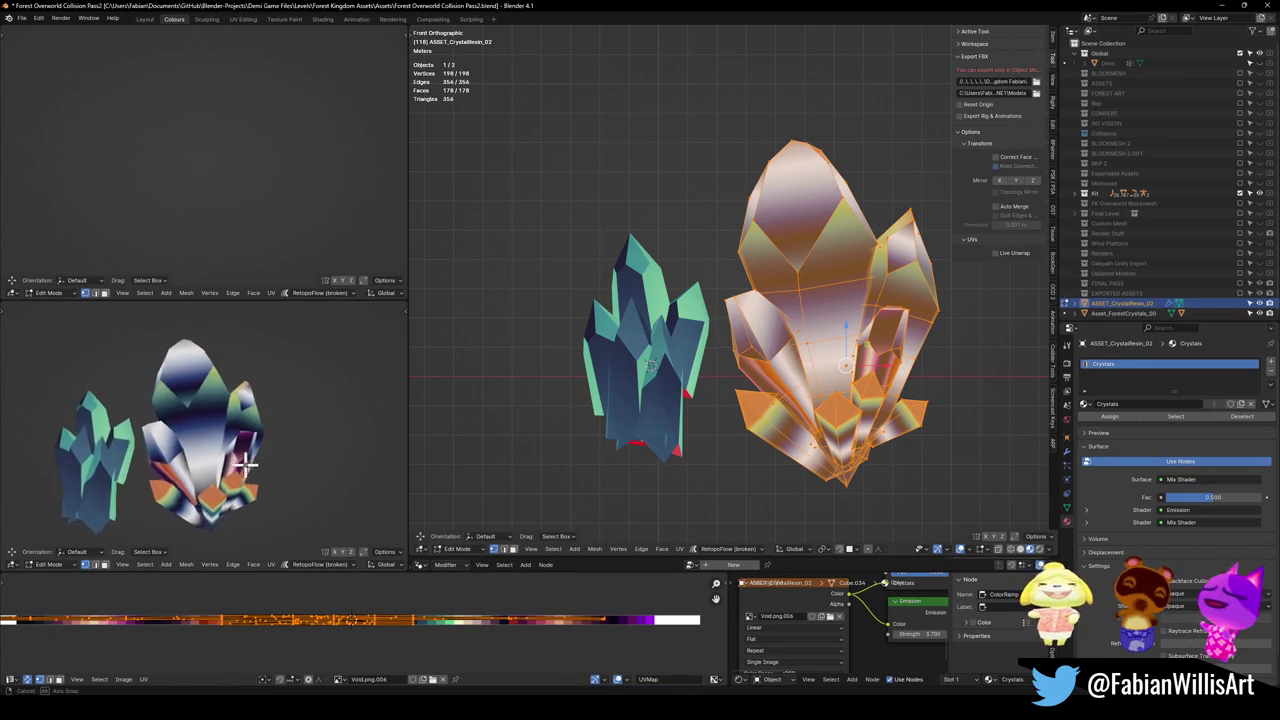
{"action": "key", "text": "u"}
{"action": "left_click", "coordinate": [797, 295]}
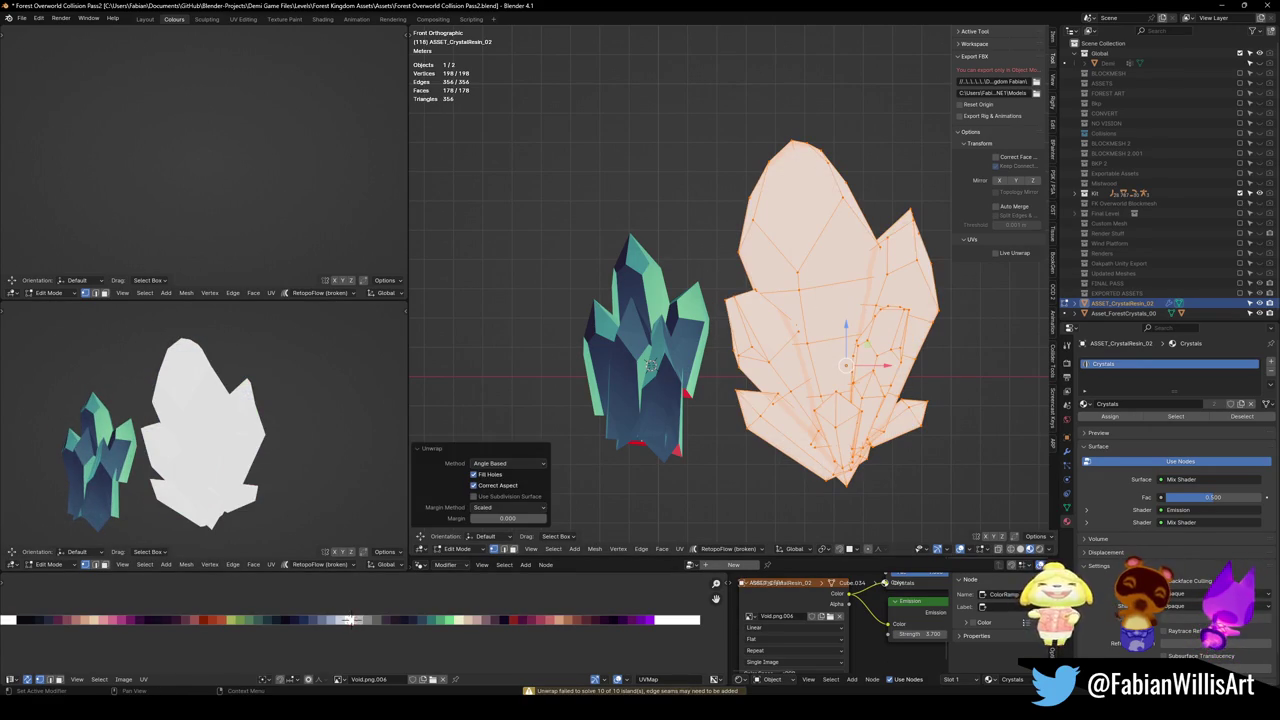
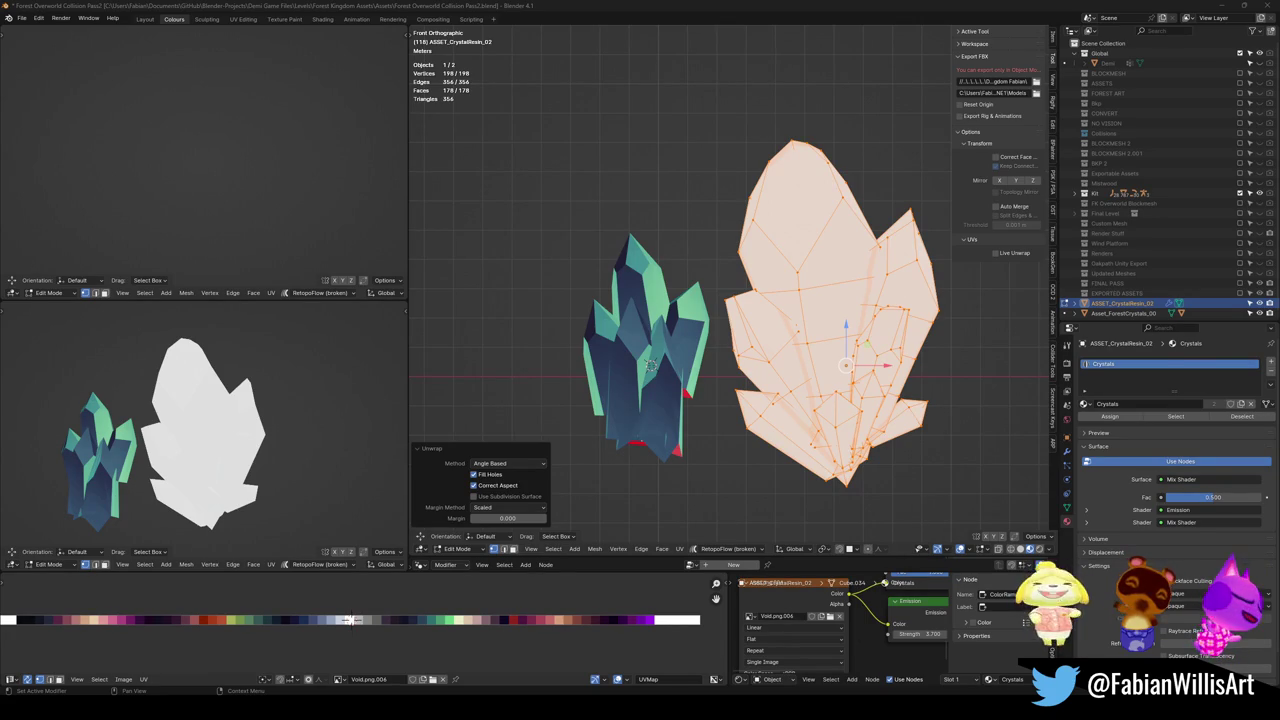
- Slide the large crystal's UVs horizontally onto the orange swatches of the palette
{"action": "left_click_drag", "start_coordinate": [851, 228], "coordinate": [858, 198]}
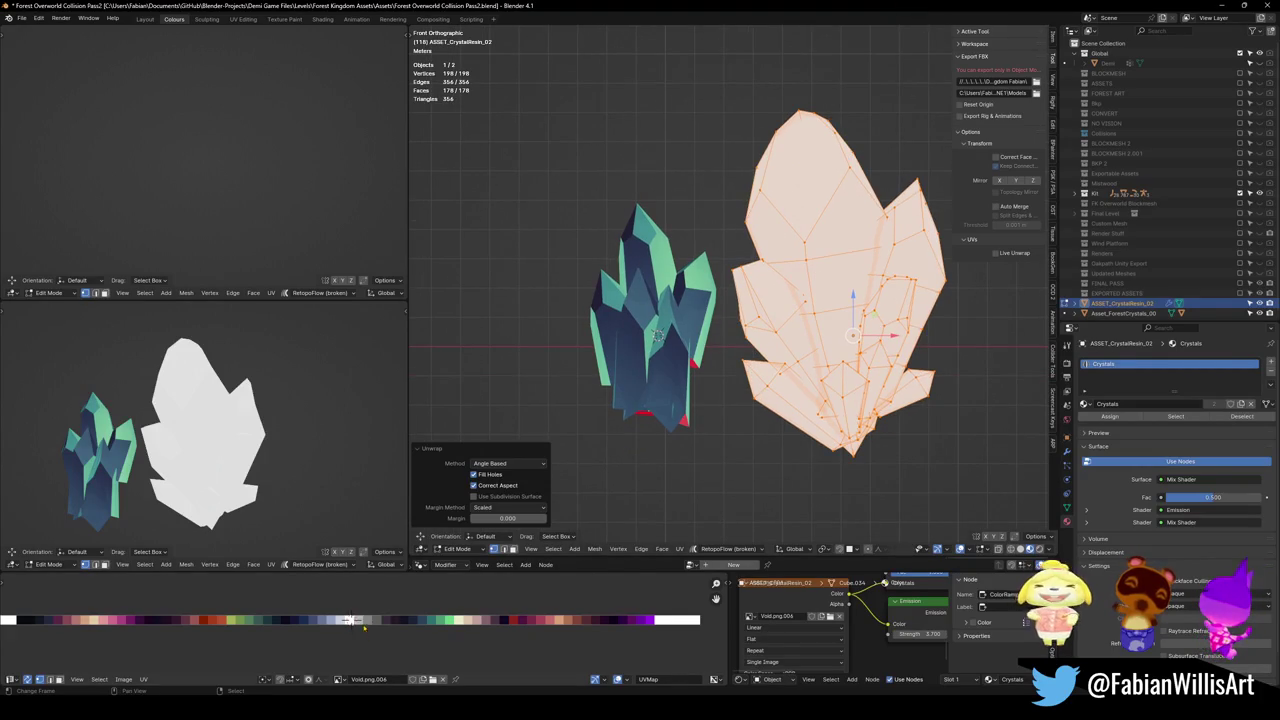
{"action": "scroll", "coordinate": [357, 620], "scroll_direction": "down", "scroll_amount": 2}
{"action": "key", "text": "g"}
{"action": "key", "text": "x"}
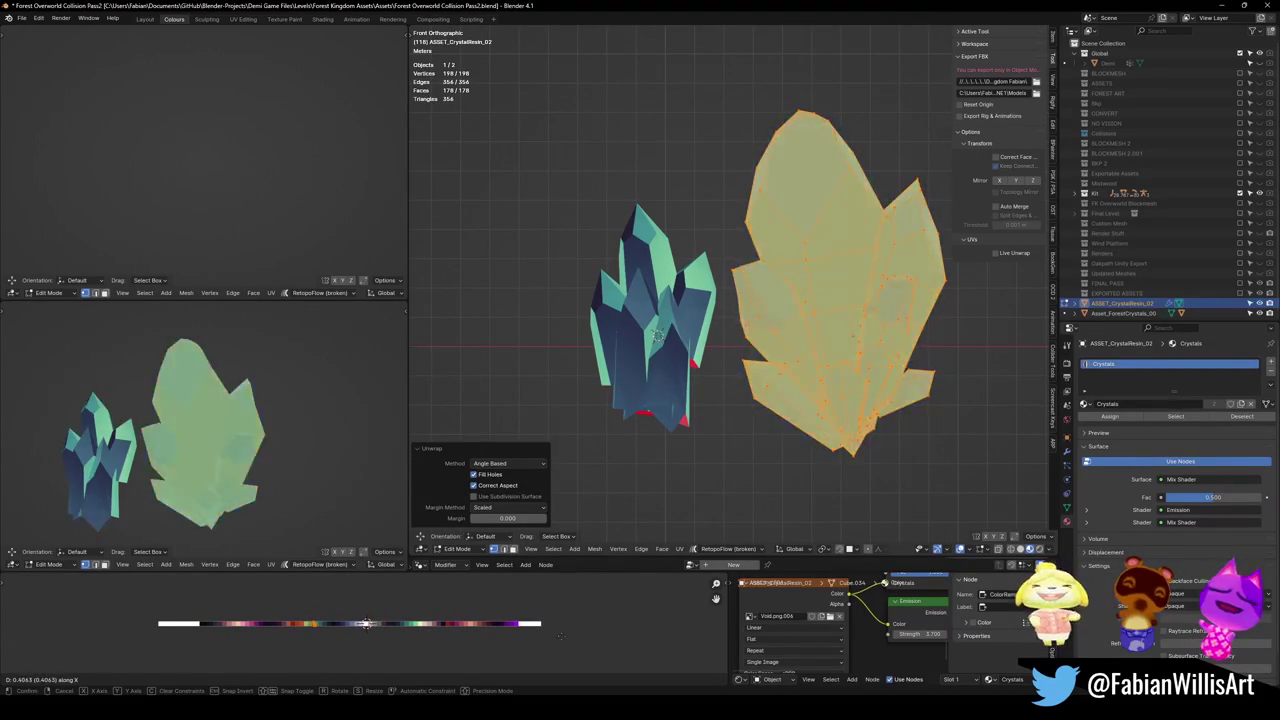
{"action": "left_click", "coordinate": [725, 648]}
{"action": "scroll", "coordinate": [690, 647], "scroll_direction": "up", "scroll_amount": 3}
{"action": "scroll", "coordinate": [650, 647], "scroll_direction": "up", "scroll_amount": 3}
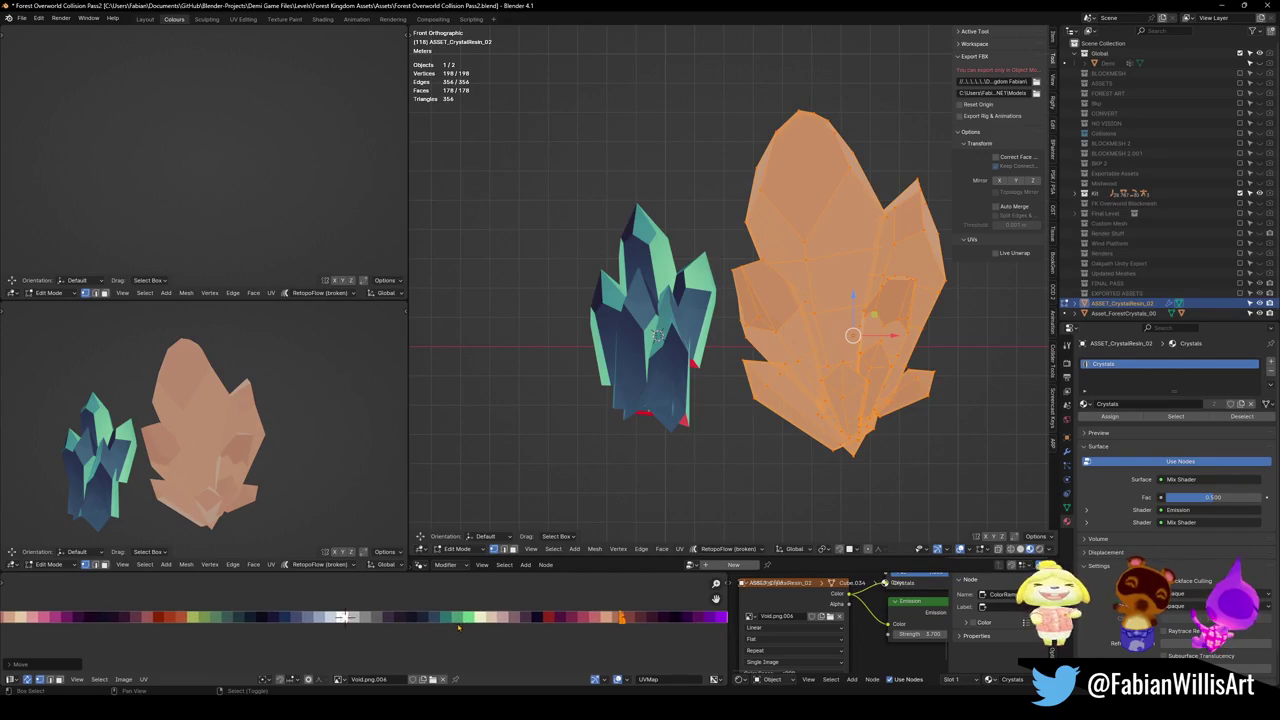
{"action": "key", "text": "g"}
{"action": "left_click", "coordinate": [194, 638]}
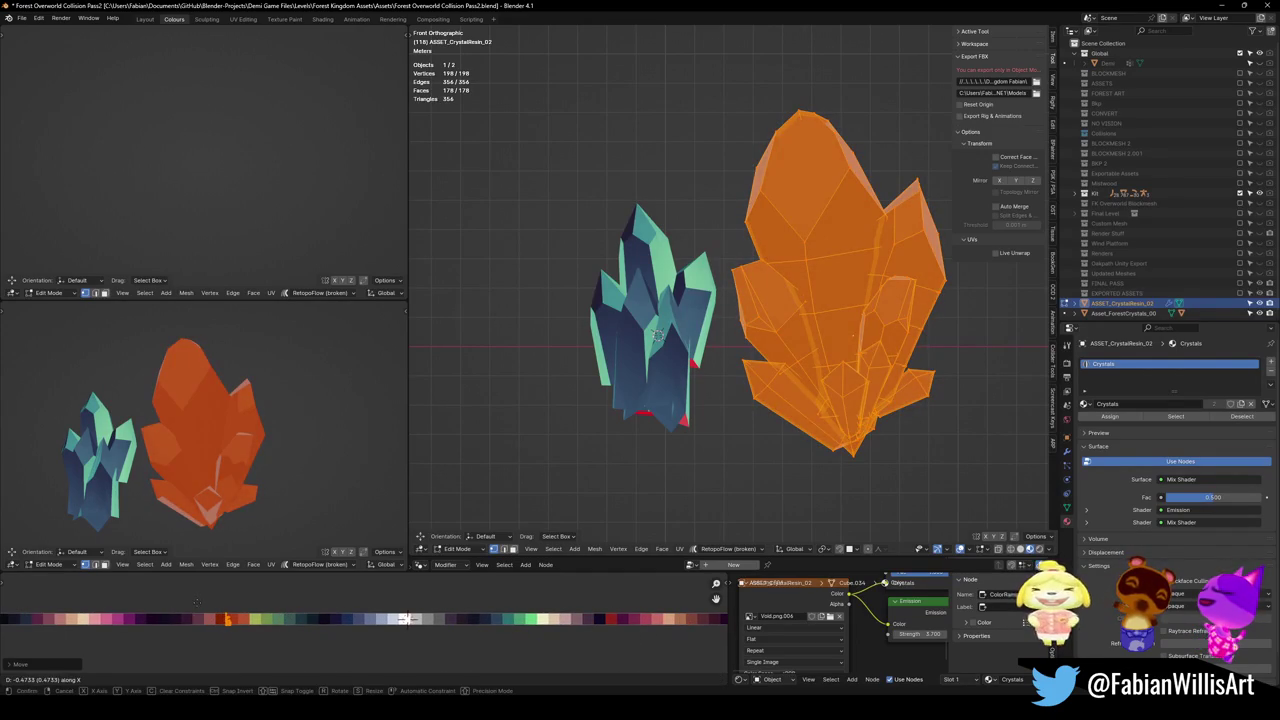
- Rotate, nudge and scale the UVs onto a lighter orange, then return to Object Mode
{"action": "scroll", "coordinate": [275, 636], "scroll_direction": "left", "scroll_amount": 1}
{"action": "key", "text": "r"}
{"action": "left_click", "coordinate": [310, 632]}
{"action": "key", "text": "g"}
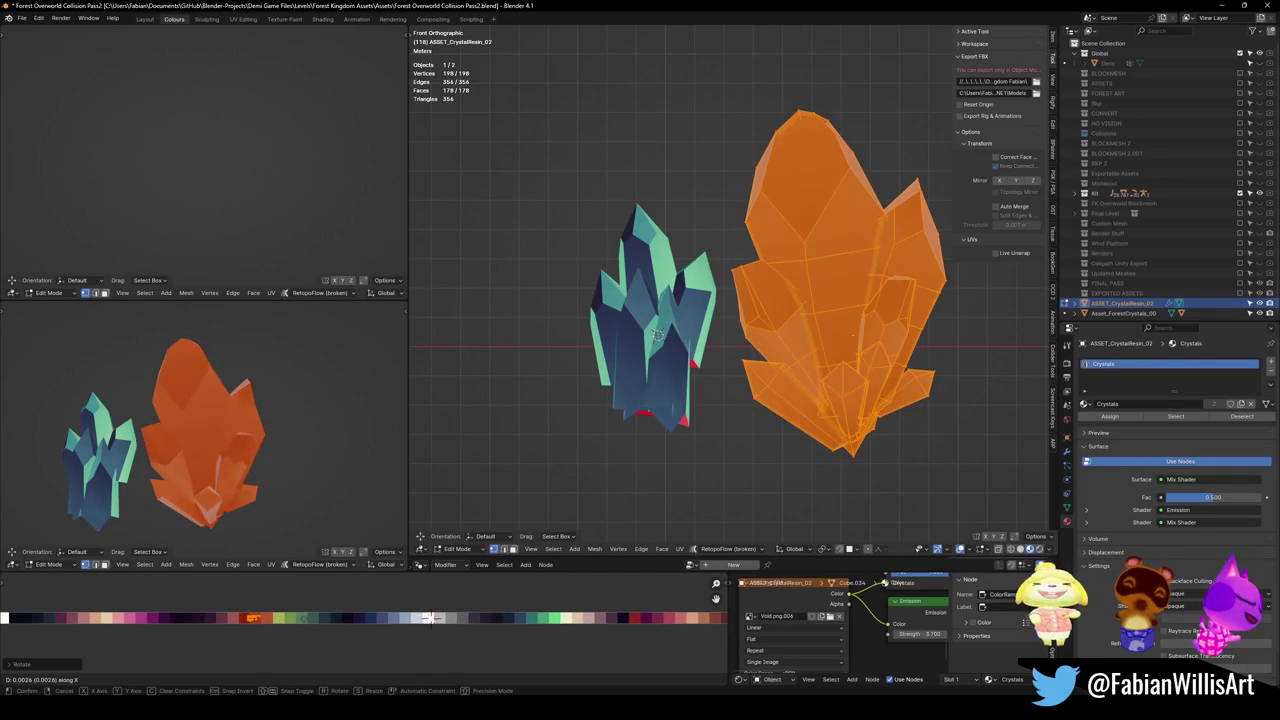
{"action": "left_click", "coordinate": [306, 623]}
{"action": "key", "text": "s"}
{"action": "left_click", "coordinate": [344, 623]}
{"action": "key", "text": "Tab"}
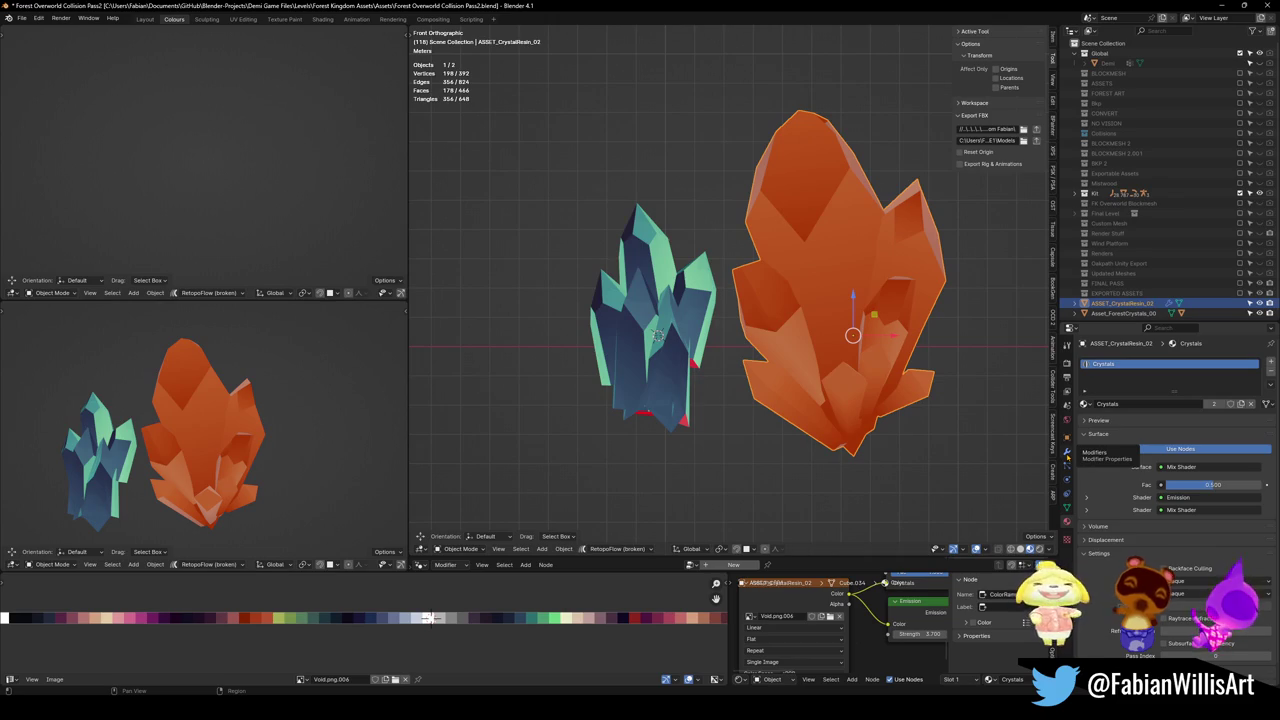
- Add and apply an Edge Split modifier to the crystal, then enter Edit Mode with nothing selected
{"action": "left_click", "coordinate": [1066, 451]}
{"action": "left_click", "coordinate": [1130, 362]}
{"action": "type", "text": "ed"}
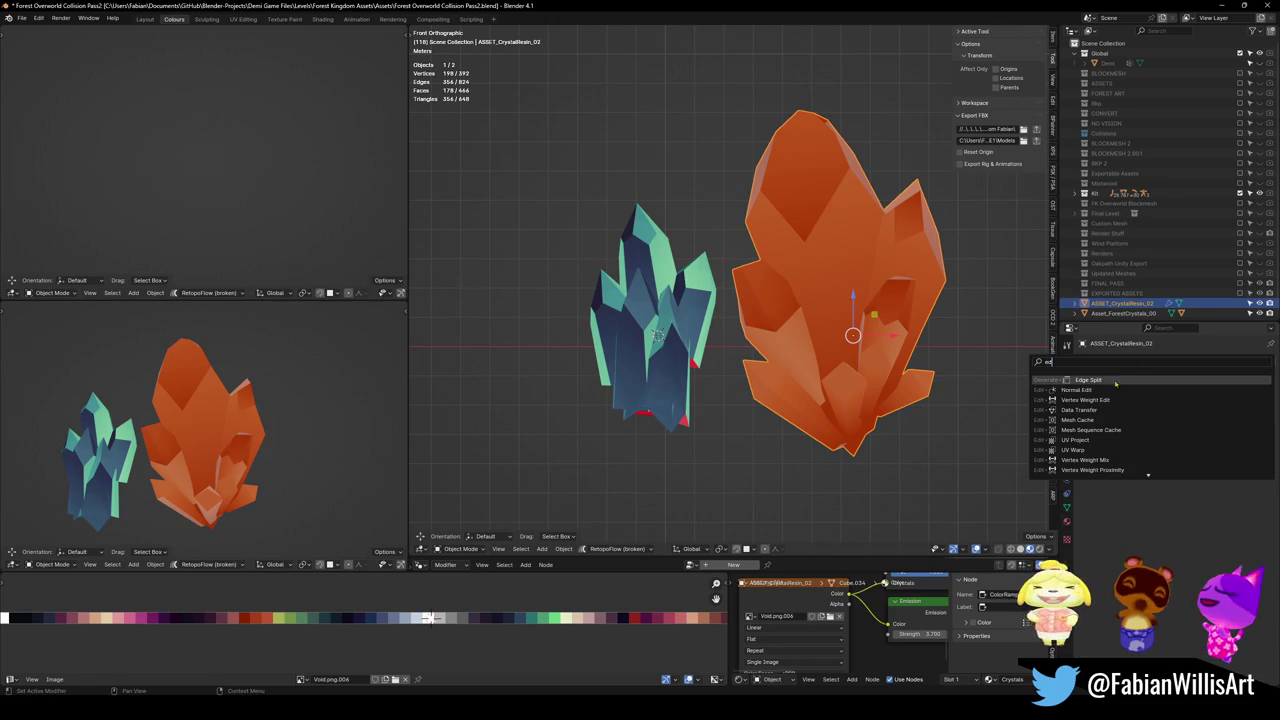
{"action": "left_click", "coordinate": [1118, 382]}
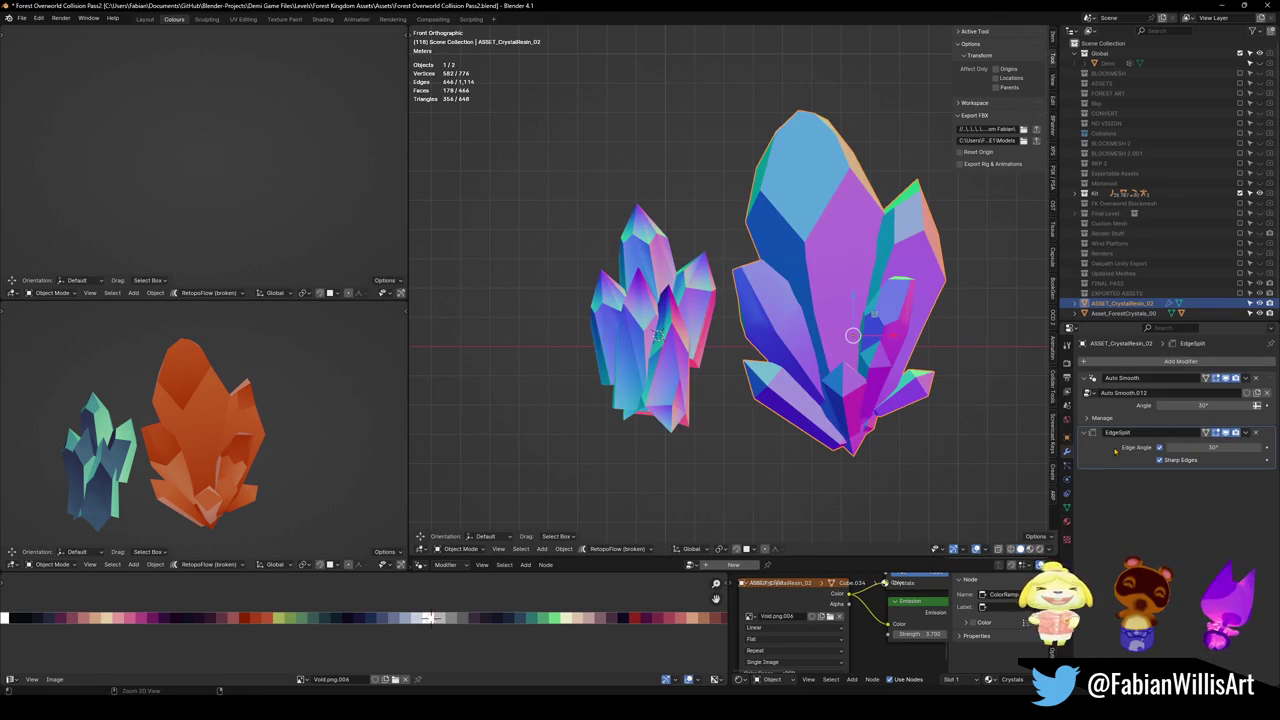
{"action": "key", "text": "ctrl+a"}
{"action": "key", "text": "ctrl+a"}
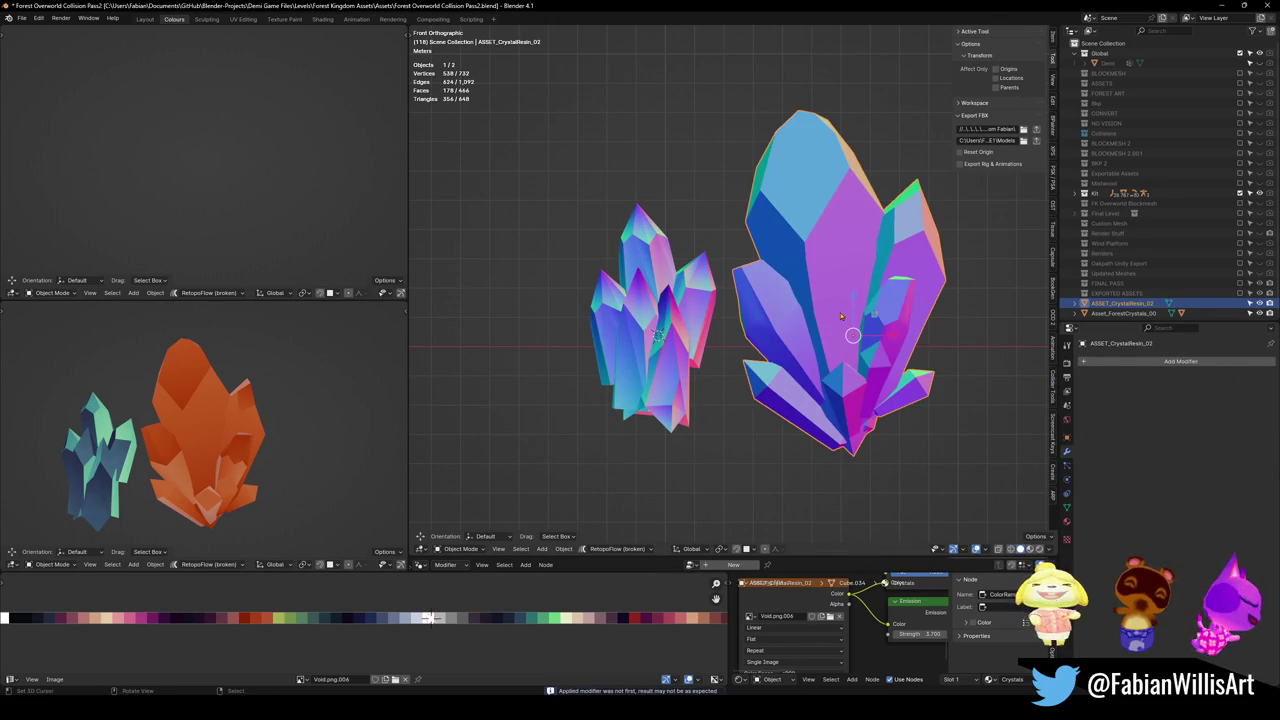
{"action": "key", "text": "Tab"}
{"action": "key", "text": "alt+a"}
- Unwrap the whole crystal mesh, then slide its UVs horizontally onto the palette and shrink them
{"action": "key", "text": "a"}
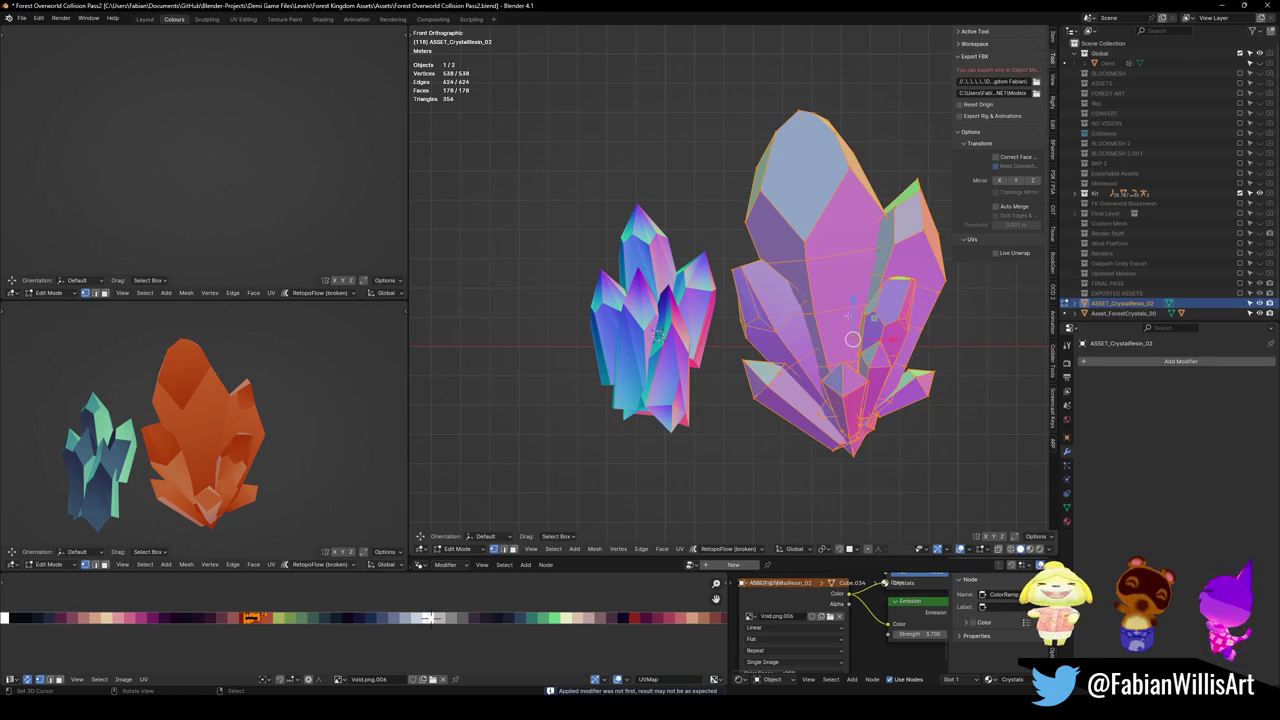
{"action": "key", "text": "u"}
{"action": "left_click", "coordinate": [849, 310]}
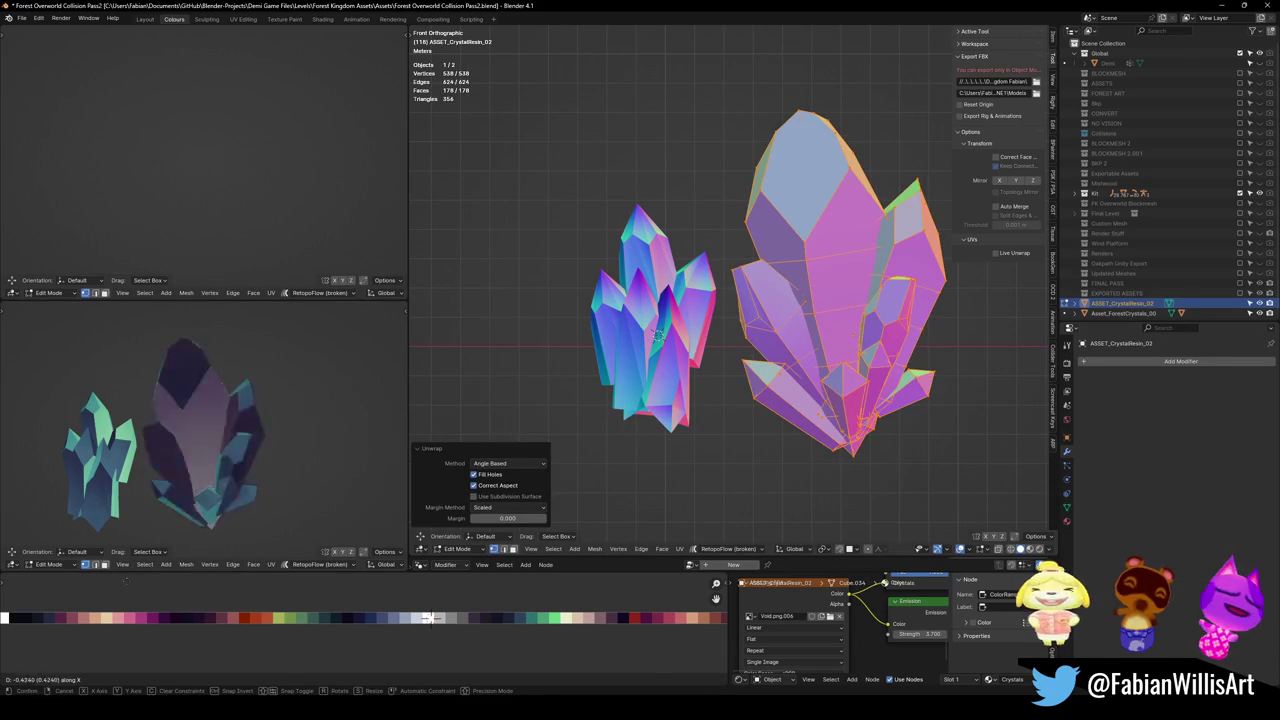
{"action": "scroll", "coordinate": [430, 617], "scroll_direction": "down", "scroll_amount": 2}
{"action": "key", "text": "g"}
{"action": "key", "text": "x"}
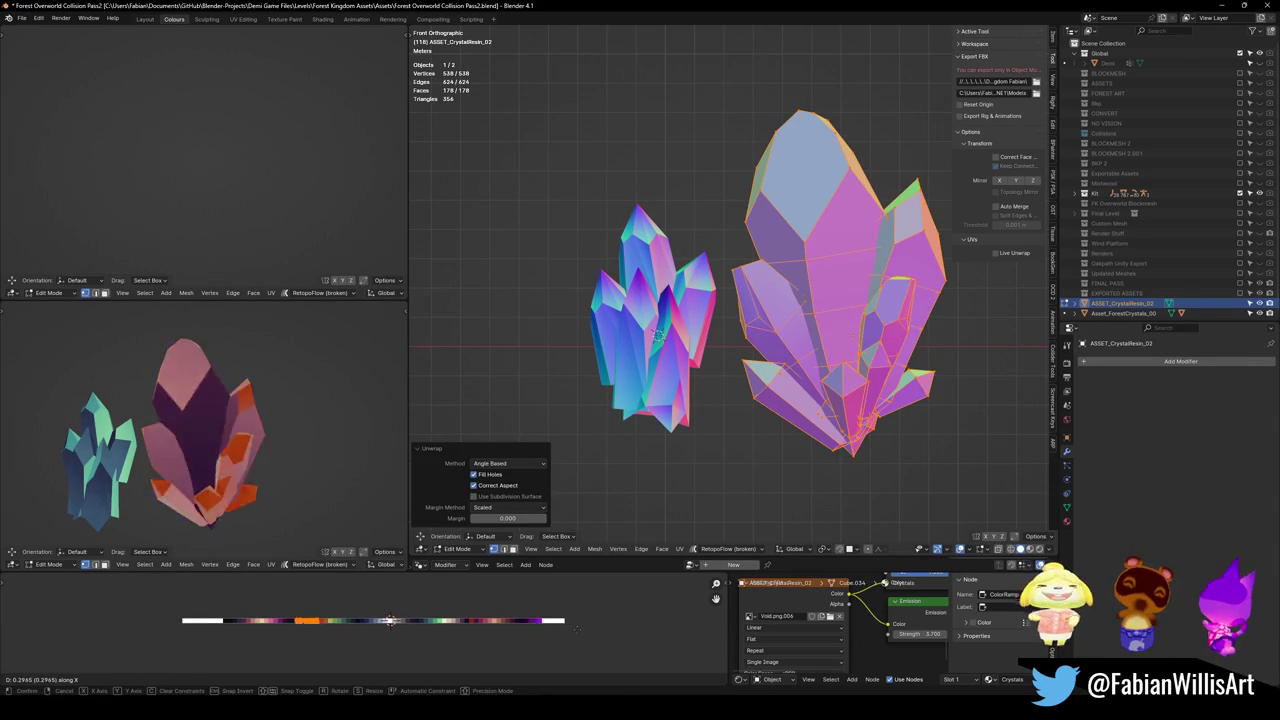
{"action": "left_click", "coordinate": [390, 620]}
{"action": "key", "text": "s"}
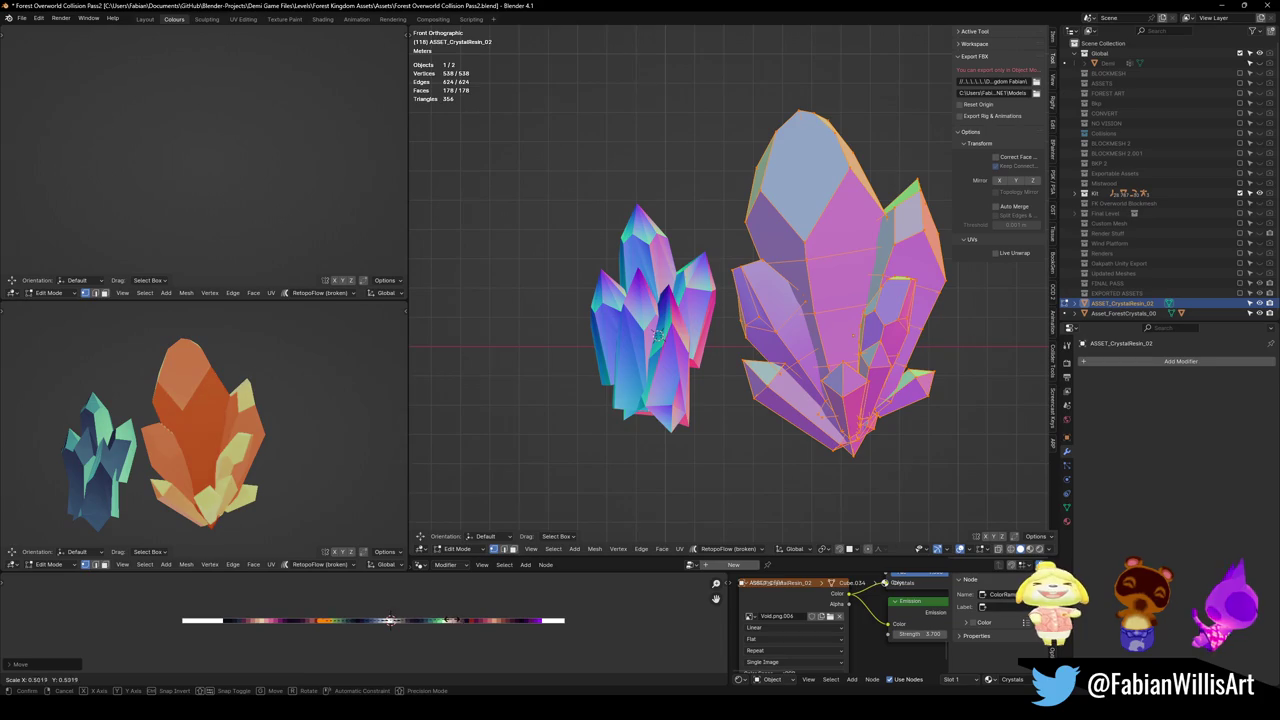
{"action": "left_click", "coordinate": [390, 620]}
- Rescale the UVs over the palette while checking the crystal's colours in the preview
{"action": "scroll", "coordinate": [222, 442], "scroll_direction": "up", "scroll_amount": 5}
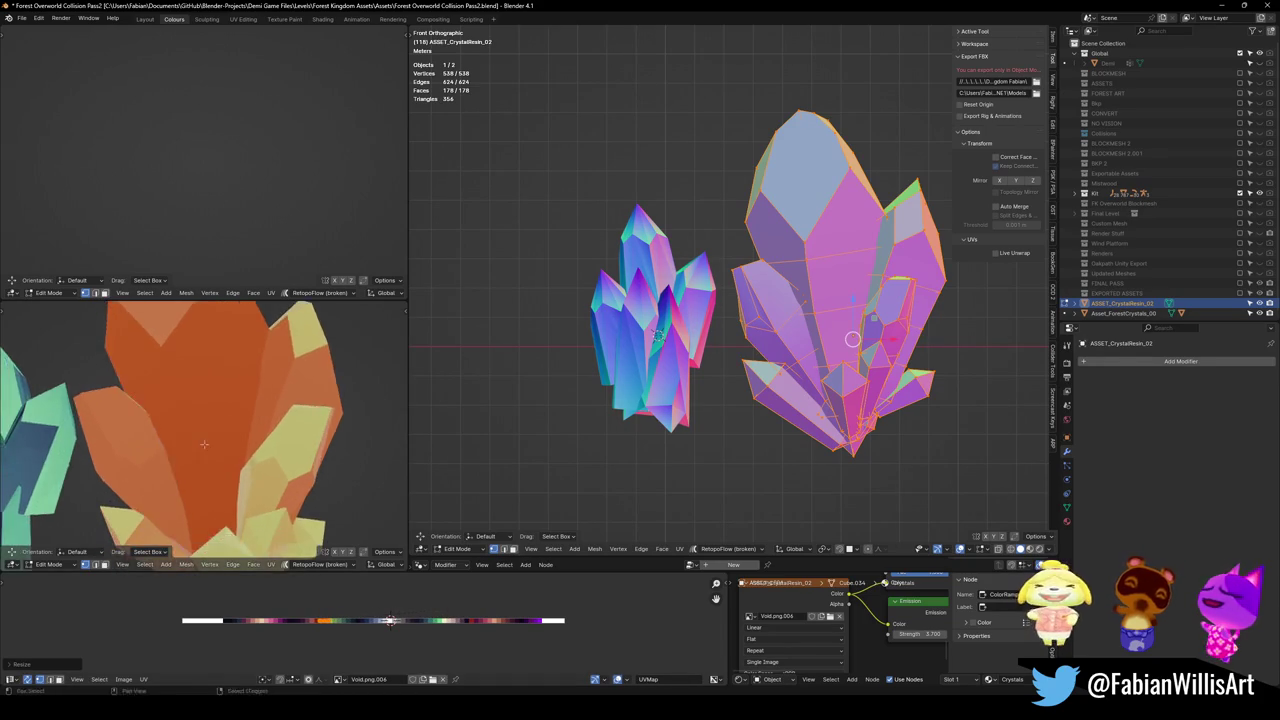
{"action": "scroll", "coordinate": [222, 442], "scroll_direction": "down", "scroll_amount": 3}
{"action": "mouse_move", "coordinate": [222, 442]}
{"action": "left_mouse_down"}
{"action": "mouse_move", "coordinate": [200, 450]}
{"action": "mouse_move", "coordinate": [214, 464]}
{"action": "mouse_move", "coordinate": [354, 467]}
{"action": "mouse_move", "coordinate": [306, 478]}
{"action": "mouse_move", "coordinate": [205, 465]}
{"action": "left_mouse_up"}
{"action": "key", "text": "s"}
{"action": "left_click", "coordinate": [362, 607]}
{"action": "scroll", "coordinate": [306, 478], "scroll_direction": "down", "scroll_amount": 3}
{"action": "scroll", "coordinate": [354, 627], "scroll_direction": "up", "scroll_amount": 6}
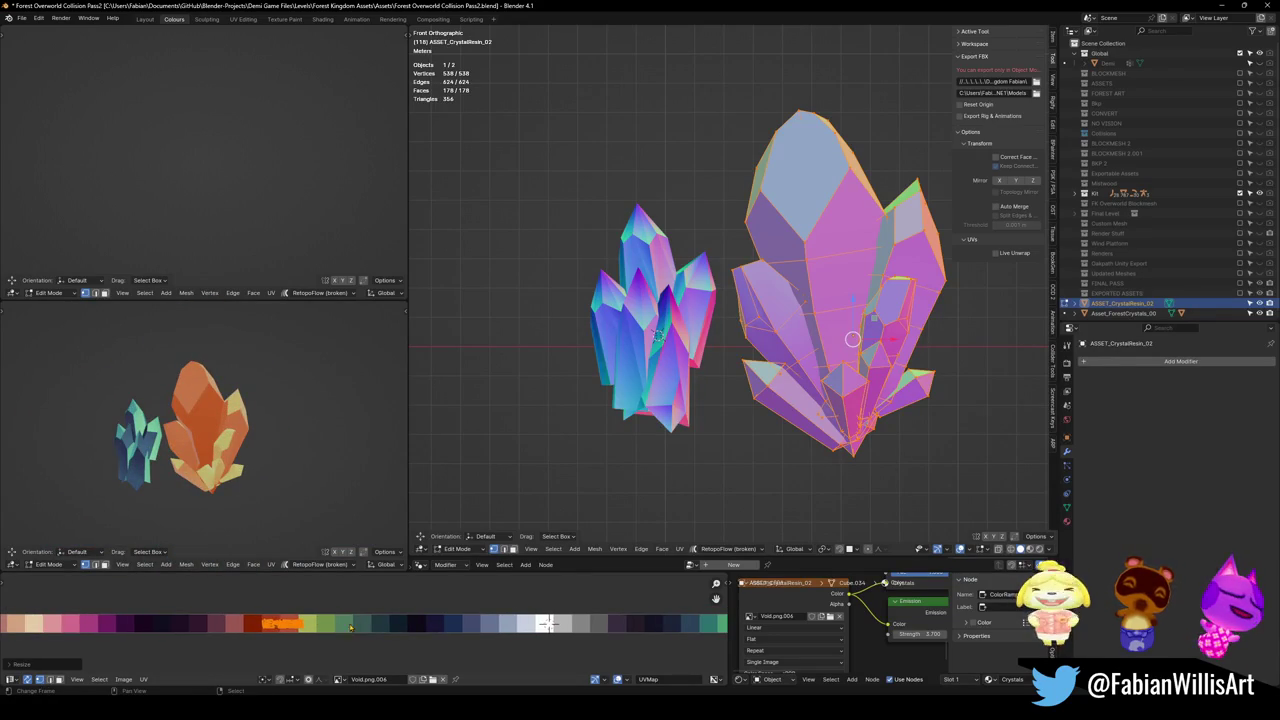
{"action": "key", "text": "s"}
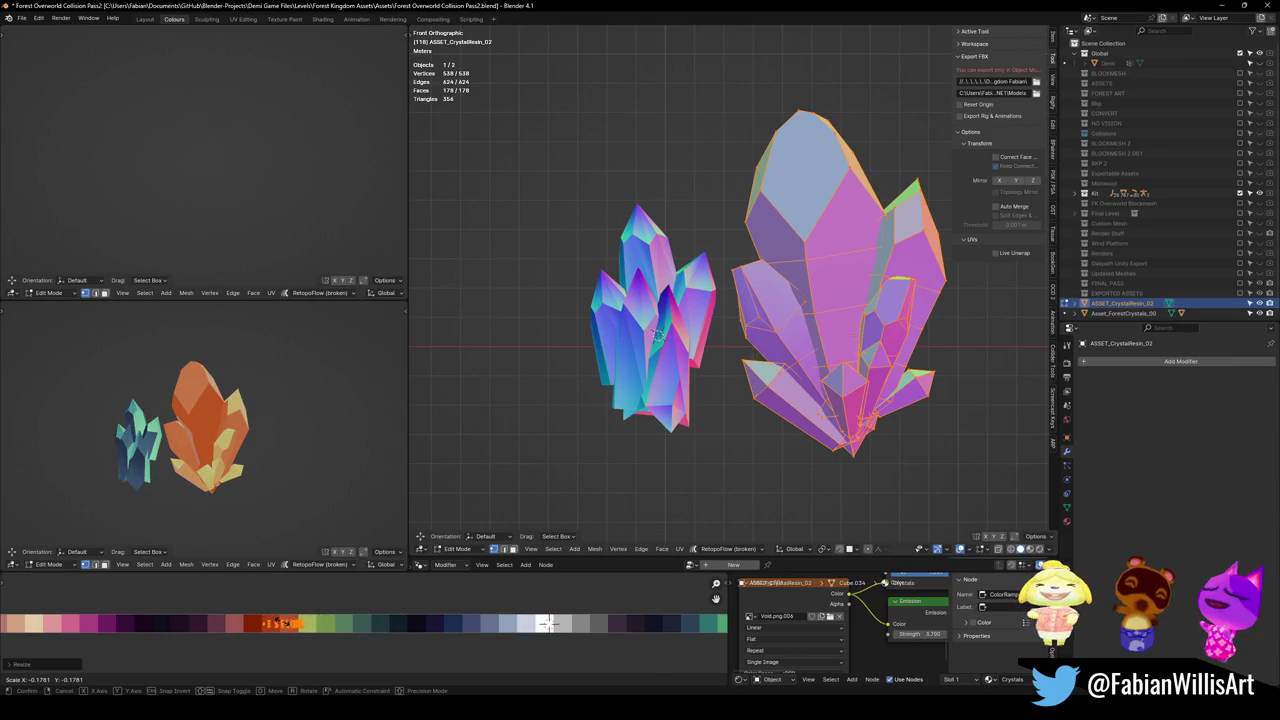
{"action": "left_click", "coordinate": [386, 617]}
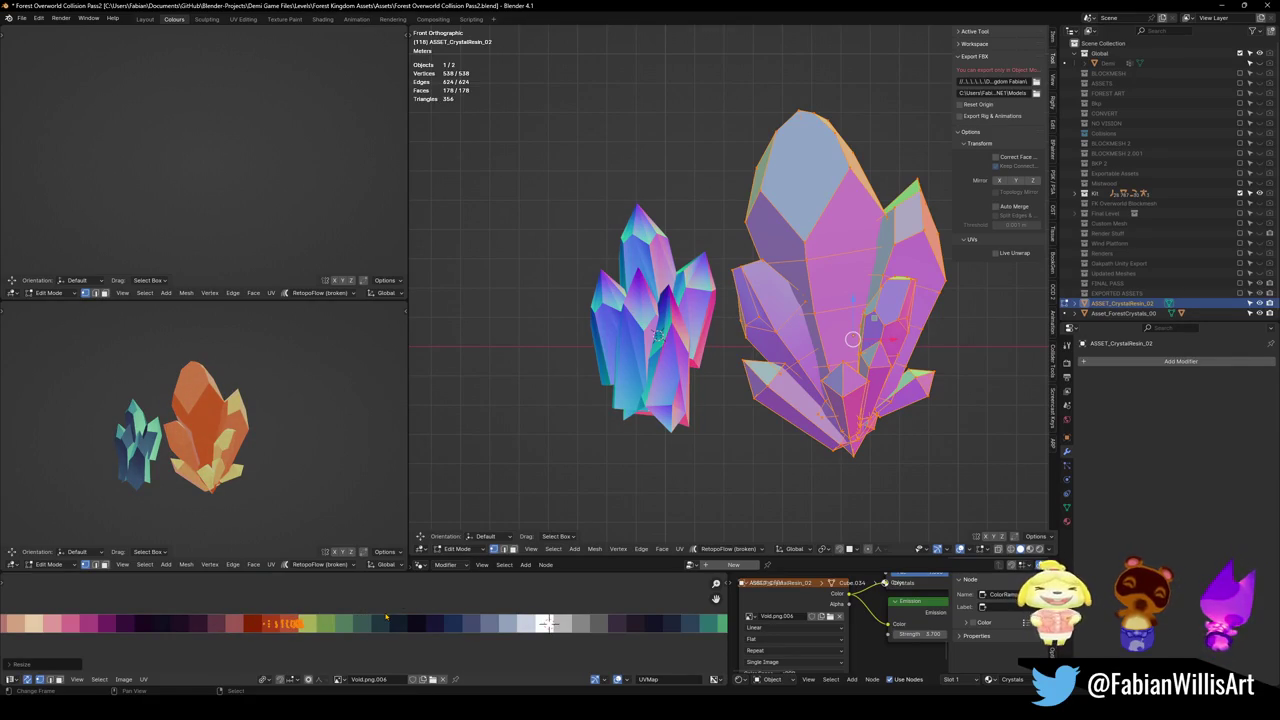
- With Median Point pivot, slide and scale the UVs into orange and pale yellow shades, then exit Edit Mode
{"action": "key", "text": "period"}
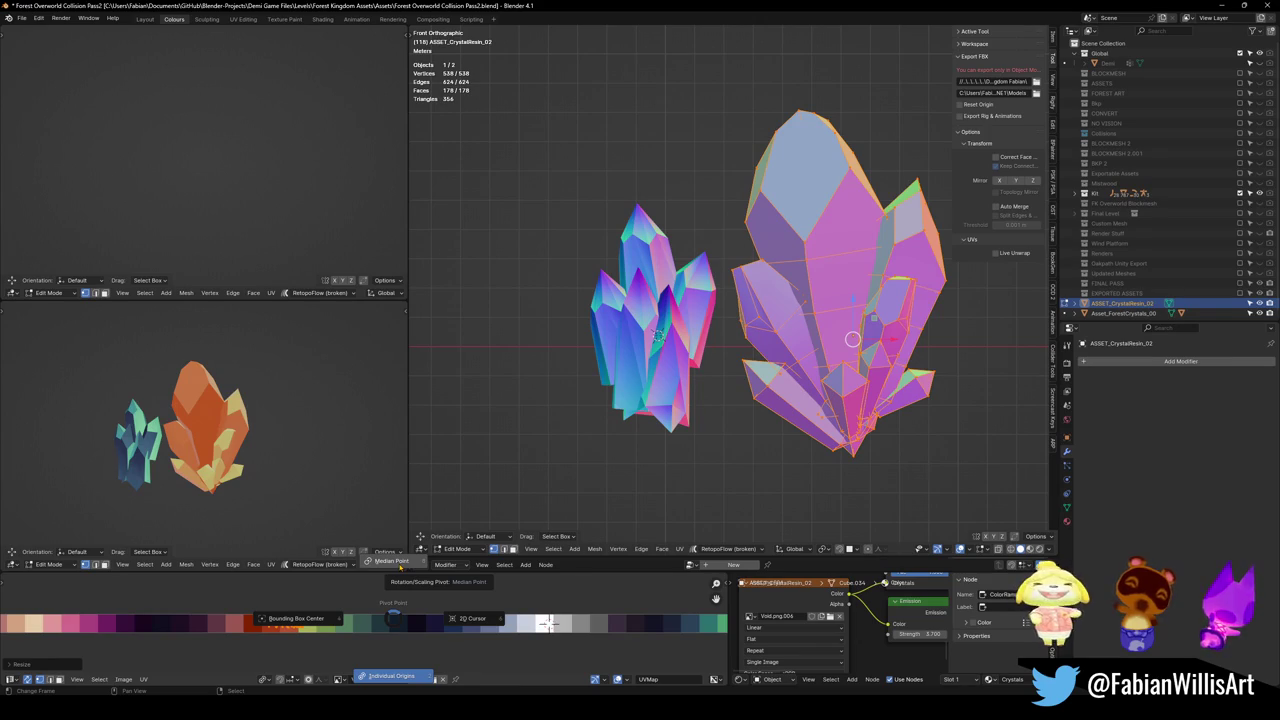
{"action": "left_click", "coordinate": [399, 566]}
{"action": "key", "text": "g"}
{"action": "key", "text": "x"}
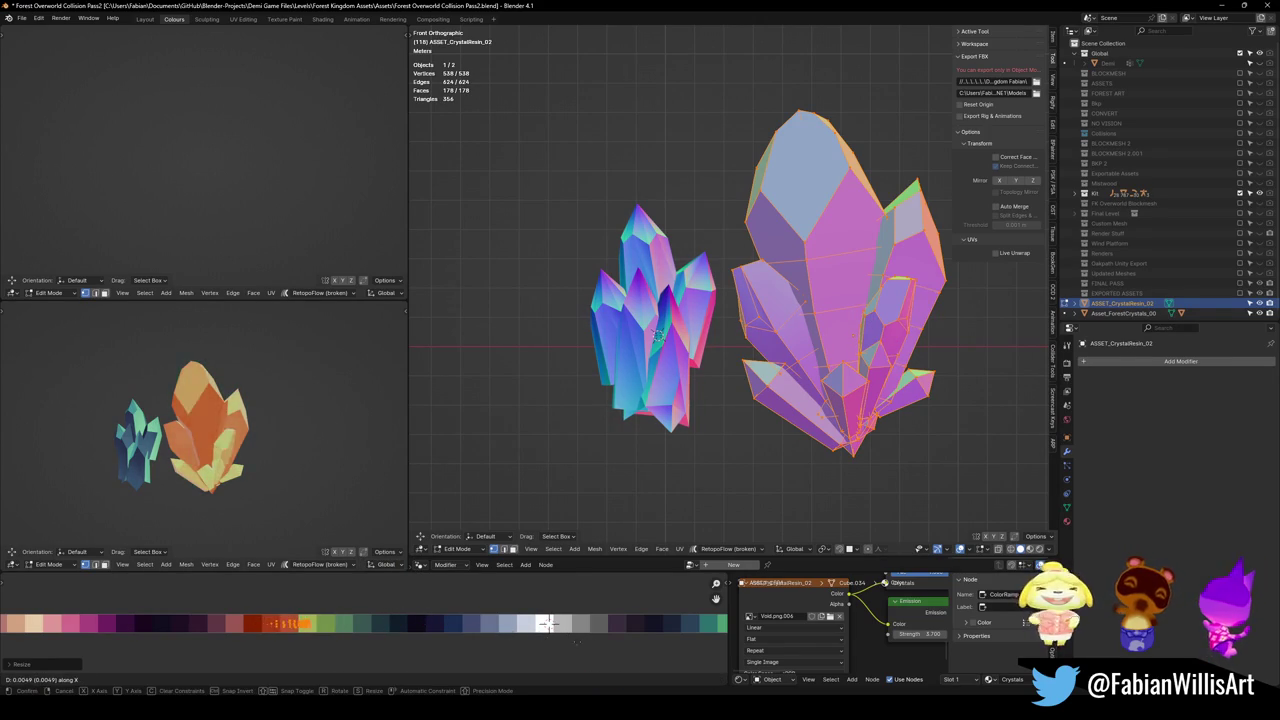
{"action": "key", "text": "Return"}
{"action": "scroll", "coordinate": [213, 467], "scroll_direction": "up", "scroll_amount": 4}
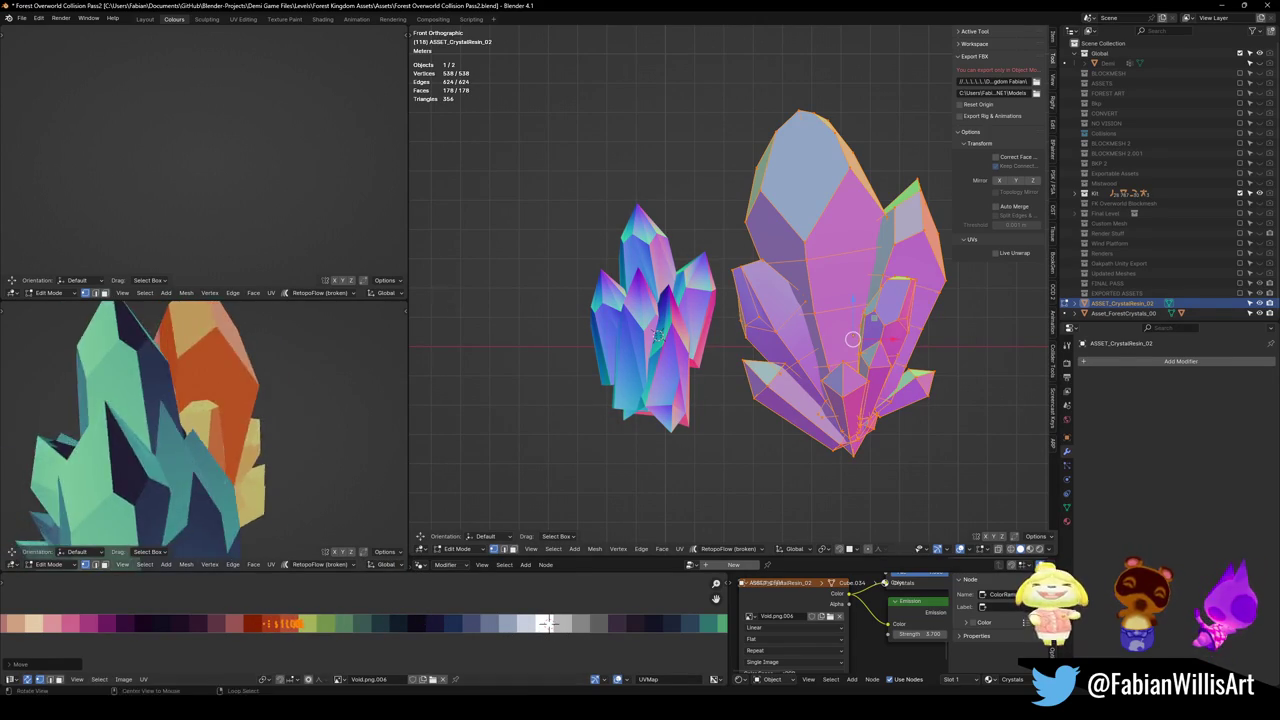
{"action": "key", "text": "s"}
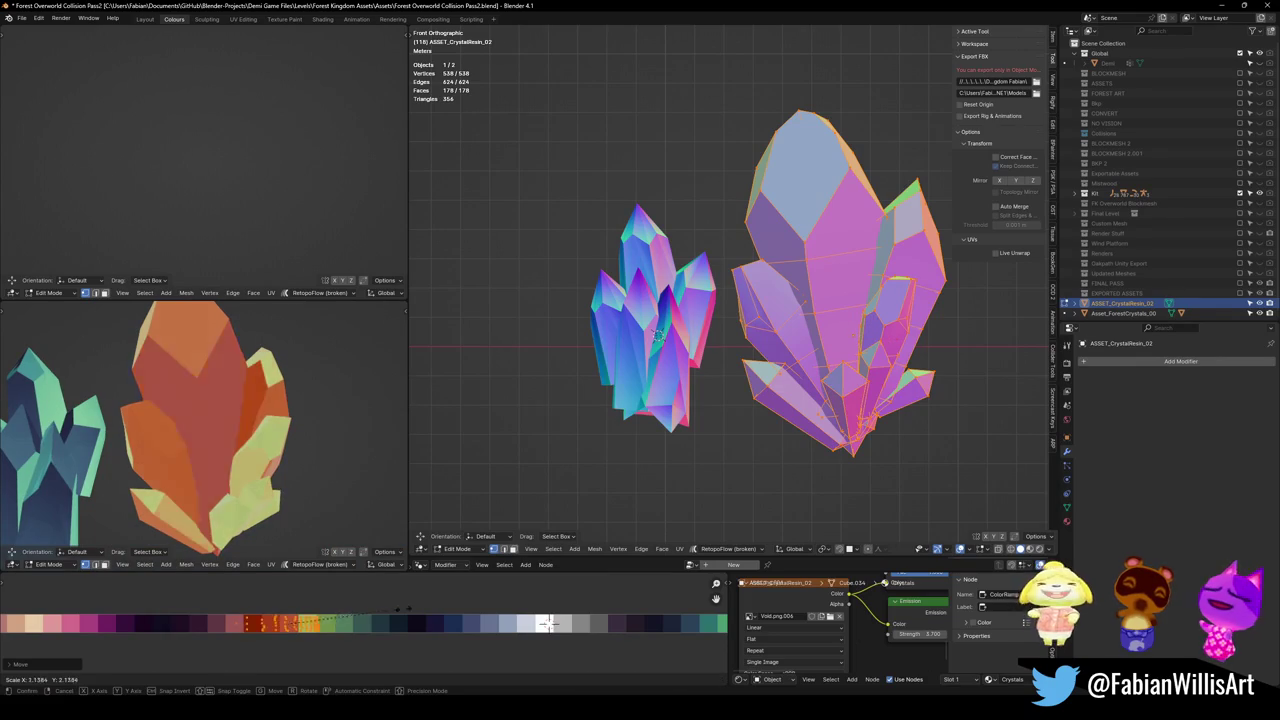
{"action": "left_click", "coordinate": [548, 623]}
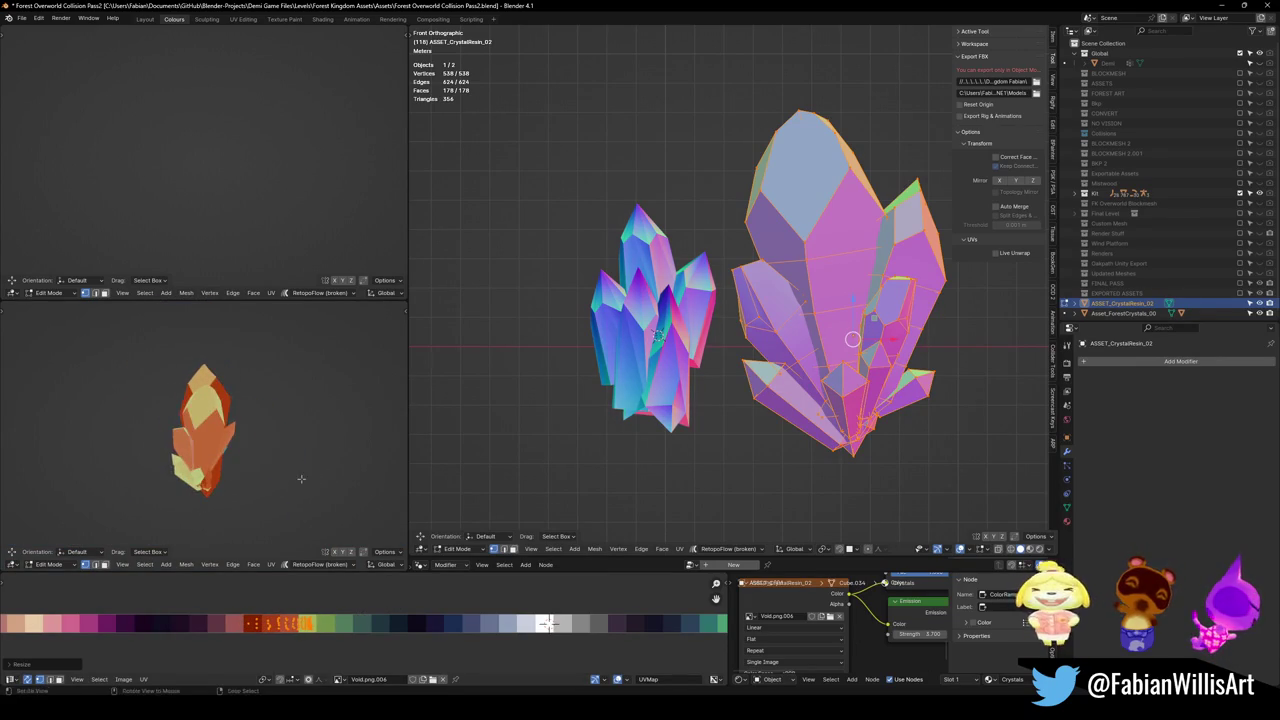
{"action": "key", "text": "Tab"}
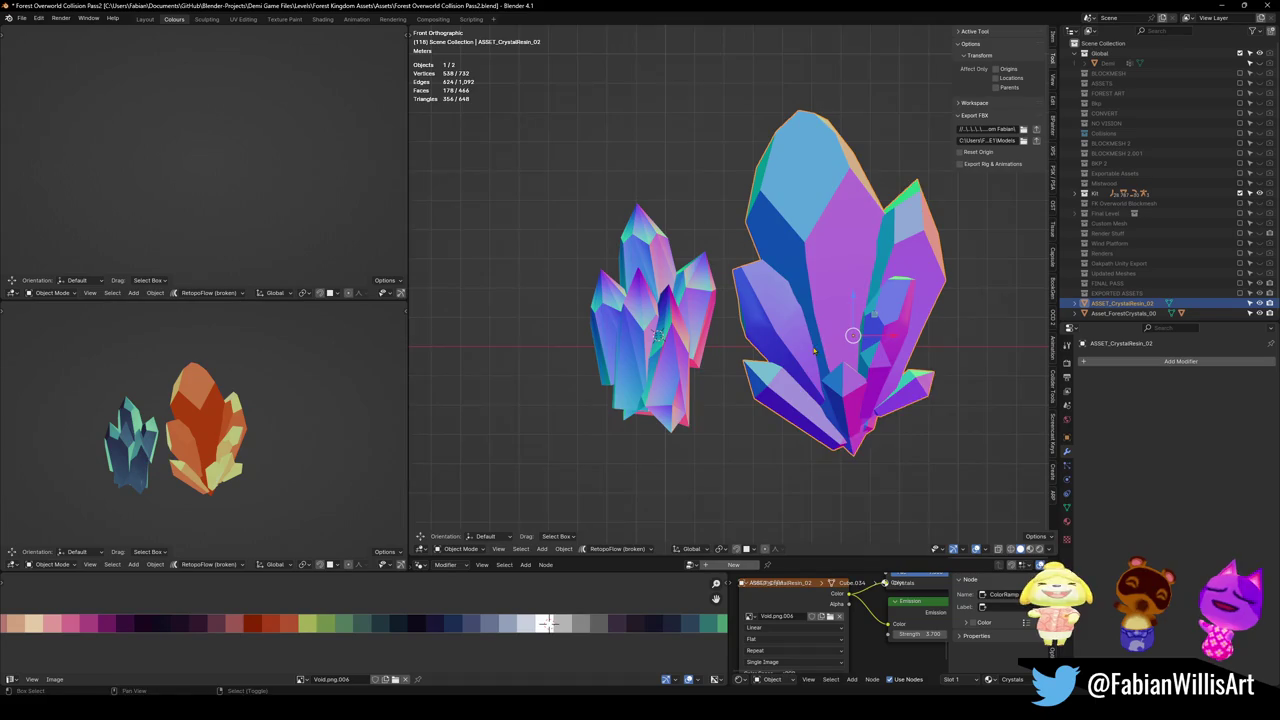
- Copy the finished crystal into the Umbra Shards file and shift it left along X
{"action": "scroll", "coordinate": [810, 340], "scroll_direction": "up", "scroll_amount": 2}
{"action": "key", "text": "ctrl+c"}
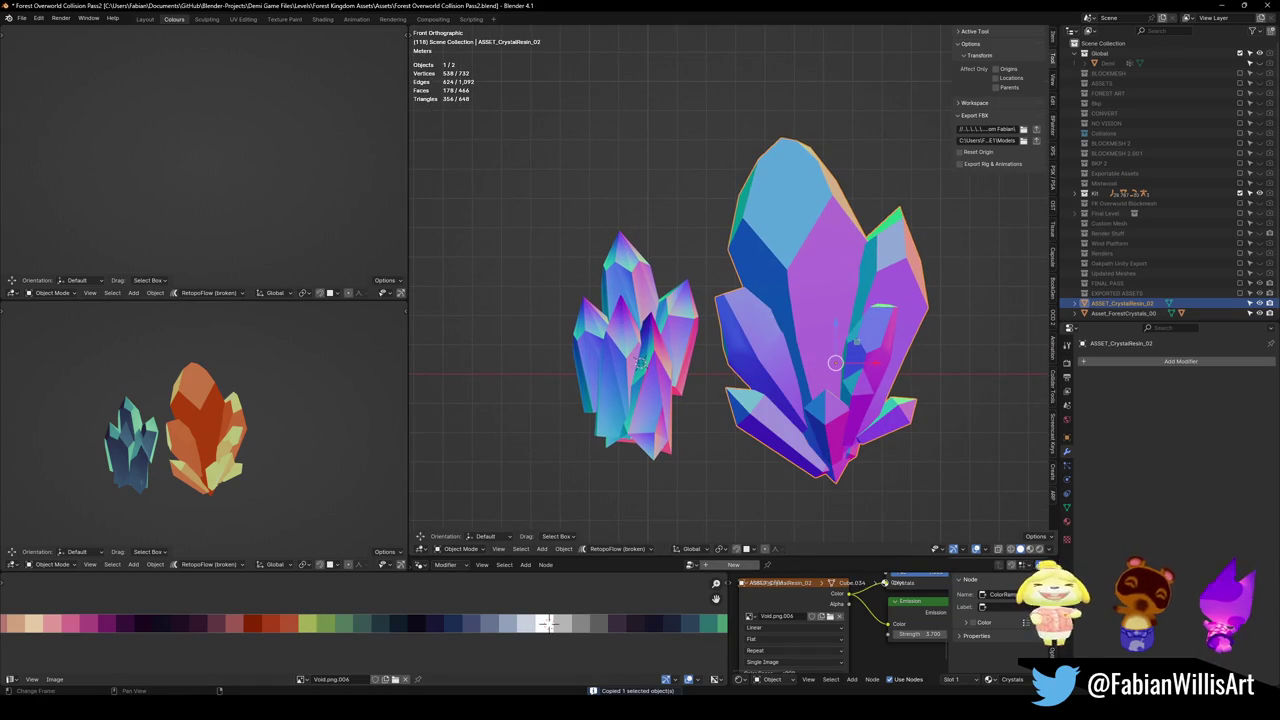
{"action": "left_click", "coordinate": [528, 640]}
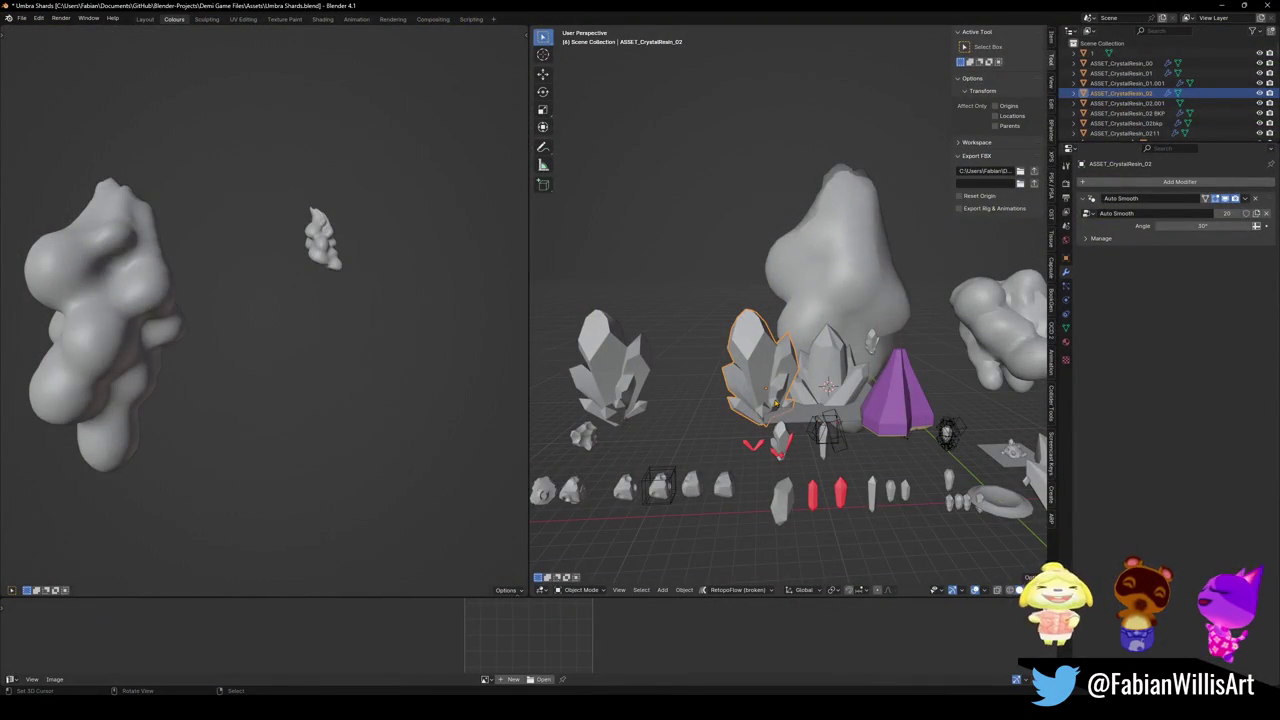
{"action": "key", "text": "ctrl+v"}
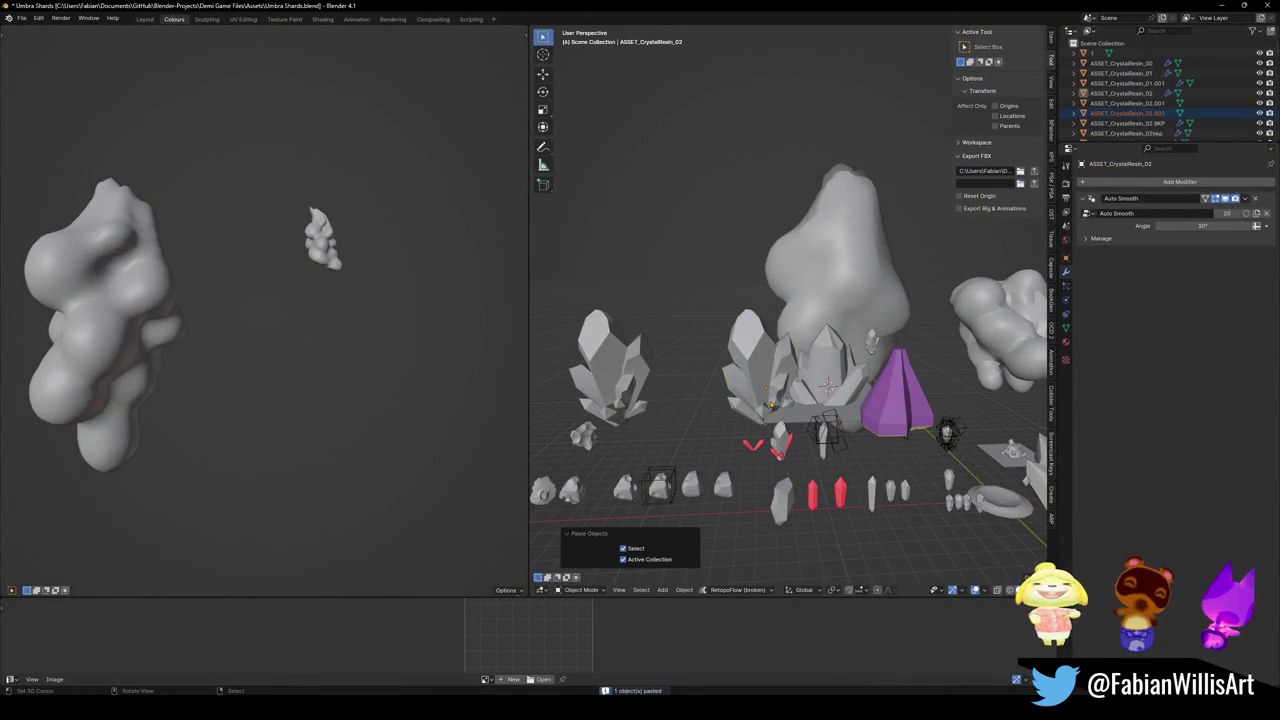
{"action": "key", "text": "g"}
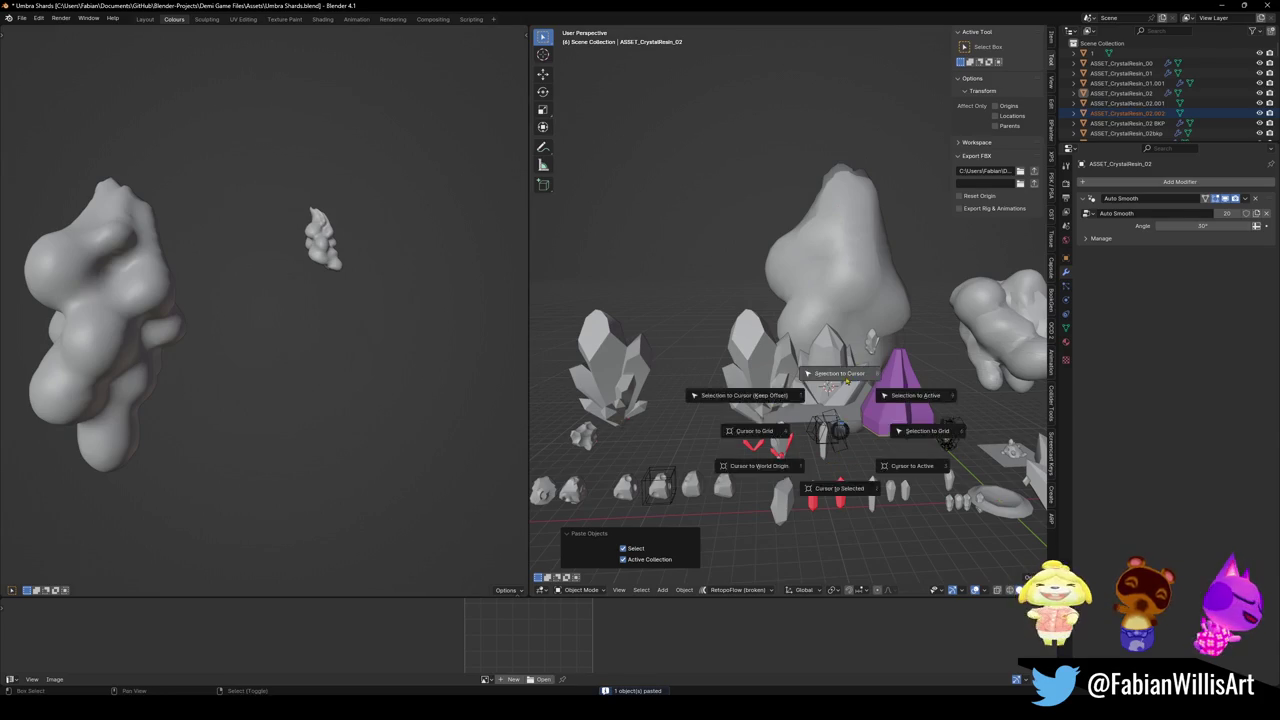
{"action": "key", "text": "x"}
- Rename the old crystal to ASSET_CrystalResin_02111
{"action": "left_click", "coordinate": [739, 383]}
{"action": "key", "text": "F2"}
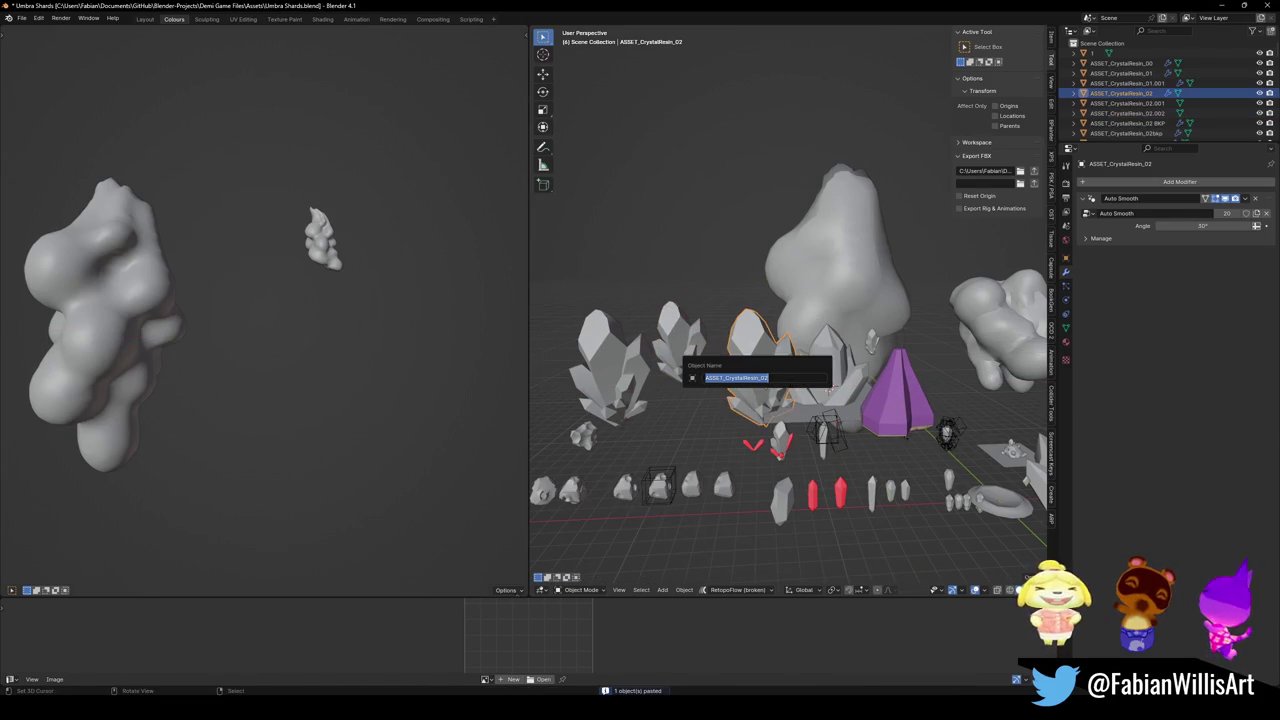
{"action": "key", "text": "Escape"}
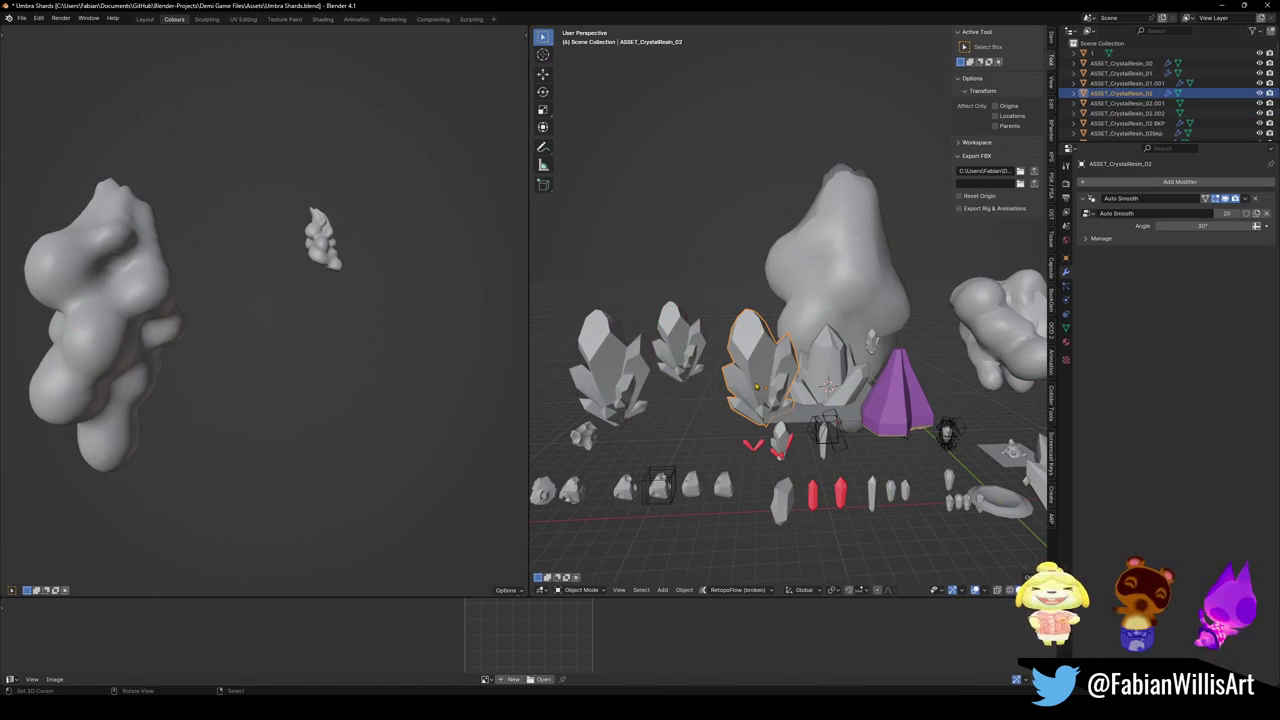
{"action": "left_click", "coordinate": [610, 370]}
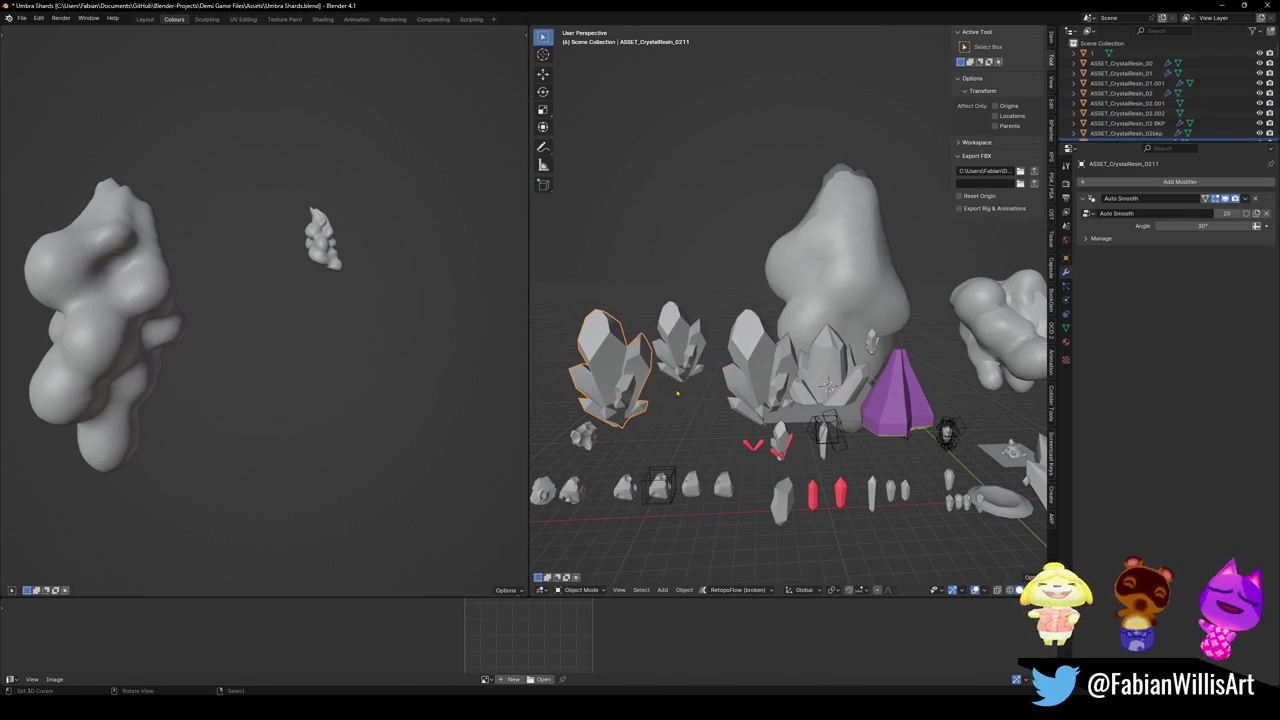
{"action": "left_click", "coordinate": [734, 368]}
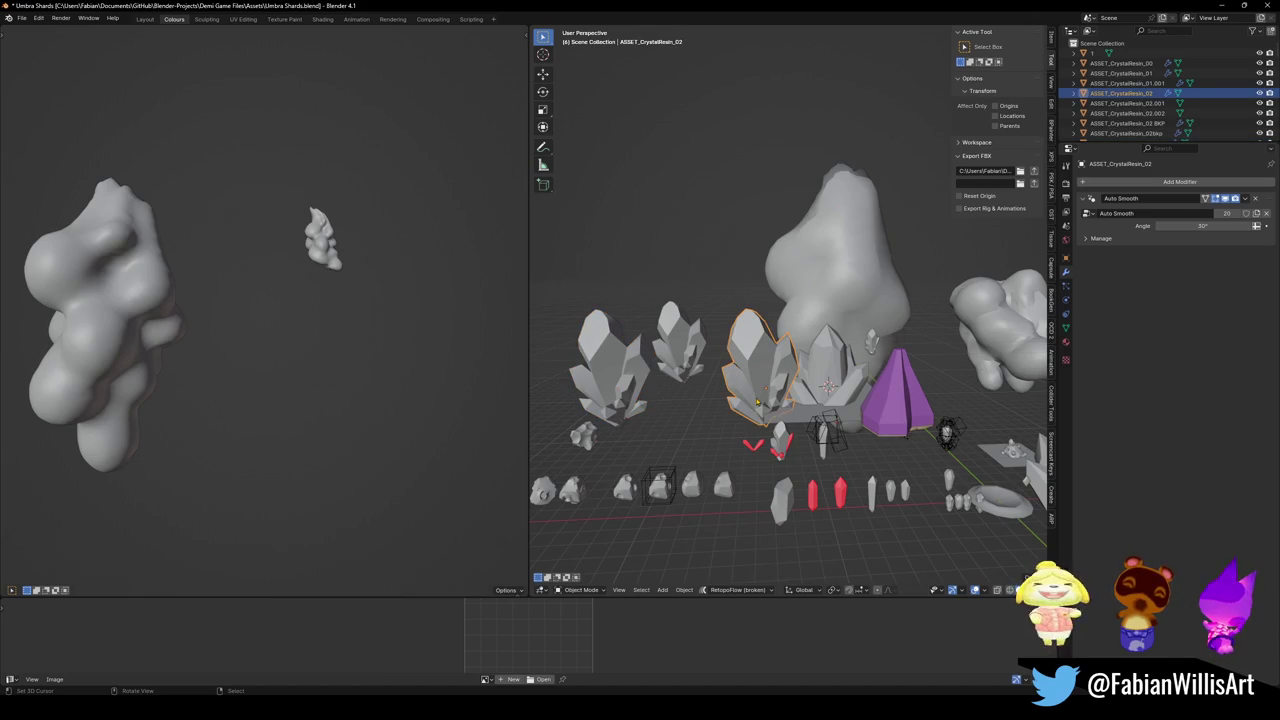
{"action": "key", "text": "F2"}
{"action": "key", "text": "End"}
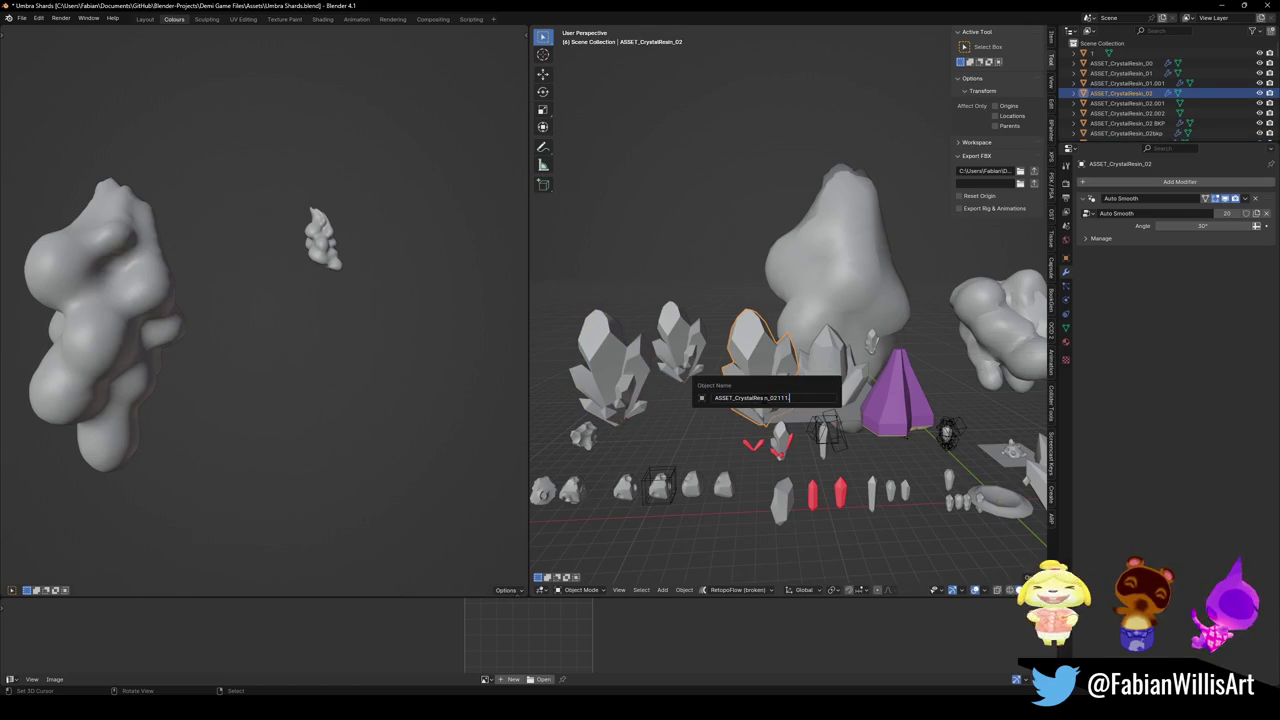
{"action": "key", "text": "Return"}
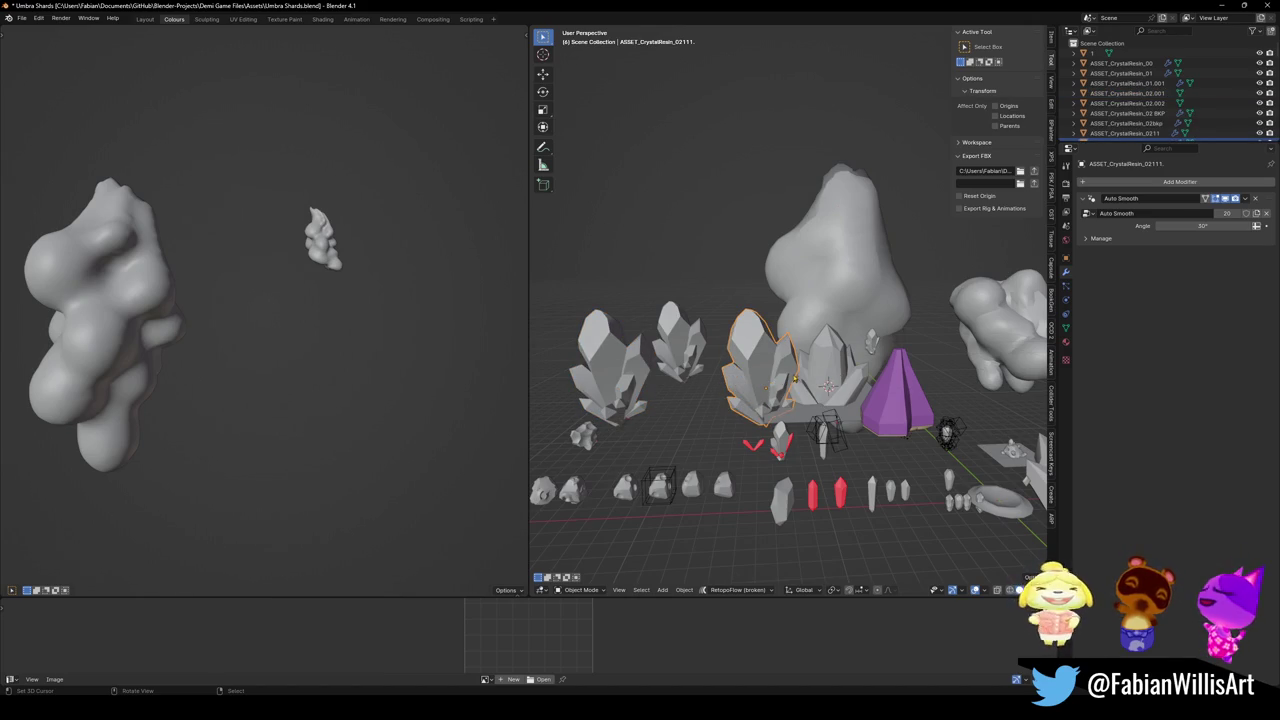
- Rename the other crystal cluster to ASSET_CrystalResin_02
{"action": "left_click", "coordinate": [688, 345]}
{"action": "key", "text": "F2"}
{"action": "key", "text": "End"}
{"action": "key", "text": "BackSpace"}
{"action": "key", "text": "BackSpace"}
{"action": "key", "text": "BackSpace"}
{"action": "key", "text": "Return"}
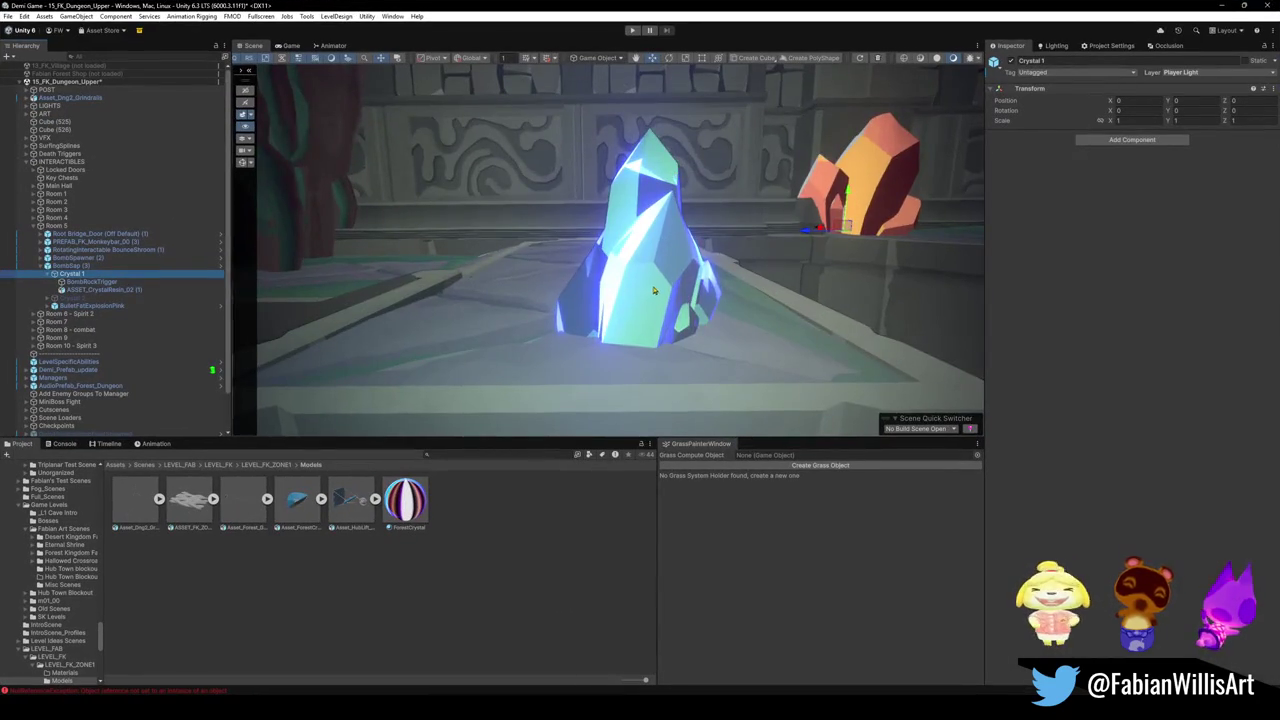
- Frame Crystal 1 and delete the blue forest crystal Asset_ForestCrystals_00
{"action": "key", "text": "f"}
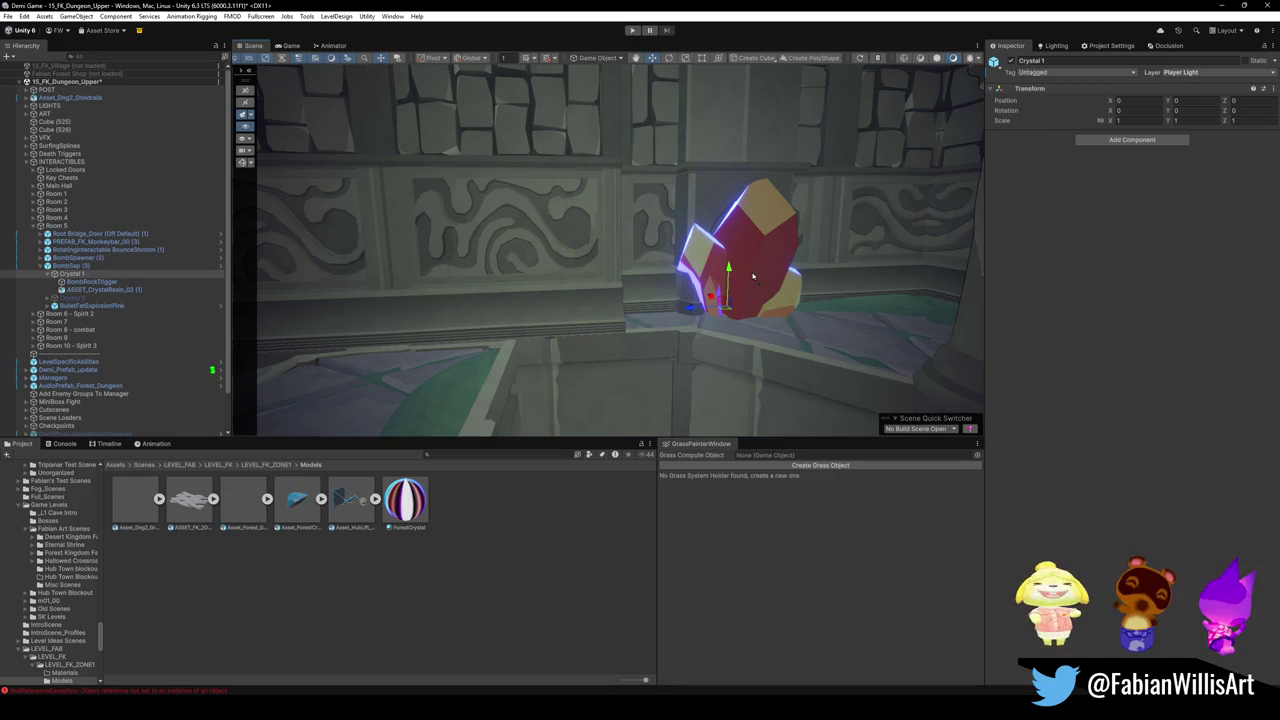
{"action": "scroll", "coordinate": [753, 277], "scroll_direction": "up", "scroll_amount": 10}
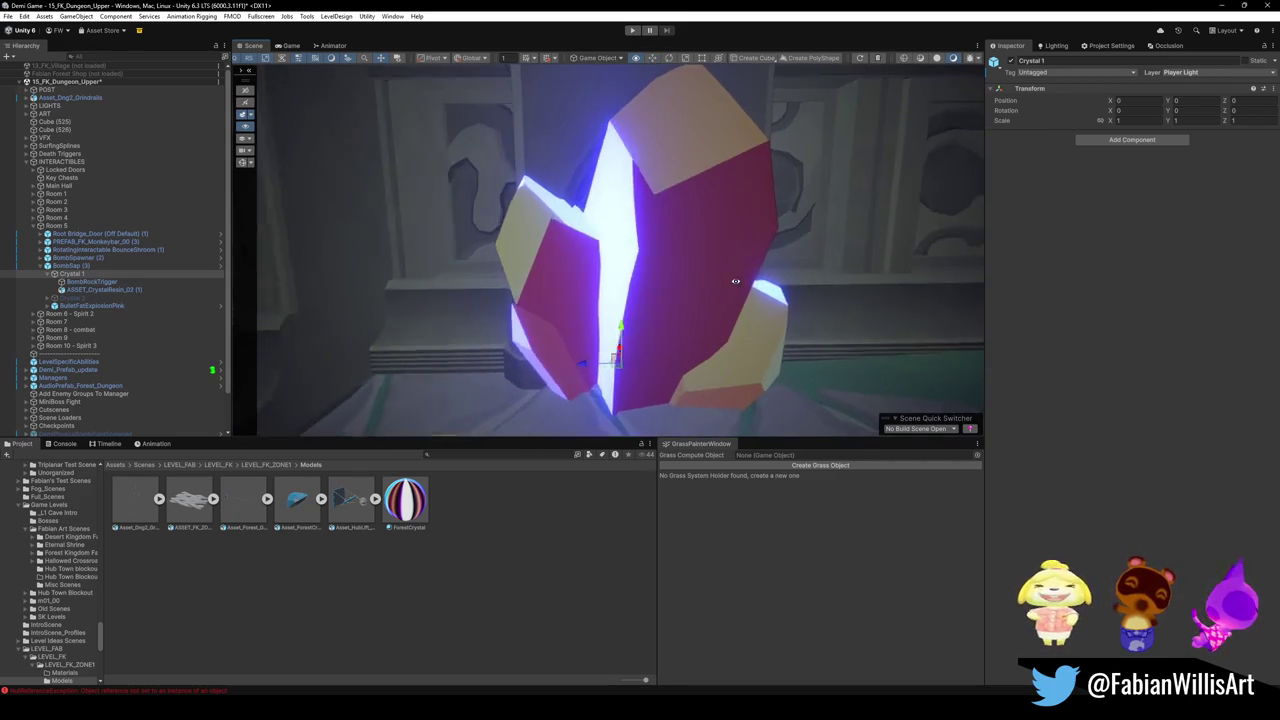
{"action": "left_click_drag", "start_coordinate": [720, 278], "coordinate": [731, 260]}
{"action": "left_click", "coordinate": [405, 498]}
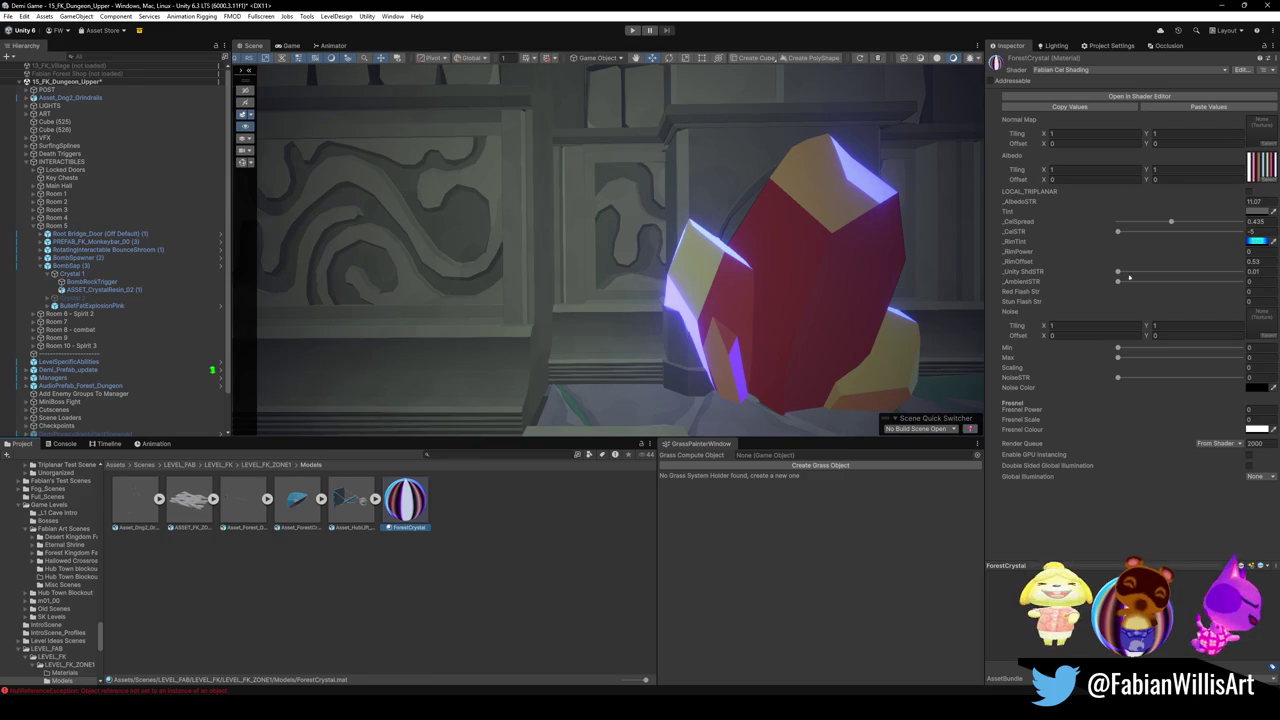
{"action": "mouse_move", "coordinate": [808, 266]}
{"action": "left_mouse_down"}
{"action": "mouse_move", "coordinate": [796, 269]}
{"action": "mouse_move", "coordinate": [836, 268]}
{"action": "left_mouse_up"}
{"action": "left_click", "coordinate": [503, 352]}
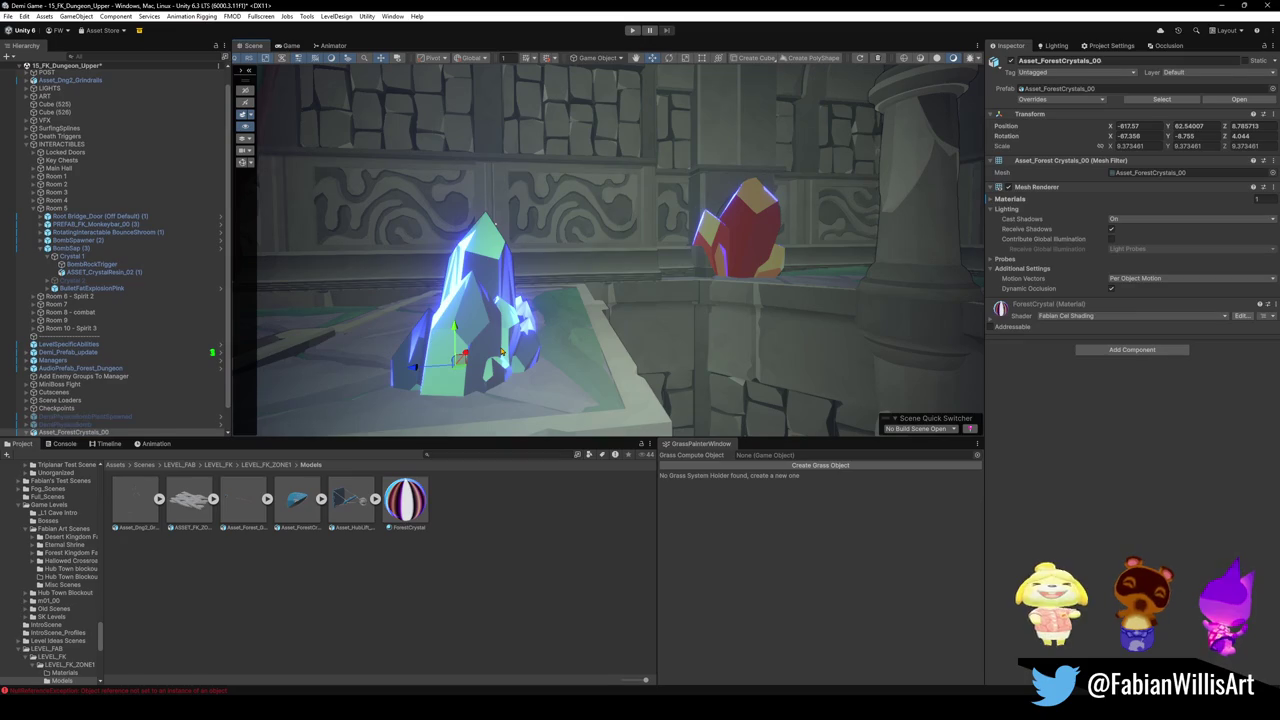
{"action": "key", "text": "Delete"}
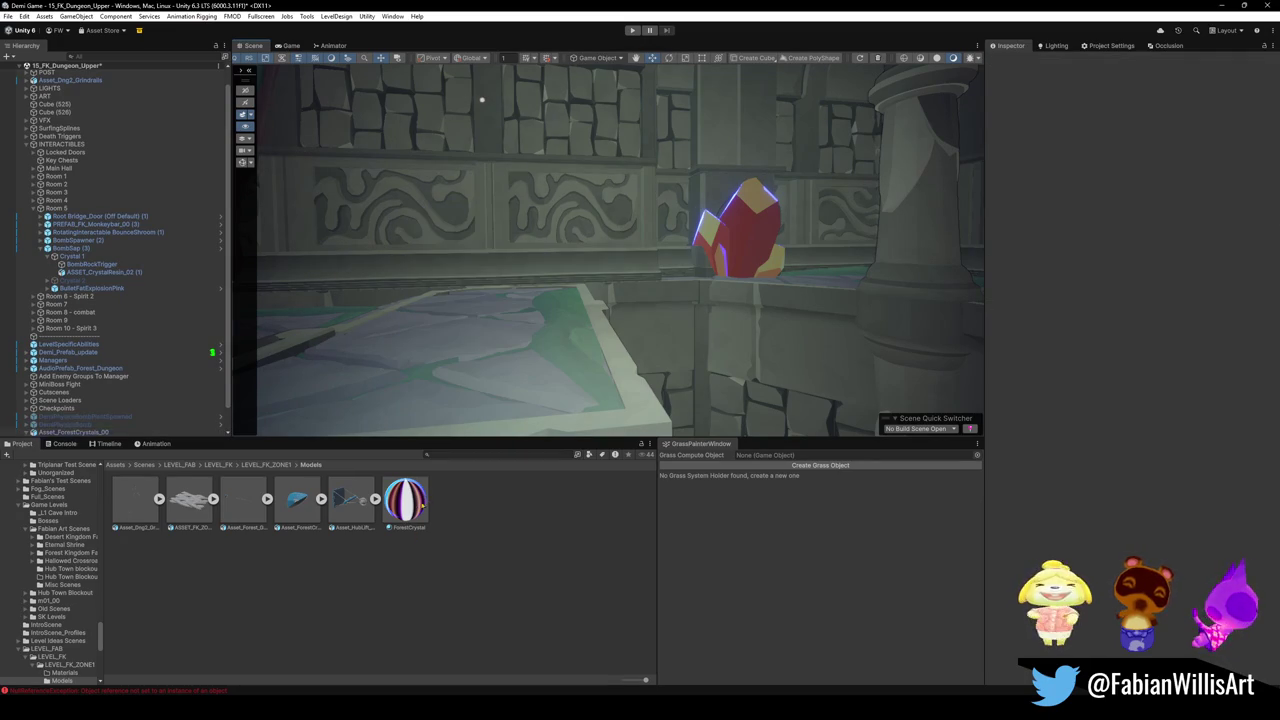
- Change the ForestCrystal material's _RimTint from blue to a warm orange
{"action": "left_click", "coordinate": [406, 500]}
{"action": "mouse_move", "coordinate": [484, 100]}
{"action": "left_mouse_down"}
{"action": "mouse_move", "coordinate": [403, 134]}
{"action": "mouse_move", "coordinate": [797, 227]}
{"action": "left_mouse_up"}
{"action": "left_click", "coordinate": [1255, 242]}
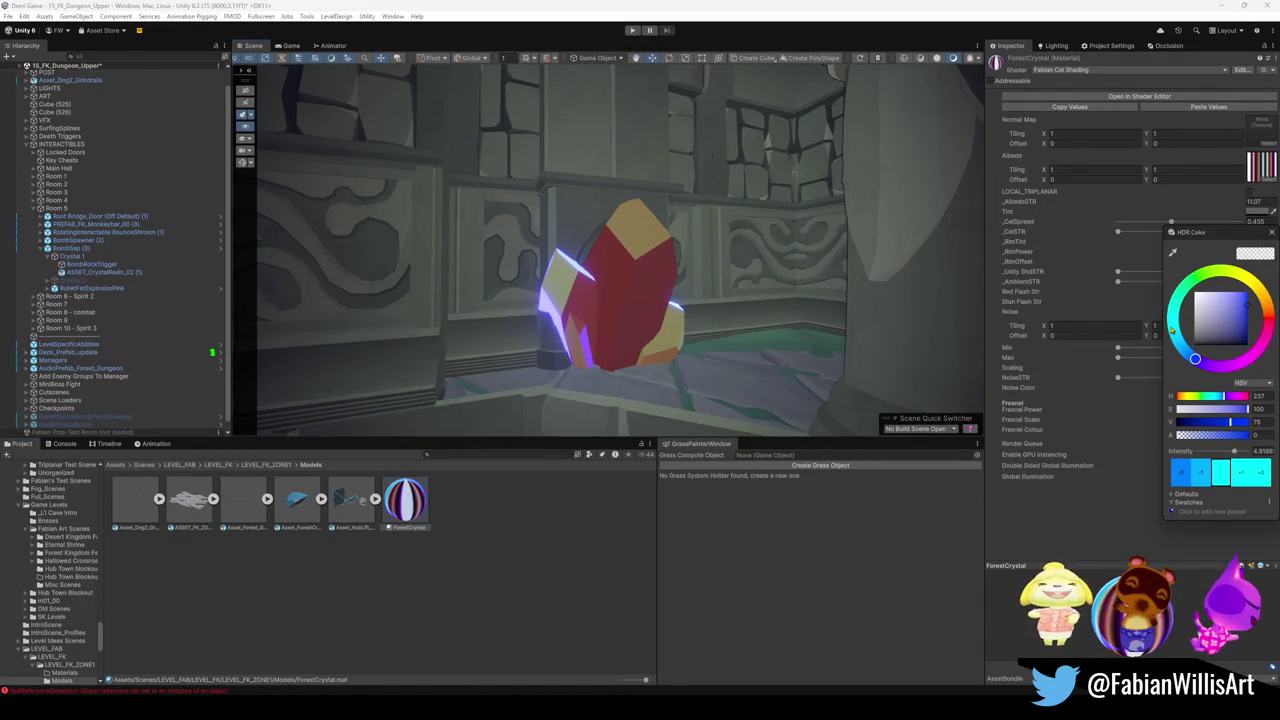
{"action": "mouse_move", "coordinate": [1195, 358]}
{"action": "left_mouse_down"}
{"action": "mouse_move", "coordinate": [1249, 284]}
{"action": "mouse_move", "coordinate": [1245, 359]}
{"action": "mouse_move", "coordinate": [1230, 365]}
{"action": "mouse_move", "coordinate": [1175, 332]}
{"action": "mouse_move", "coordinate": [1232, 272]}
{"action": "mouse_move", "coordinate": [1250, 285]}
{"action": "mouse_move", "coordinate": [1256, 332]}
{"action": "mouse_move", "coordinate": [1240, 296]}
{"action": "mouse_move", "coordinate": [1268, 316]}
{"action": "left_mouse_up"}
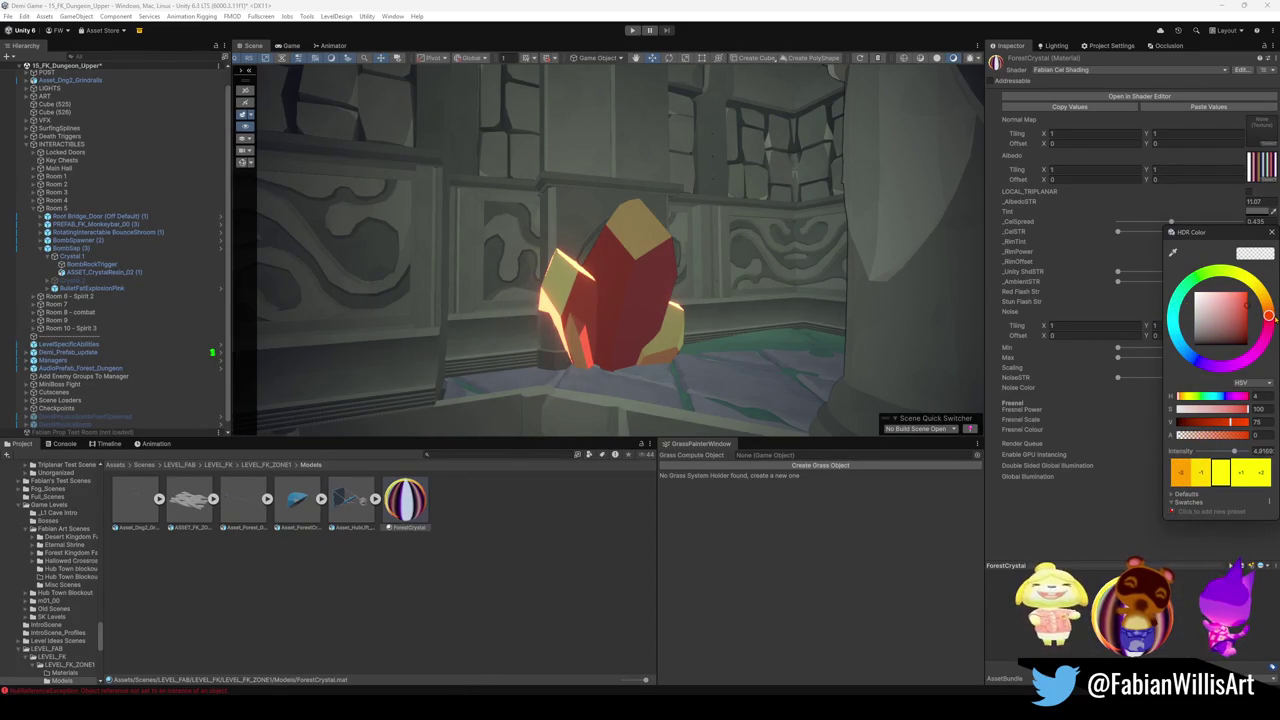
{"action": "mouse_move", "coordinate": [1232, 428]}
{"action": "left_mouse_down"}
{"action": "mouse_move", "coordinate": [1177, 424]}
{"action": "mouse_move", "coordinate": [1243, 423]}
{"action": "left_mouse_up"}
{"action": "mouse_move", "coordinate": [640, 300]}
{"action": "left_mouse_down"}
{"action": "mouse_move", "coordinate": [597, 325]}
{"action": "mouse_move", "coordinate": [428, 310]}
{"action": "left_mouse_up"}
{"action": "mouse_move", "coordinate": [632, 321]}
{"action": "left_mouse_down"}
{"action": "mouse_move", "coordinate": [823, 345]}
{"action": "mouse_move", "coordinate": [677, 311]}
{"action": "mouse_move", "coordinate": [795, 313]}
{"action": "mouse_move", "coordinate": [786, 294]}
{"action": "mouse_move", "coordinate": [474, 300]}
{"action": "mouse_move", "coordinate": [407, 286]}
{"action": "mouse_move", "coordinate": [582, 295]}
{"action": "left_mouse_up"}
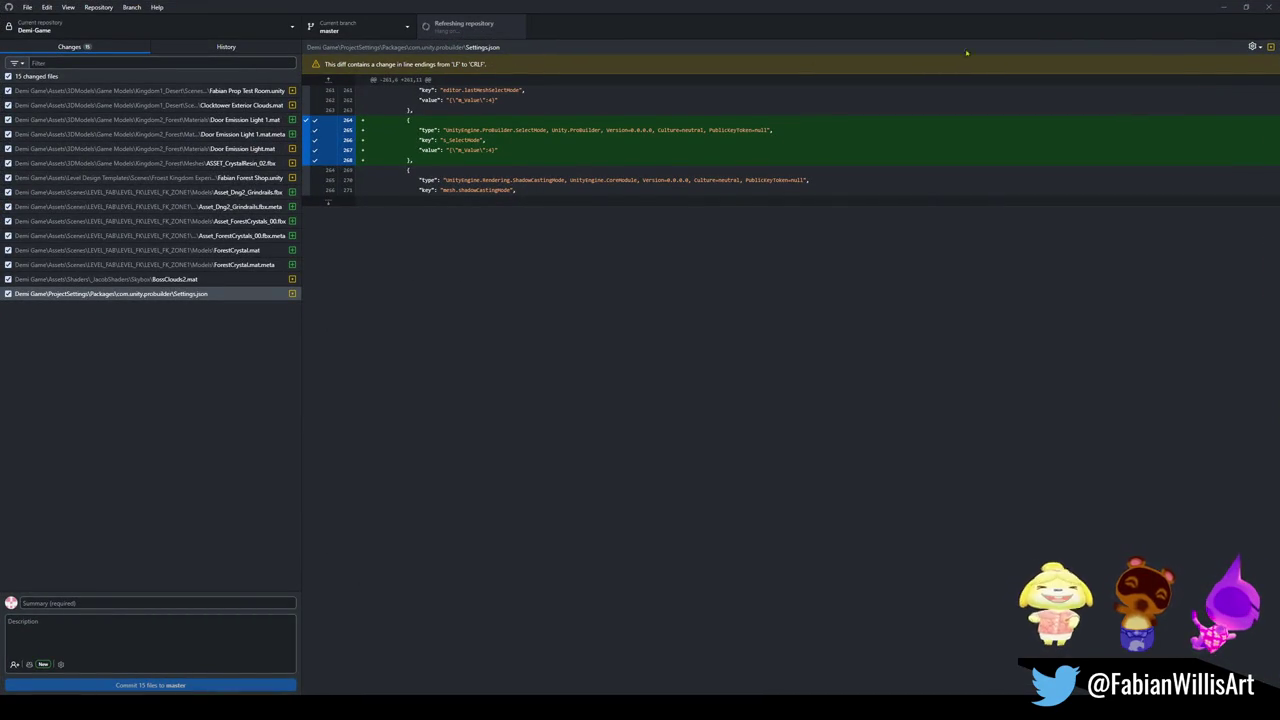
{"action": "left_click", "coordinate": [1225, 7]}
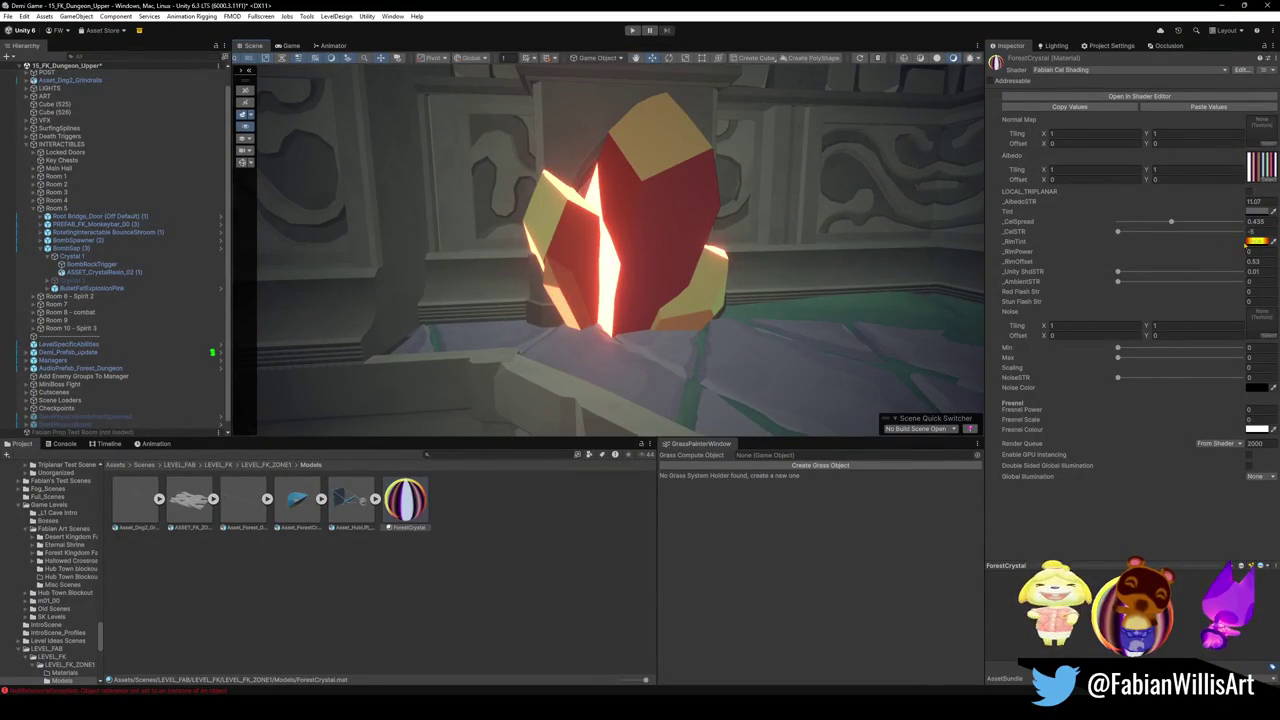
- Try a black Tint and a different _CelSTR on ForestCrystal, then cancel and undo both
{"action": "left_click", "coordinate": [1251, 212]}
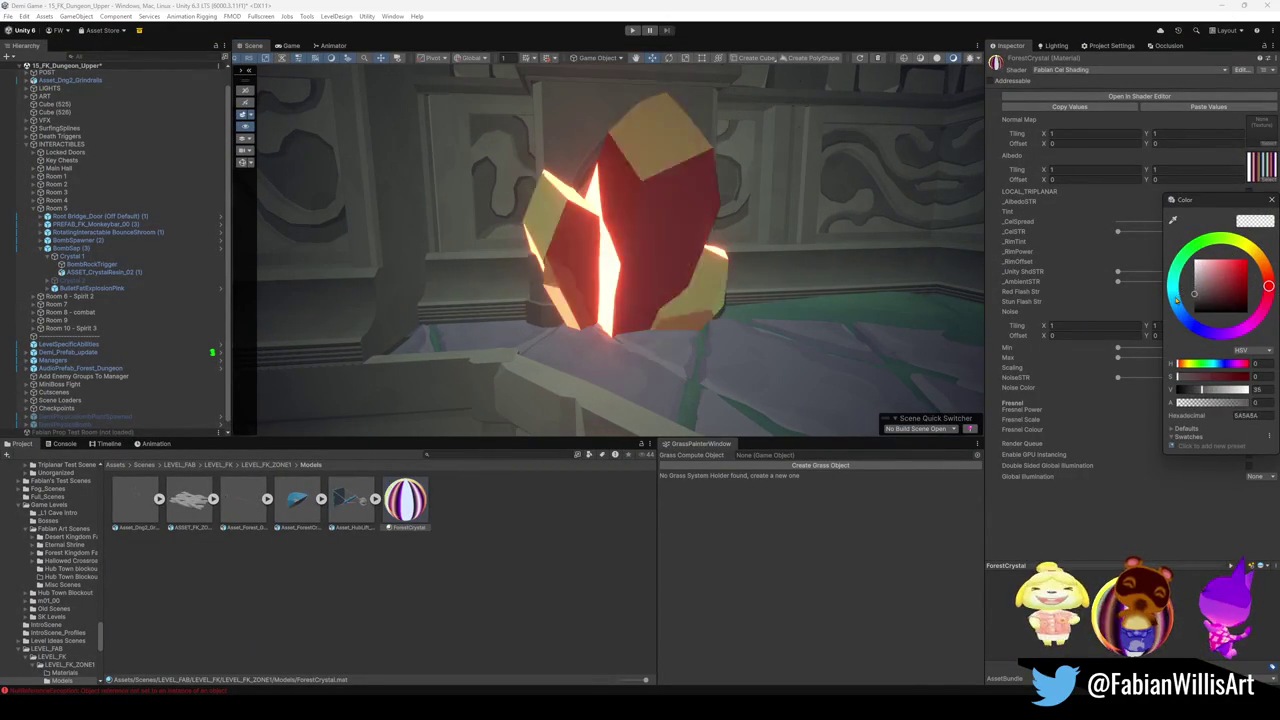
{"action": "left_click_drag", "start_coordinate": [1179, 297], "coordinate": [1166, 318]}
{"action": "key", "text": "Escape"}
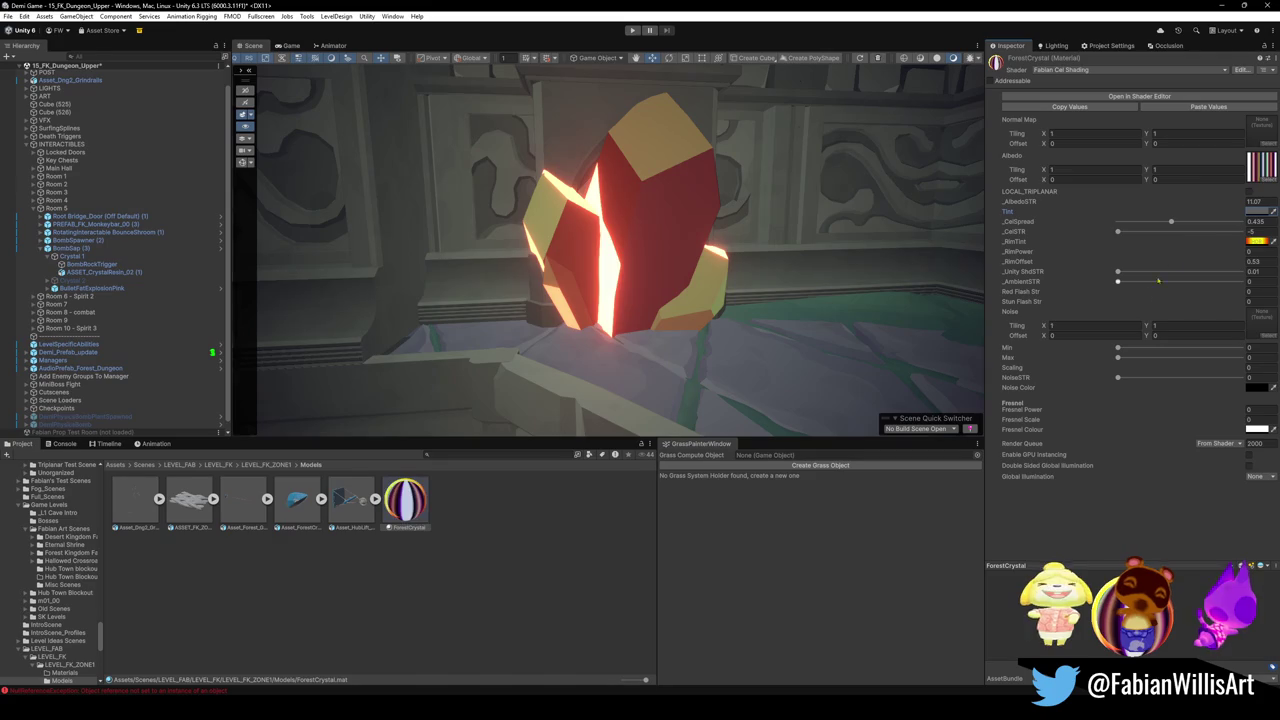
{"action": "left_click", "coordinate": [1166, 230]}
{"action": "left_click_drag", "start_coordinate": [1168, 247], "coordinate": [1177, 247]}
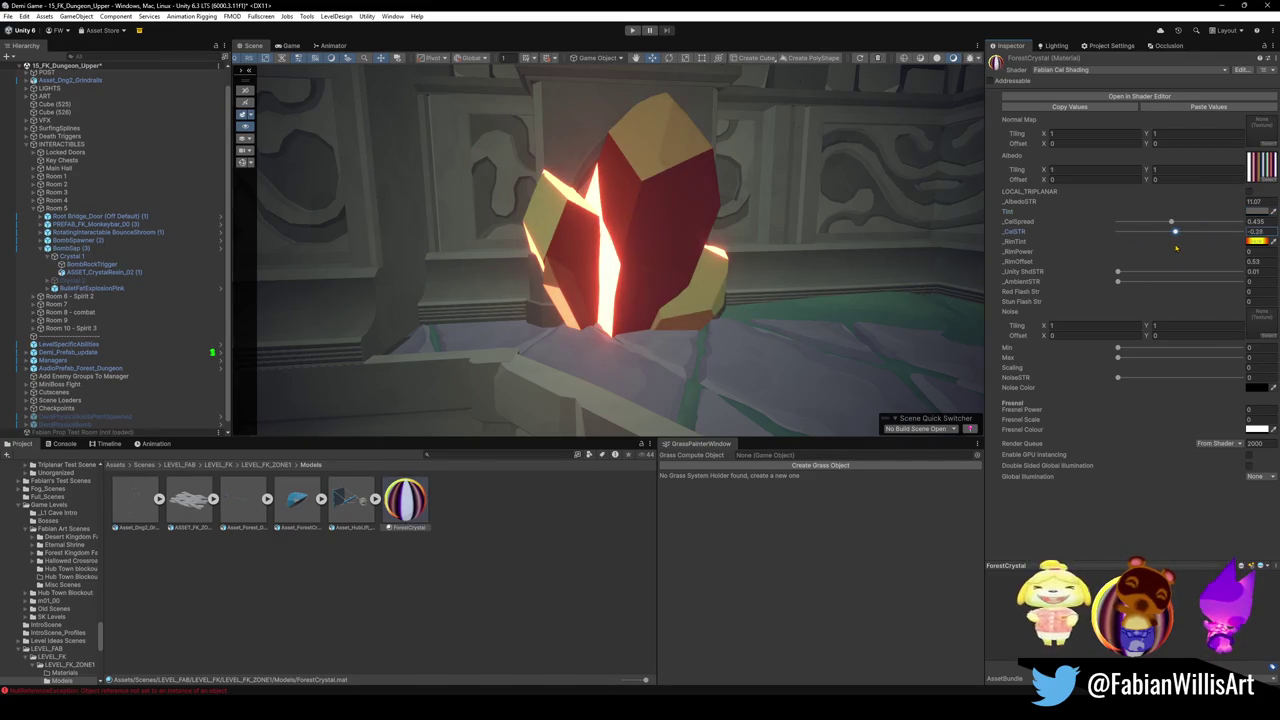
{"action": "key", "text": "ctrl+z"}
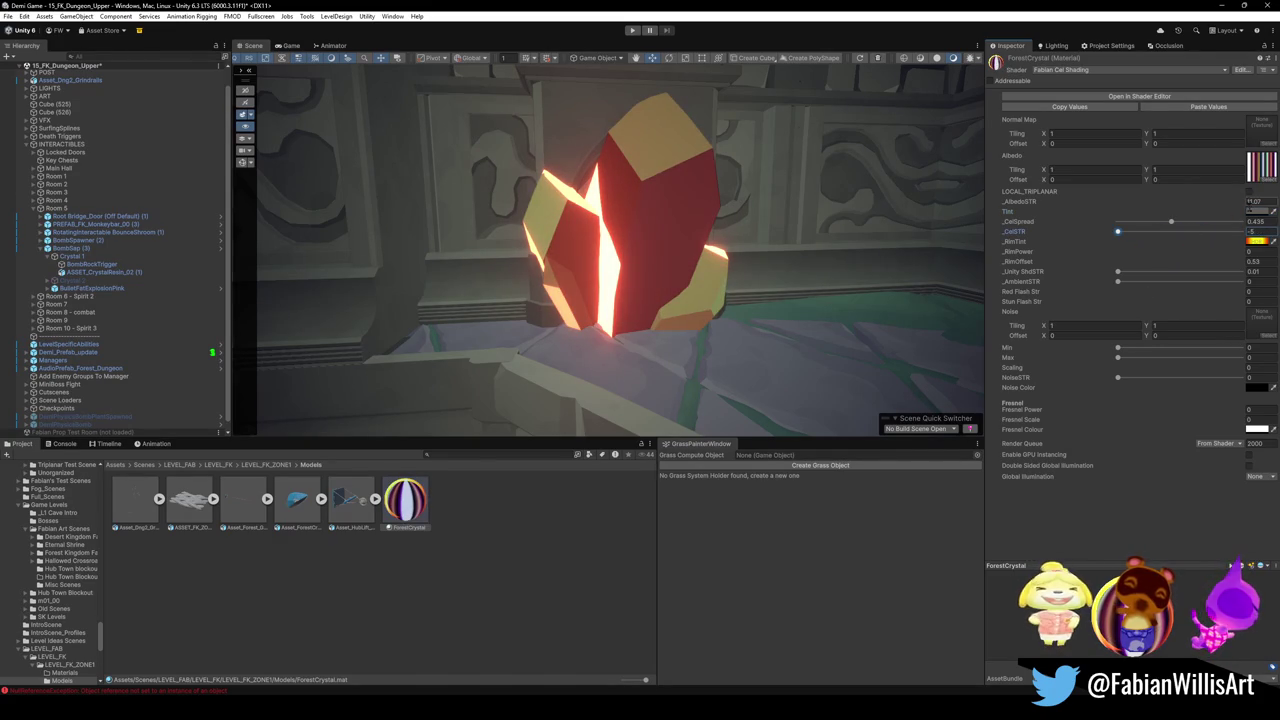
{"action": "key", "text": "ctrl+z"}
{"action": "key", "text": "ctrl+z"}
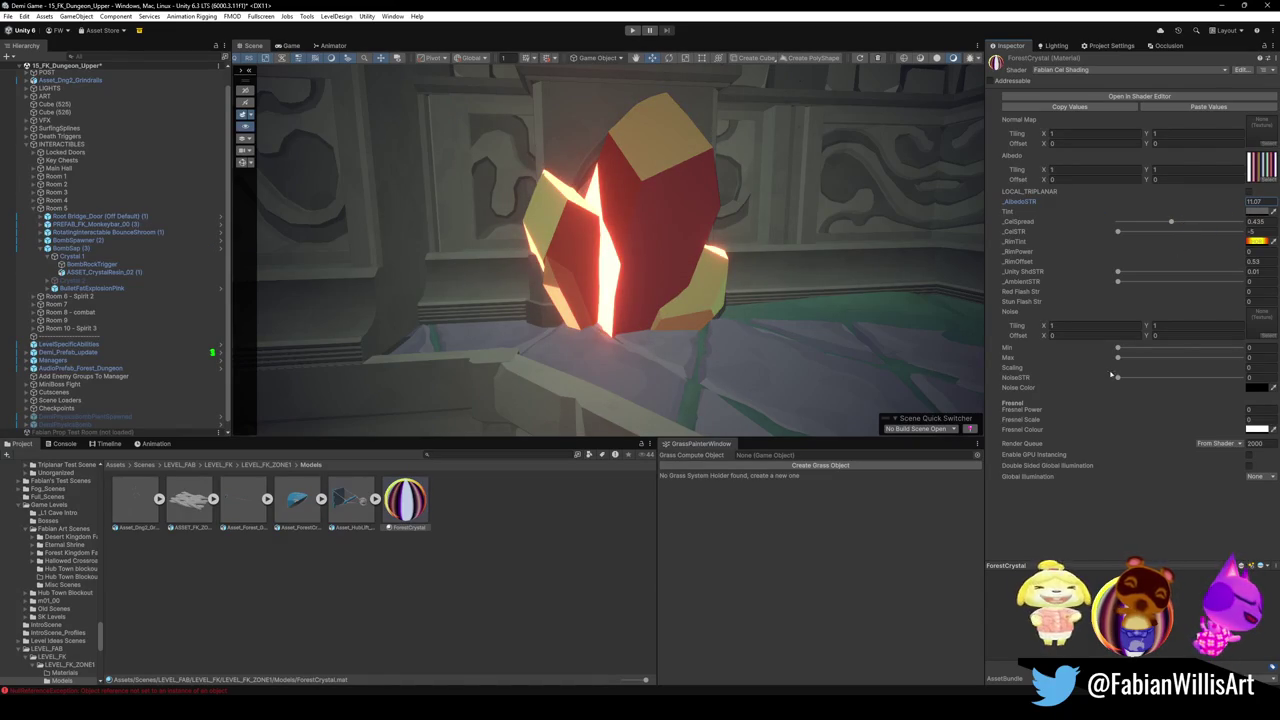
- Undo the deletion to restore the blue forest crystal beside the red one
{"action": "scroll", "coordinate": [756, 268], "scroll_direction": "down", "scroll_amount": 10}
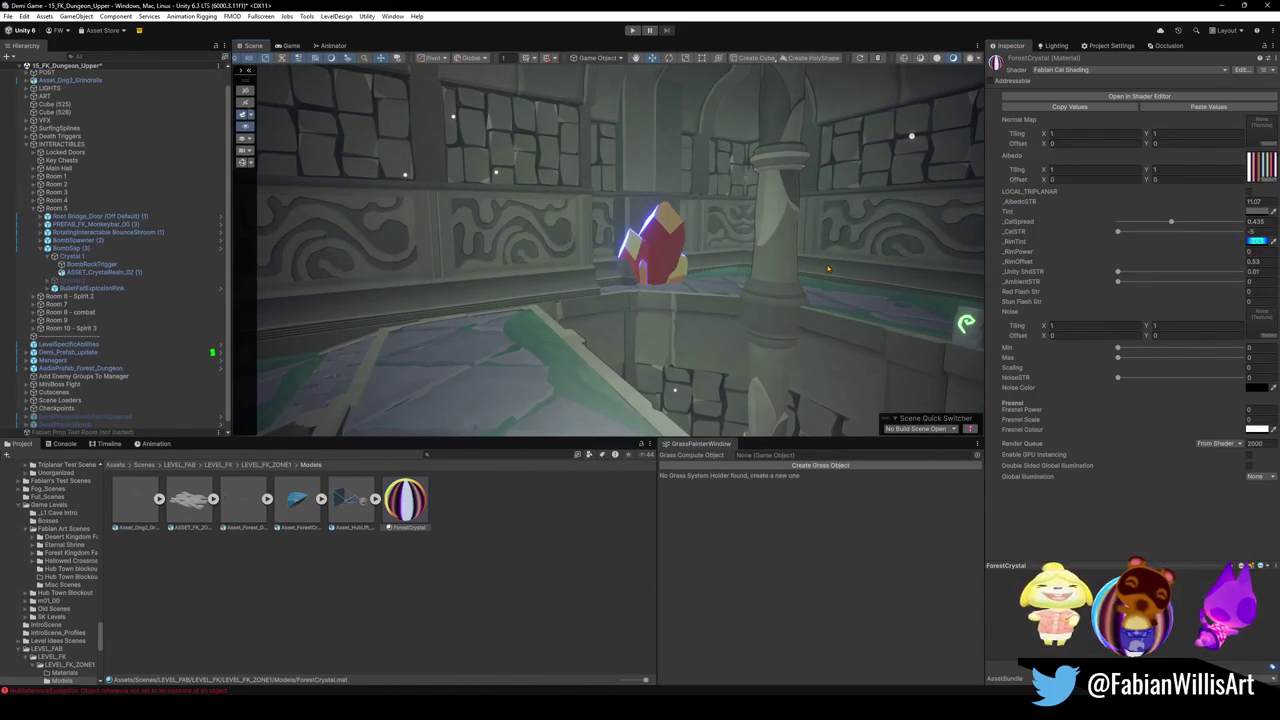
{"action": "key", "text": "ctrl+z"}
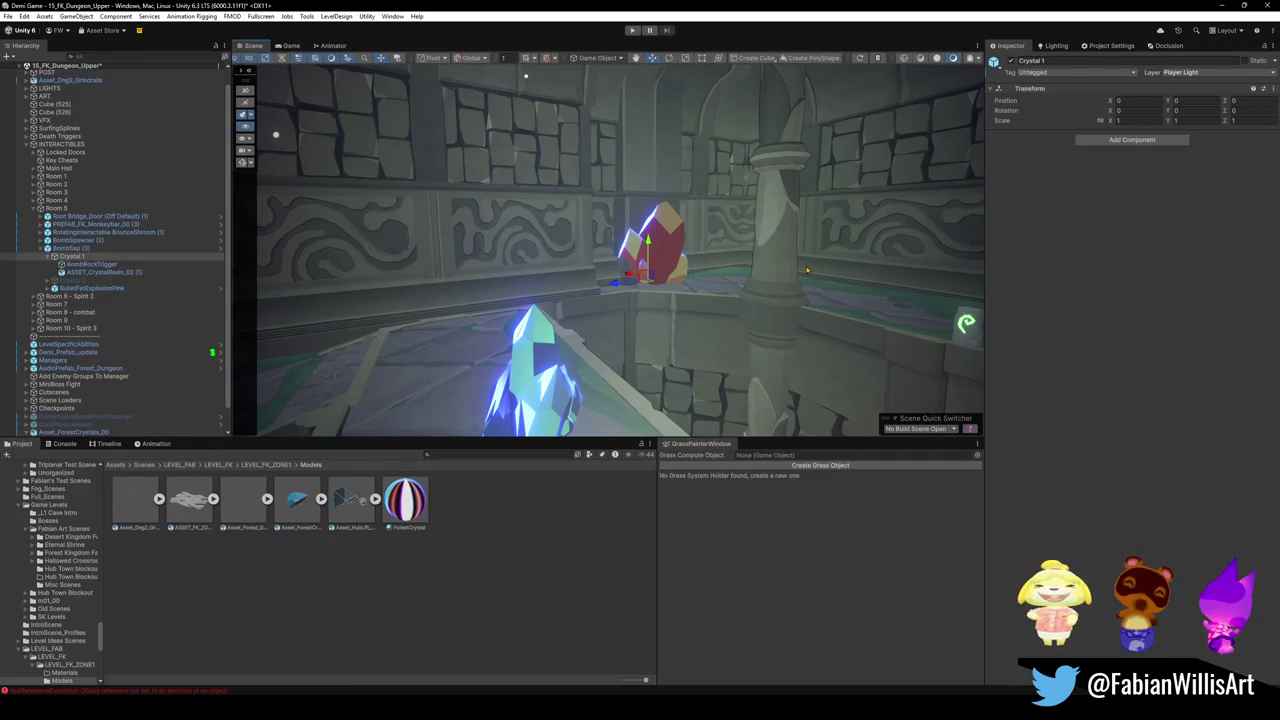
{"action": "key", "text": "f"}
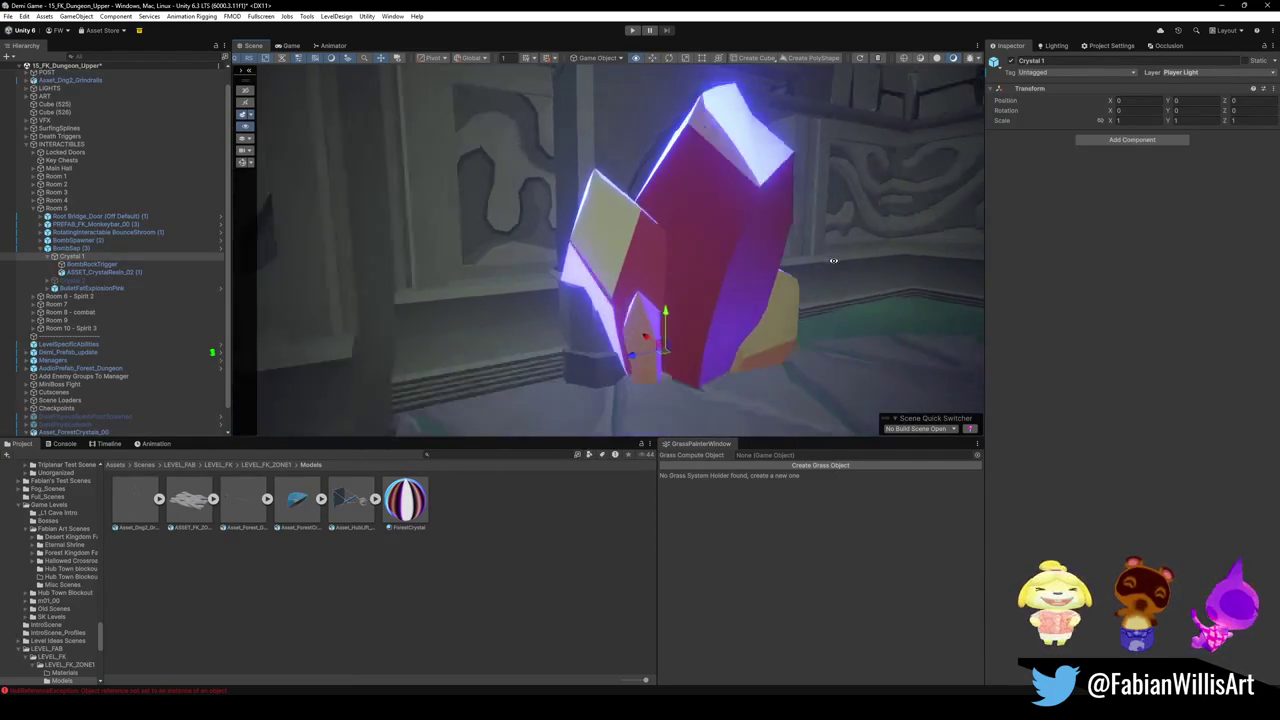
{"action": "key", "text": "ctrl+z"}
{"action": "mouse_move", "coordinate": [830, 264]}
{"action": "left_mouse_down"}
{"action": "mouse_move", "coordinate": [731, 262]}
{"action": "mouse_move", "coordinate": [835, 263]}
{"action": "left_mouse_up"}
- Back in Blender, frame ASSET_CrystalResin_02 in Material Preview shading in both views
{"action": "key", "text": "alt+Tab"}
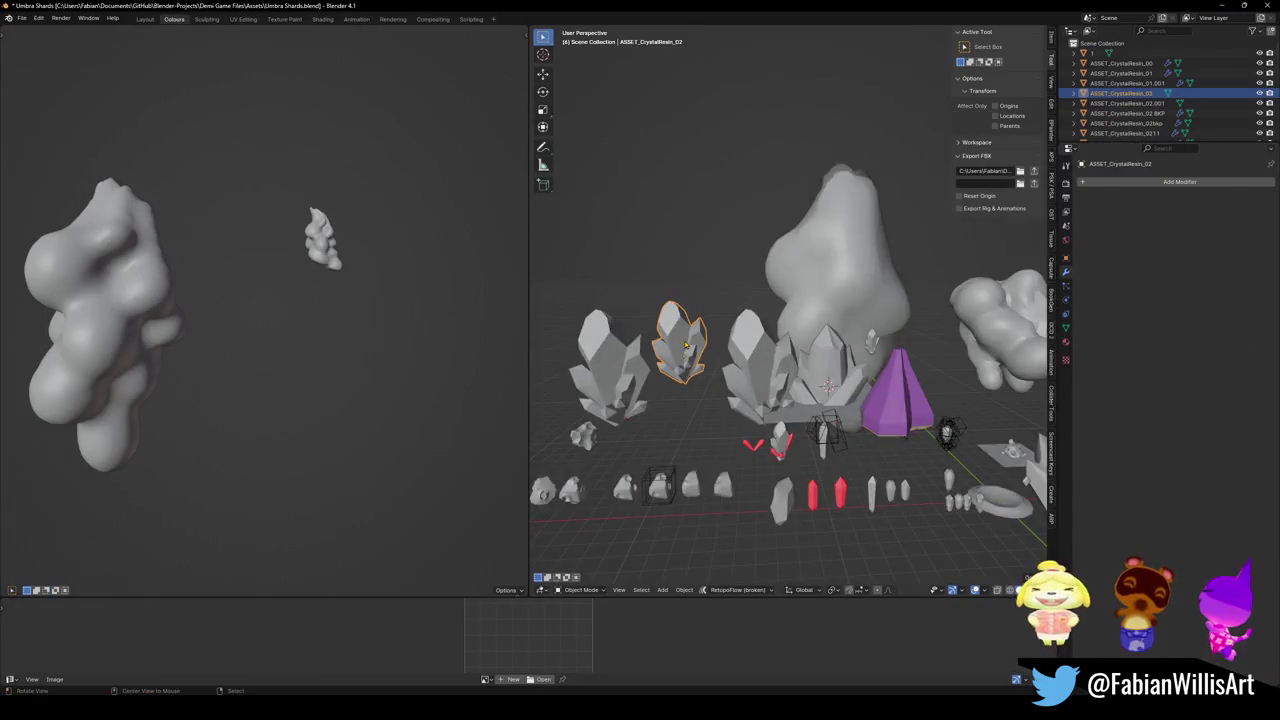
{"action": "key", "text": "KP_Decimal"}
{"action": "key", "text": "z"}
{"action": "key", "text": "2"}
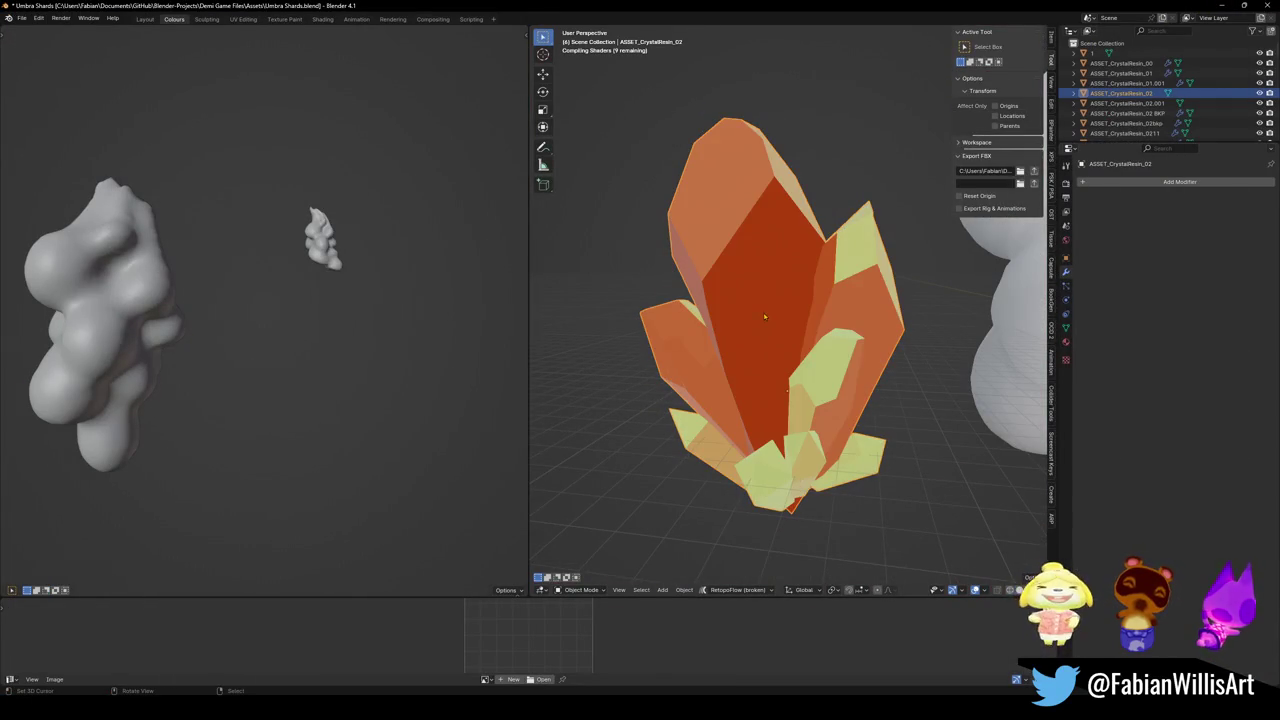
{"action": "key", "text": "KP_Decimal"}
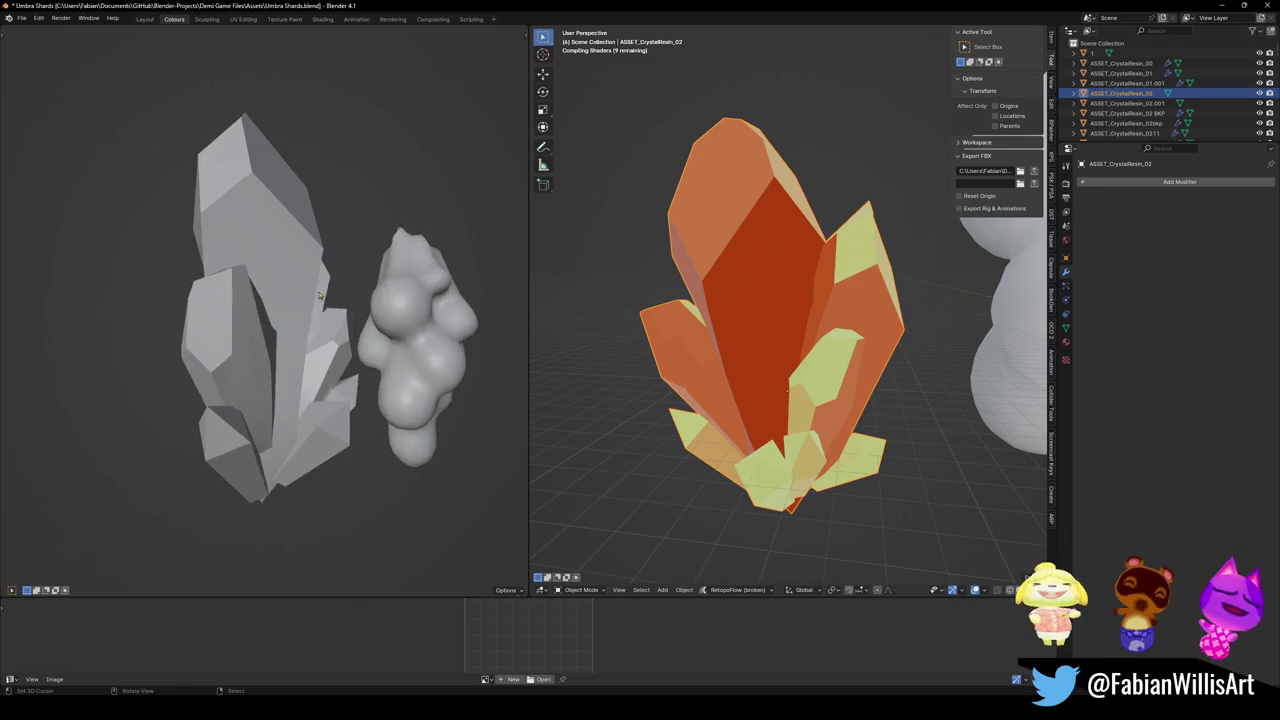
{"action": "key", "text": "z"}
{"action": "left_click", "coordinate": [335, 365]}
{"action": "mouse_move", "coordinate": [358, 292]}
{"action": "left_mouse_down"}
{"action": "mouse_move", "coordinate": [420, 320]}
{"action": "mouse_move", "coordinate": [314, 302]}
{"action": "left_mouse_up"}
- In Edit Mode, select the central crystal's linked faces and display the palette texture
{"action": "key", "text": "Tab"}
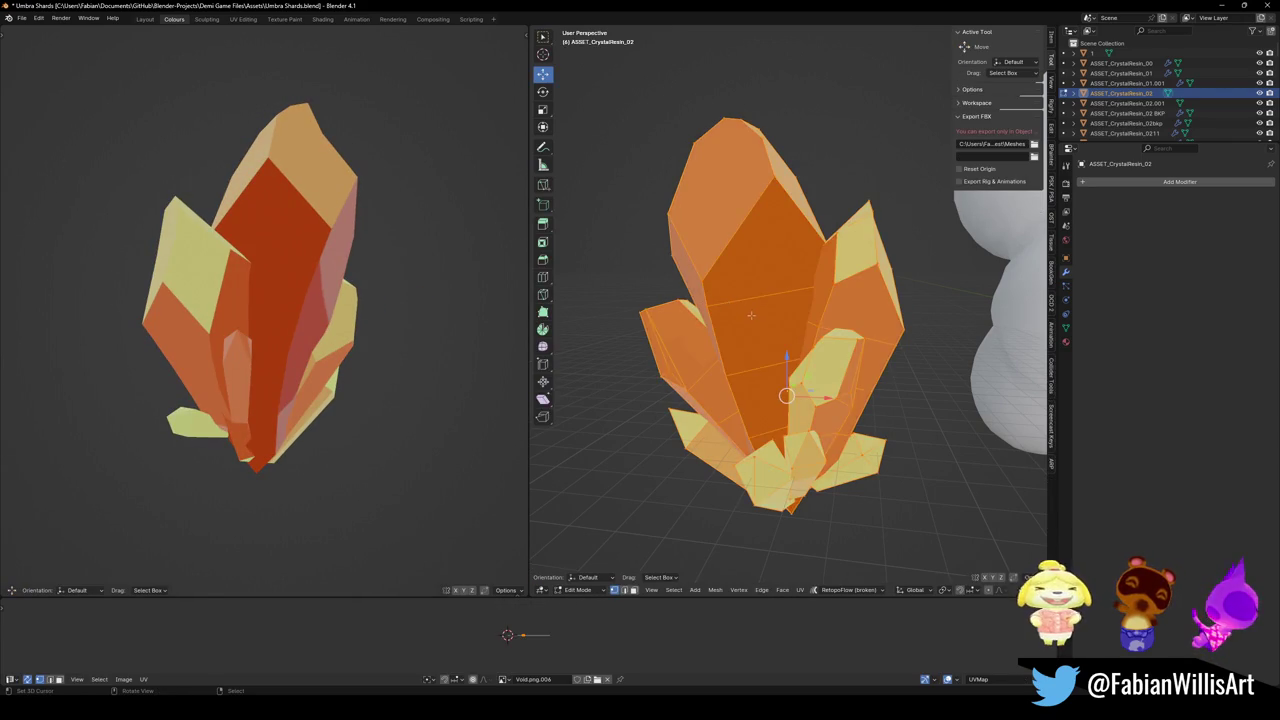
{"action": "scroll", "coordinate": [750, 312], "scroll_direction": "up", "scroll_amount": 3}
{"action": "key", "text": "l"}
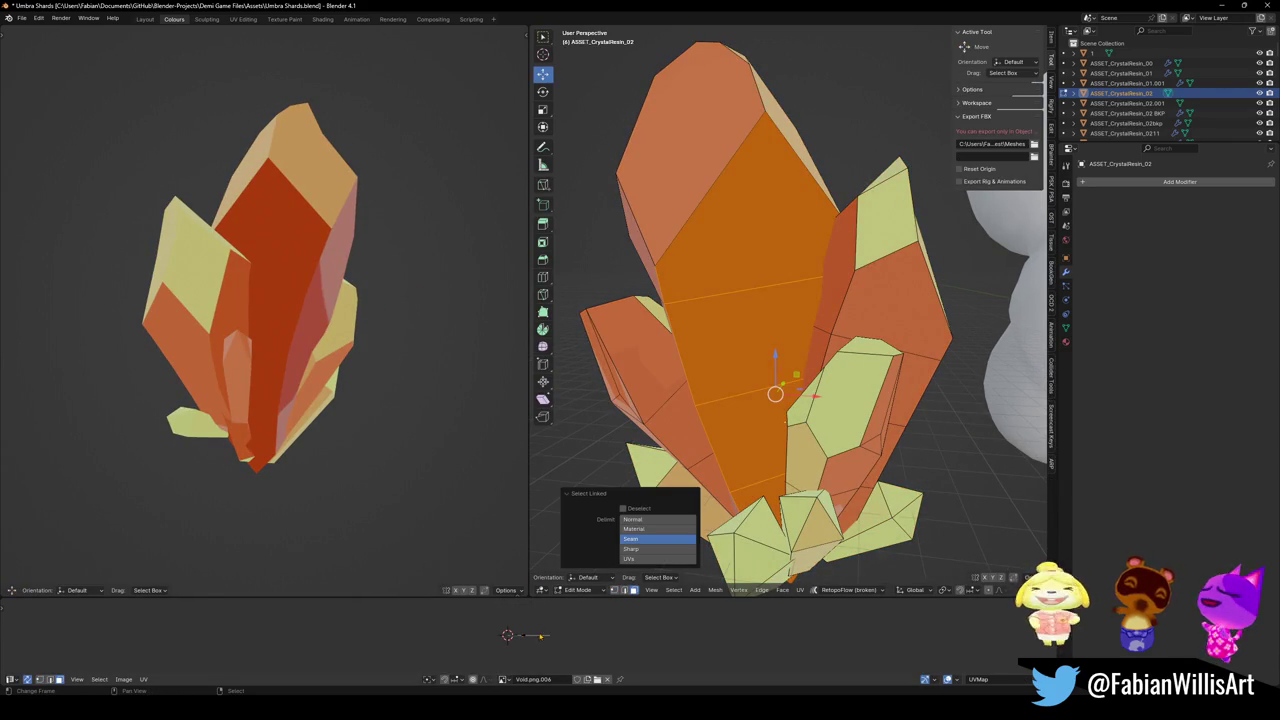
{"action": "key", "text": "Home"}
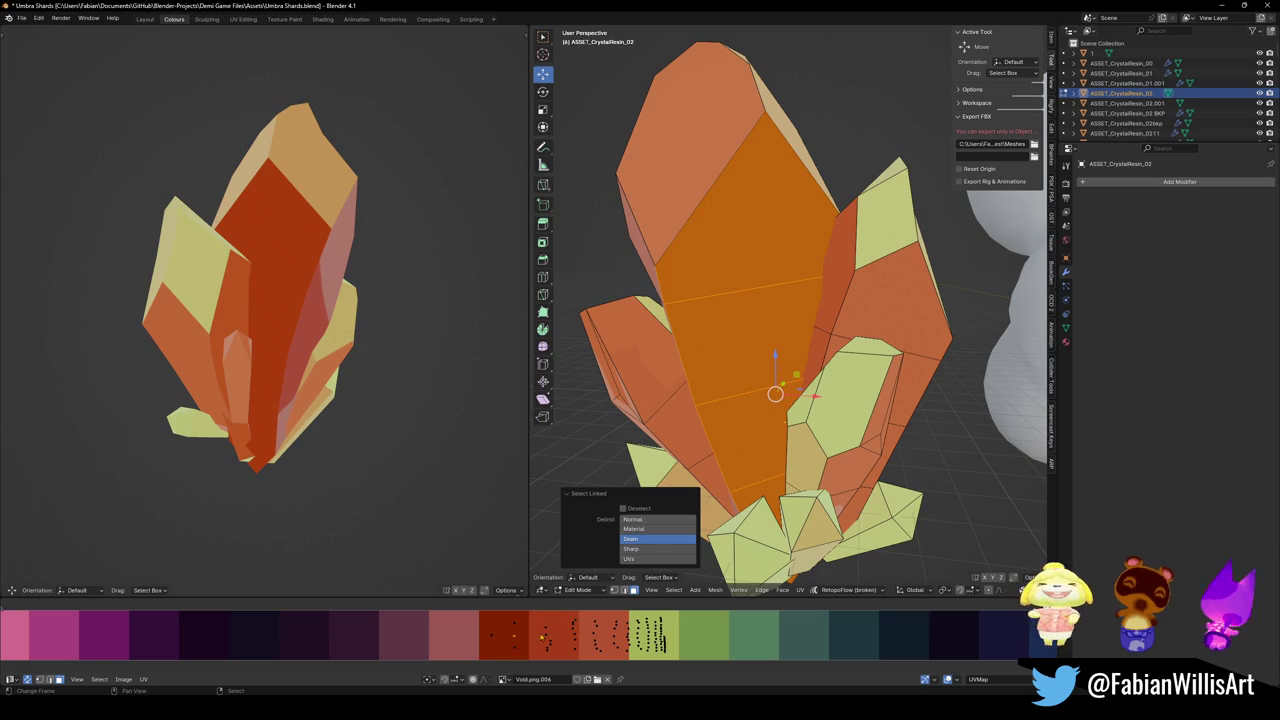
{"action": "left_click_drag", "start_coordinate": [391, 357], "coordinate": [455, 370]}
{"action": "mouse_move", "coordinate": [336, 300]}
{"action": "left_mouse_down"}
{"action": "mouse_move", "coordinate": [326, 291]}
{"action": "mouse_move", "coordinate": [338, 300]}
{"action": "left_mouse_up"}
- Nudge the tall orange facet's vertices slightly along X
{"action": "key", "text": "alt+a"}
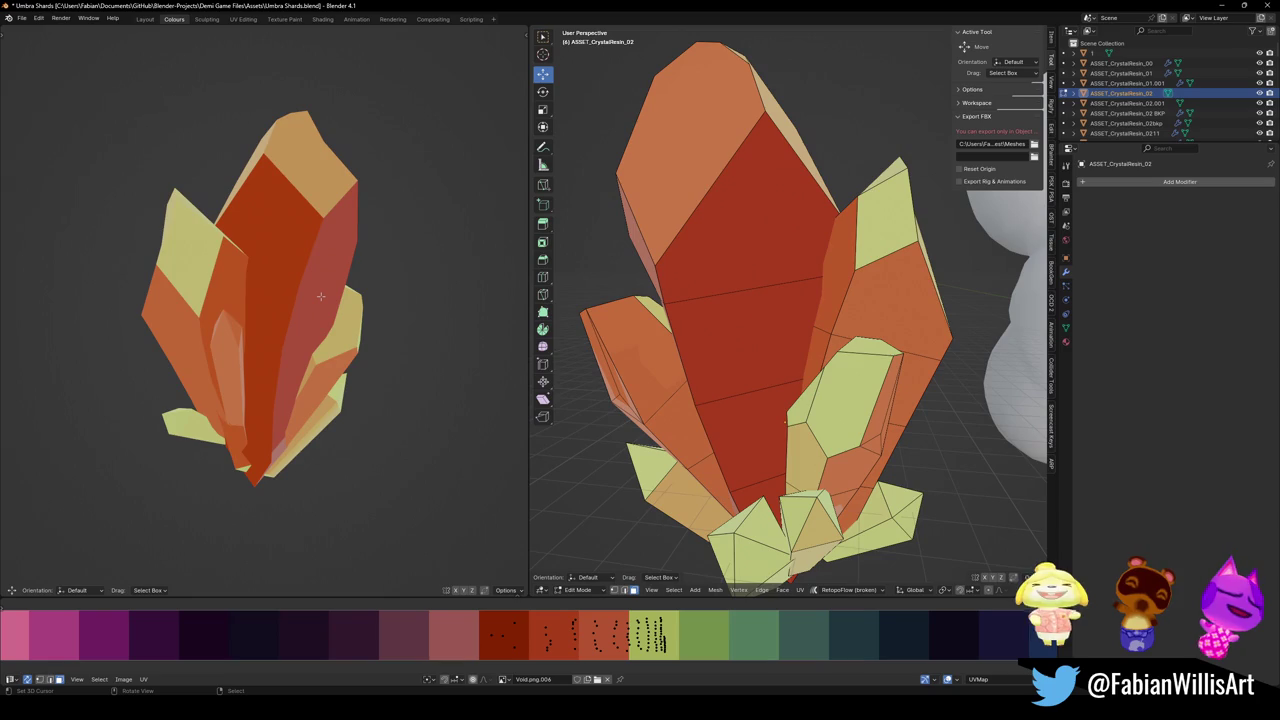
{"action": "scroll", "coordinate": [670, 340], "scroll_direction": "up", "scroll_amount": 3}
{"action": "left_click_drag", "start_coordinate": [670, 340], "coordinate": [858, 333]}
{"action": "key", "text": "g"}
{"action": "key", "text": "x"}
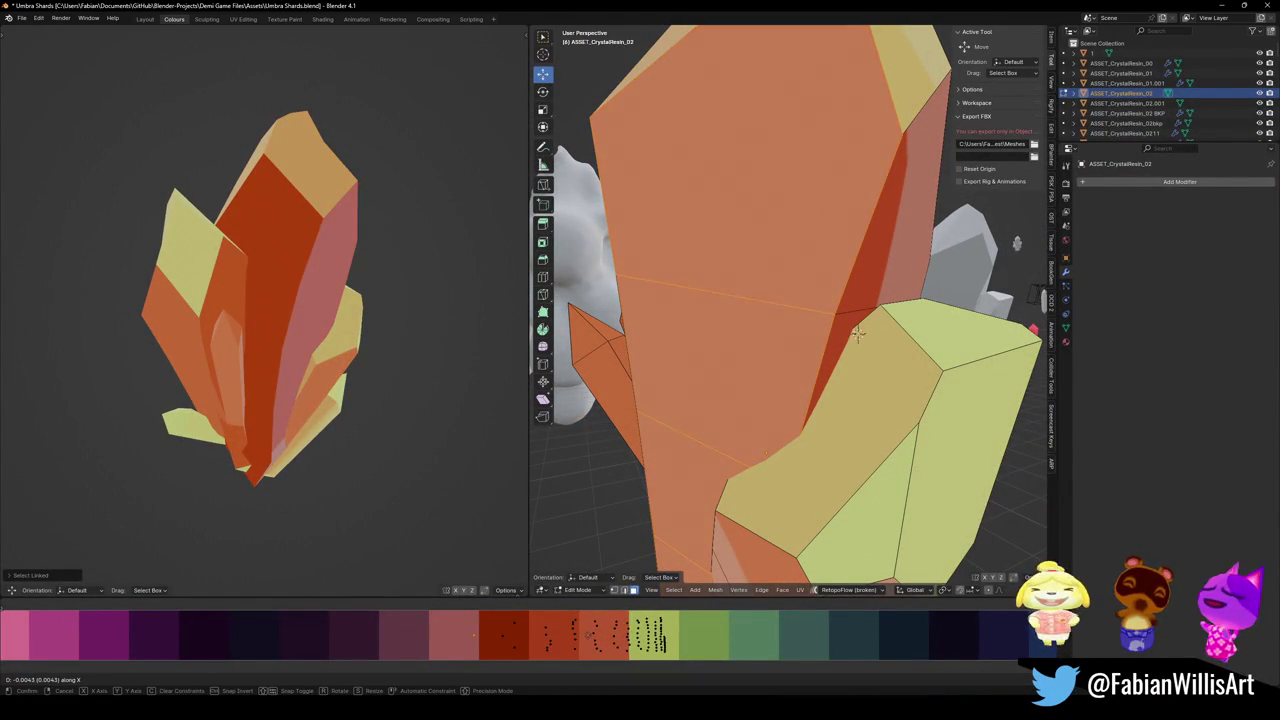
{"action": "left_click", "coordinate": [858, 333]}
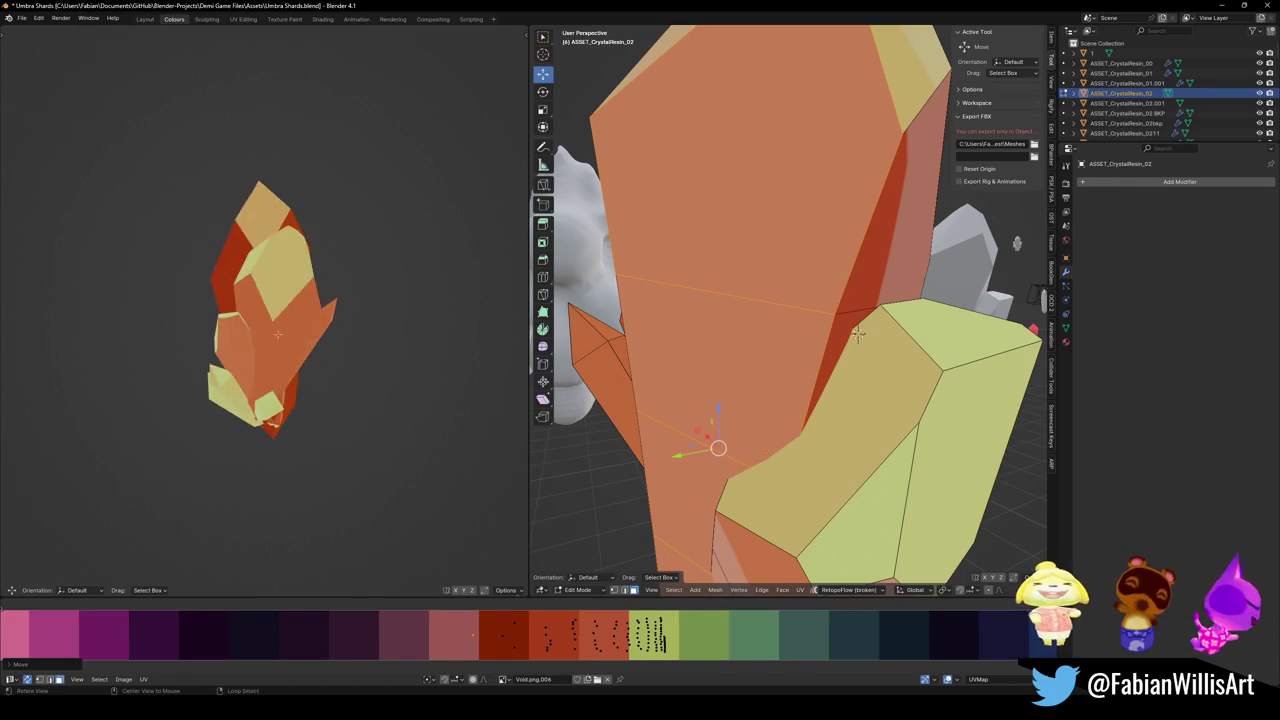
- Shift the crystal's UVs sideways along the palette strip
{"action": "key", "text": "alt+a"}
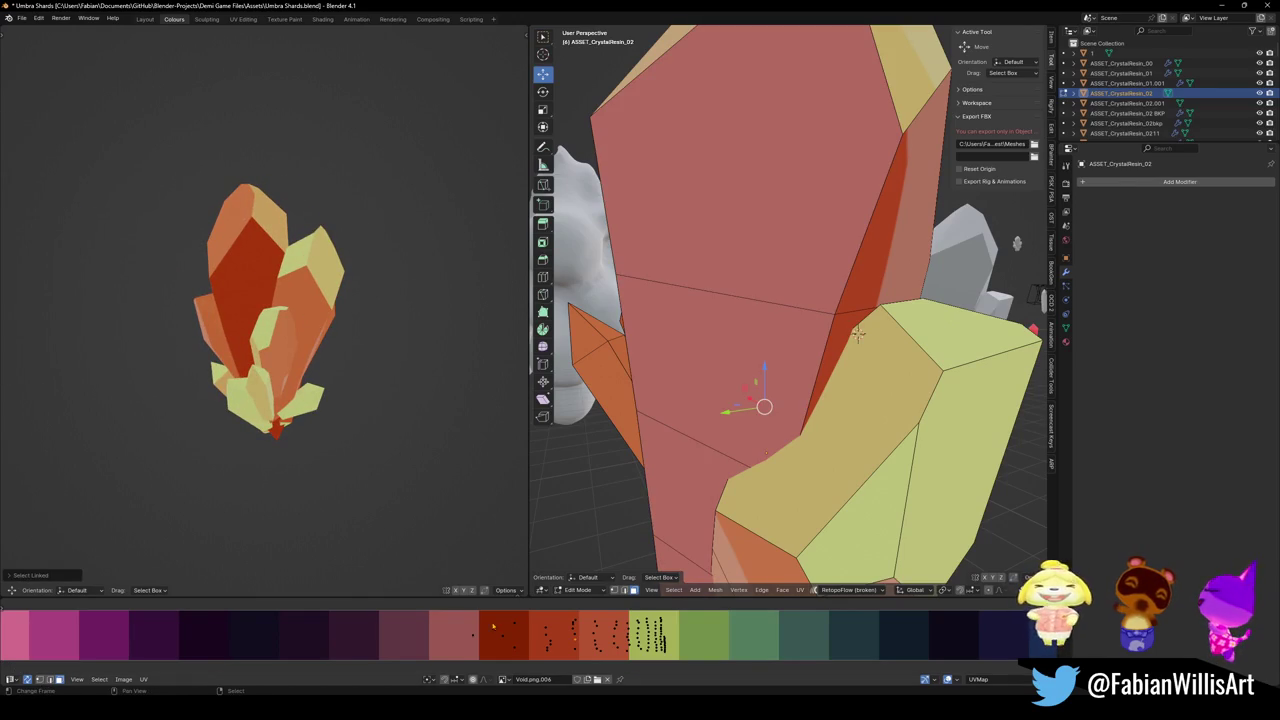
{"action": "key", "text": "x"}
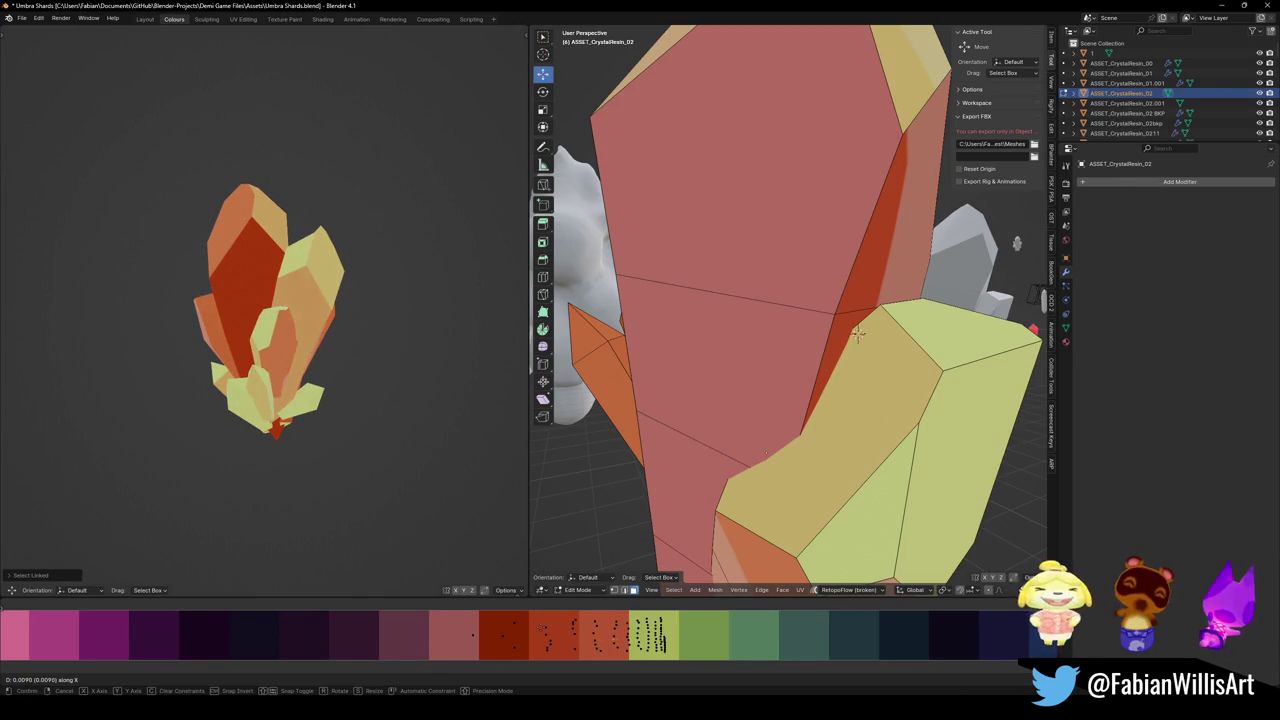
{"action": "left_click", "coordinate": [349, 451]}
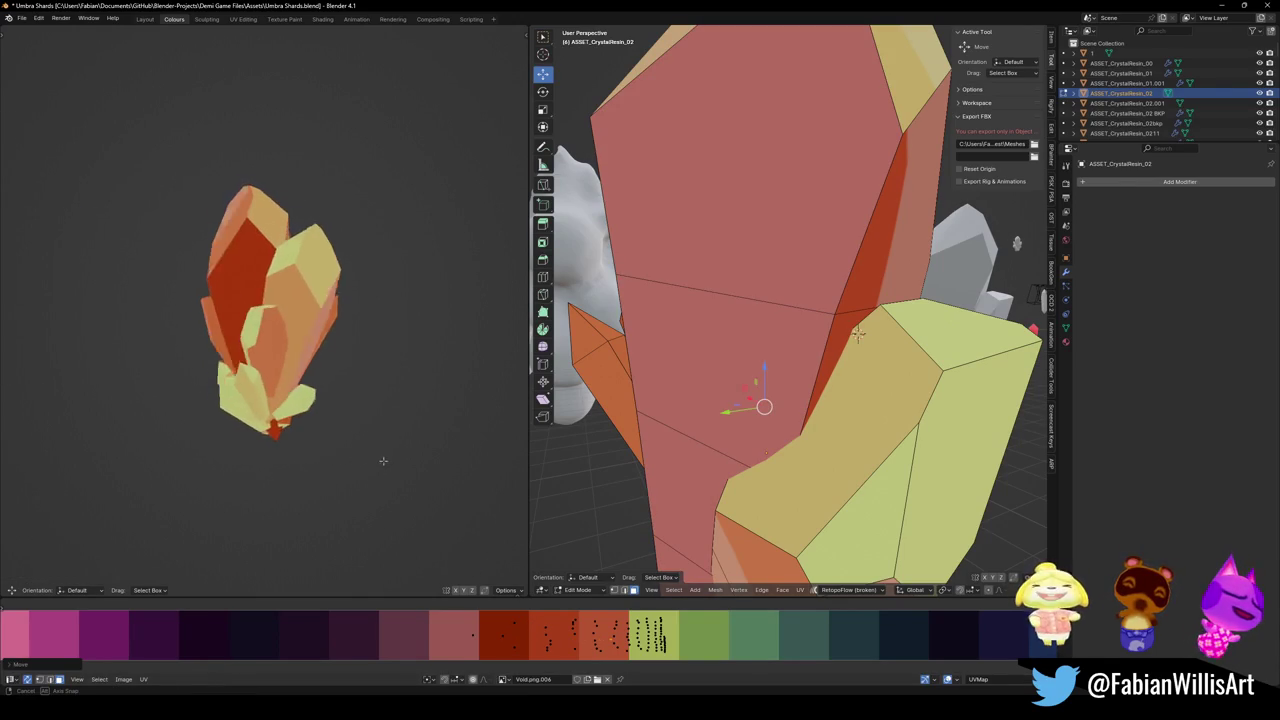
{"action": "mouse_move", "coordinate": [344, 416]}
{"action": "left_mouse_down"}
{"action": "mouse_move", "coordinate": [428, 426]}
{"action": "mouse_move", "coordinate": [360, 420]}
{"action": "mouse_move", "coordinate": [275, 315]}
{"action": "left_mouse_up"}
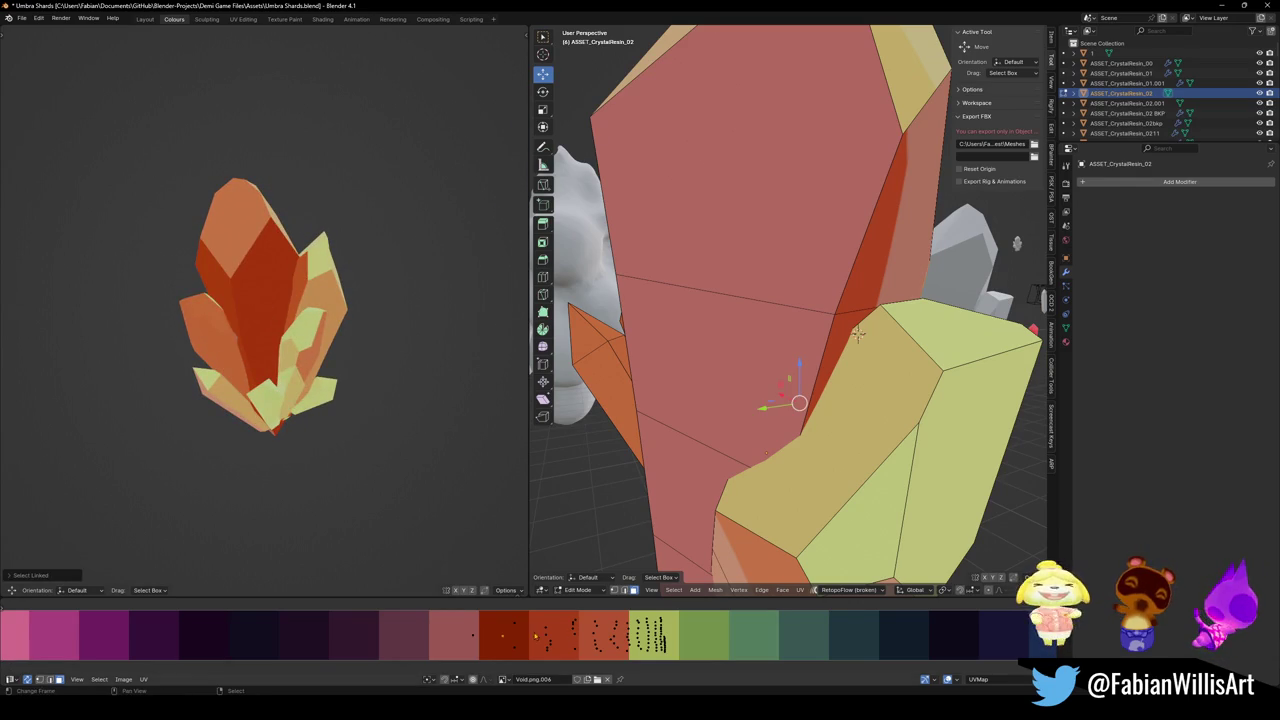
- Slide the UVs twice more until the tall central crystal reads lighter orange
{"action": "key", "text": "g"}
{"action": "key", "text": "x"}
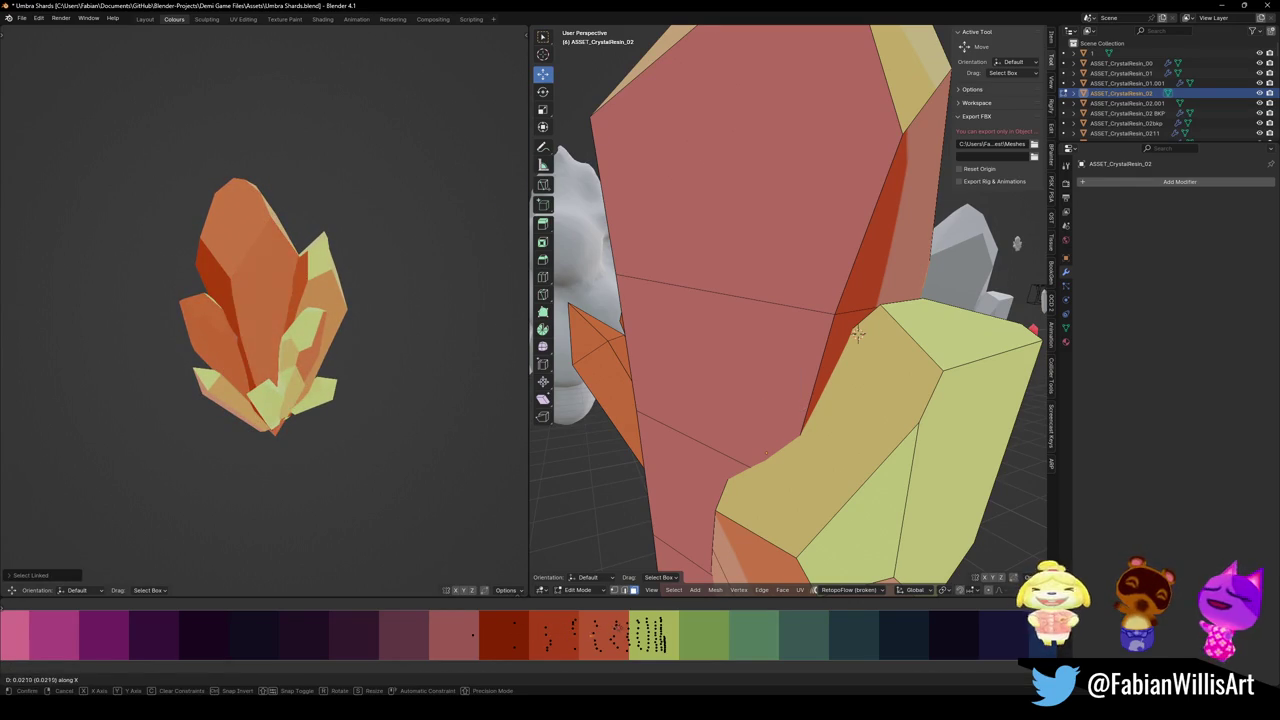
{"action": "key", "text": "Return"}
{"action": "mouse_move", "coordinate": [360, 330]}
{"action": "left_mouse_down"}
{"action": "mouse_move", "coordinate": [150, 343]}
{"action": "mouse_move", "coordinate": [256, 347]}
{"action": "left_mouse_up"}
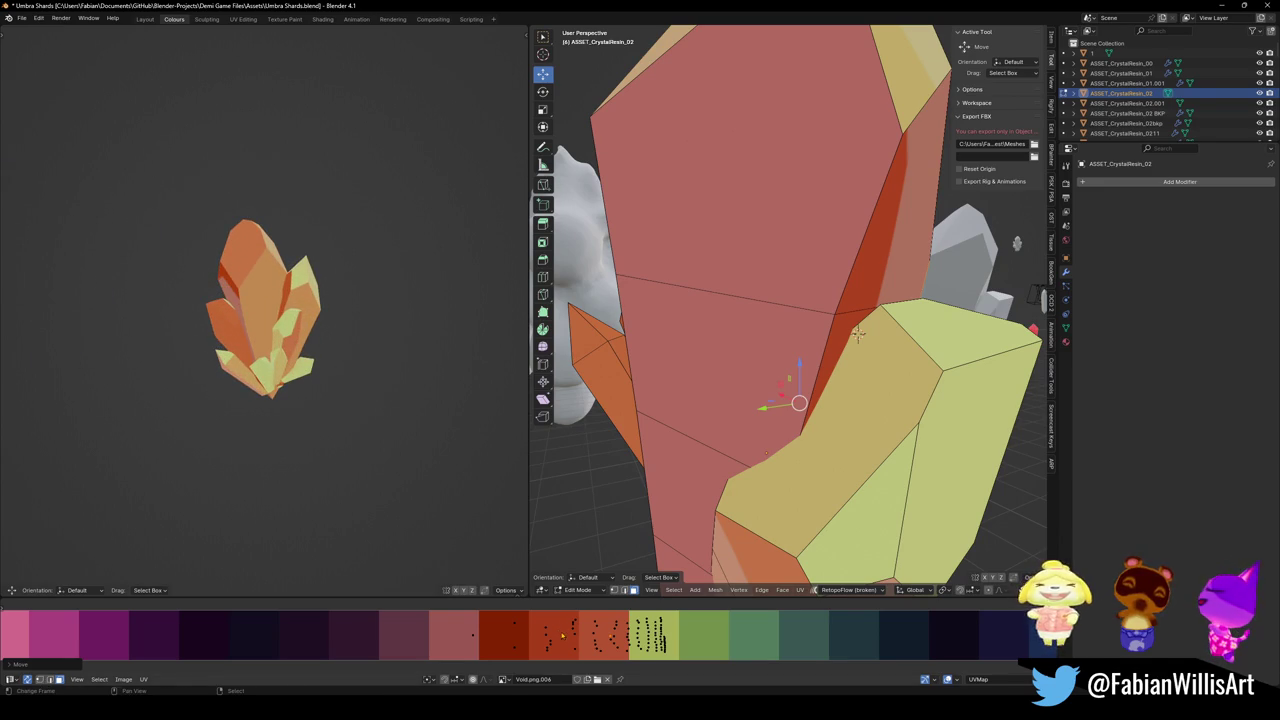
{"action": "key", "text": "g"}
{"action": "key", "text": "x"}
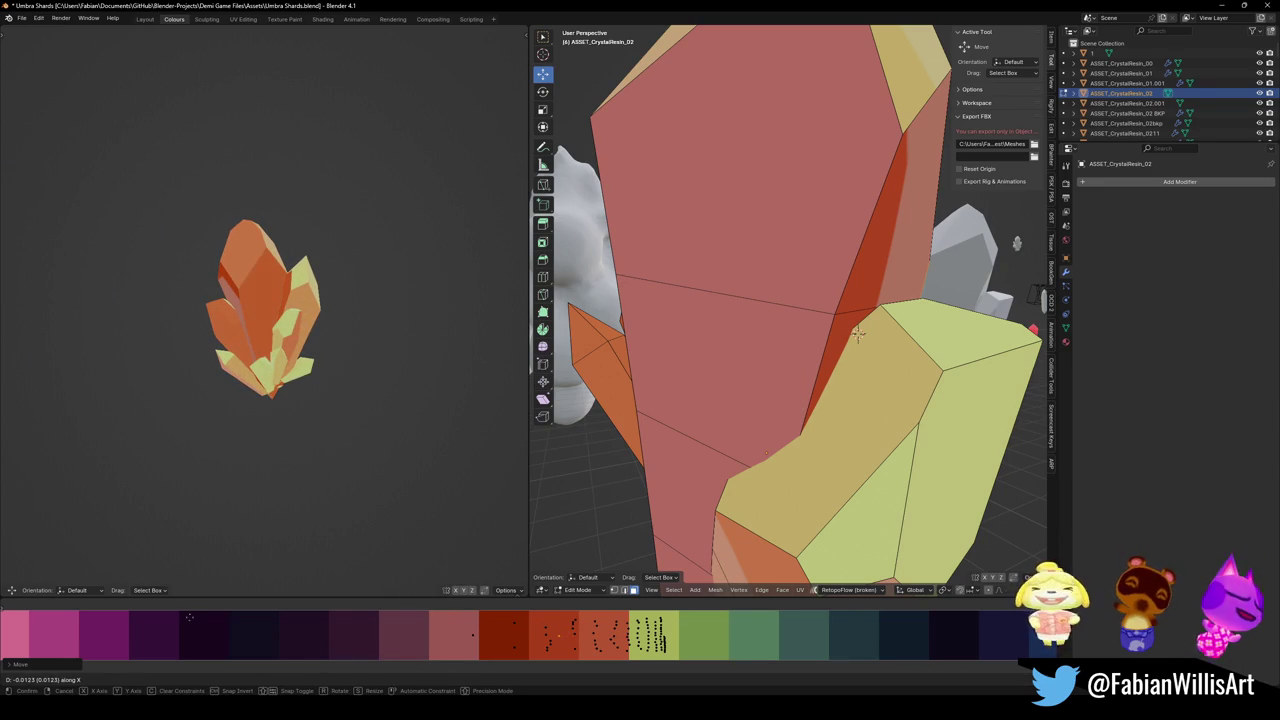
{"action": "left_click", "coordinate": [714, 617]}
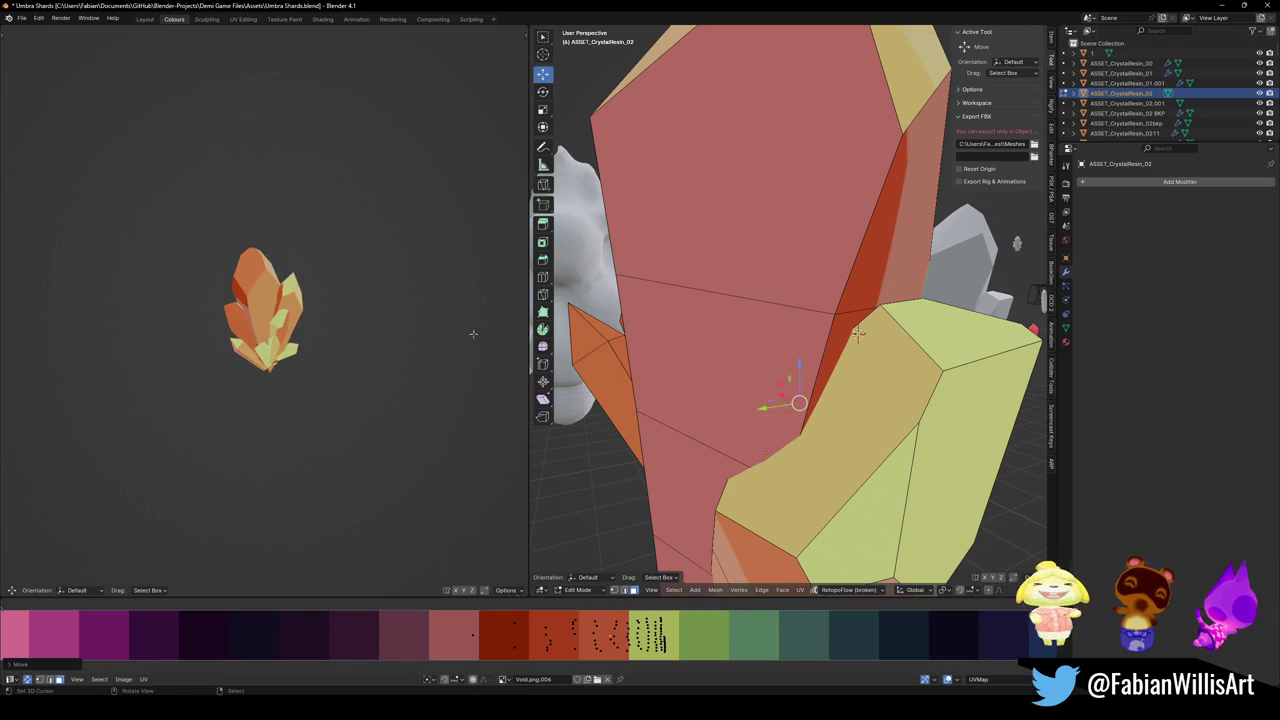
{"action": "mouse_move", "coordinate": [290, 335]}
{"action": "left_mouse_down"}
{"action": "mouse_move", "coordinate": [177, 320]}
{"action": "mouse_move", "coordinate": [400, 318]}
{"action": "mouse_move", "coordinate": [292, 350]}
{"action": "mouse_move", "coordinate": [339, 329]}
{"action": "left_mouse_up"}
- Scale the crystal's UVs and slide them horizontally onto greener palette colours
{"action": "key", "text": "a"}
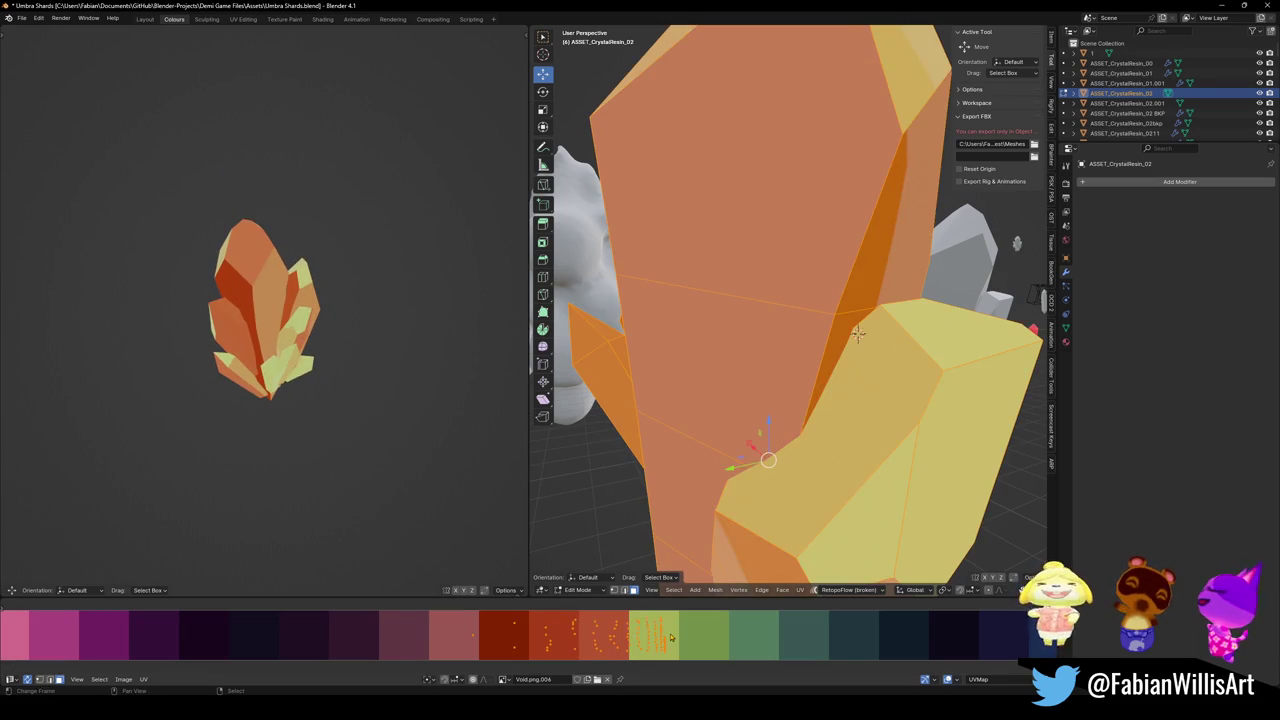
{"action": "key", "text": "s"}
{"action": "left_click", "coordinate": [689, 626]}
{"action": "key", "text": "g"}
{"action": "key", "text": "x"}
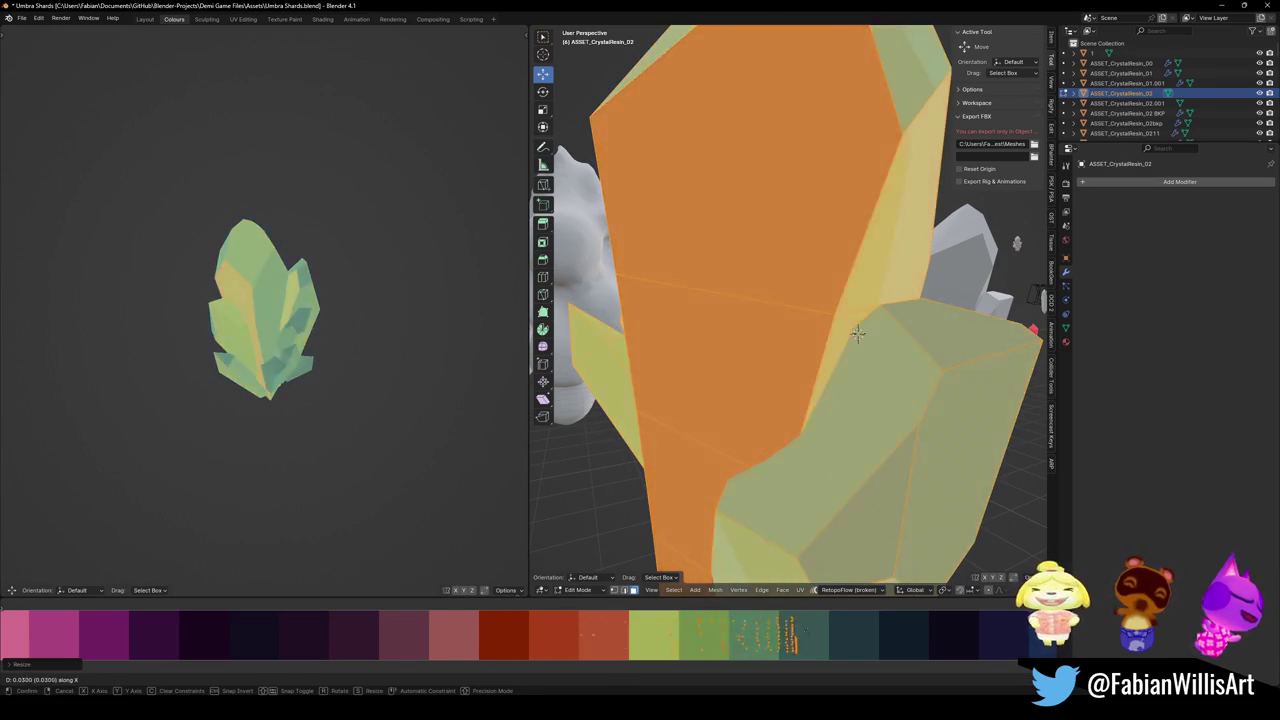
{"action": "mouse_move", "coordinate": [830, 635]}
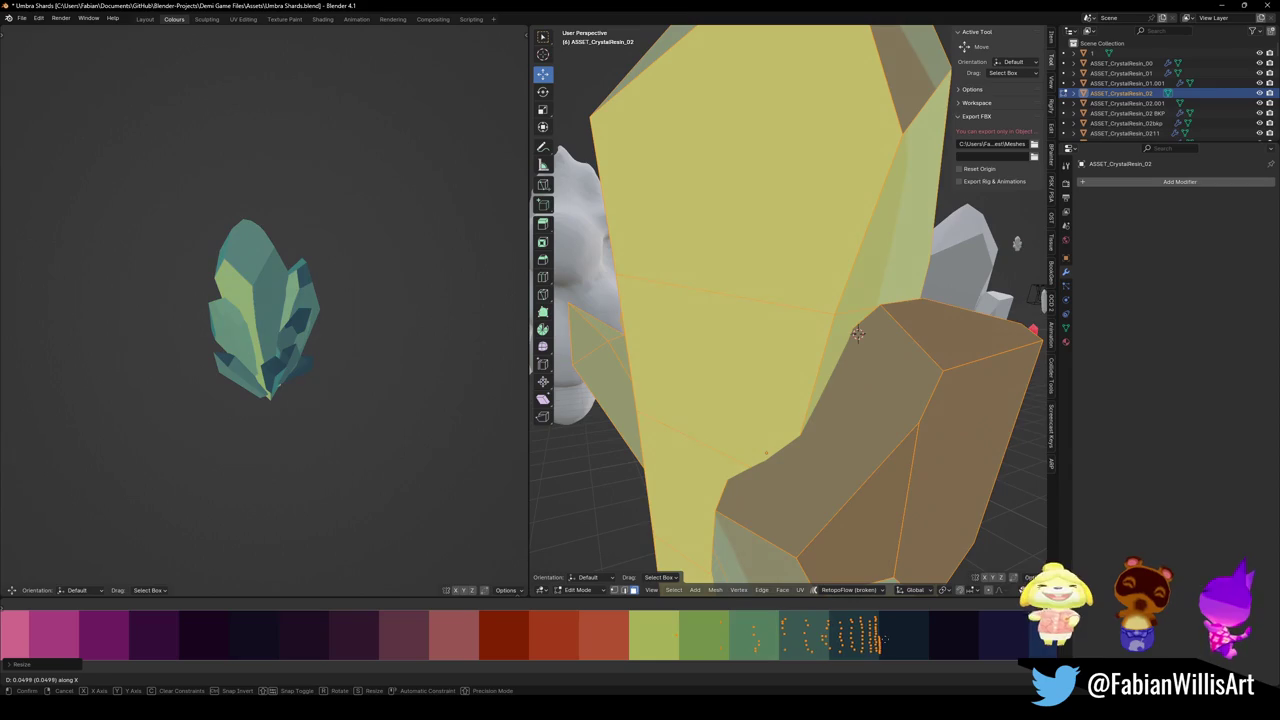
{"action": "left_click", "coordinate": [835, 645]}
{"action": "scroll", "coordinate": [835, 645], "scroll_direction": "down", "scroll_amount": 3}
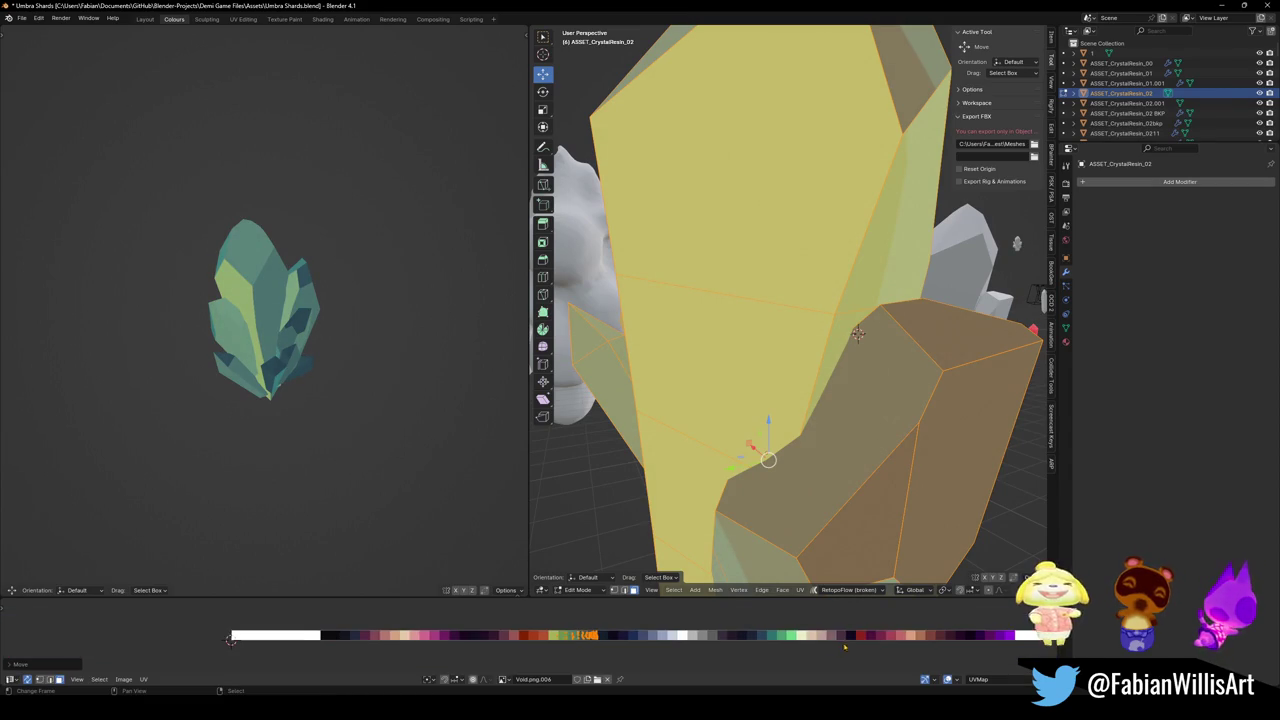
- Shift the UVs back across the palette to settle on the red-orange colours
{"action": "key", "text": "g"}
{"action": "key", "text": "x"}
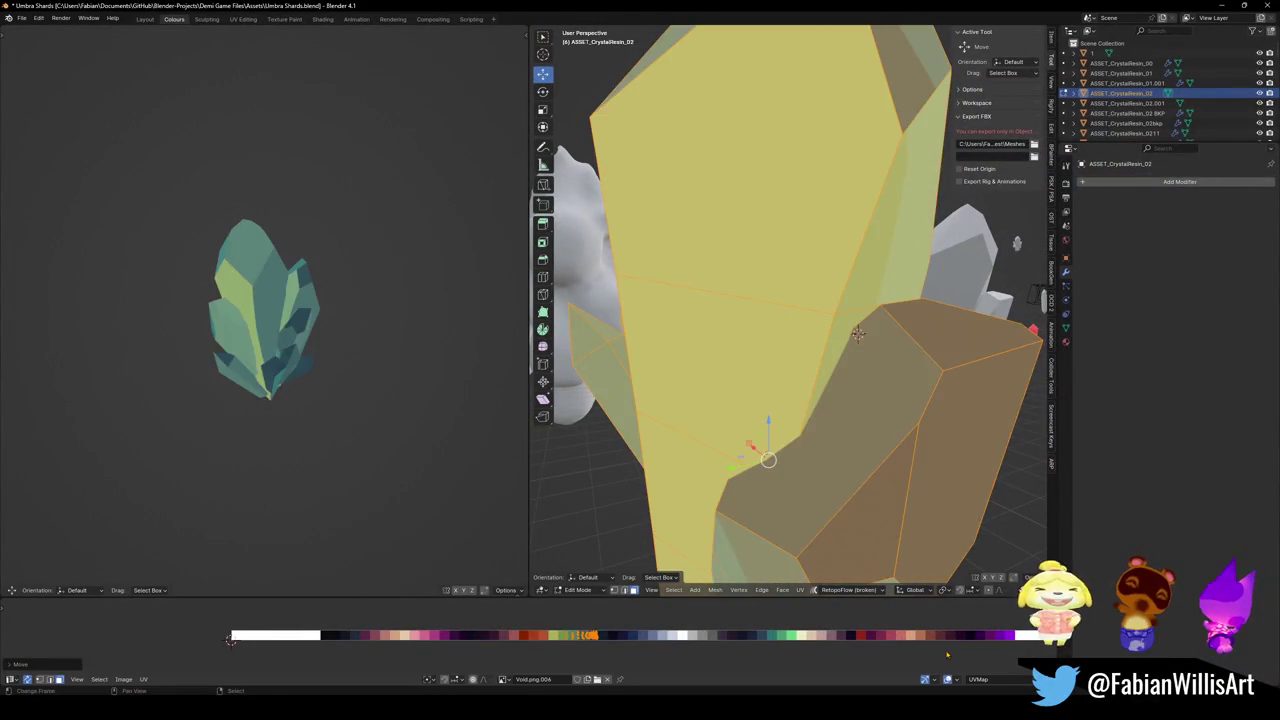
{"action": "left_click", "coordinate": [793, 660]}
{"action": "key", "text": "g"}
{"action": "key", "text": "x"}
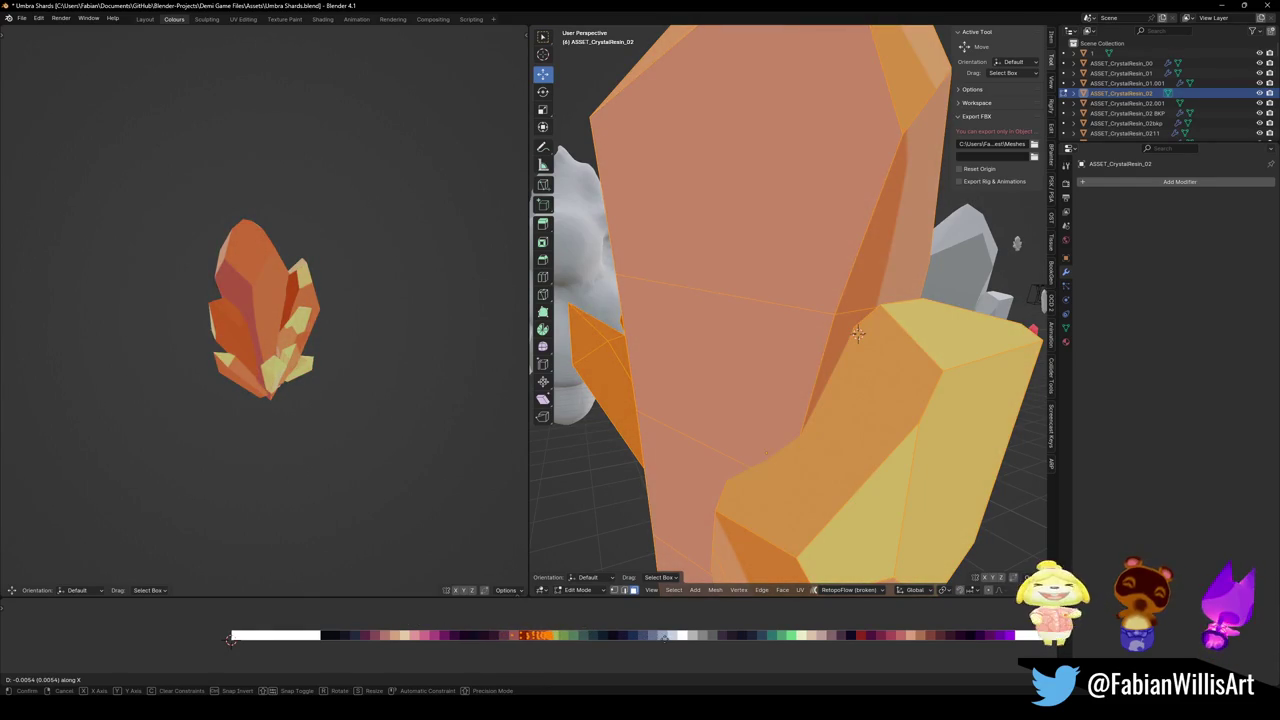
{"action": "left_click", "coordinate": [230, 640]}
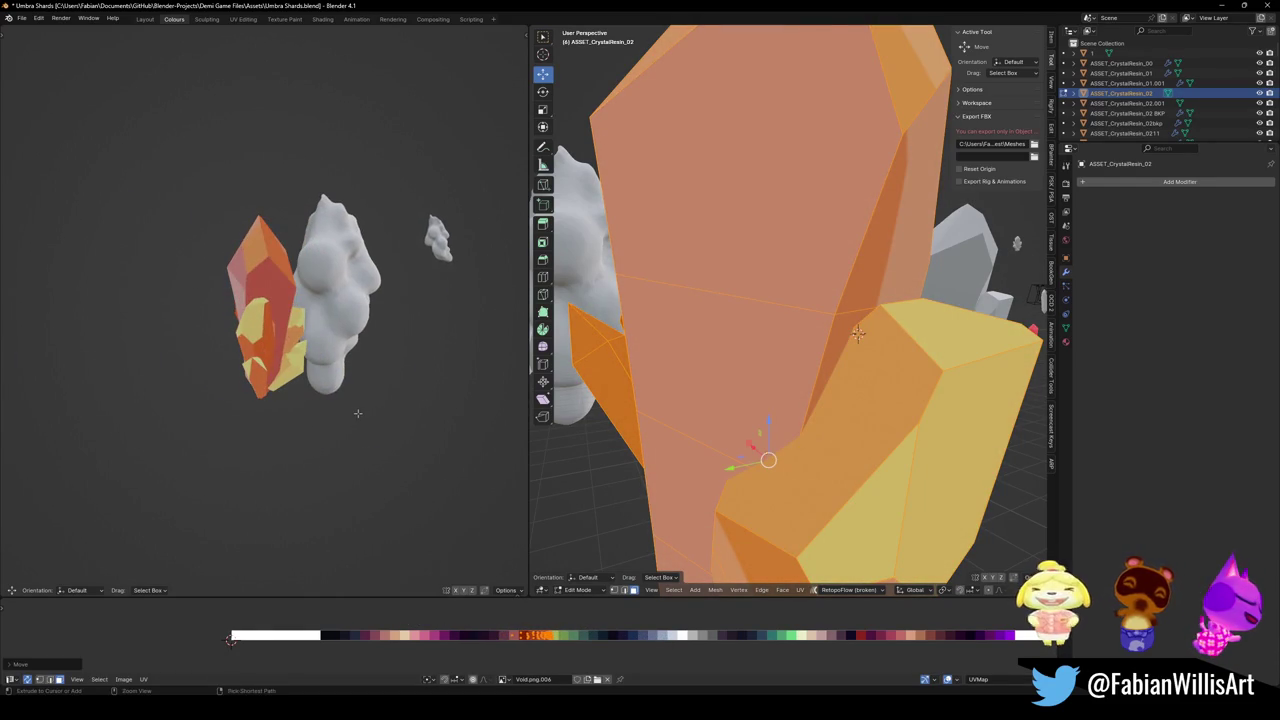
{"action": "right_click", "coordinate": [230, 640]}
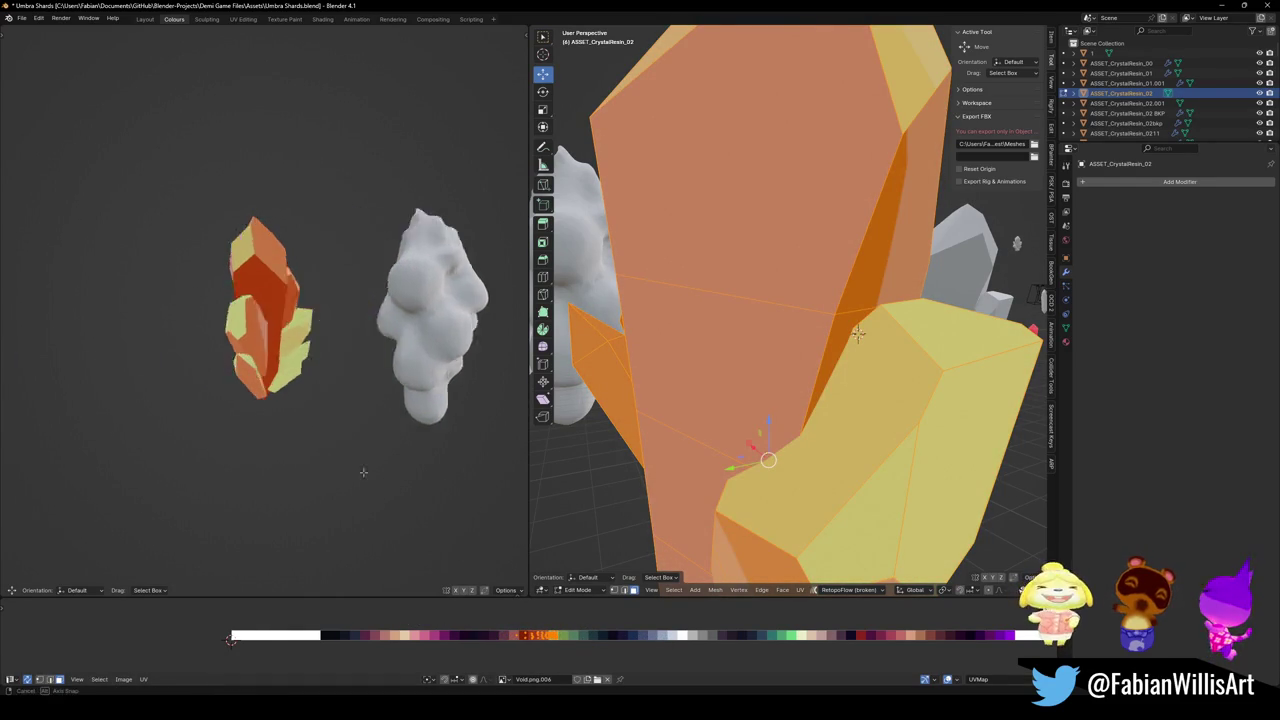
{"action": "scroll", "coordinate": [857, 333], "scroll_direction": "down", "scroll_amount": 5}
- Return to object mode, save Umbra Shards.blend and bring up Unity's dungeon scene
{"action": "key", "text": "Tab"}
{"action": "key", "text": "ctrl+s"}
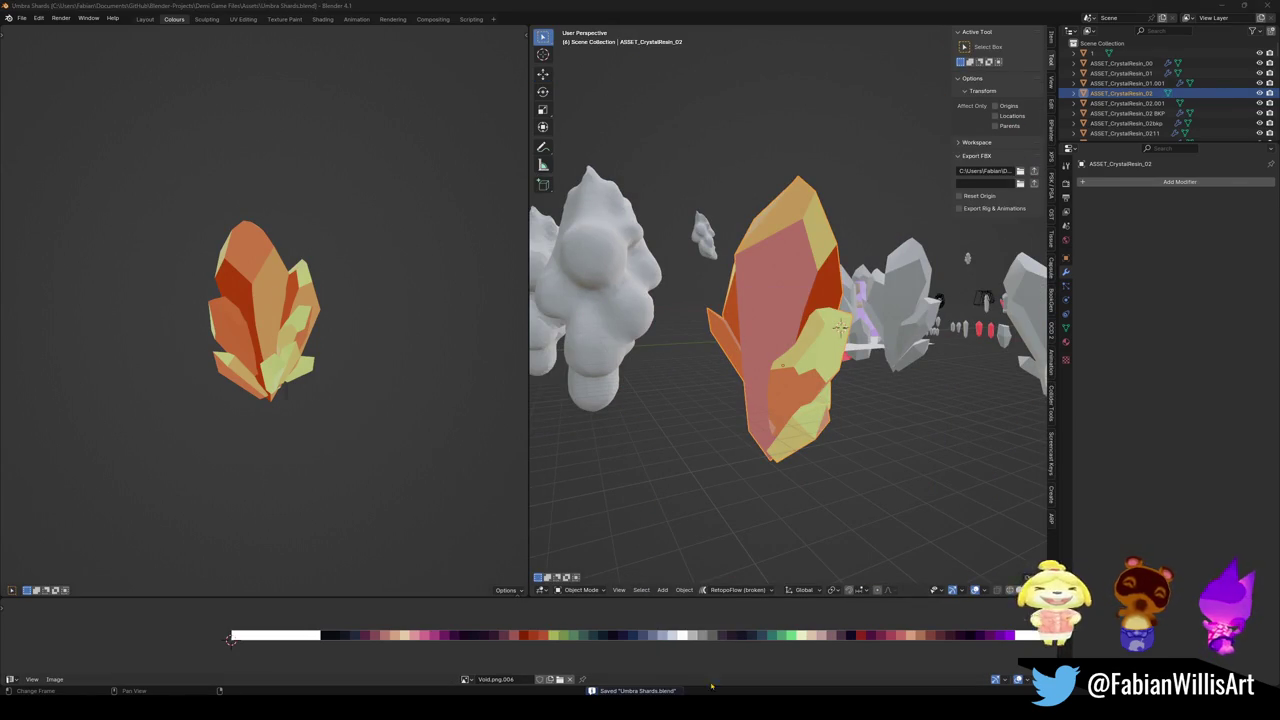
{"action": "key", "text": "alt+Tab"}
{"action": "mouse_move", "coordinate": [620, 316]}
{"action": "left_mouse_down"}
{"action": "mouse_move", "coordinate": [649, 316]}
{"action": "mouse_move", "coordinate": [614, 315]}
{"action": "mouse_move", "coordinate": [631, 317]}
{"action": "mouse_move", "coordinate": [629, 348]}
{"action": "mouse_move", "coordinate": [574, 322]}
{"action": "mouse_move", "coordinate": [768, 314]}
{"action": "mouse_move", "coordinate": [588, 311]}
{"action": "left_mouse_up"}
{"action": "scroll", "coordinate": [608, 314], "scroll_direction": "down", "scroll_amount": 3}
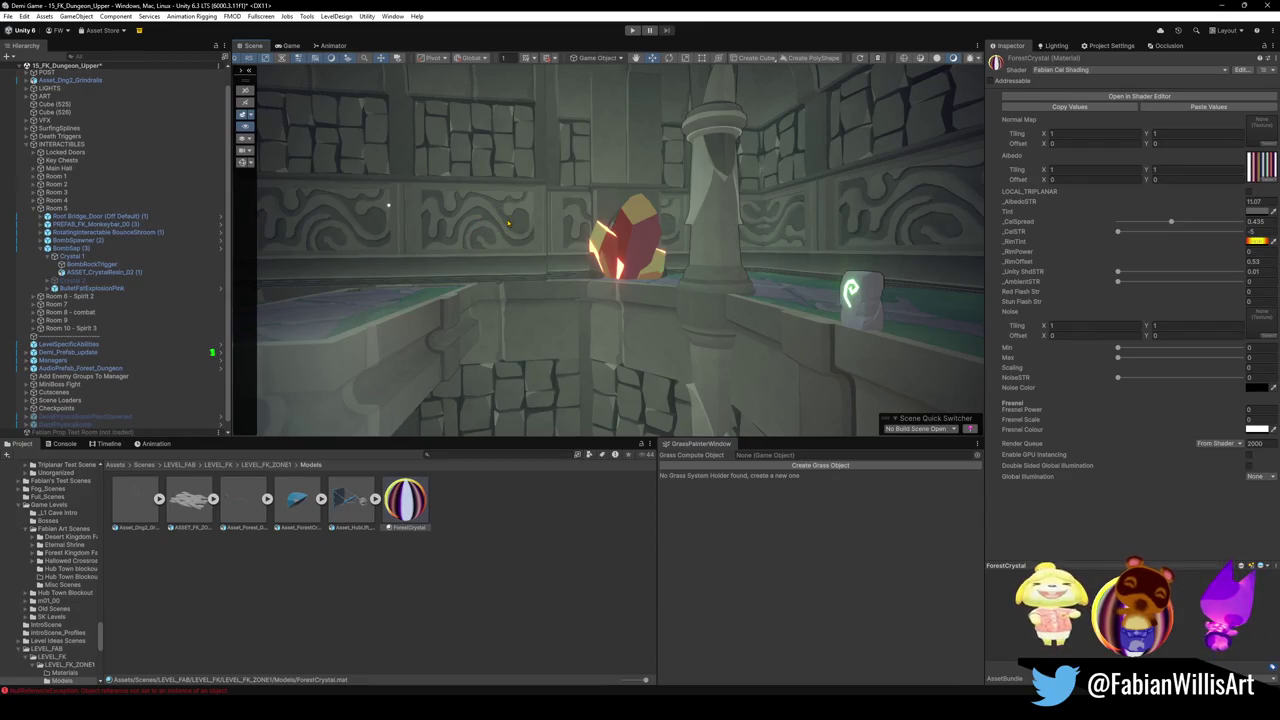
{"action": "key", "text": "w"}
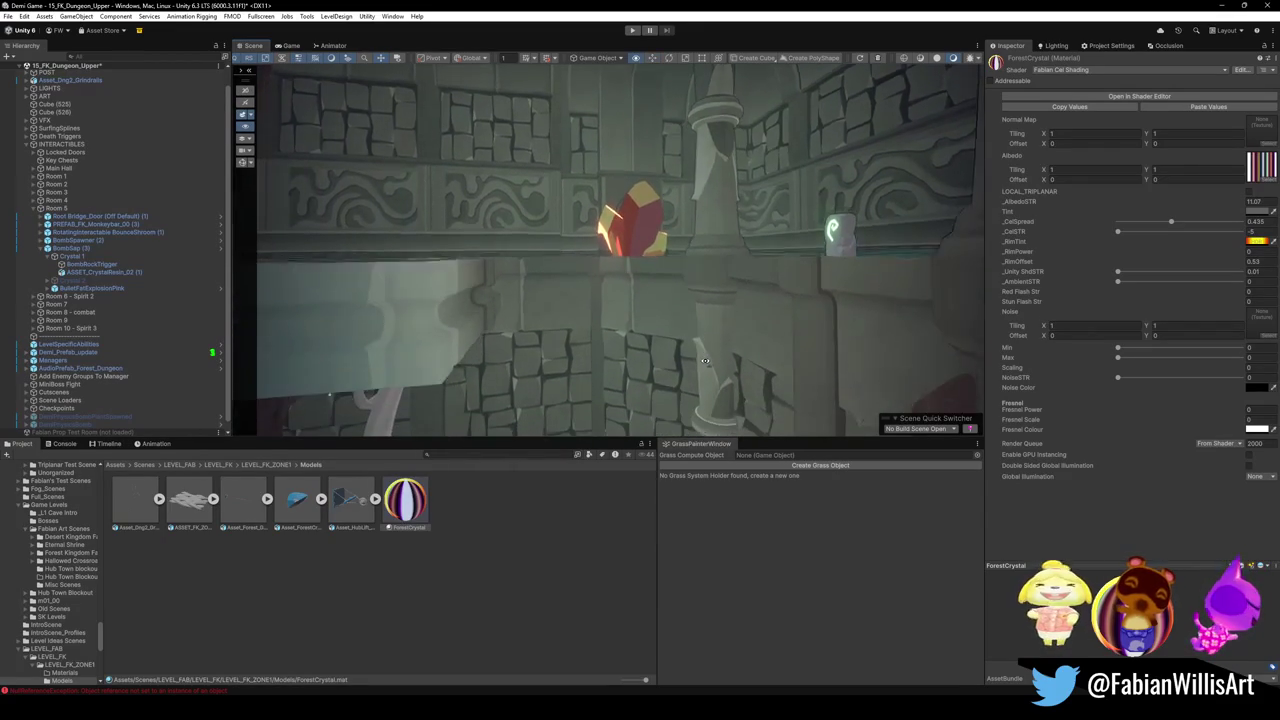
{"action": "key", "text": "w"}
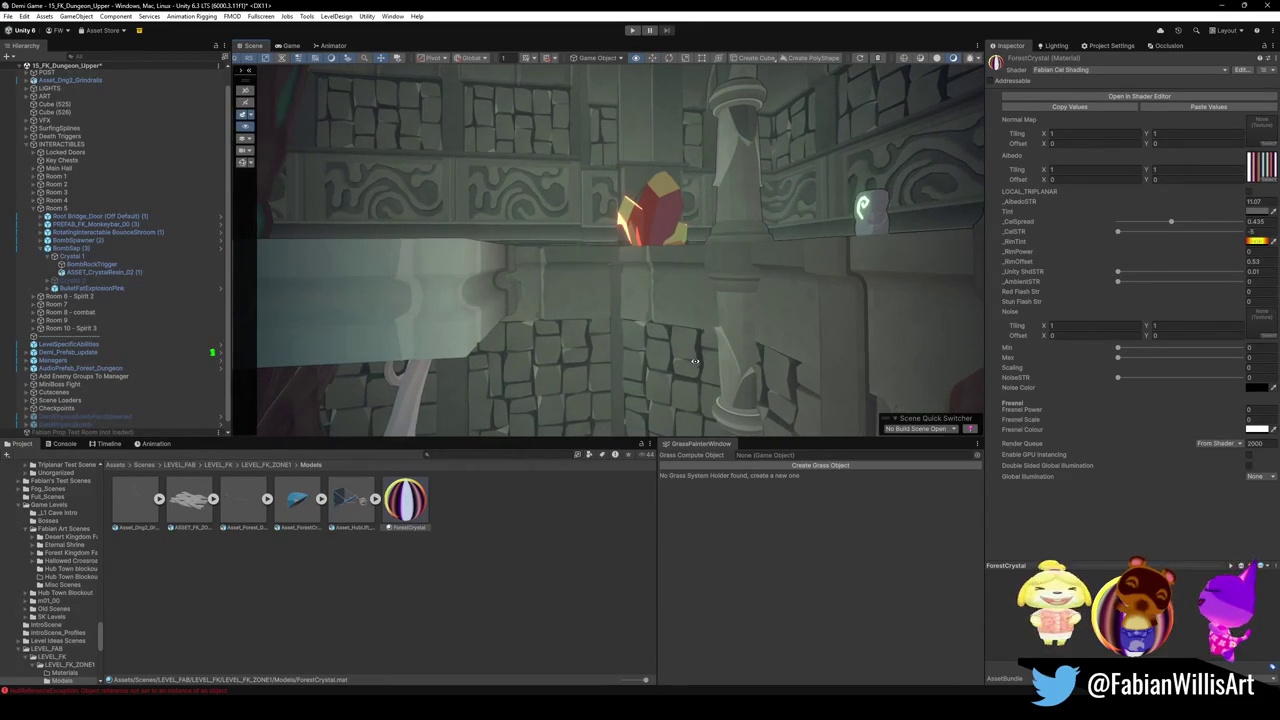
- Try and revert a paler tint, then drag the _RimTint value to 0 for black
{"action": "key", "text": "e"}
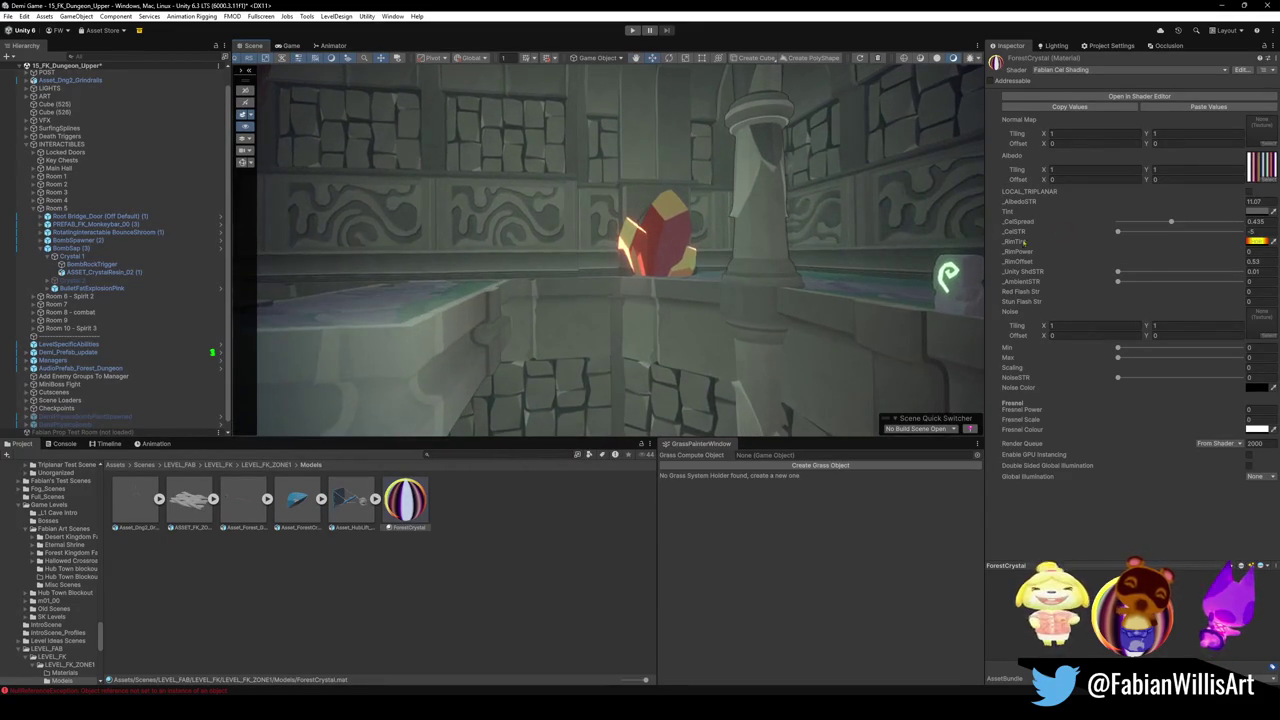
{"action": "left_click", "coordinate": [1258, 241]}
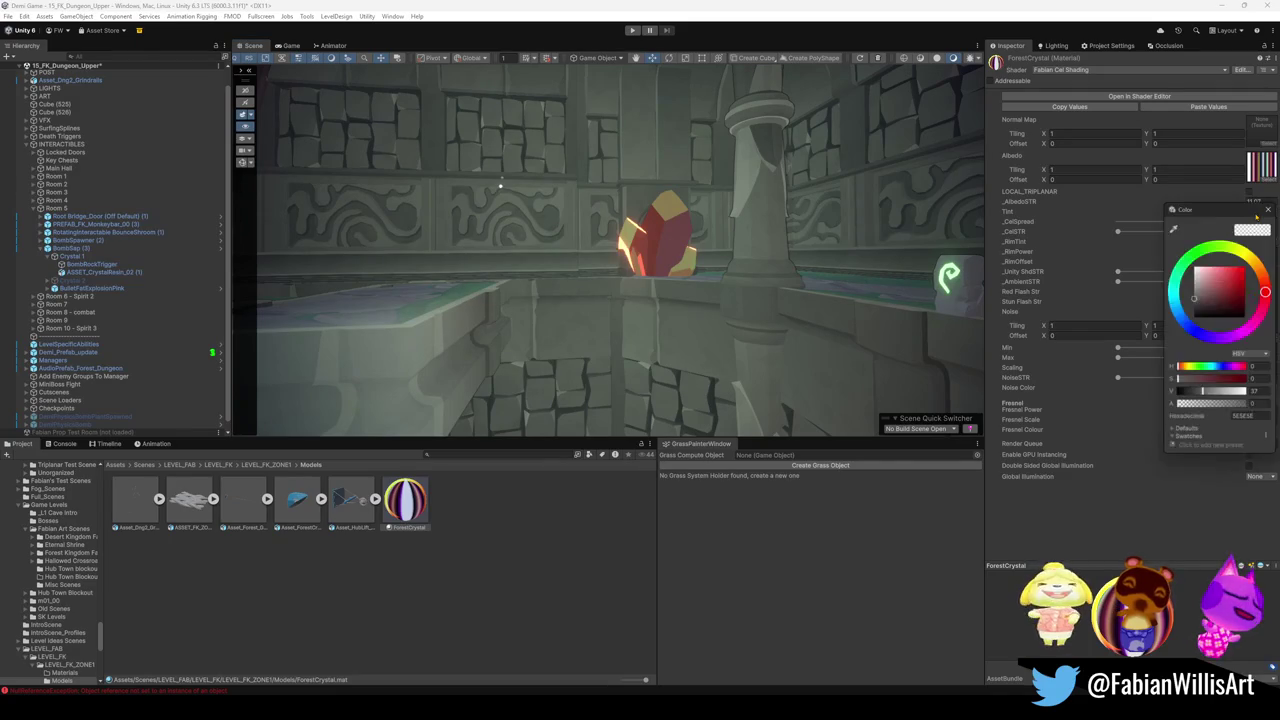
{"action": "mouse_move", "coordinate": [1230, 265]}
{"action": "left_mouse_down"}
{"action": "mouse_move", "coordinate": [1205, 277]}
{"action": "mouse_move", "coordinate": [1228, 289]}
{"action": "mouse_move", "coordinate": [1222, 303]}
{"action": "left_mouse_up"}
{"action": "key", "text": "Escape"}
{"action": "left_click", "coordinate": [1258, 241]}
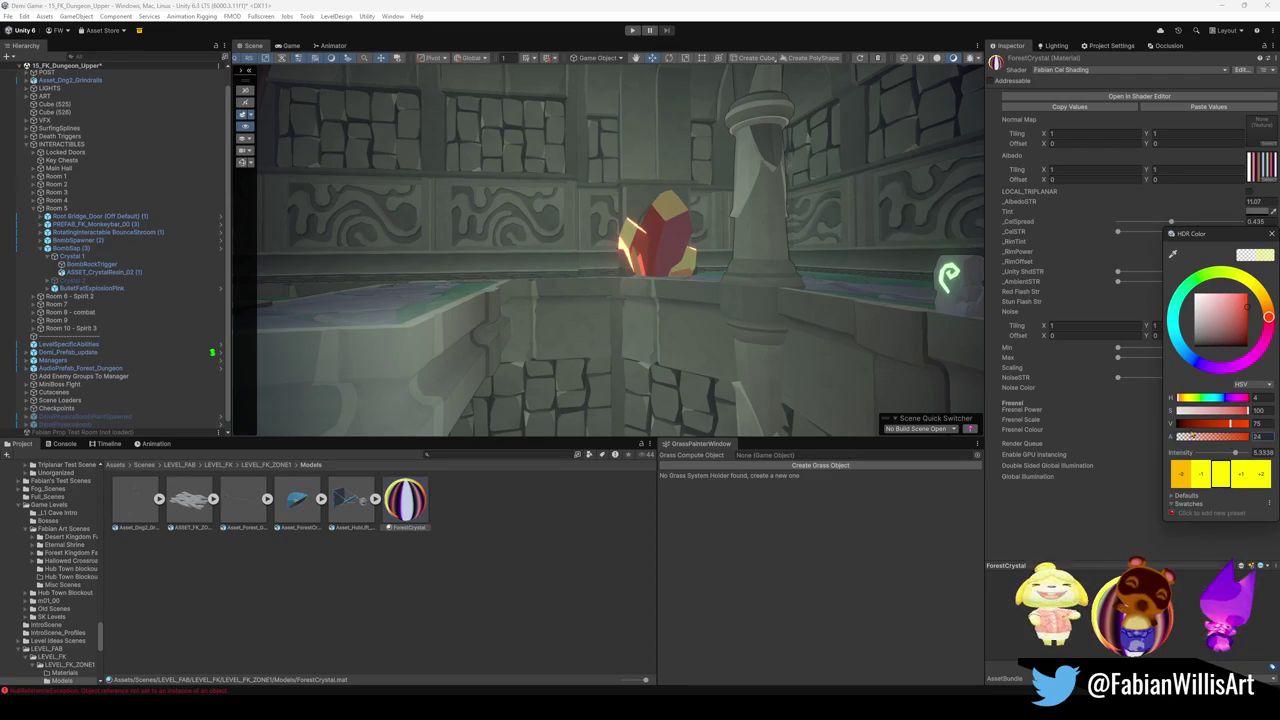
{"action": "left_click_drag", "start_coordinate": [1230, 424], "coordinate": [1166, 422]}
{"action": "mouse_move", "coordinate": [803, 220]}
{"action": "left_mouse_down"}
{"action": "mouse_move", "coordinate": [943, 180]}
{"action": "mouse_move", "coordinate": [780, 191]}
{"action": "mouse_move", "coordinate": [825, 308]}
{"action": "mouse_move", "coordinate": [623, 296]}
{"action": "mouse_move", "coordinate": [697, 309]}
{"action": "left_mouse_up"}
{"action": "type", "text": "resin"}
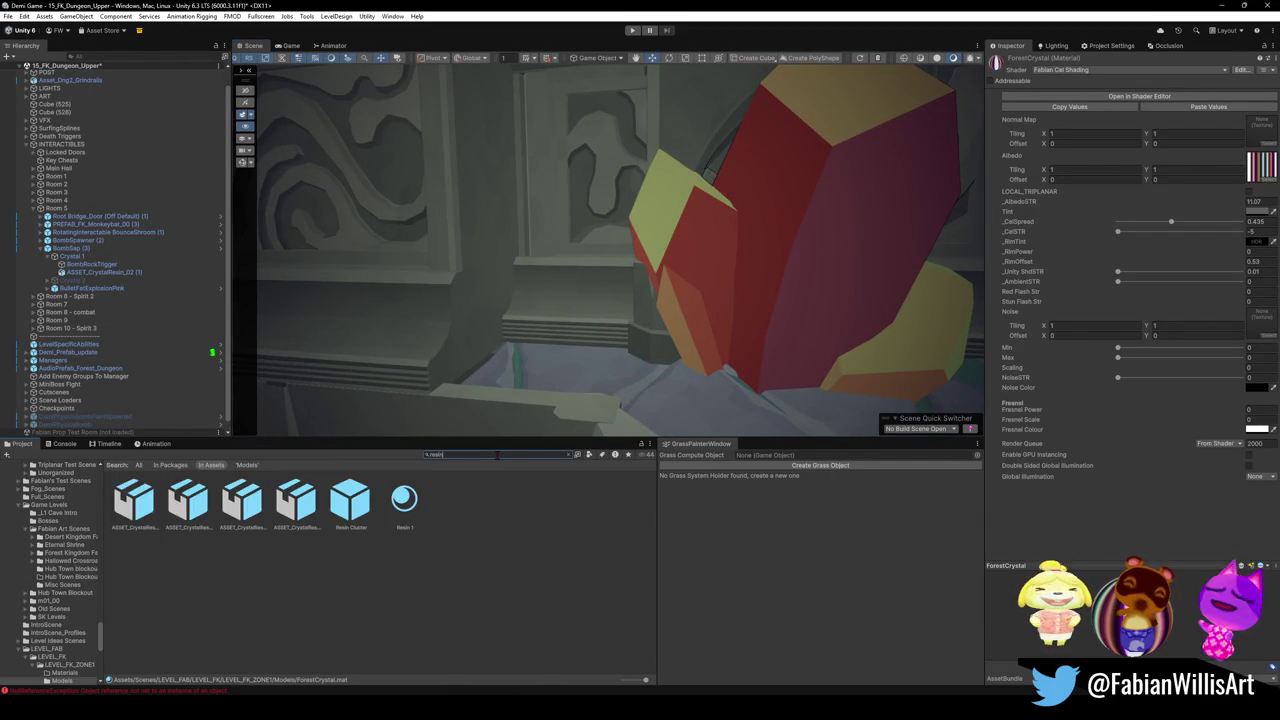
- Search the project for 'crystal' and try several crystal materials on the crystal
{"action": "key", "text": "ctrl+a"}
{"action": "type", "text": "crystal"}
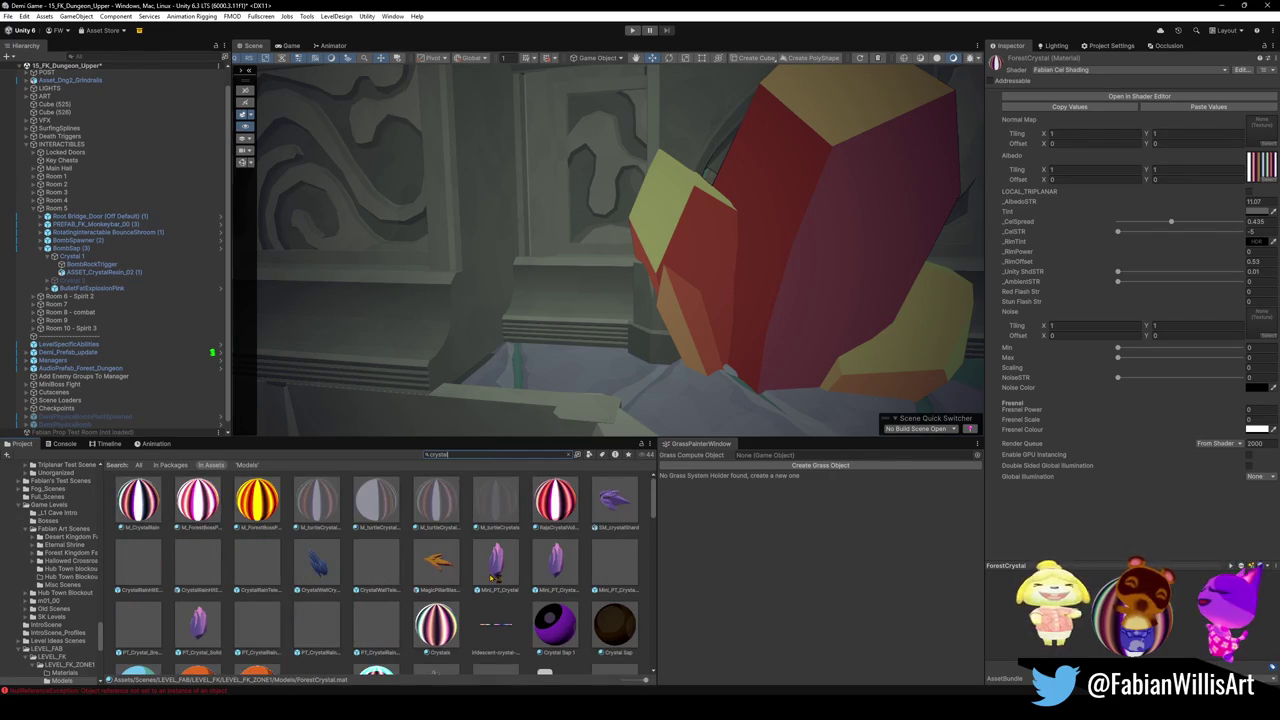
{"action": "scroll", "coordinate": [495, 579], "scroll_direction": "down", "scroll_amount": 5}
{"action": "left_click_drag", "start_coordinate": [258, 572], "coordinate": [788, 317]}
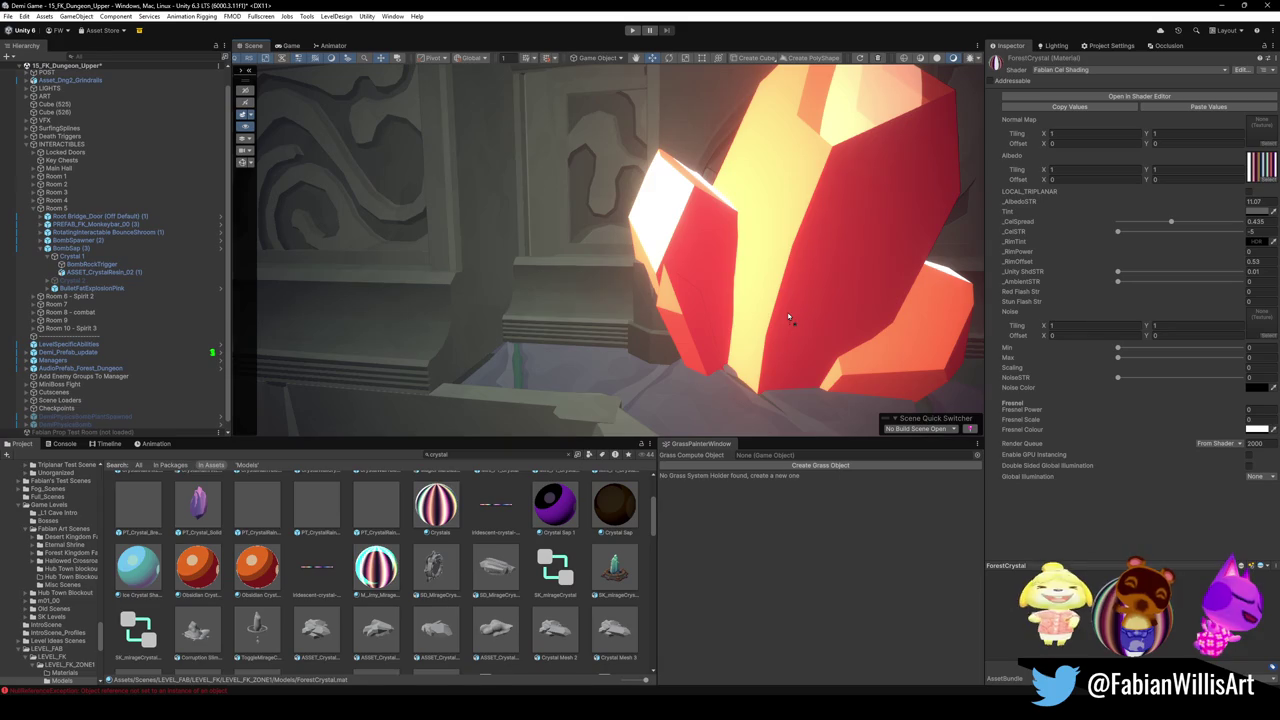
{"action": "left_click_drag", "start_coordinate": [197, 567], "coordinate": [804, 299]}
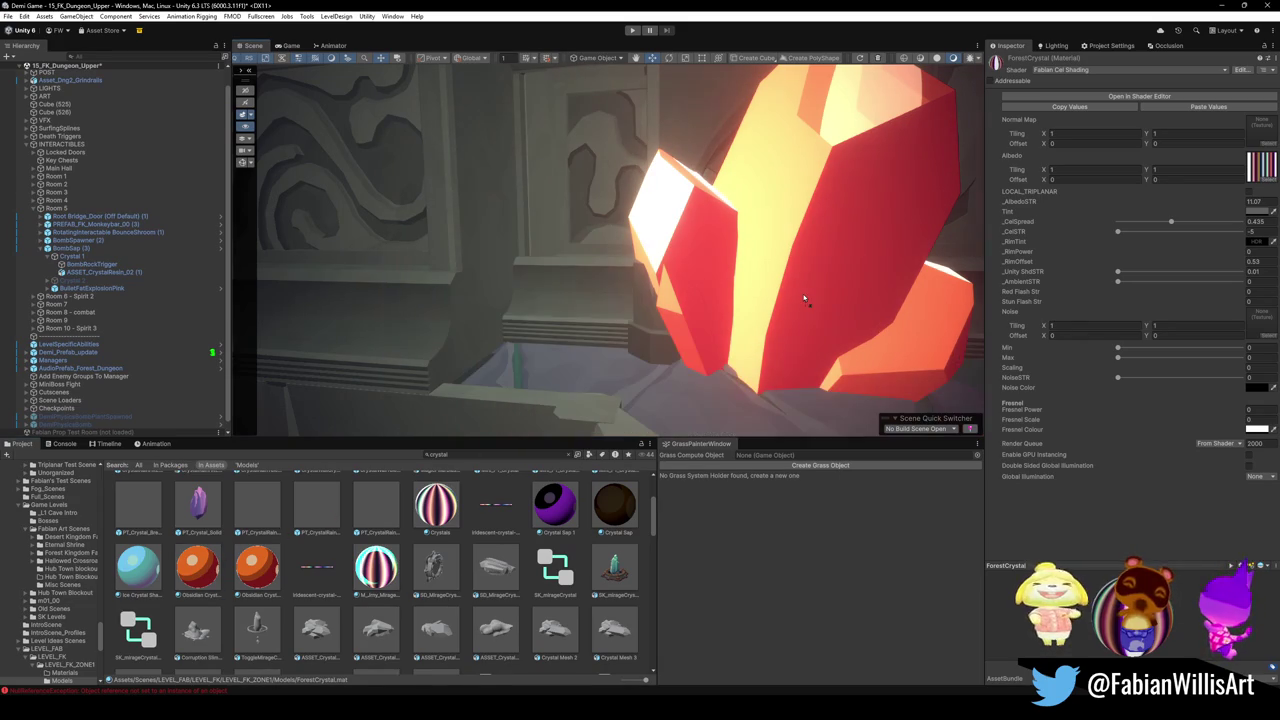
{"action": "key", "text": "f"}
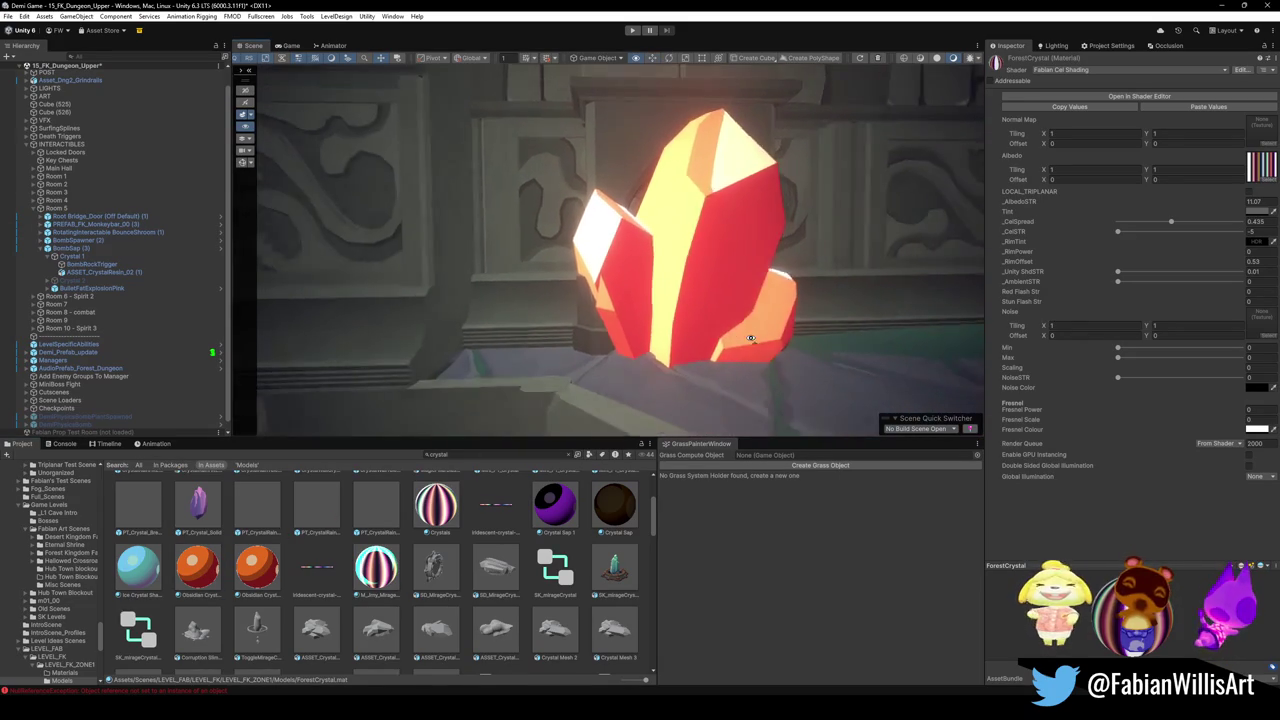
{"action": "mouse_move", "coordinate": [376, 570]}
{"action": "left_mouse_down"}
{"action": "mouse_move", "coordinate": [703, 296]}
{"action": "mouse_move", "coordinate": [668, 292]}
{"action": "left_mouse_up"}
{"action": "mouse_move", "coordinate": [455, 500]}
{"action": "left_mouse_down"}
{"action": "mouse_move", "coordinate": [691, 286]}
{"action": "mouse_move", "coordinate": [616, 528]}
{"action": "left_mouse_up"}
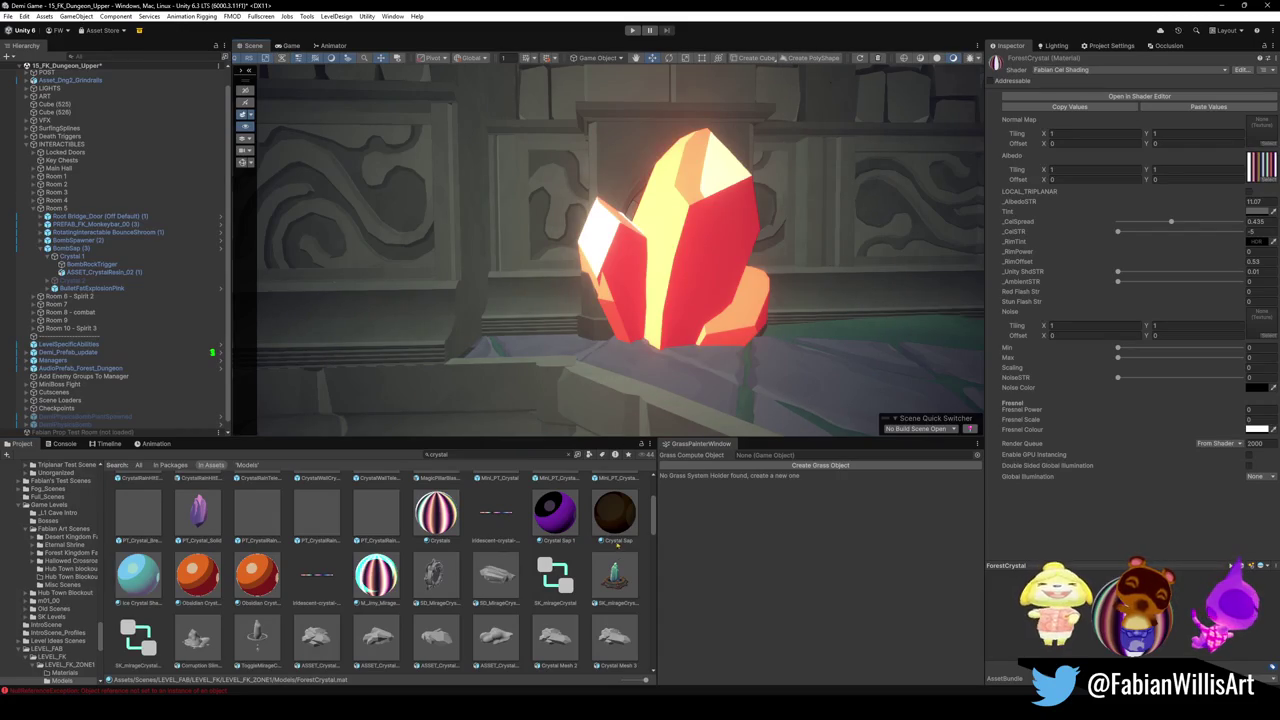
- Try a crystal pedestal prop, then select the Obsidian Crystals material in the results
{"action": "scroll", "coordinate": [548, 522], "scroll_direction": "down", "scroll_amount": 10}
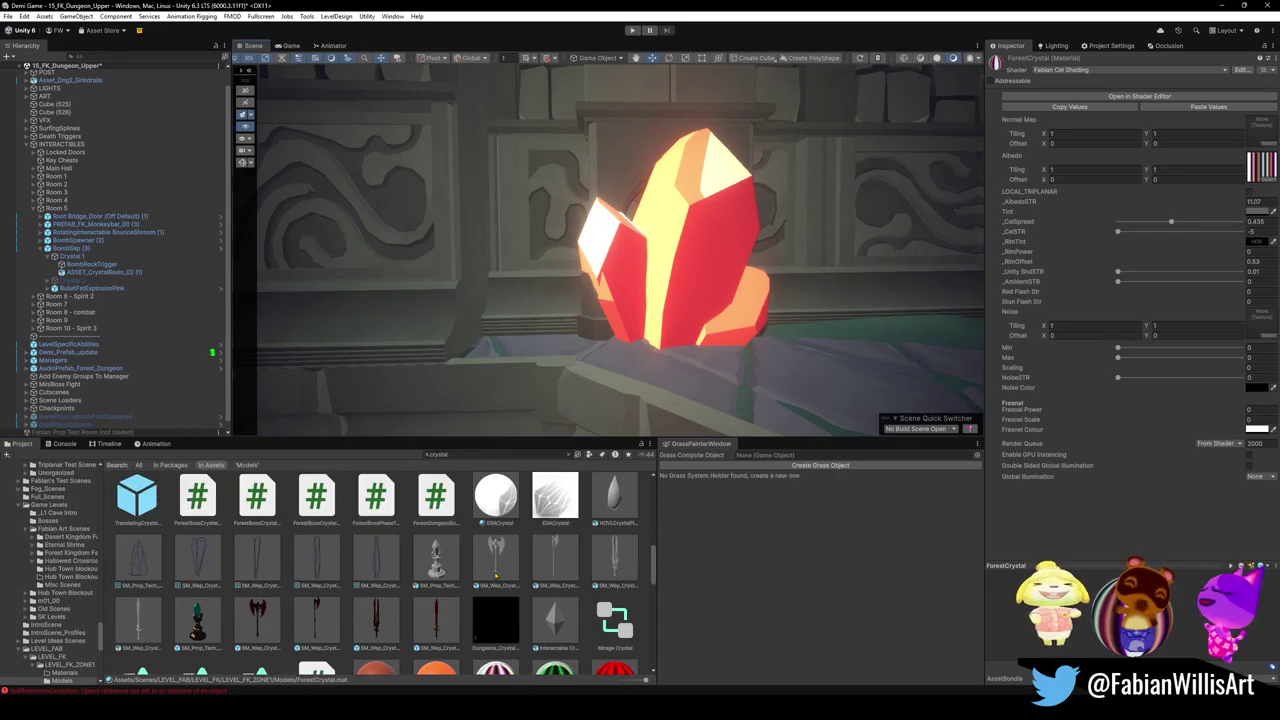
{"action": "scroll", "coordinate": [502, 583], "scroll_direction": "down", "scroll_amount": 10}
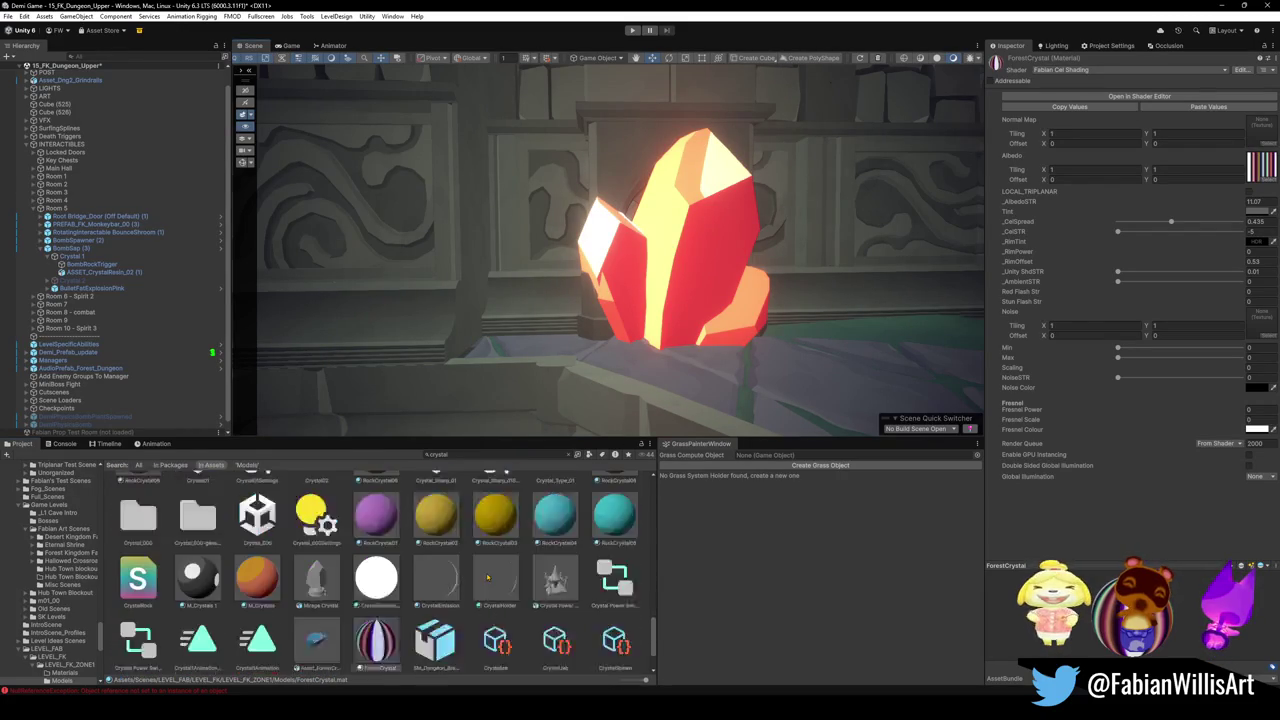
{"action": "scroll", "coordinate": [501, 575], "scroll_direction": "up", "scroll_amount": 10}
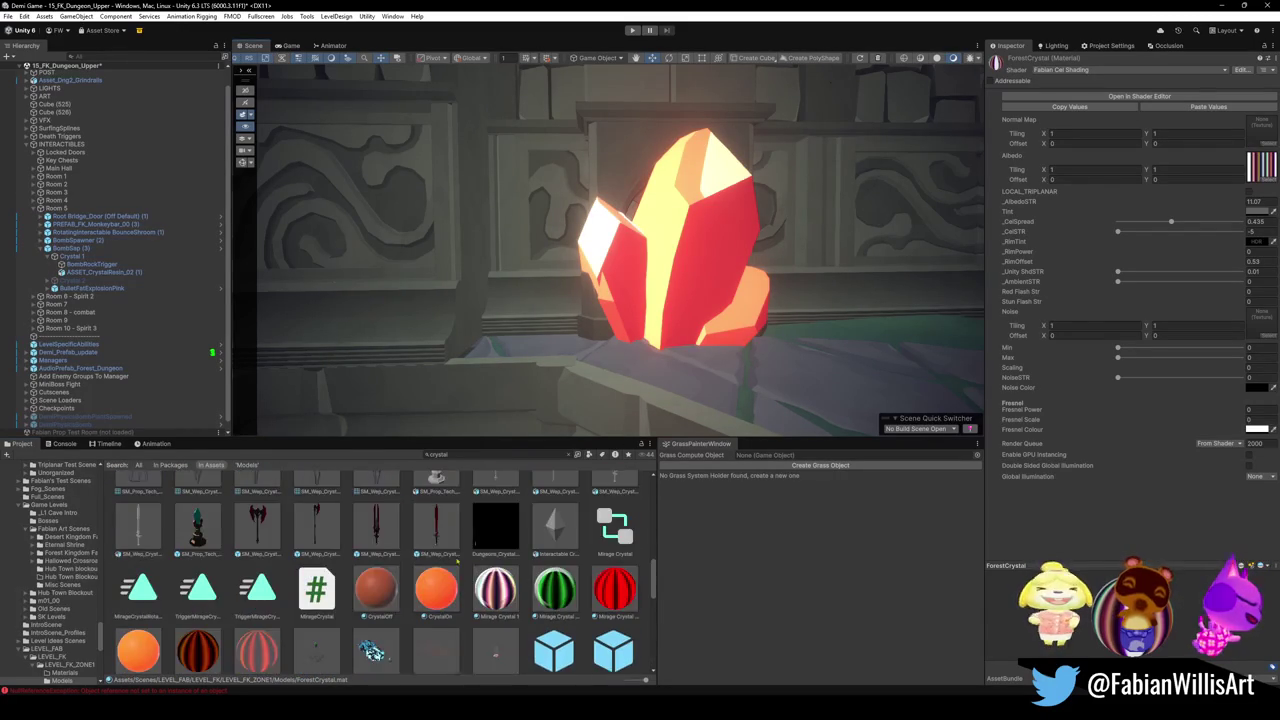
{"action": "scroll", "coordinate": [474, 562], "scroll_direction": "down", "scroll_amount": 5}
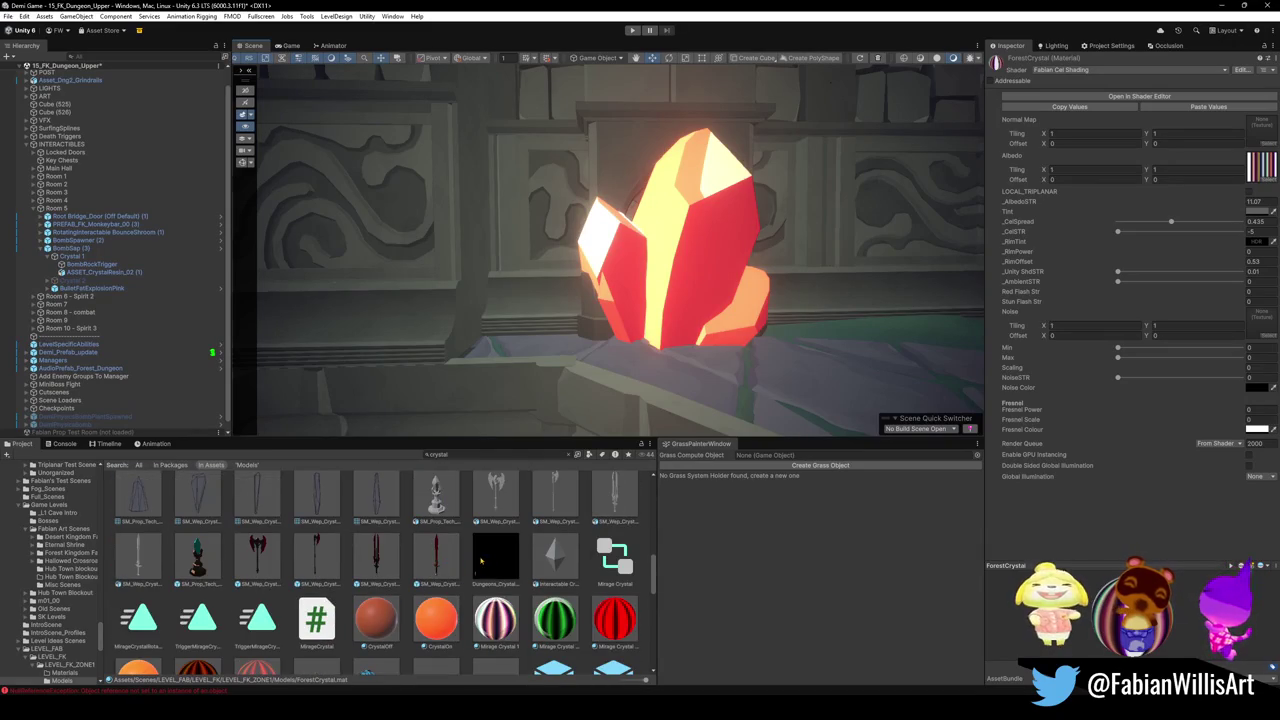
{"action": "mouse_move", "coordinate": [197, 555]}
{"action": "left_mouse_down"}
{"action": "mouse_move", "coordinate": [822, 421]}
{"action": "mouse_move", "coordinate": [346, 561]}
{"action": "left_mouse_up"}
{"action": "scroll", "coordinate": [346, 561], "scroll_direction": "up", "scroll_amount": 6}
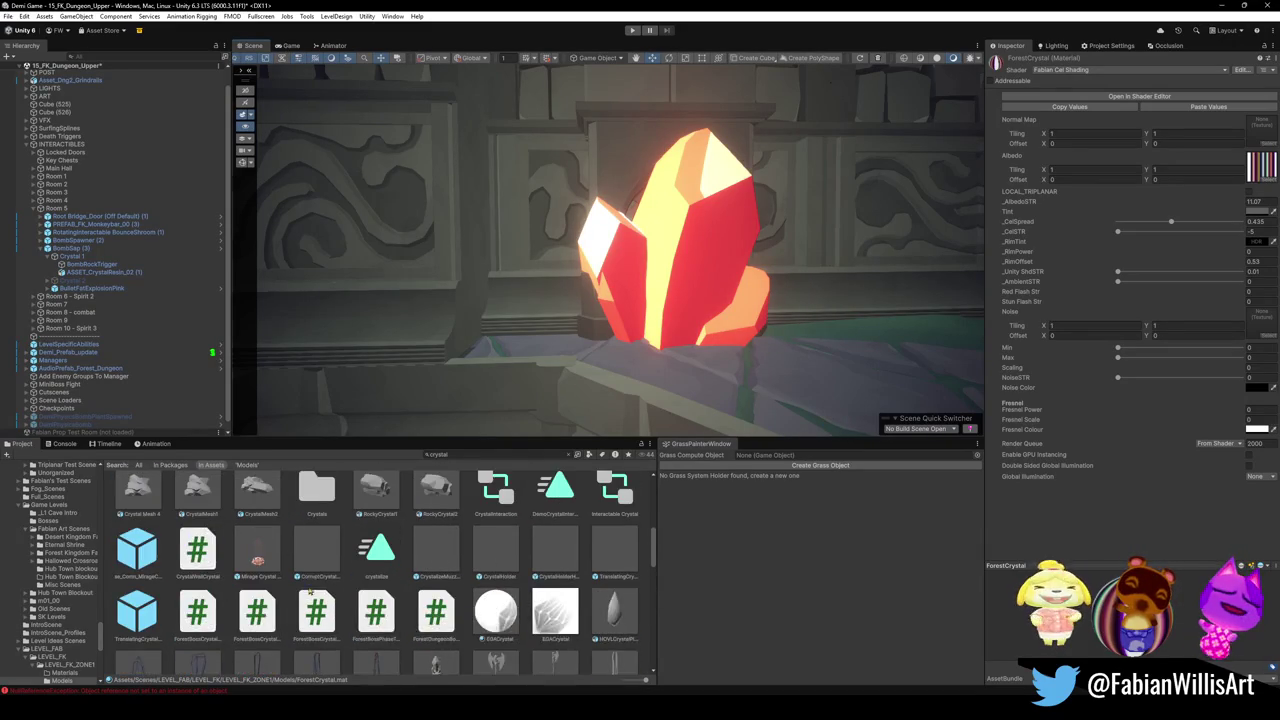
{"action": "scroll", "coordinate": [343, 561], "scroll_direction": "up", "scroll_amount": 2}
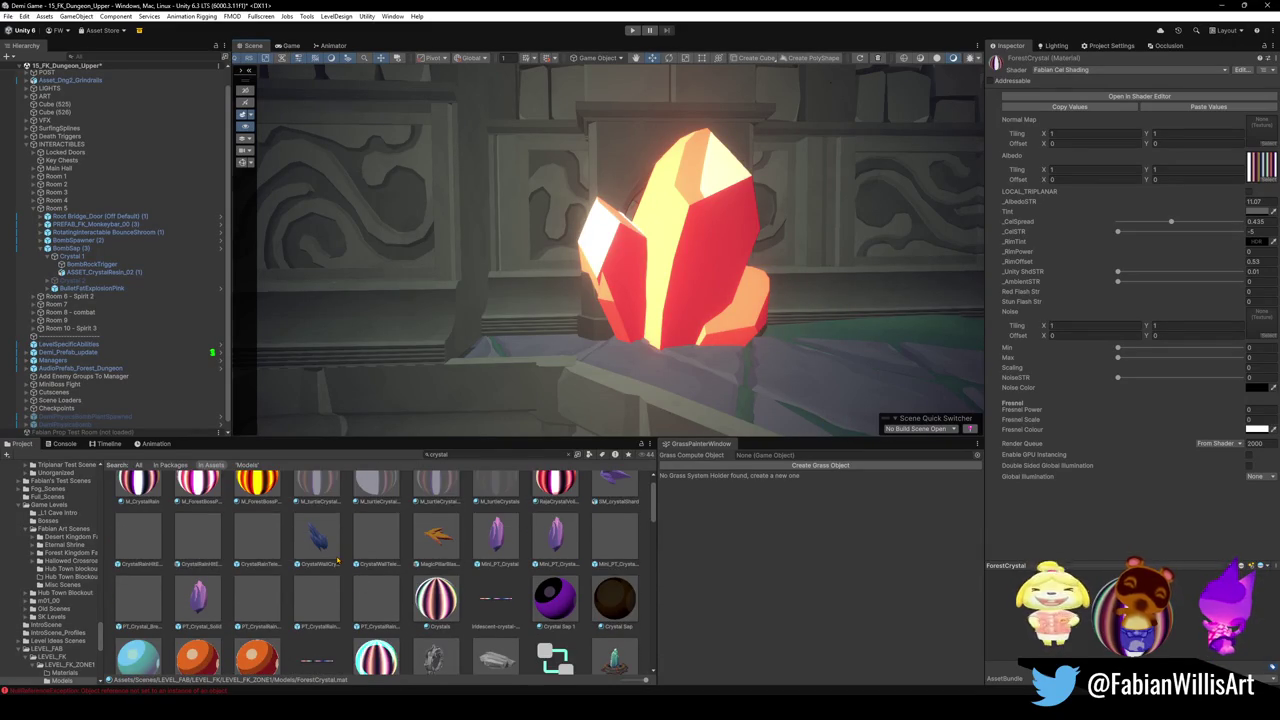
{"action": "left_click", "coordinate": [255, 662]}
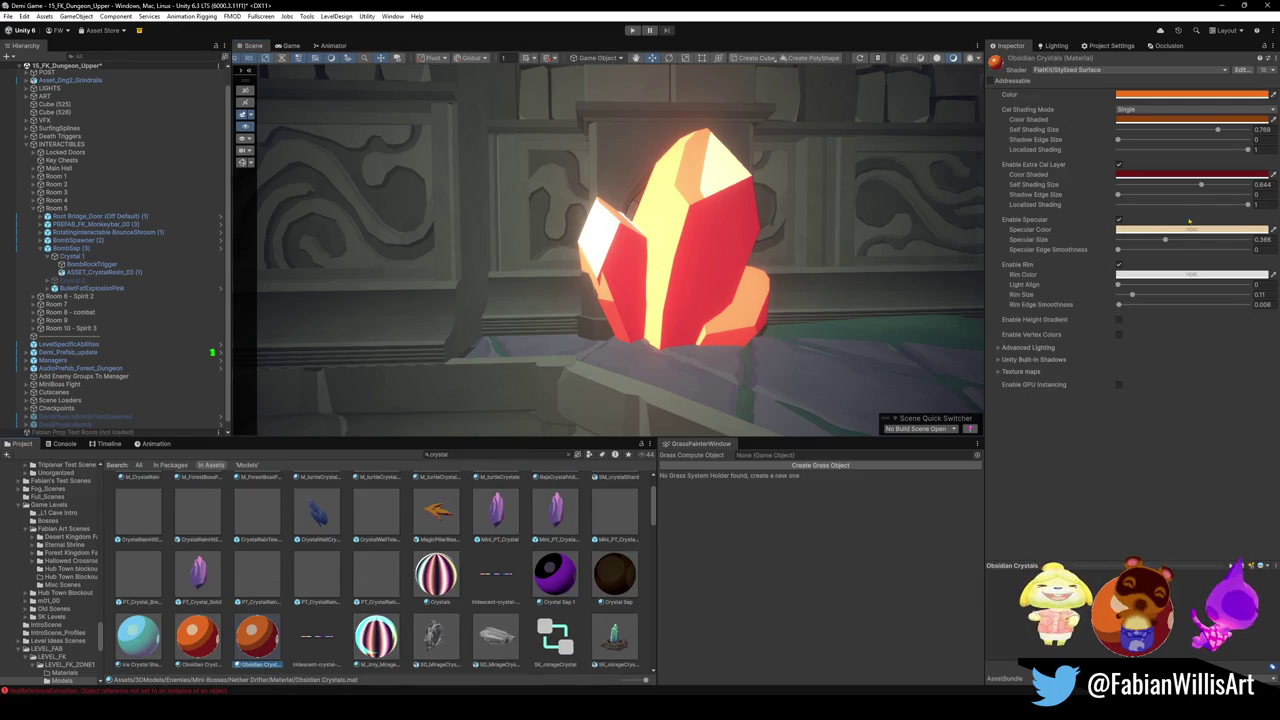
- Expand Texture maps and assign the Void texture to the Albedo slot
{"action": "left_click", "coordinate": [1020, 371]}
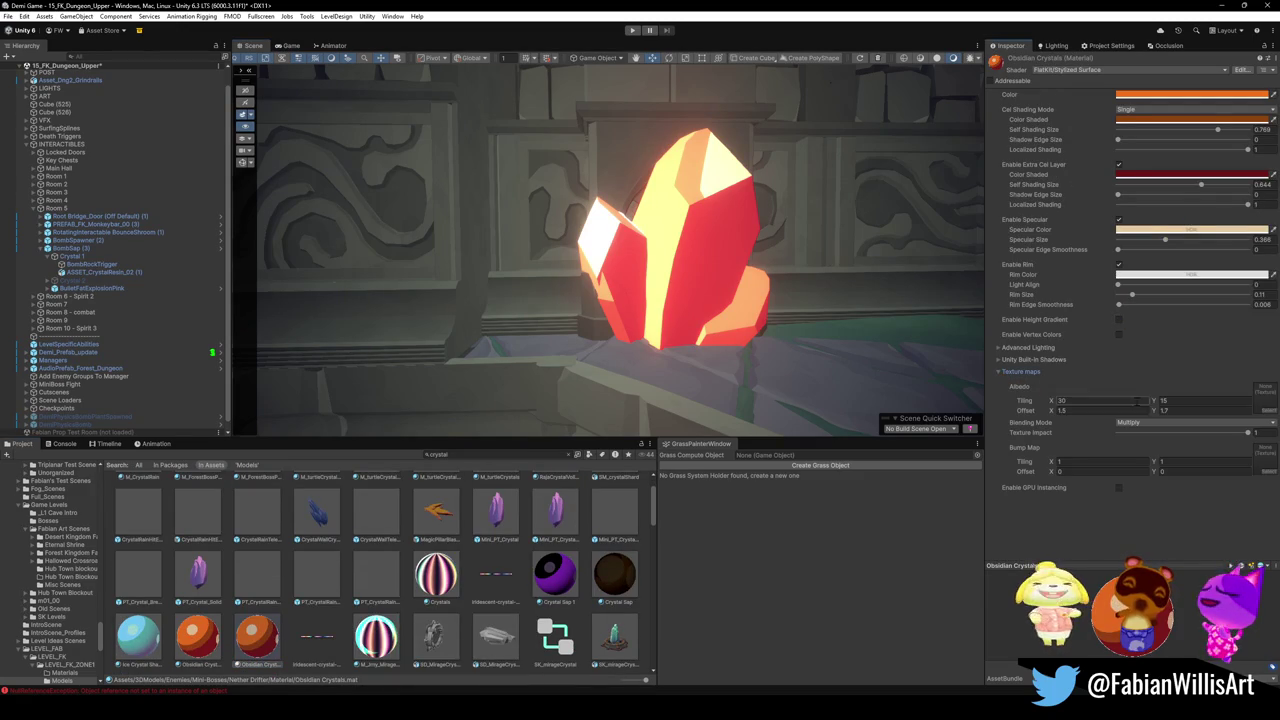
{"action": "left_click", "coordinate": [1267, 414]}
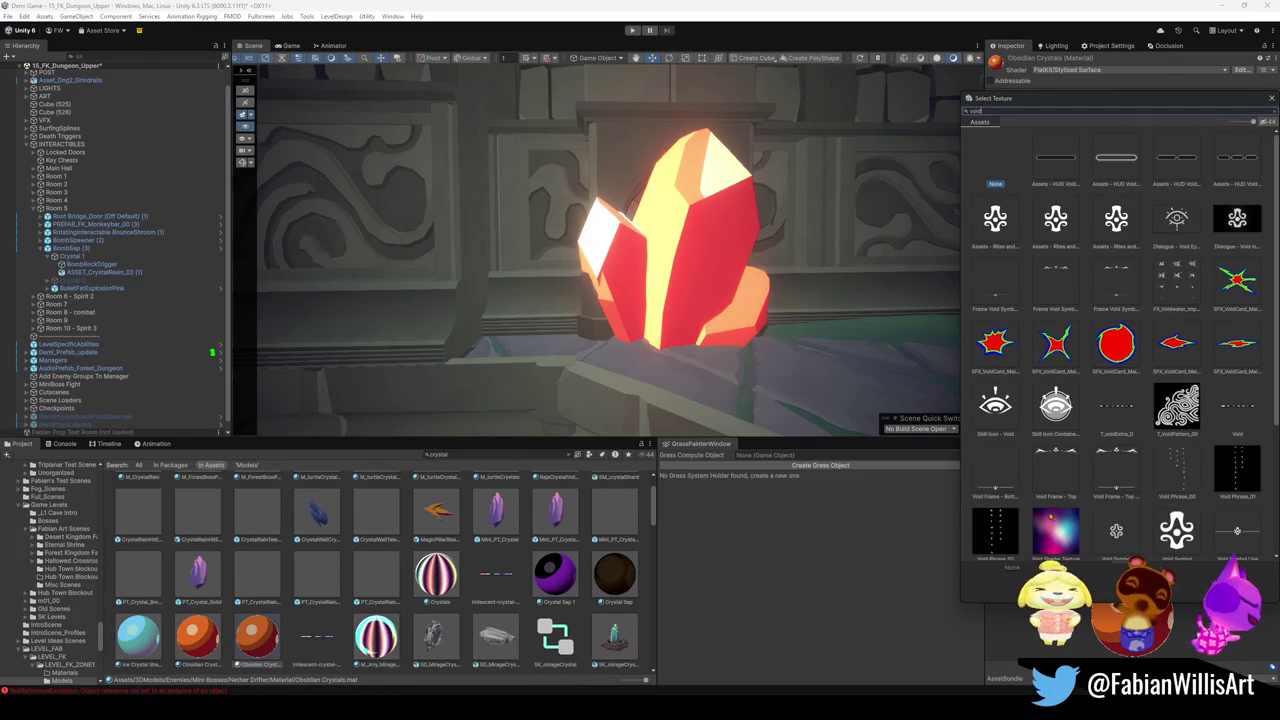
{"action": "double_click", "coordinate": [1239, 411]}
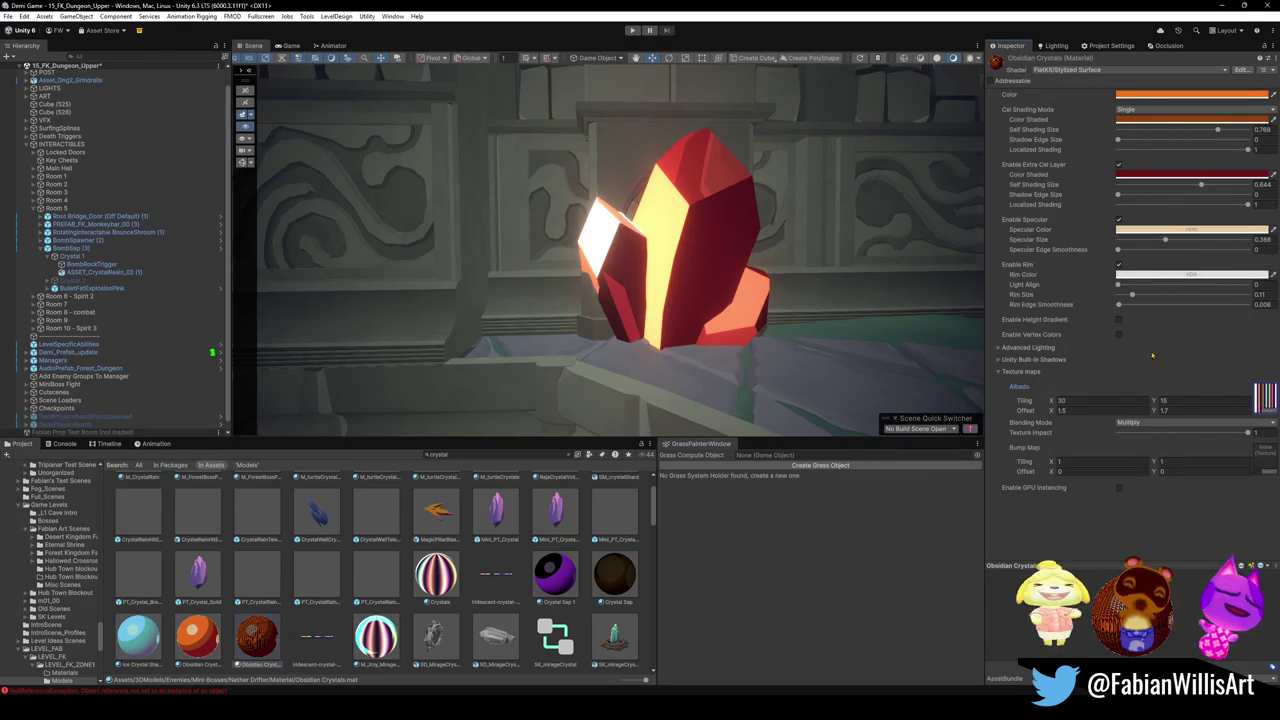
{"action": "left_click", "coordinate": [1083, 400]}
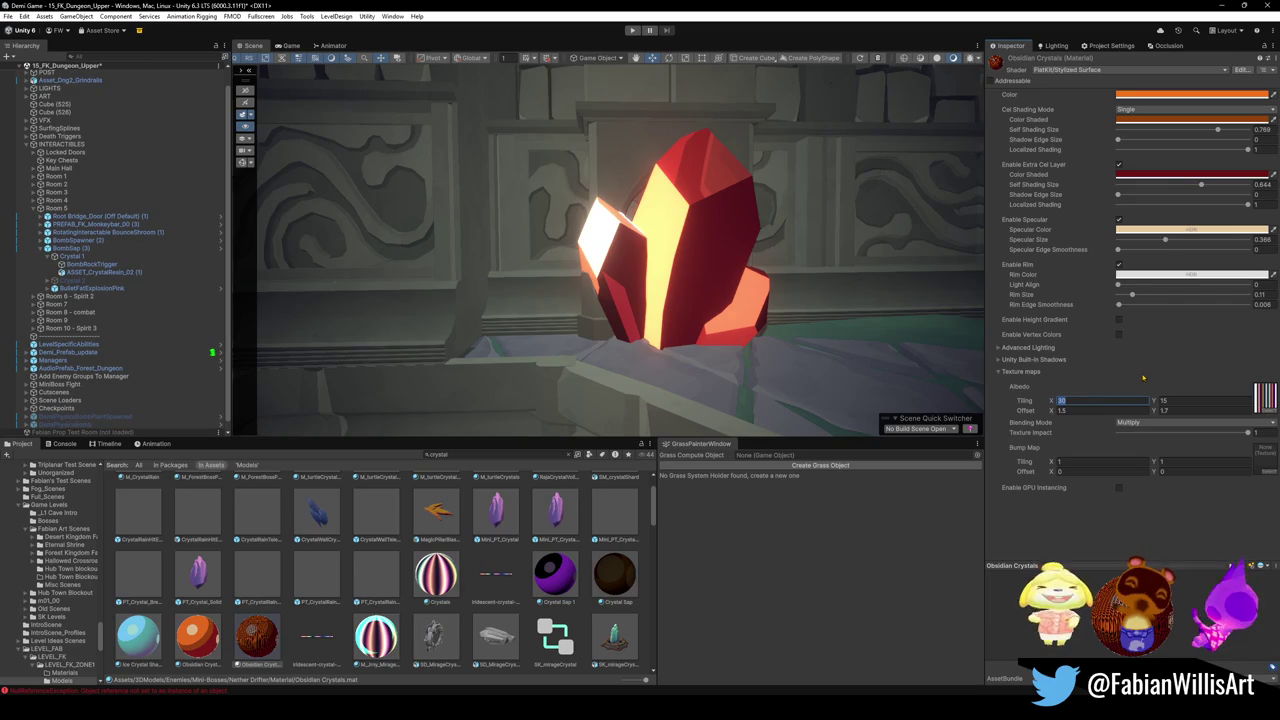
- Set Albedo tiling to 1 × 1 and offset to 0, and test Texture Impact
{"action": "type", "text": "1"}
{"action": "key", "text": "Tab"}
{"action": "type", "text": "1"}
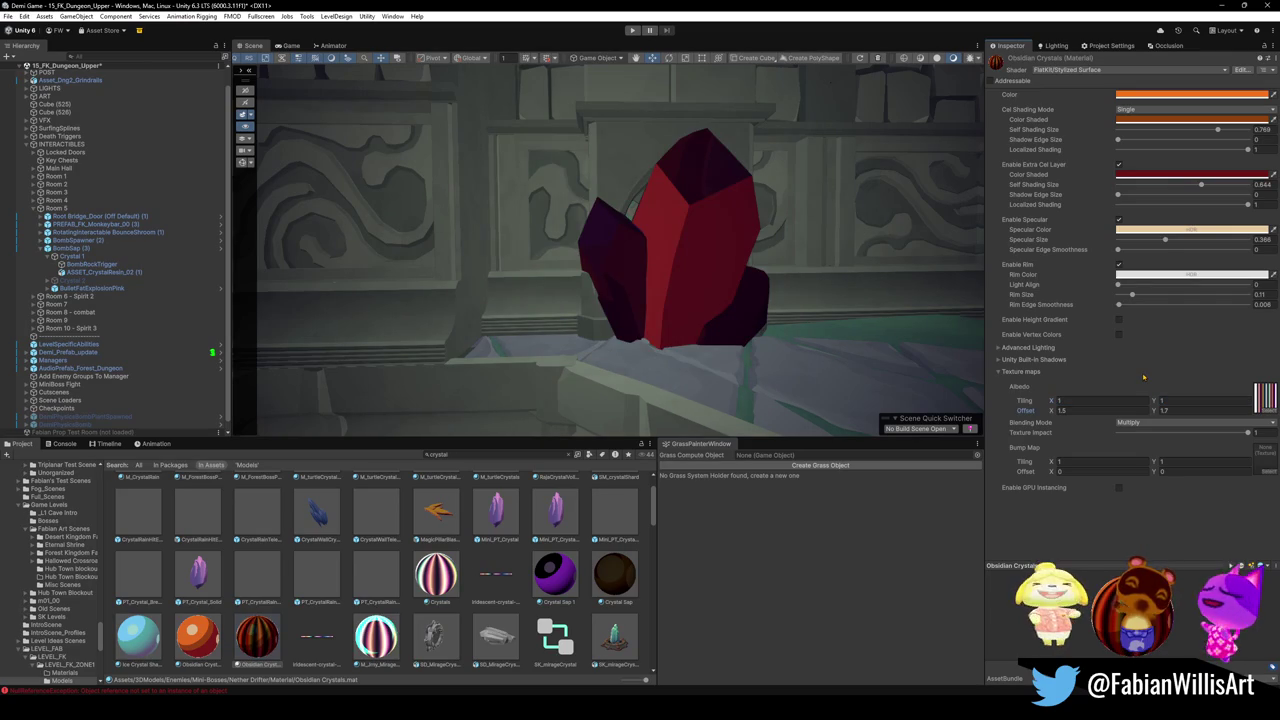
{"action": "type", "text": "1"}
{"action": "key", "text": "Tab"}
{"action": "type", "text": "1"}
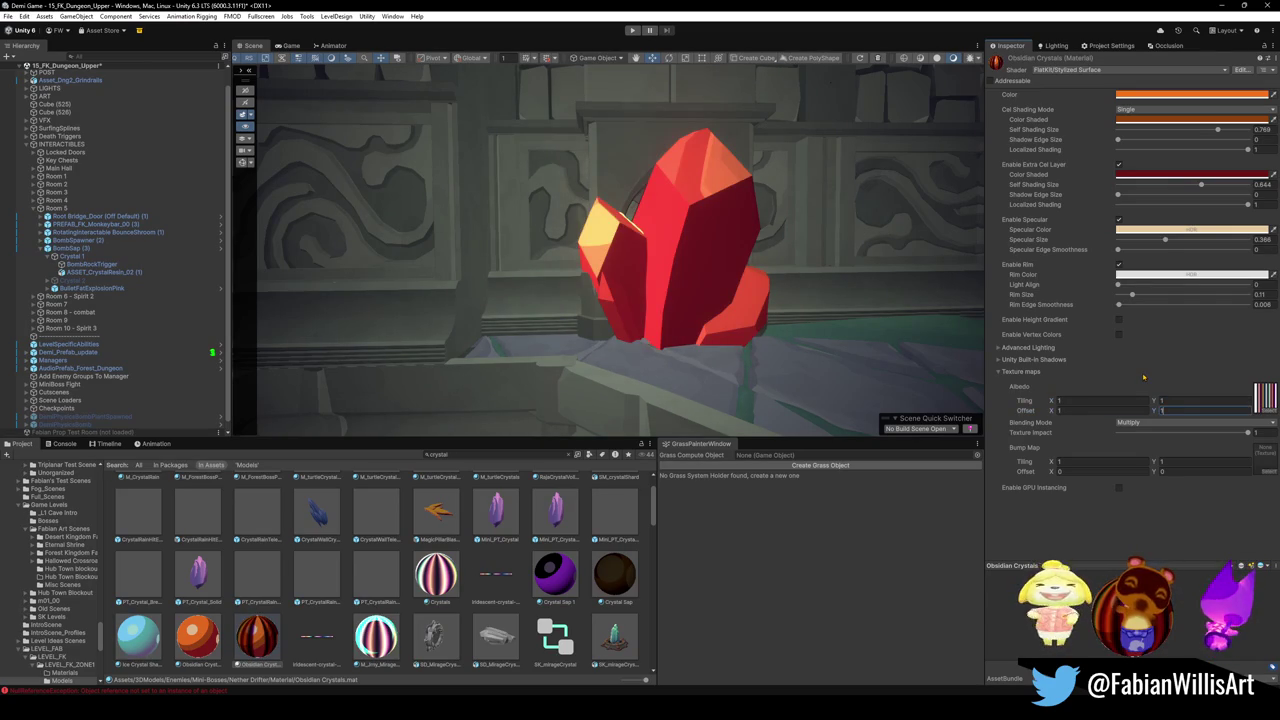
{"action": "left_click", "coordinate": [1135, 411]}
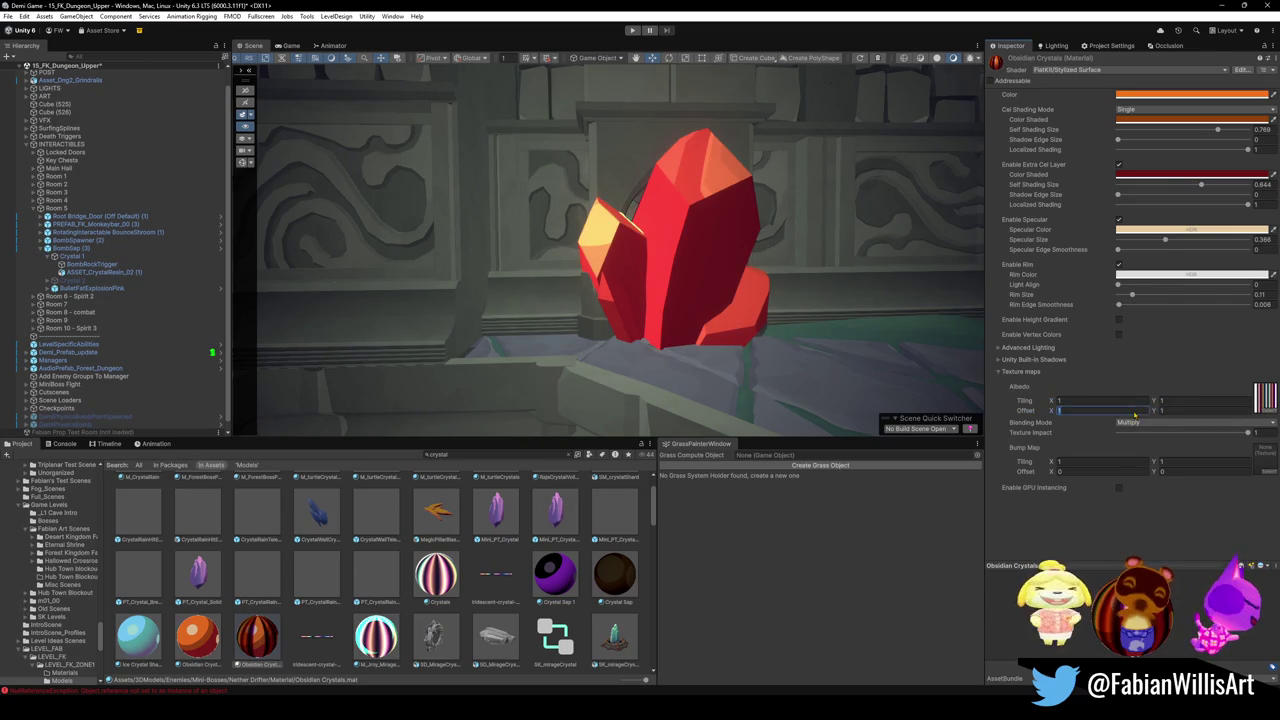
{"action": "type", "text": "0"}
{"action": "key", "text": "Tab"}
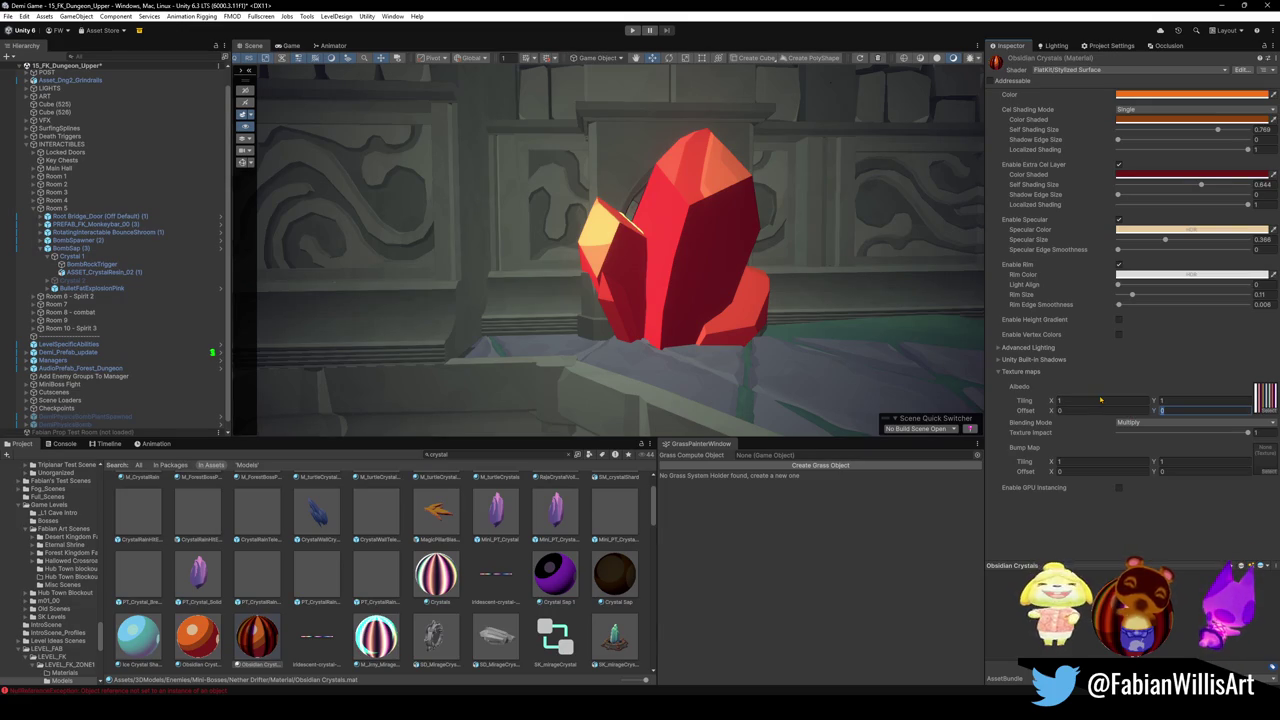
{"action": "mouse_move", "coordinate": [1248, 434]}
{"action": "left_mouse_down"}
{"action": "mouse_move", "coordinate": [1117, 434]}
{"action": "mouse_move", "coordinate": [1250, 434]}
{"action": "left_mouse_up"}
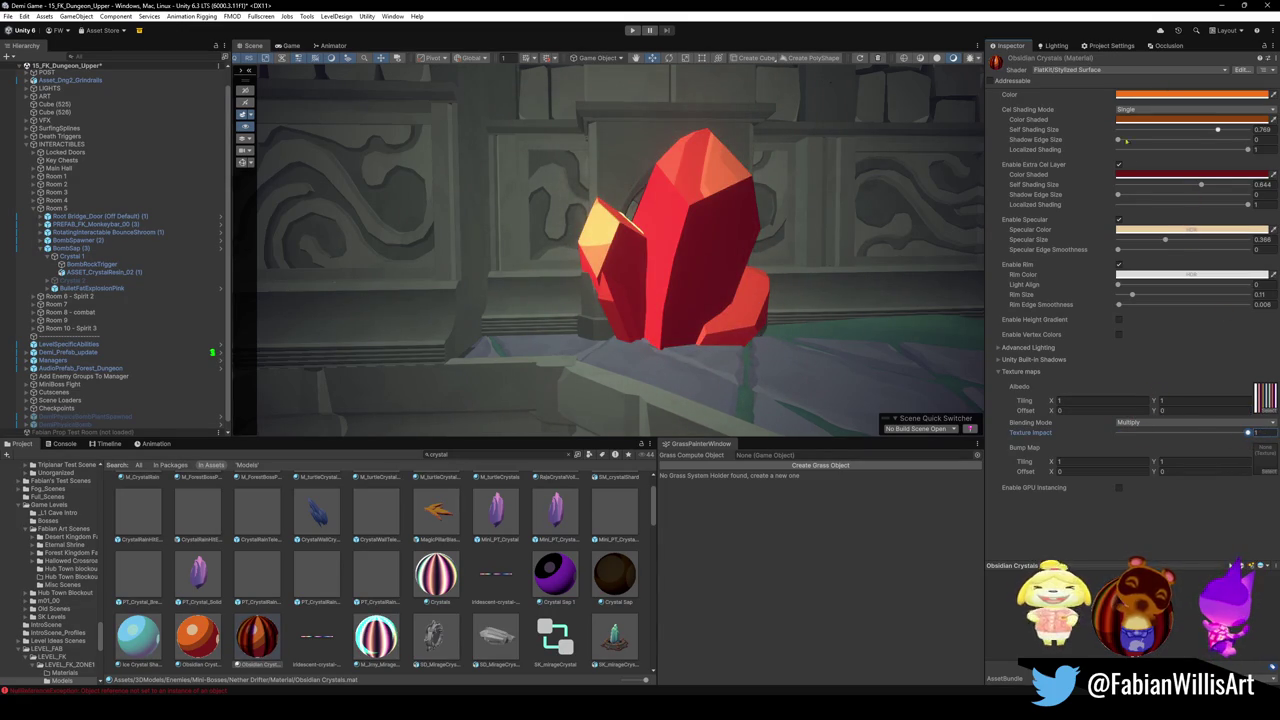
- Toggle rim, specular and extra cel layer off, then undo to restore them
{"action": "left_click", "coordinate": [1119, 265]}
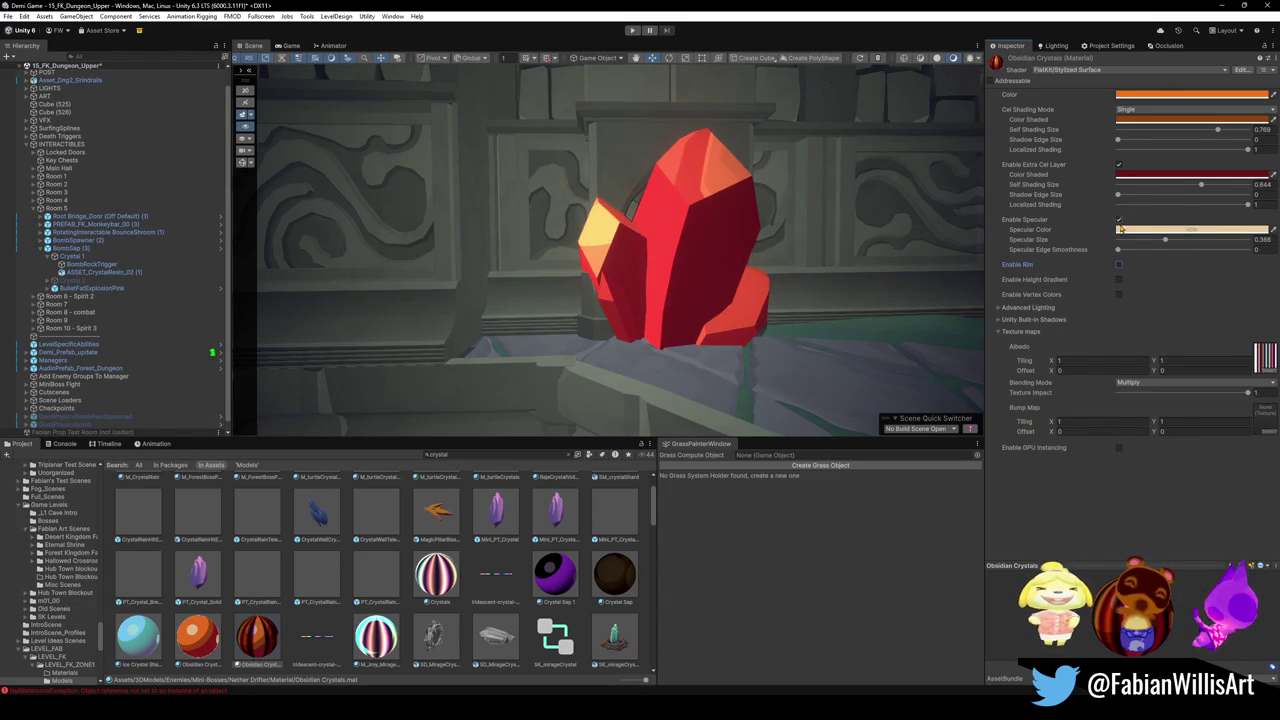
{"action": "left_click", "coordinate": [1119, 219]}
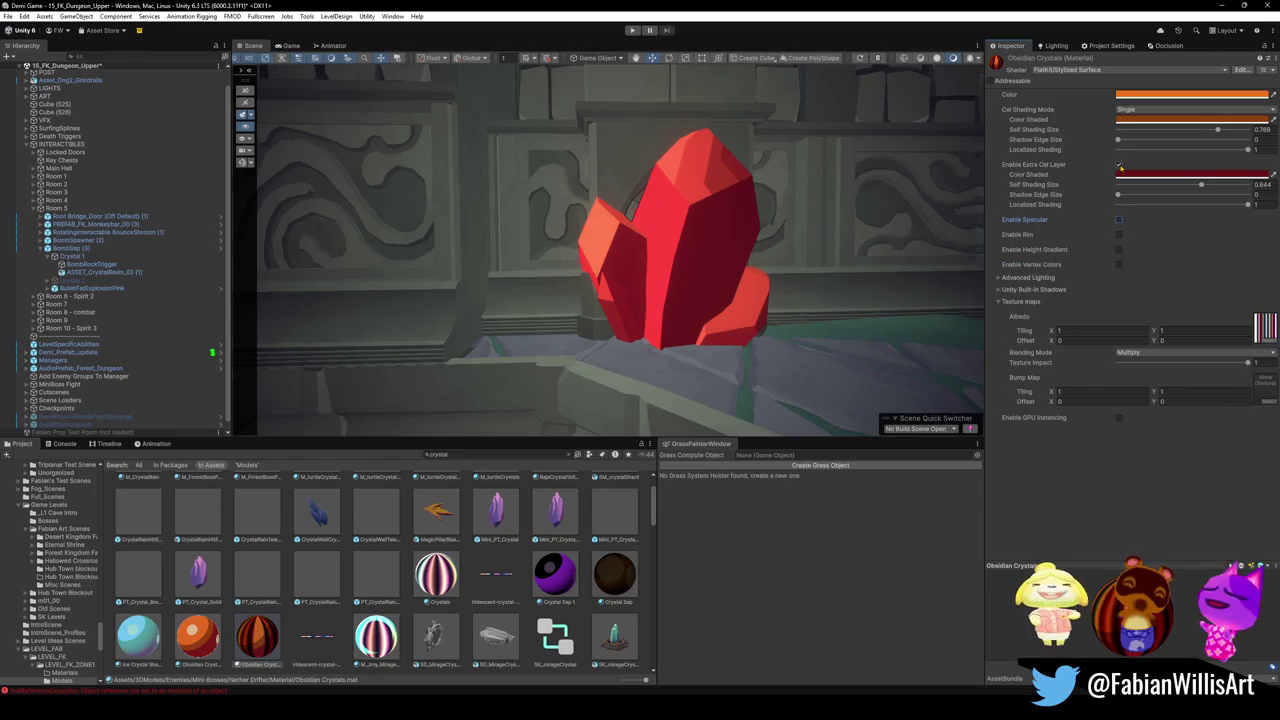
{"action": "left_click", "coordinate": [1119, 165]}
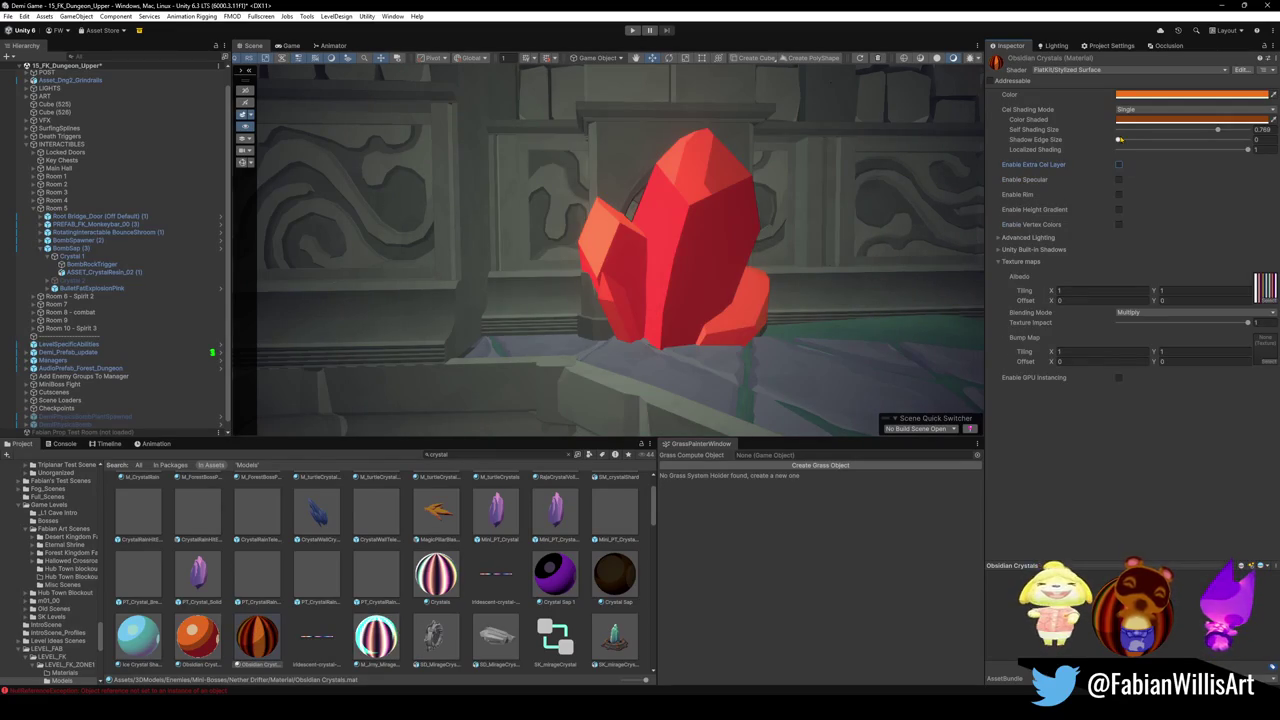
{"action": "key", "text": "ctrl+z"}
{"action": "key", "text": "ctrl+z"}
{"action": "key", "text": "ctrl+z"}
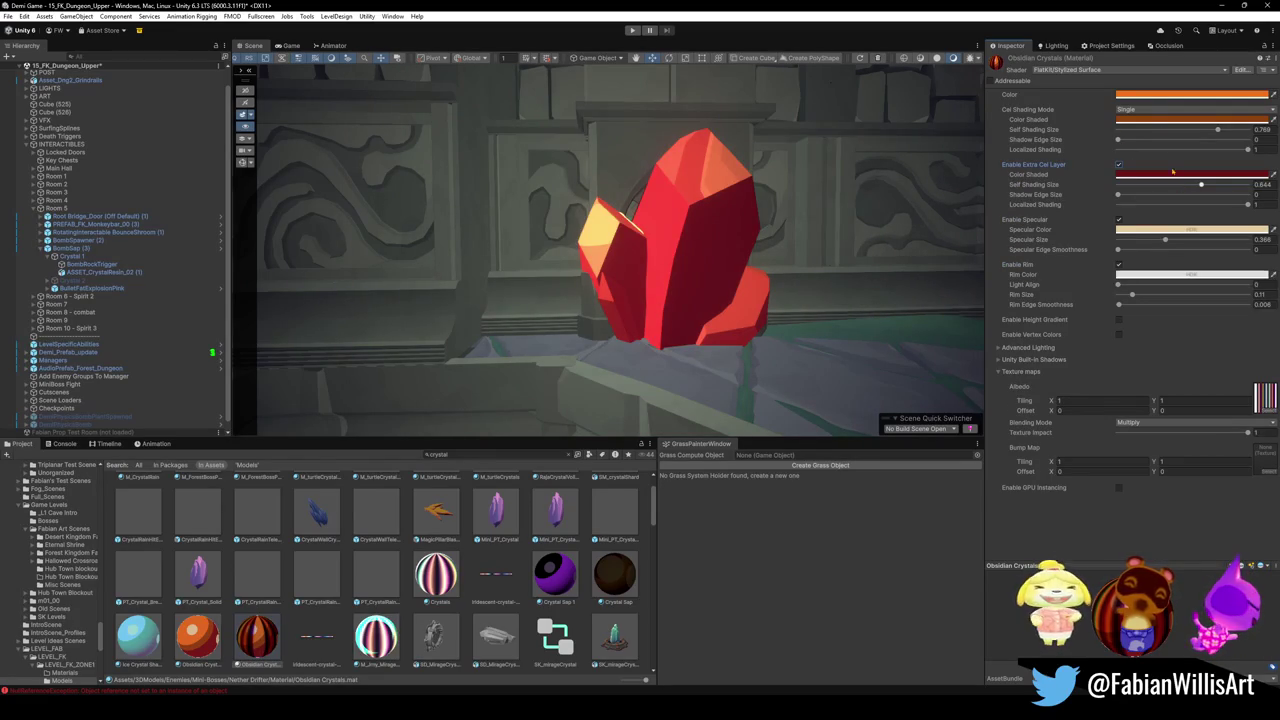
{"action": "left_click", "coordinate": [1152, 100]}
- Make the base Color white and desaturate the main Color Shaded to grey
{"action": "left_click_drag", "start_coordinate": [1205, 150], "coordinate": [1142, 145]}
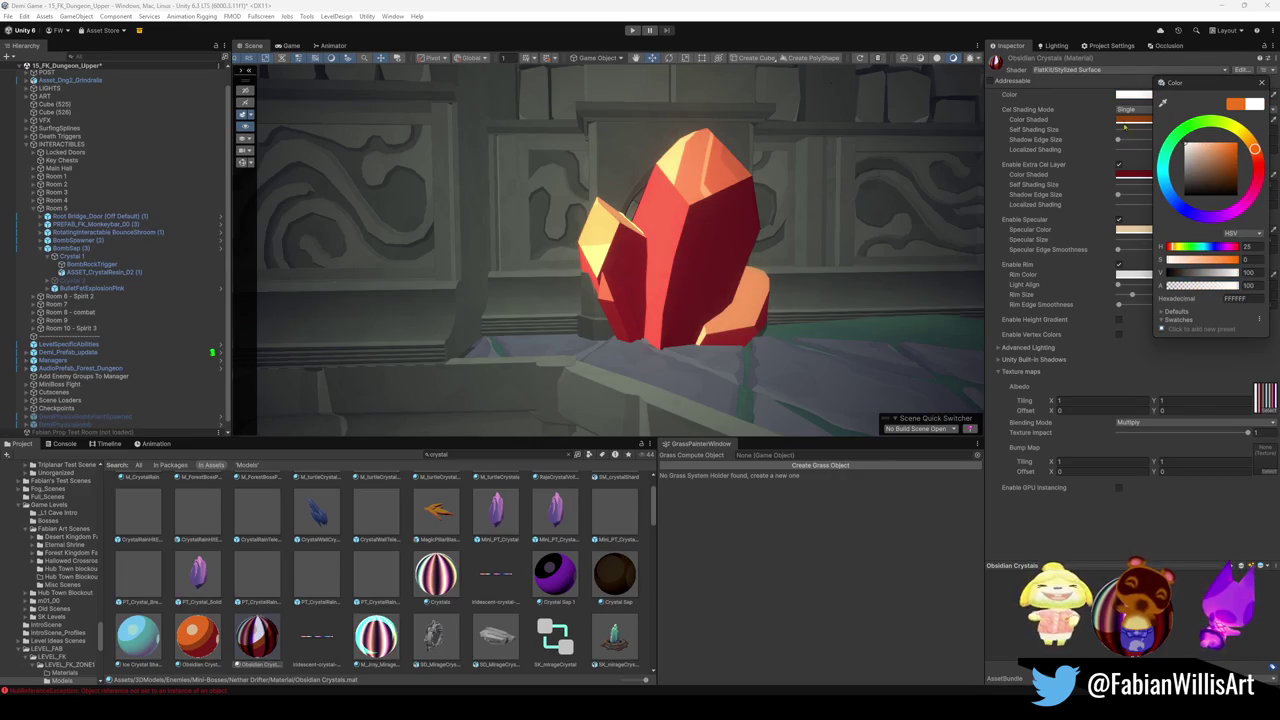
{"action": "left_click_drag", "start_coordinate": [1200, 82], "coordinate": [1172, 109]}
{"action": "left_click", "coordinate": [1205, 193]}
{"action": "left_click_drag", "start_coordinate": [1202, 194], "coordinate": [1134, 190]}
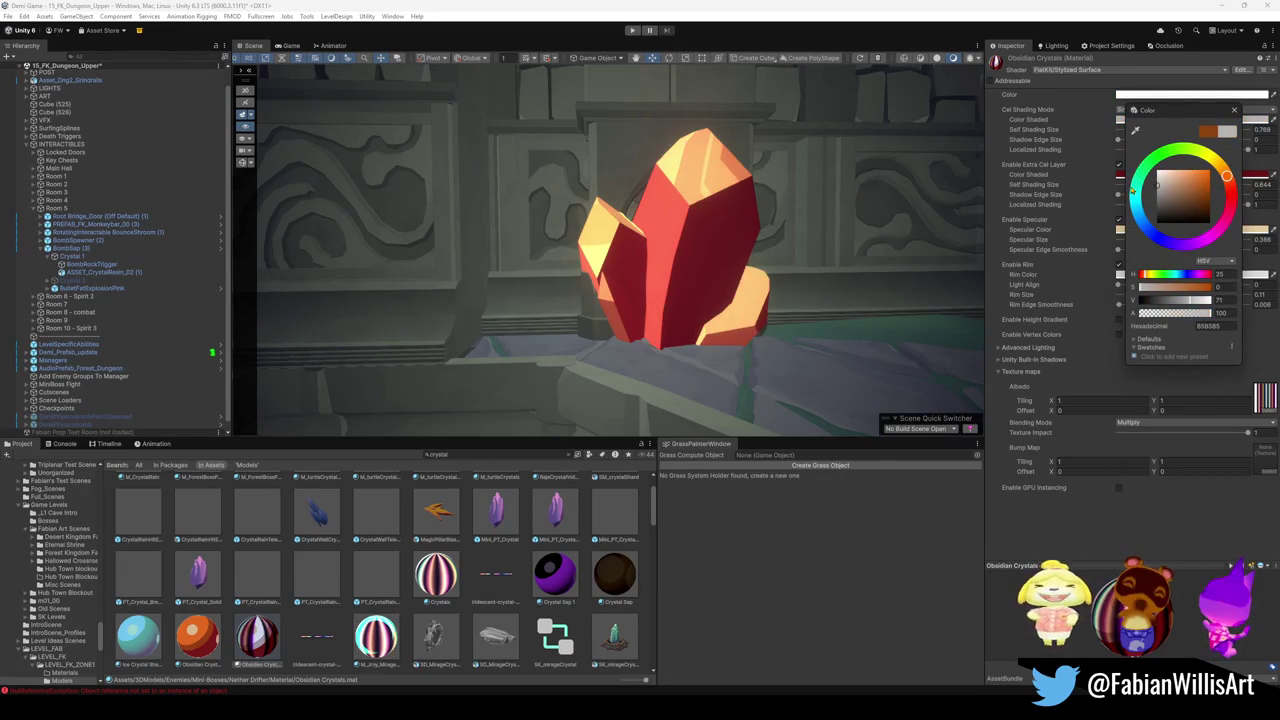
{"action": "left_click_drag", "start_coordinate": [1150, 110], "coordinate": [1188, 89]}
{"action": "left_click_drag", "start_coordinate": [1190, 180], "coordinate": [1240, 152]}
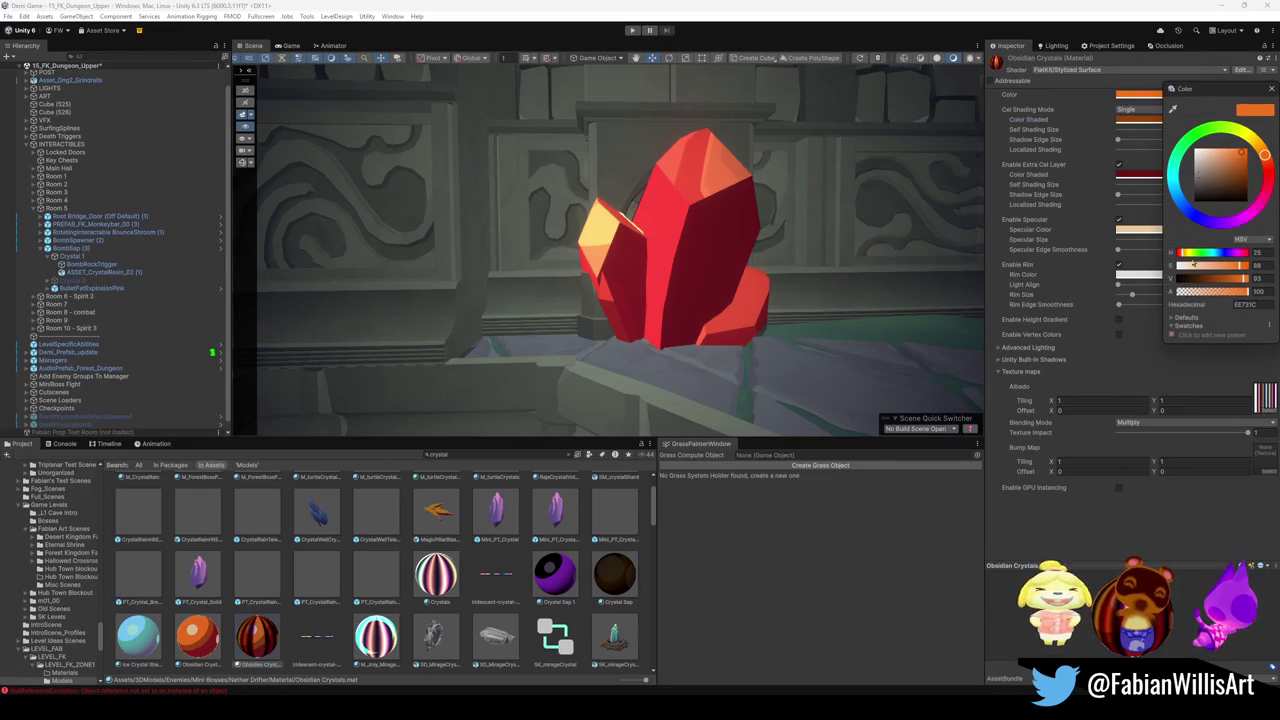
{"action": "mouse_move", "coordinate": [1240, 266]}
{"action": "left_mouse_down"}
{"action": "mouse_move", "coordinate": [1166, 268]}
{"action": "mouse_move", "coordinate": [1140, 288]}
{"action": "left_mouse_up"}
{"action": "left_click", "coordinate": [1140, 119]}
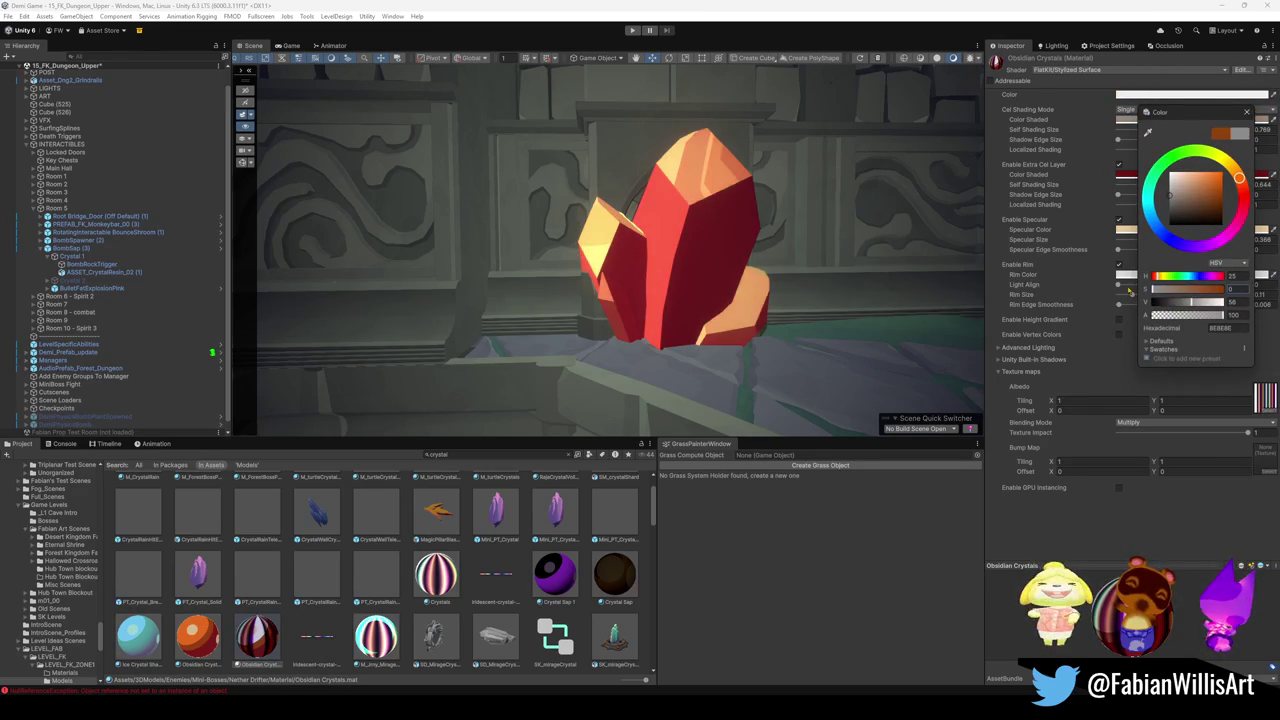
- Desaturate the extra cel layer's shaded colour to grey, leaving Specular Color unchanged
{"action": "left_click", "coordinate": [1125, 176]}
{"action": "left_click_drag", "start_coordinate": [1199, 344], "coordinate": [1141, 344]}
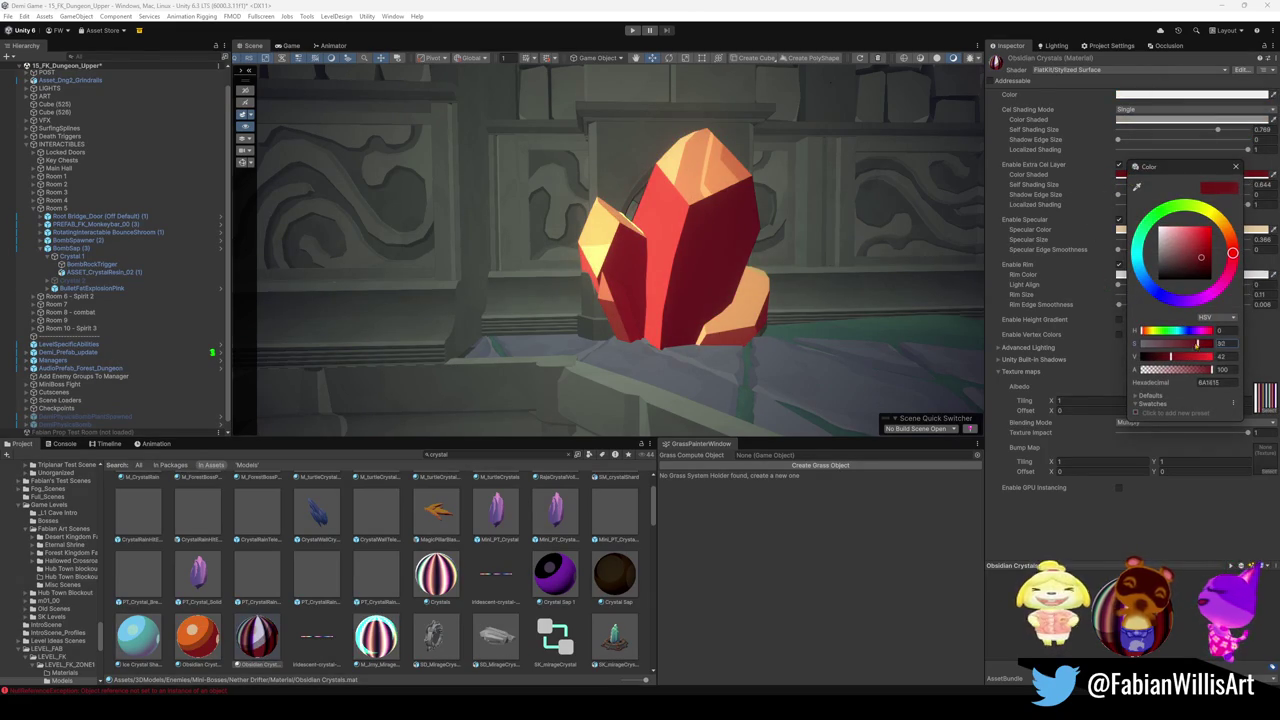
{"action": "left_click", "coordinate": [1121, 232]}
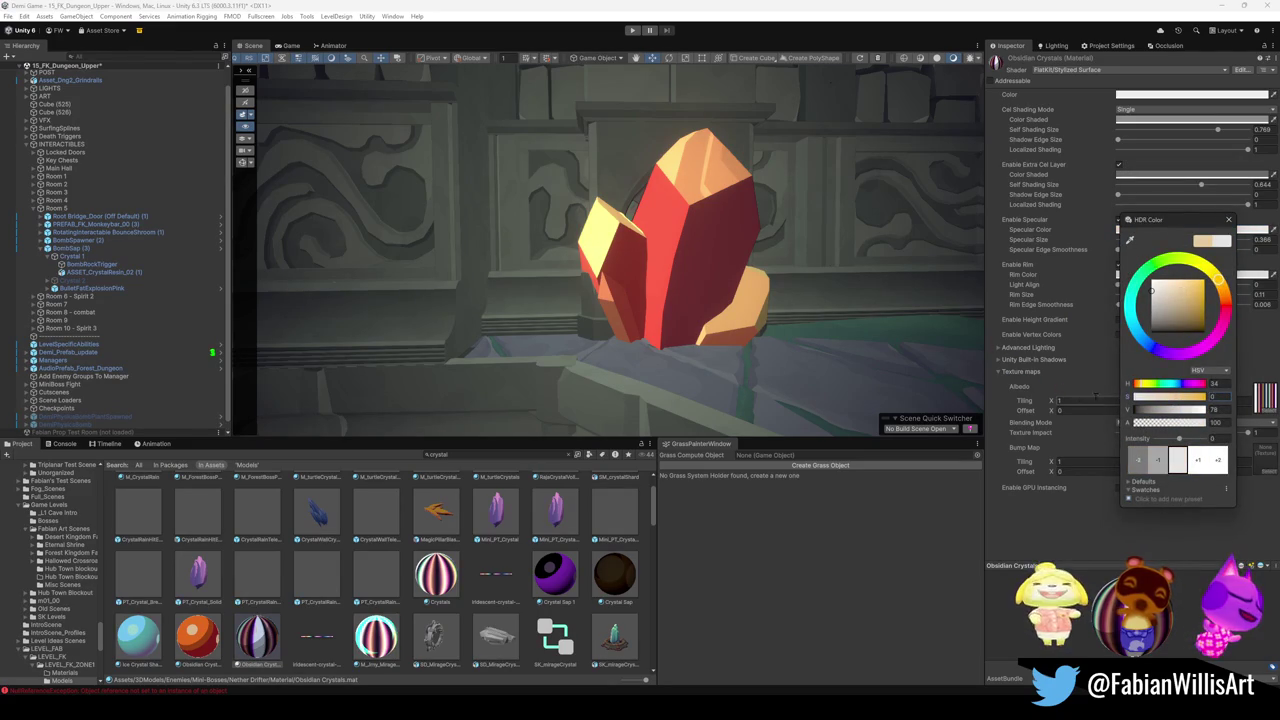
{"action": "left_click", "coordinate": [993, 404]}
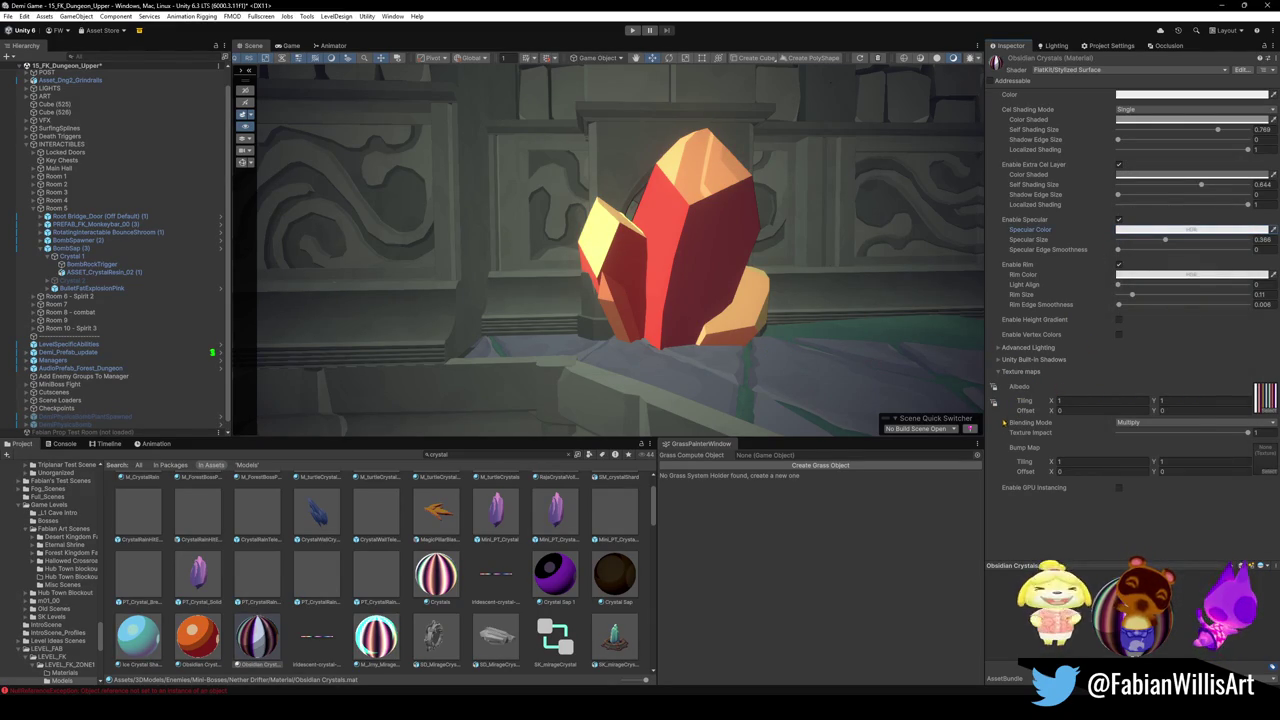
{"action": "mouse_move", "coordinate": [783, 356]}
{"action": "left_mouse_down"}
{"action": "mouse_move", "coordinate": [855, 346]}
{"action": "mouse_move", "coordinate": [773, 345]}
{"action": "mouse_move", "coordinate": [789, 353]}
{"action": "left_mouse_up"}
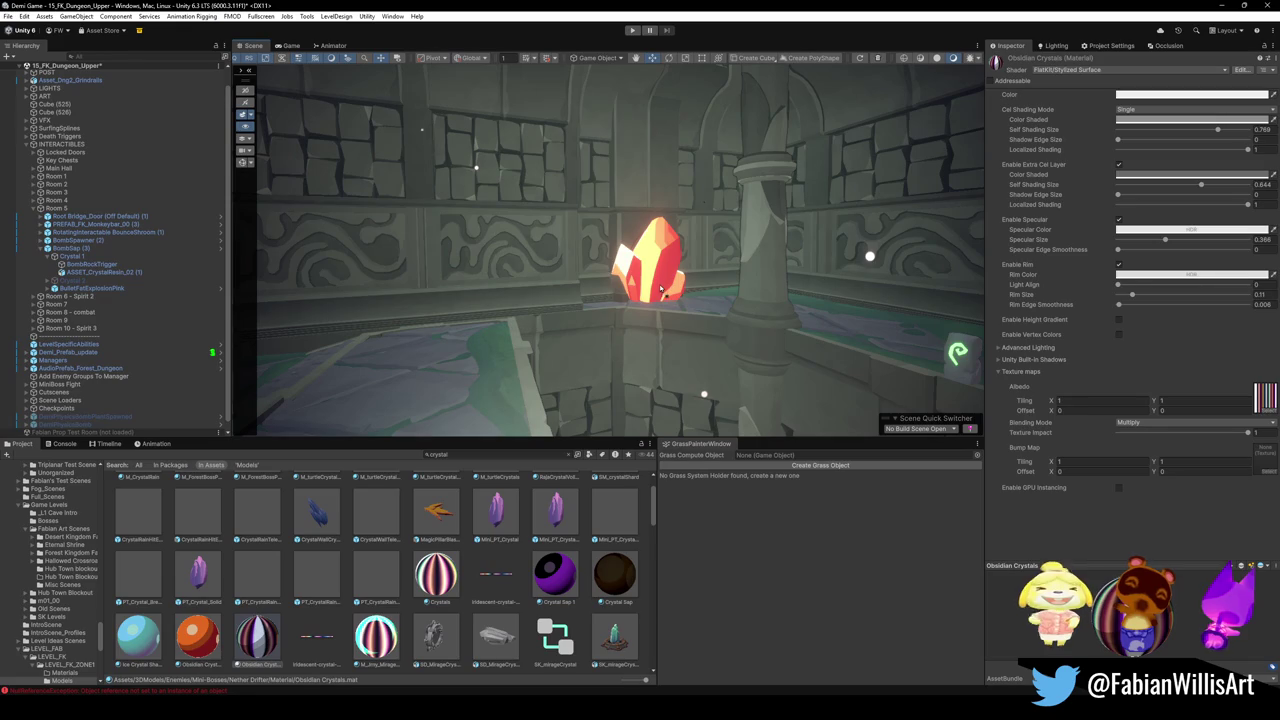
- From beside the twisted plant, uncheck Enable Rim and Enable Specular on Obsidian Crystals
{"action": "left_click_drag", "start_coordinate": [644, 307], "coordinate": [597, 306]}
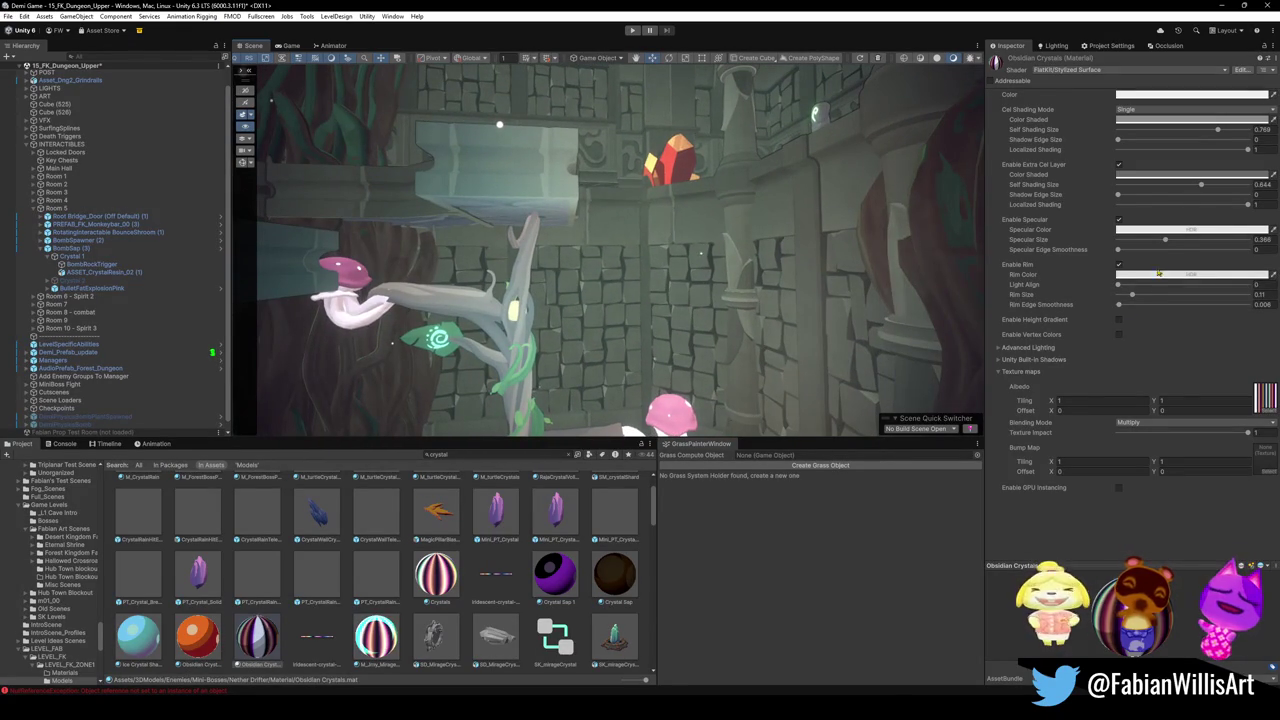
{"action": "left_click", "coordinate": [1119, 265]}
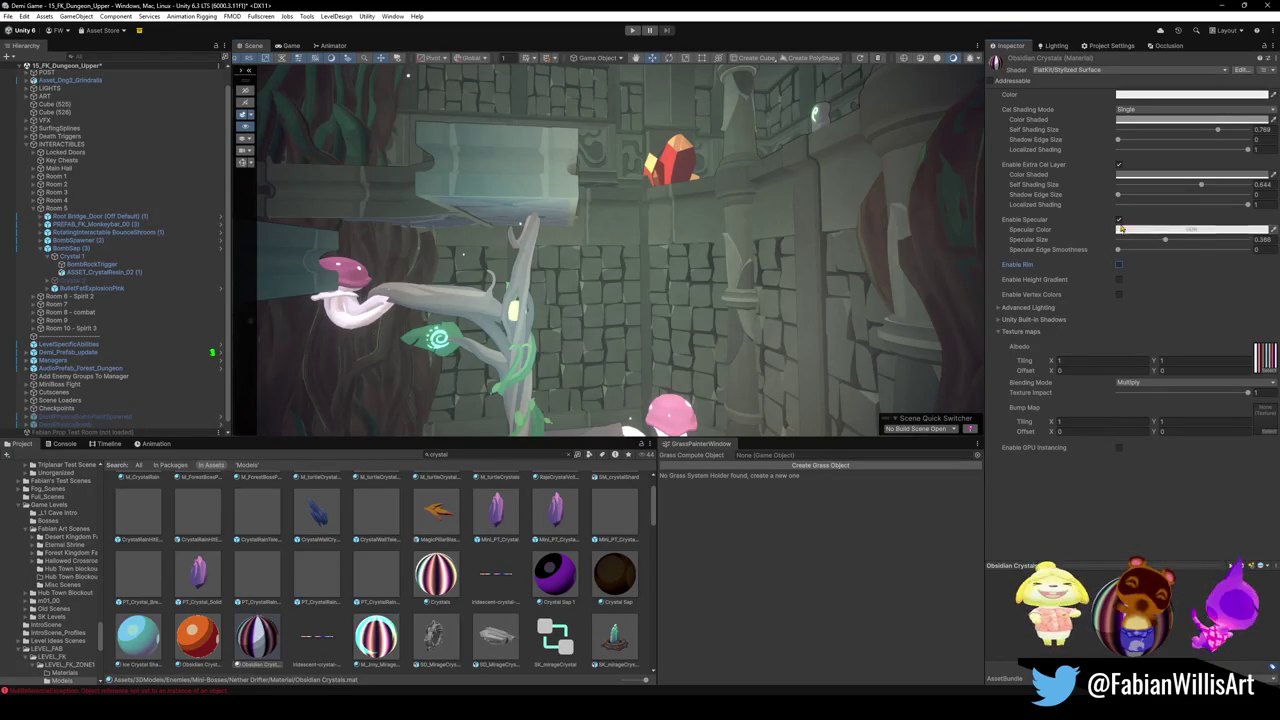
{"action": "left_click", "coordinate": [1119, 220]}
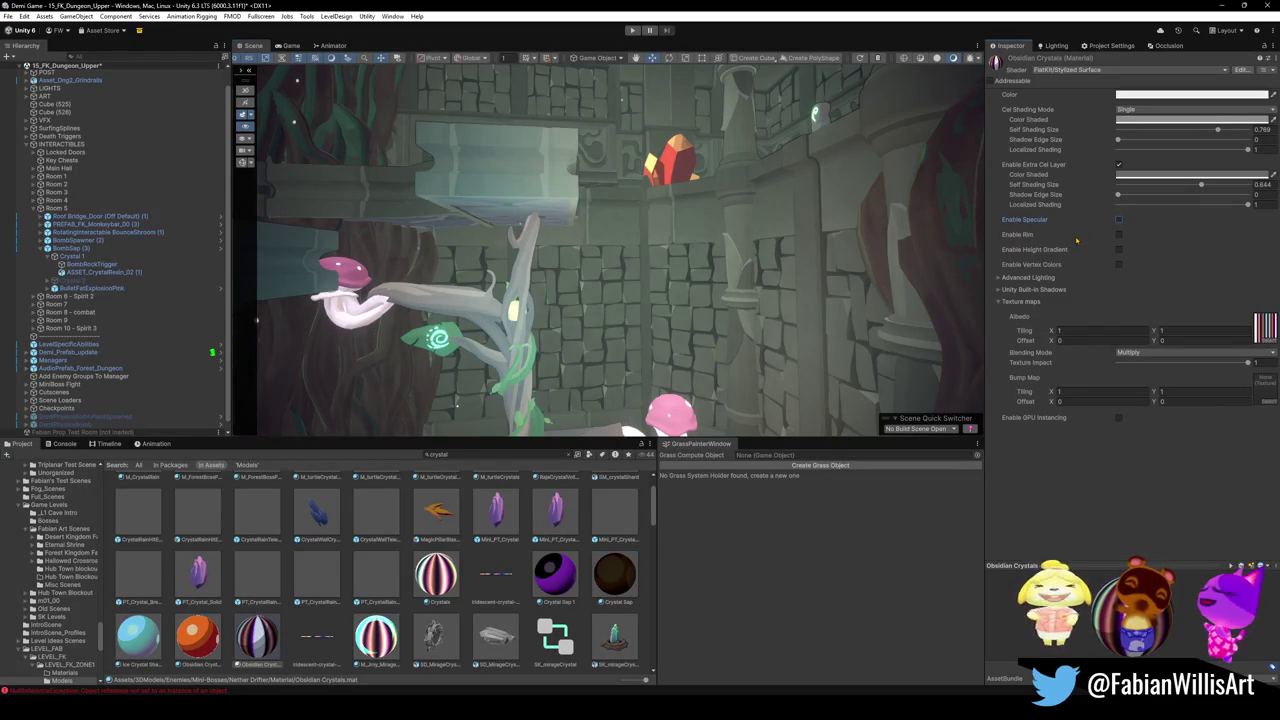
- Toggle the extra cel layer and specular highlight off and back on
{"action": "left_click", "coordinate": [1119, 165]}
{"action": "left_click", "coordinate": [1120, 178]}
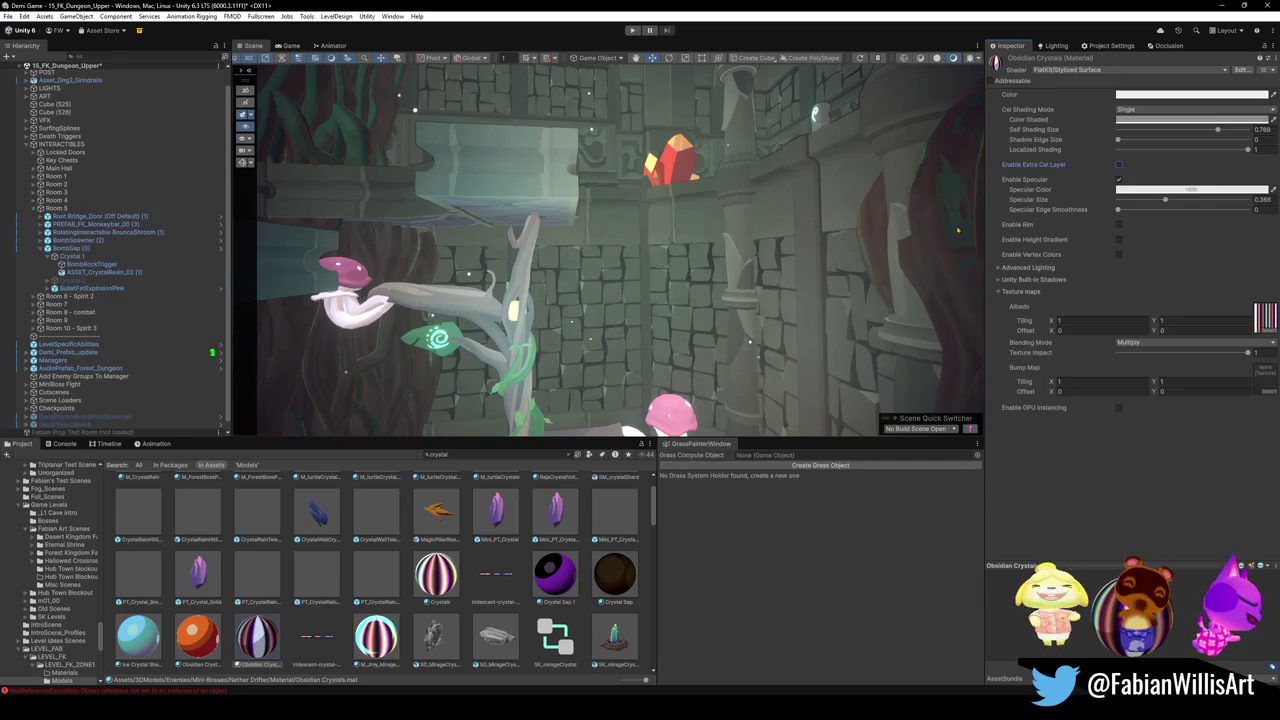
{"action": "left_click", "coordinate": [1118, 180]}
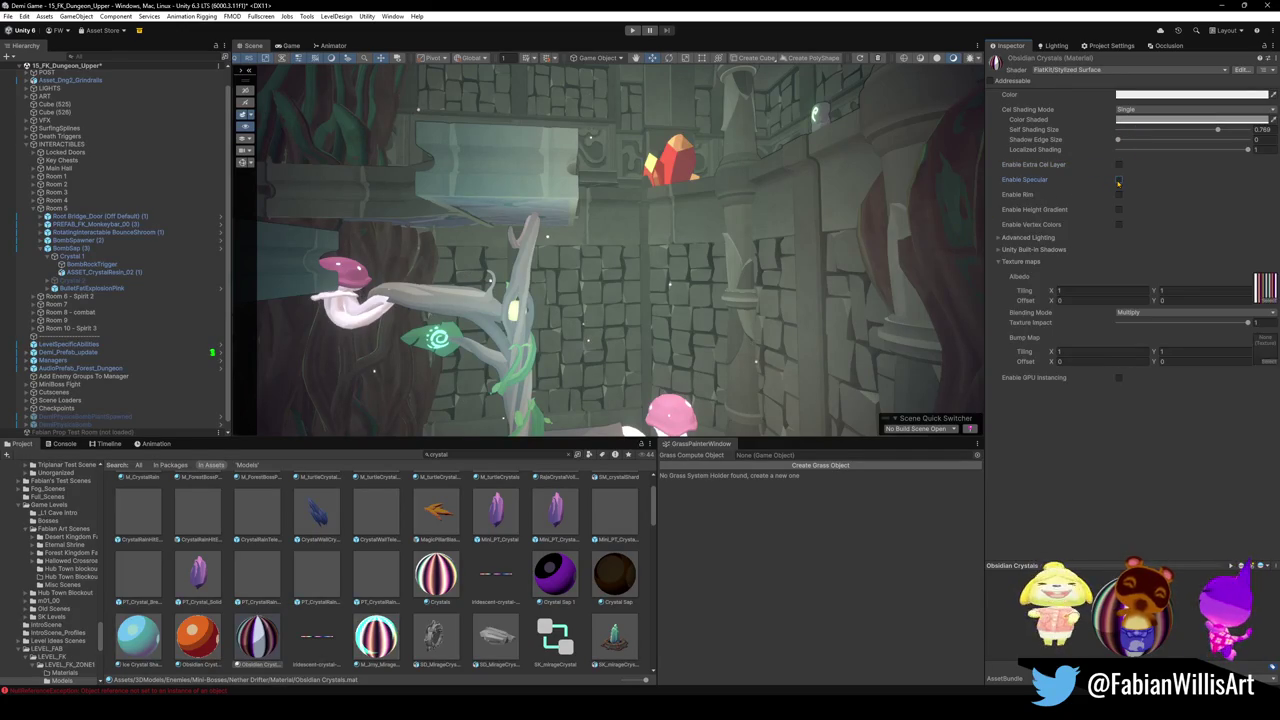
{"action": "left_click", "coordinate": [1119, 180]}
{"action": "left_click", "coordinate": [1119, 165]}
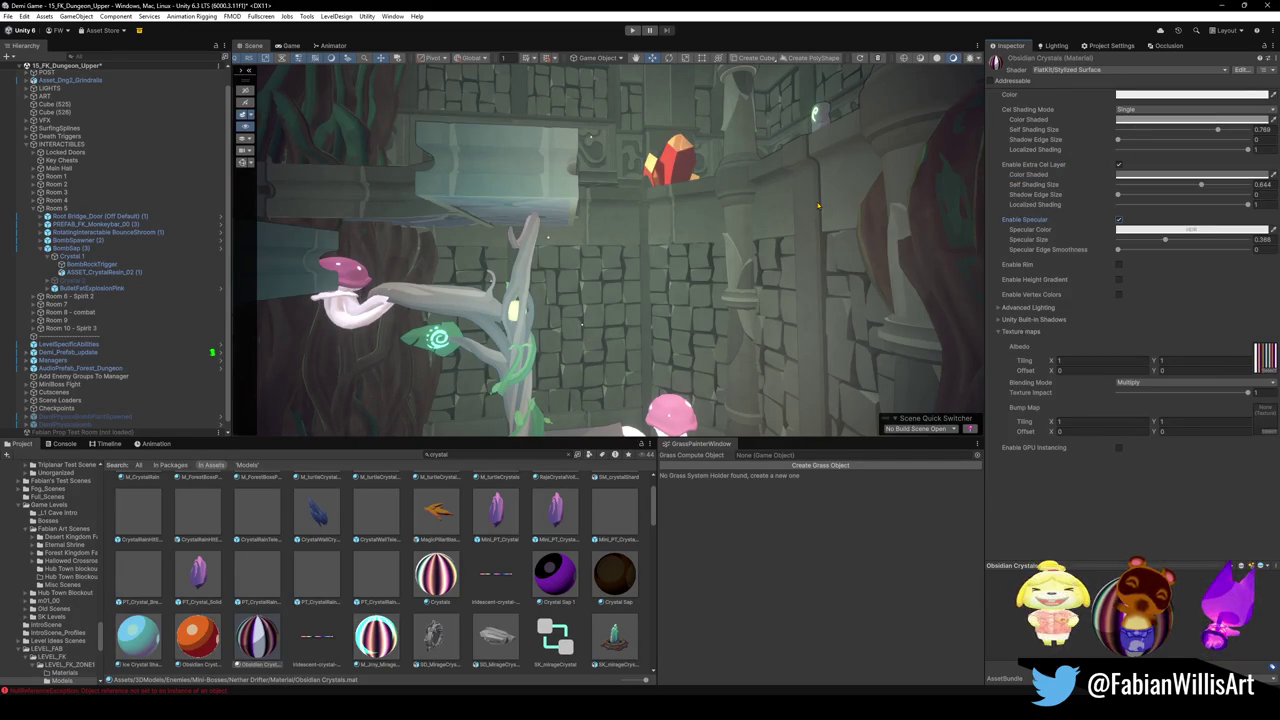
- Set the shaded colour to mid grey 787878, frame the crystal, and tick Enable Rim
{"action": "left_click", "coordinate": [1128, 120]}
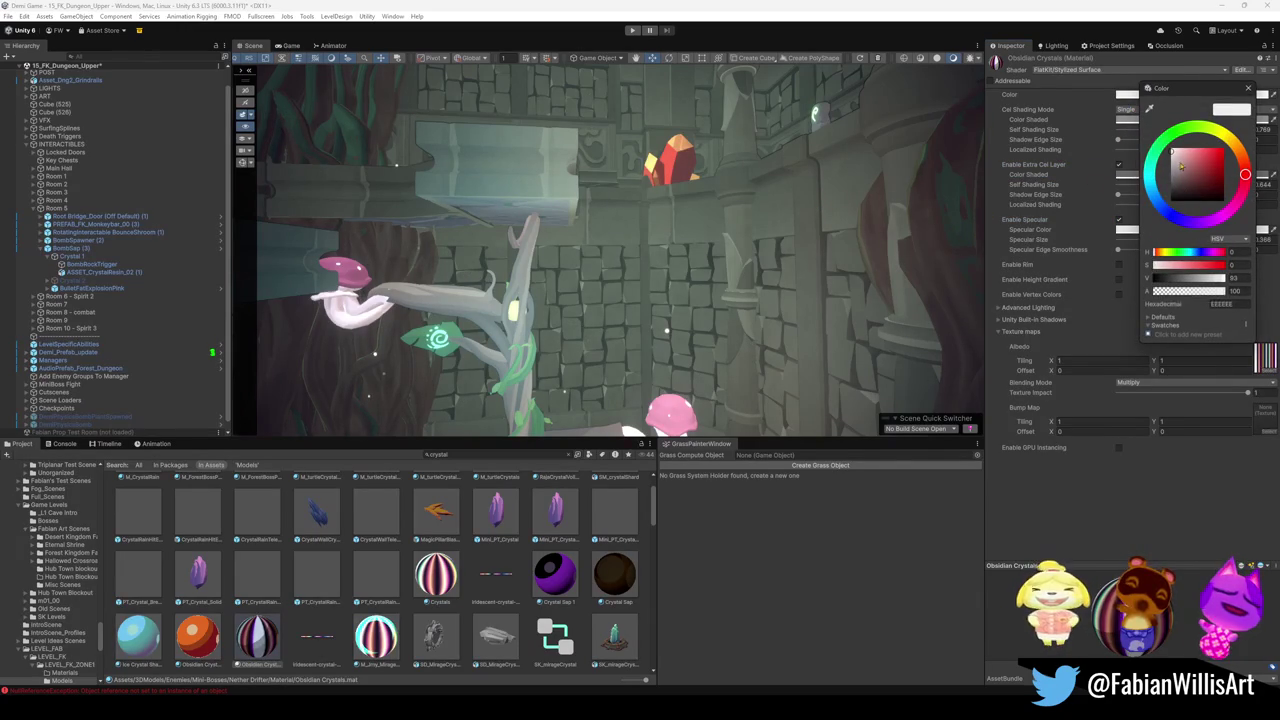
{"action": "left_click_drag", "start_coordinate": [1170, 188], "coordinate": [1160, 158]}
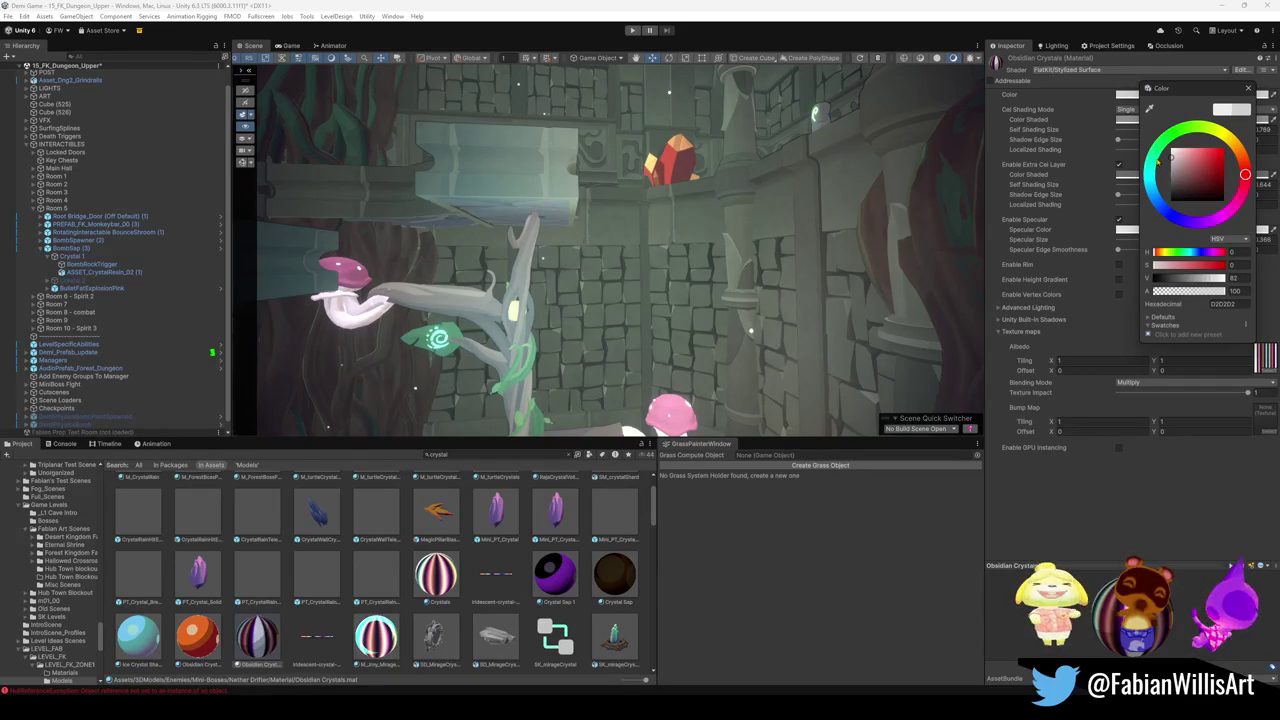
{"action": "left_click_drag", "start_coordinate": [1157, 161], "coordinate": [1156, 164]}
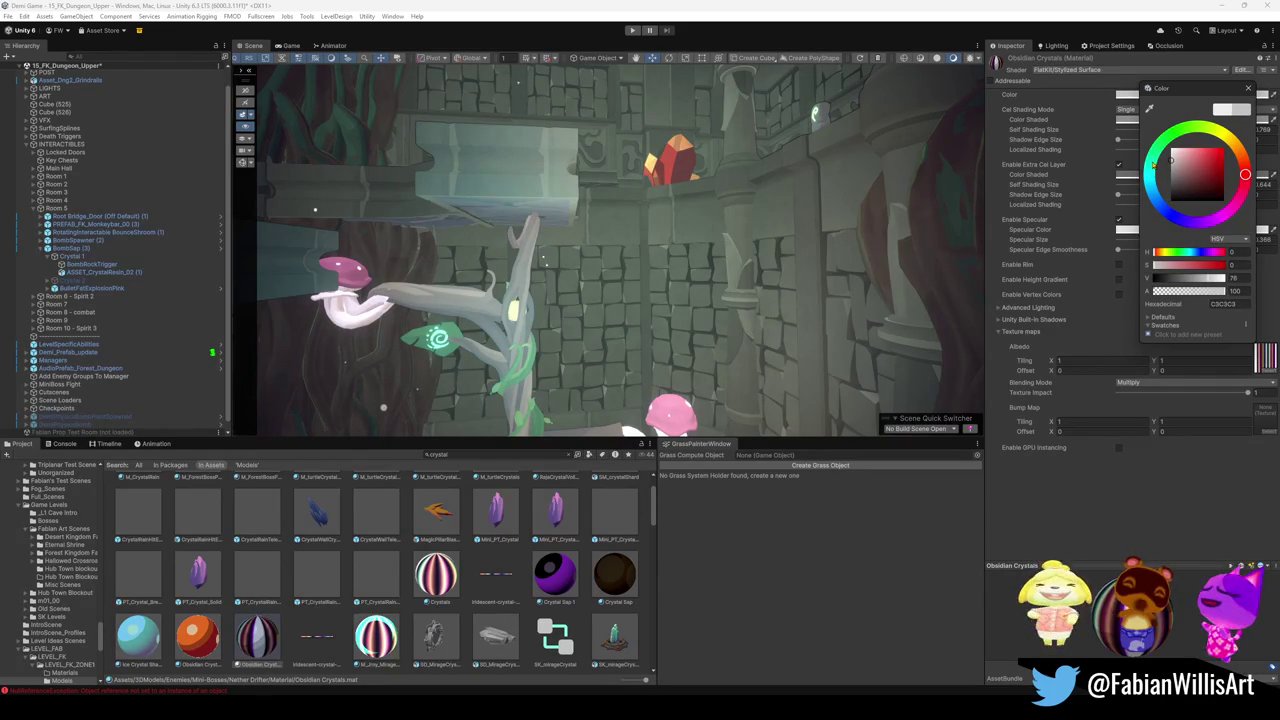
{"action": "left_click_drag", "start_coordinate": [1185, 88], "coordinate": [1173, 113]}
{"action": "left_click_drag", "start_coordinate": [1161, 198], "coordinate": [1148, 205]}
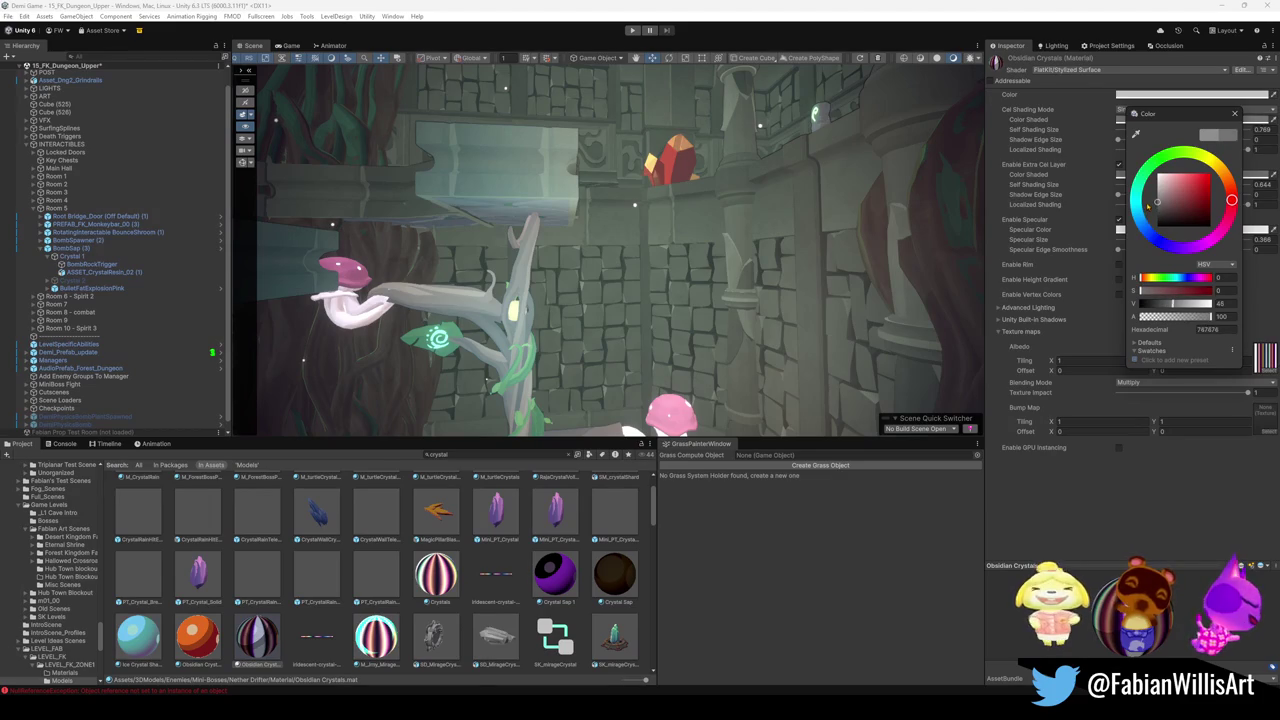
{"action": "key", "text": "f"}
{"action": "mouse_move", "coordinate": [830, 259]}
{"action": "left_mouse_down"}
{"action": "mouse_move", "coordinate": [721, 223]}
{"action": "mouse_move", "coordinate": [700, 258]}
{"action": "left_mouse_up"}
{"action": "key", "text": "f"}
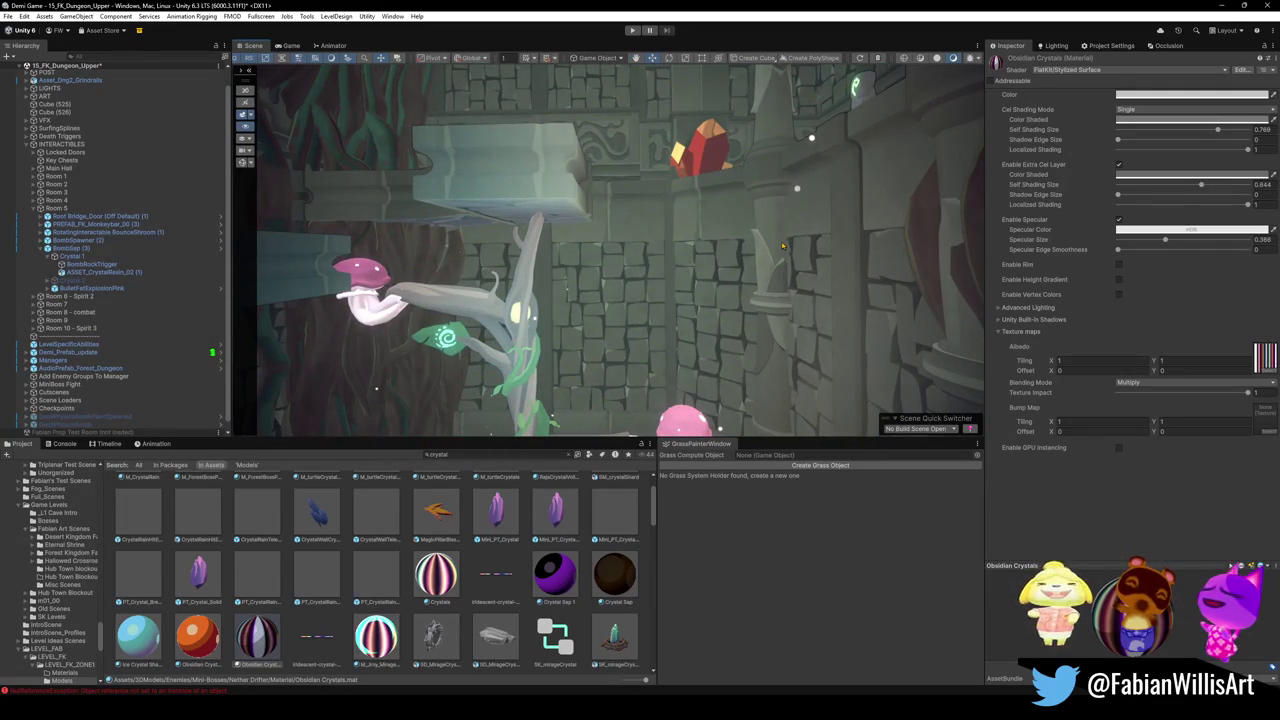
{"action": "left_click", "coordinate": [1119, 264]}
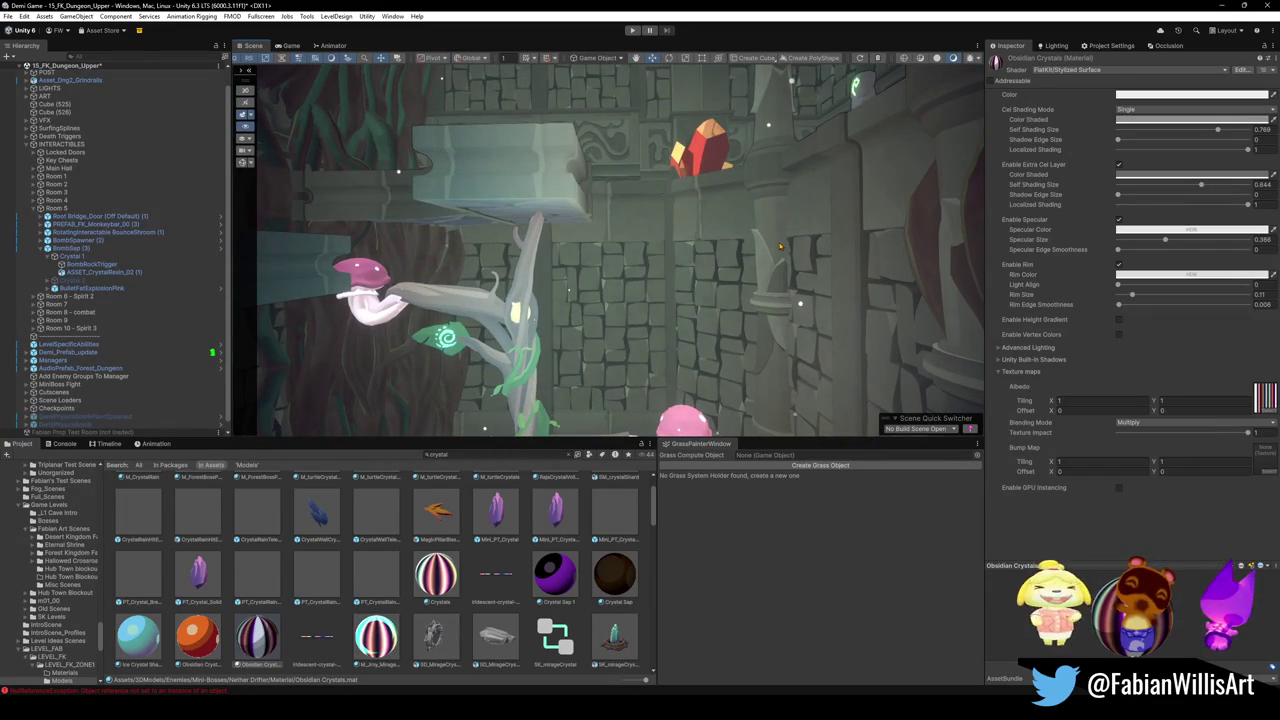
- Collapse 15_FK_Dungeon_Upper in the Hierarchy and open its context menu
{"action": "mouse_move", "coordinate": [774, 249]}
{"action": "left_mouse_down"}
{"action": "mouse_move", "coordinate": [788, 271]}
{"action": "mouse_move", "coordinate": [900, 298]}
{"action": "mouse_move", "coordinate": [801, 284]}
{"action": "mouse_move", "coordinate": [783, 296]}
{"action": "left_mouse_up"}
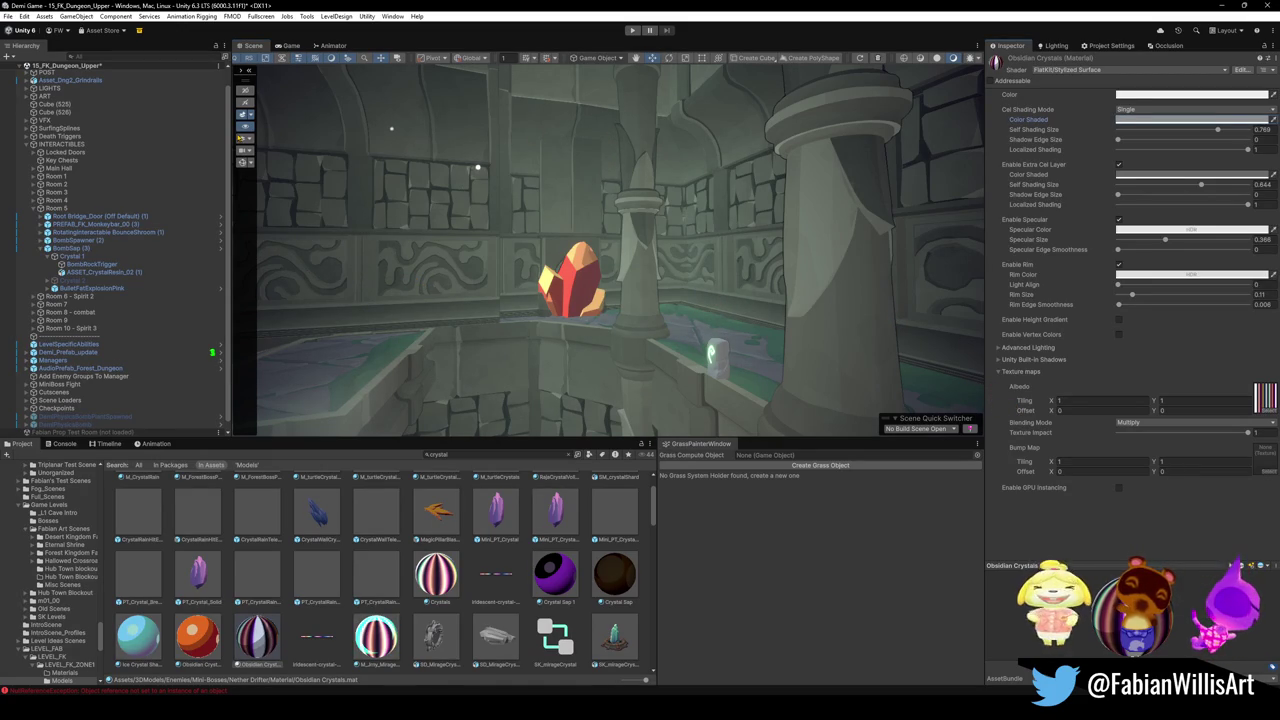
{"action": "scroll", "coordinate": [82, 114], "scroll_direction": "up", "scroll_amount": 1}
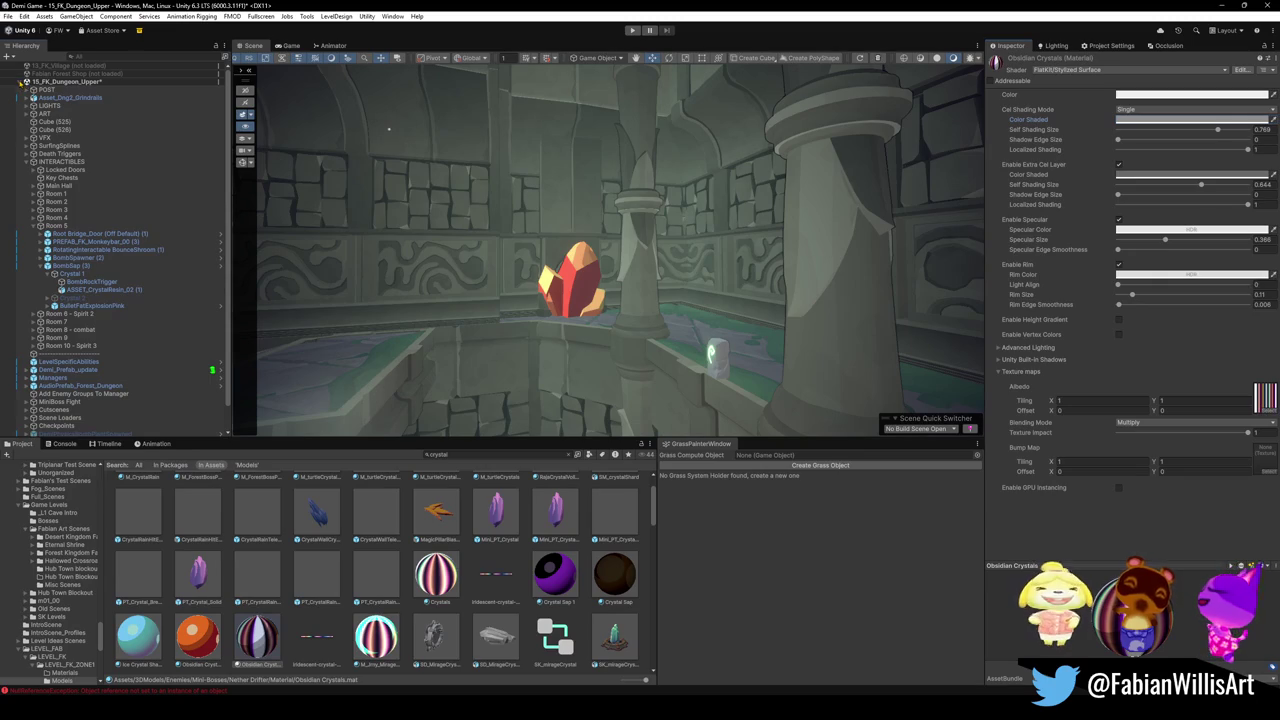
{"action": "left_click", "coordinate": [25, 83]}
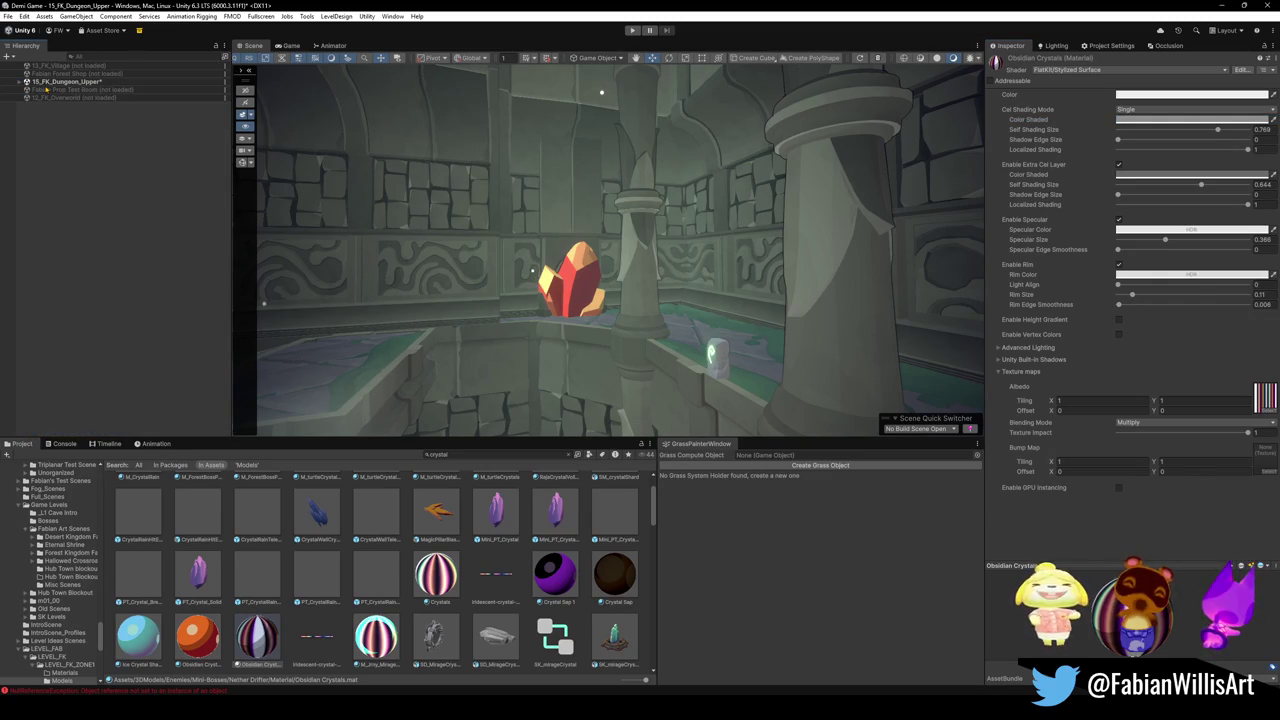
{"action": "right_click", "coordinate": [63, 85]}
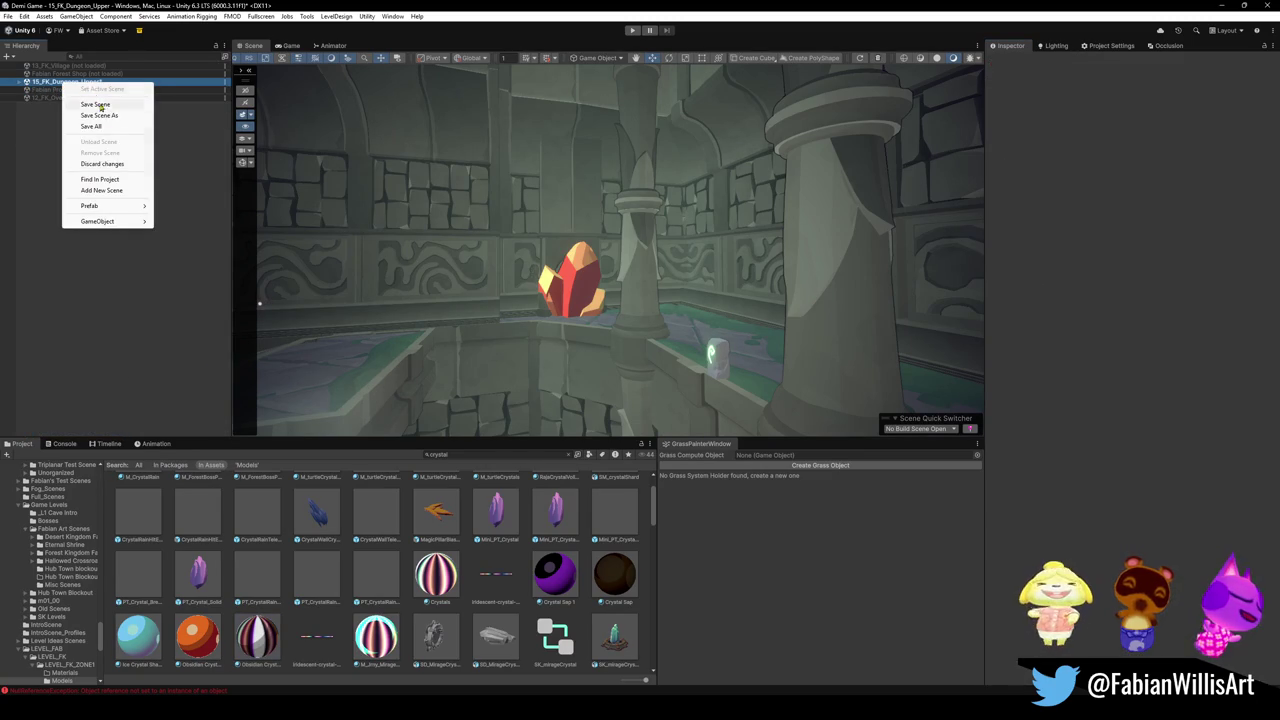
- Discard 15_FK_Dungeon_Upper's changes, confirm with OK, and inspect the reverted crystal
{"action": "left_click", "coordinate": [100, 164]}
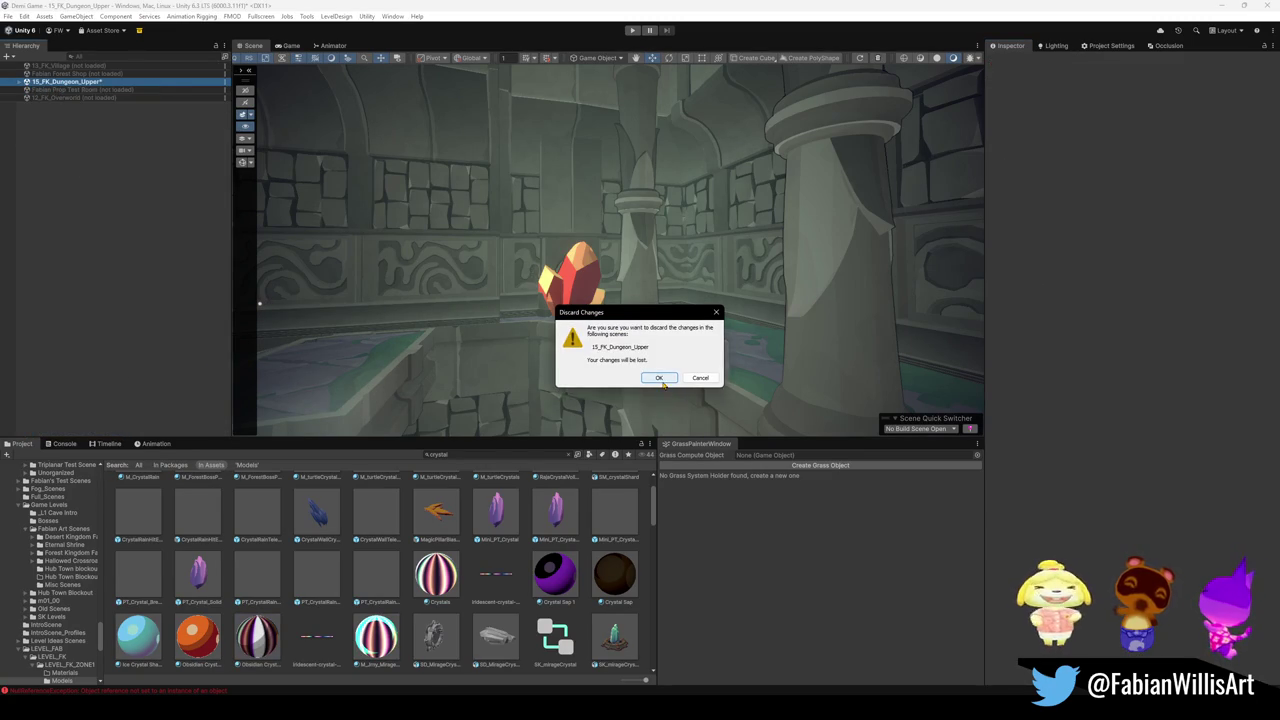
{"action": "left_click", "coordinate": [660, 377]}
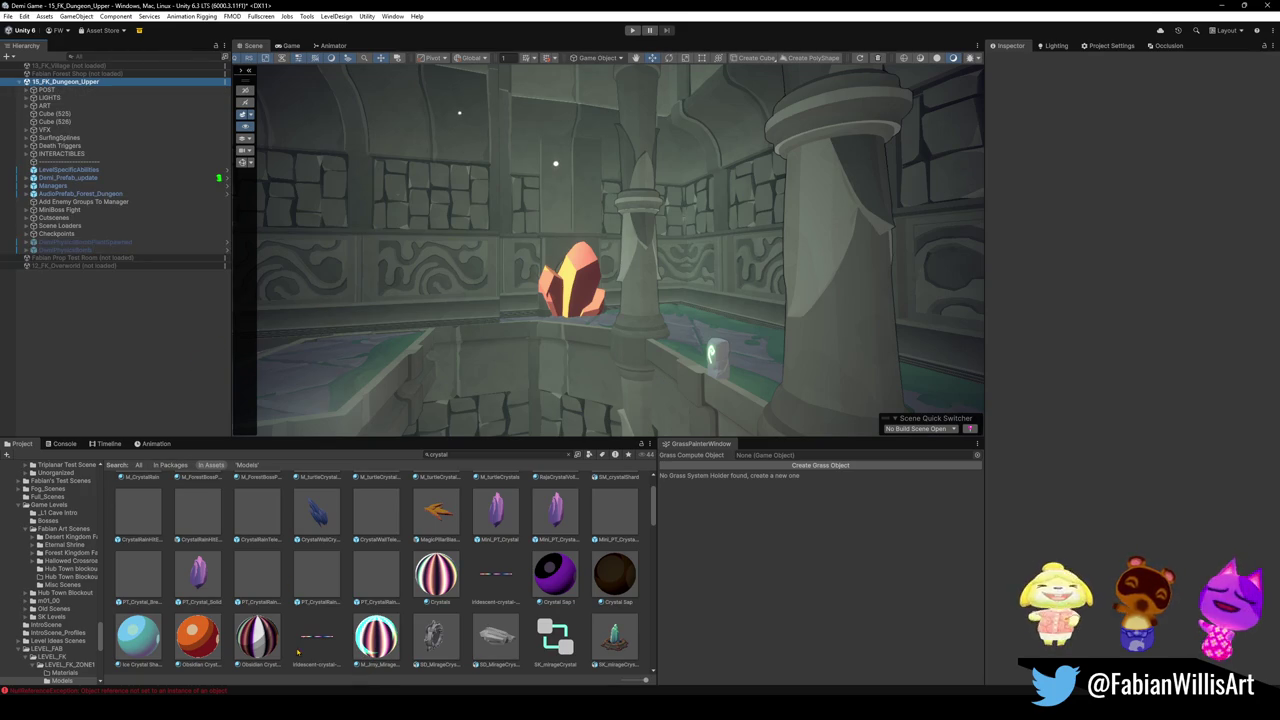
{"action": "left_click", "coordinate": [566, 296]}
{"action": "left_click", "coordinate": [566, 296]}
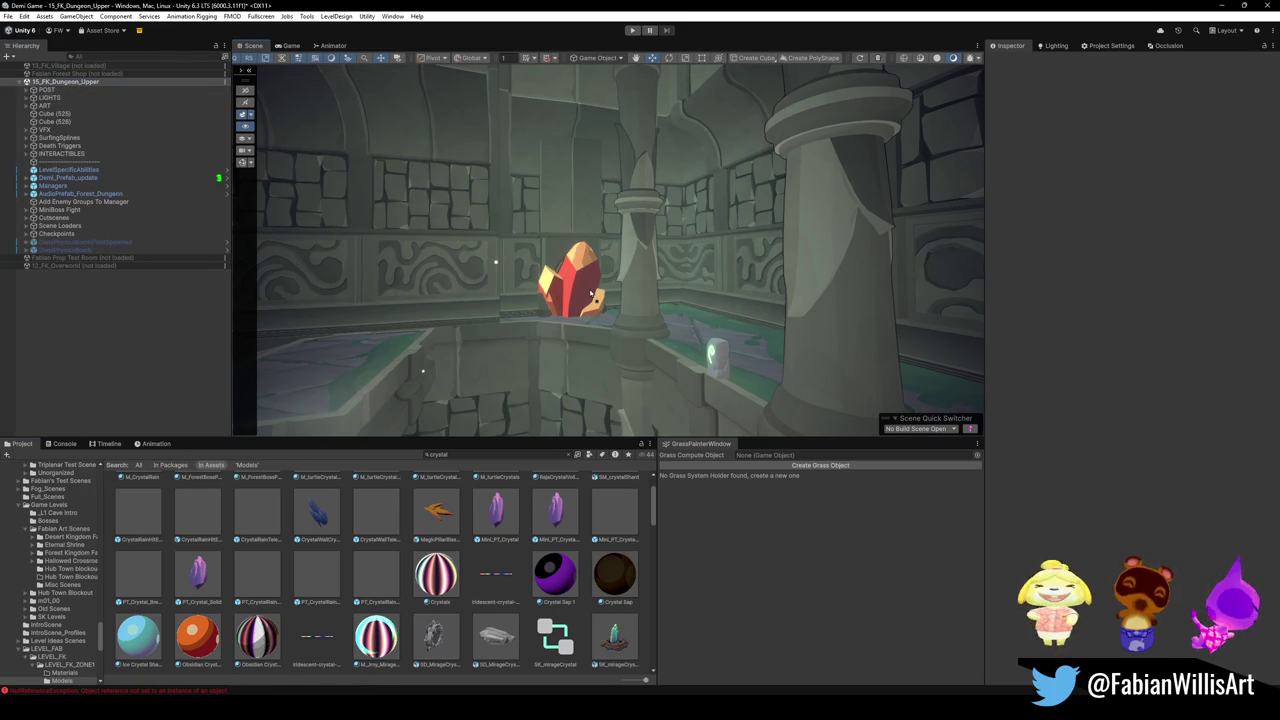
{"action": "left_click", "coordinate": [605, 295]}
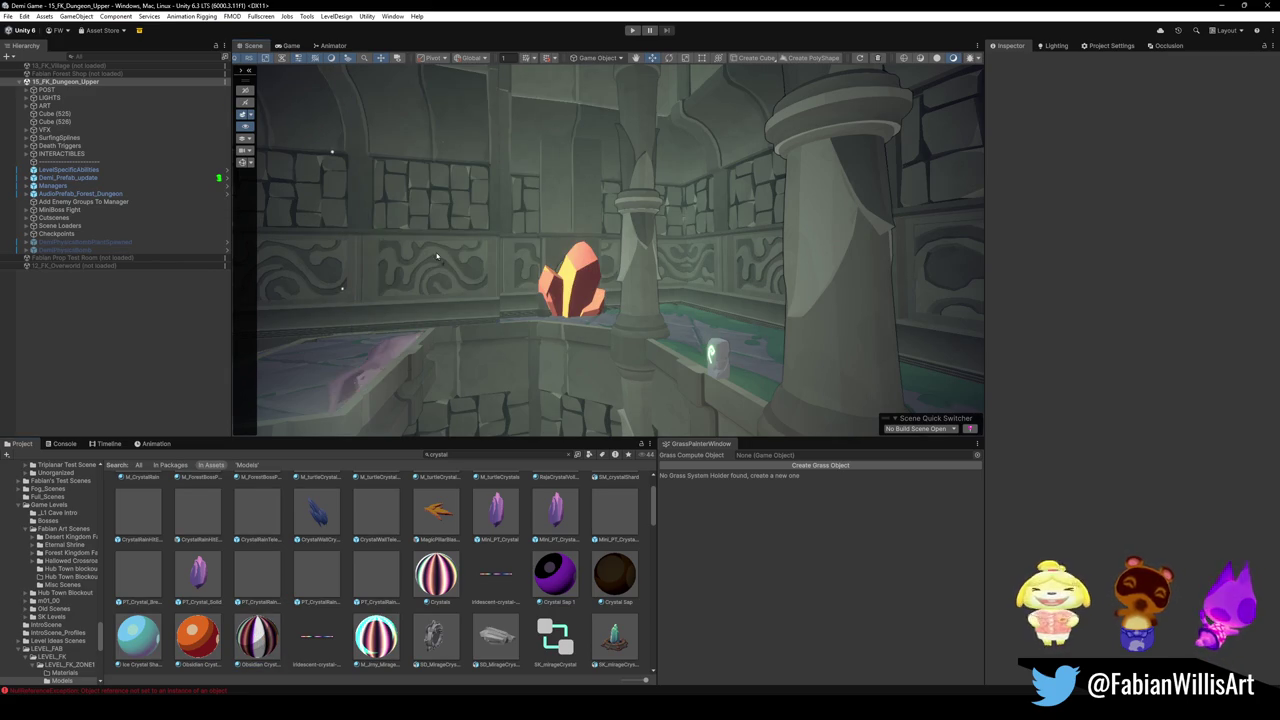
- Preview crystal materials on the ledge and pillar, then apply dark purple to the right pillar
{"action": "mouse_move", "coordinate": [257, 637]}
{"action": "left_mouse_down"}
{"action": "mouse_move", "coordinate": [517, 265]}
{"action": "mouse_move", "coordinate": [528, 222]}
{"action": "left_mouse_up"}
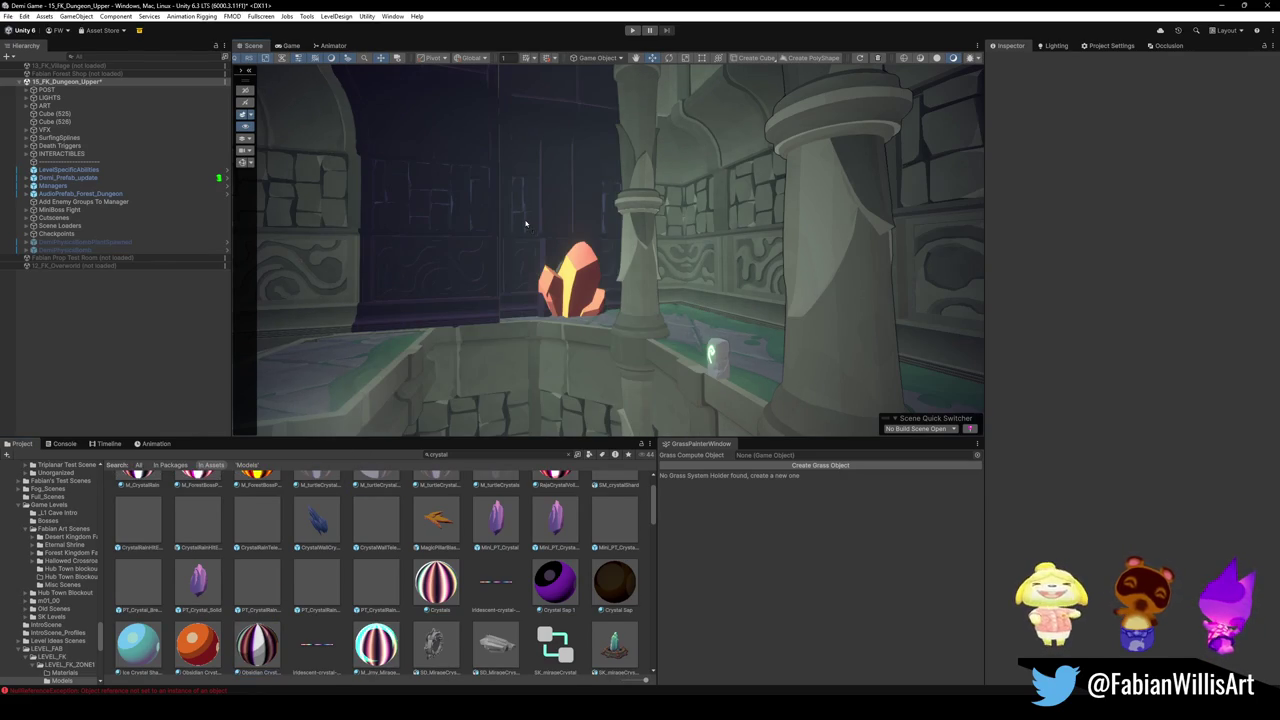
{"action": "scroll", "coordinate": [259, 648], "scroll_direction": "down", "scroll_amount": 1}
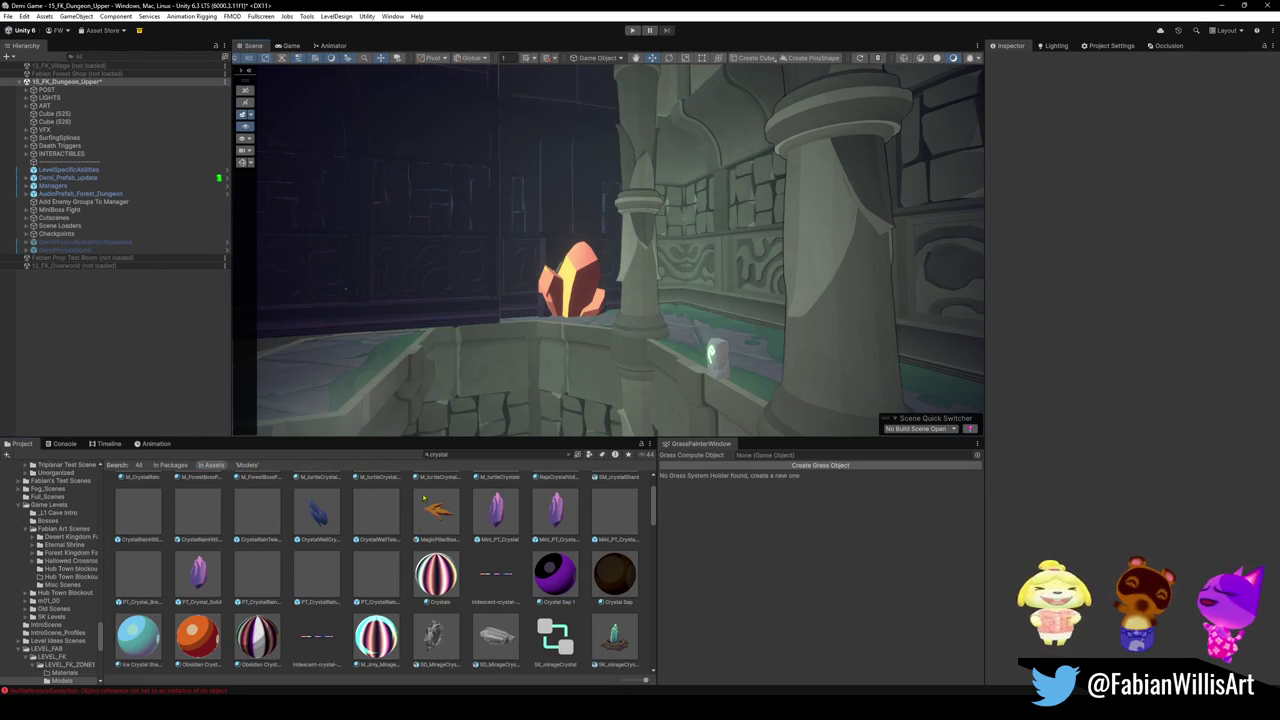
{"action": "mouse_move", "coordinate": [257, 637]}
{"action": "left_mouse_down"}
{"action": "mouse_move", "coordinate": [460, 340]}
{"action": "mouse_move", "coordinate": [694, 242]}
{"action": "left_mouse_up"}
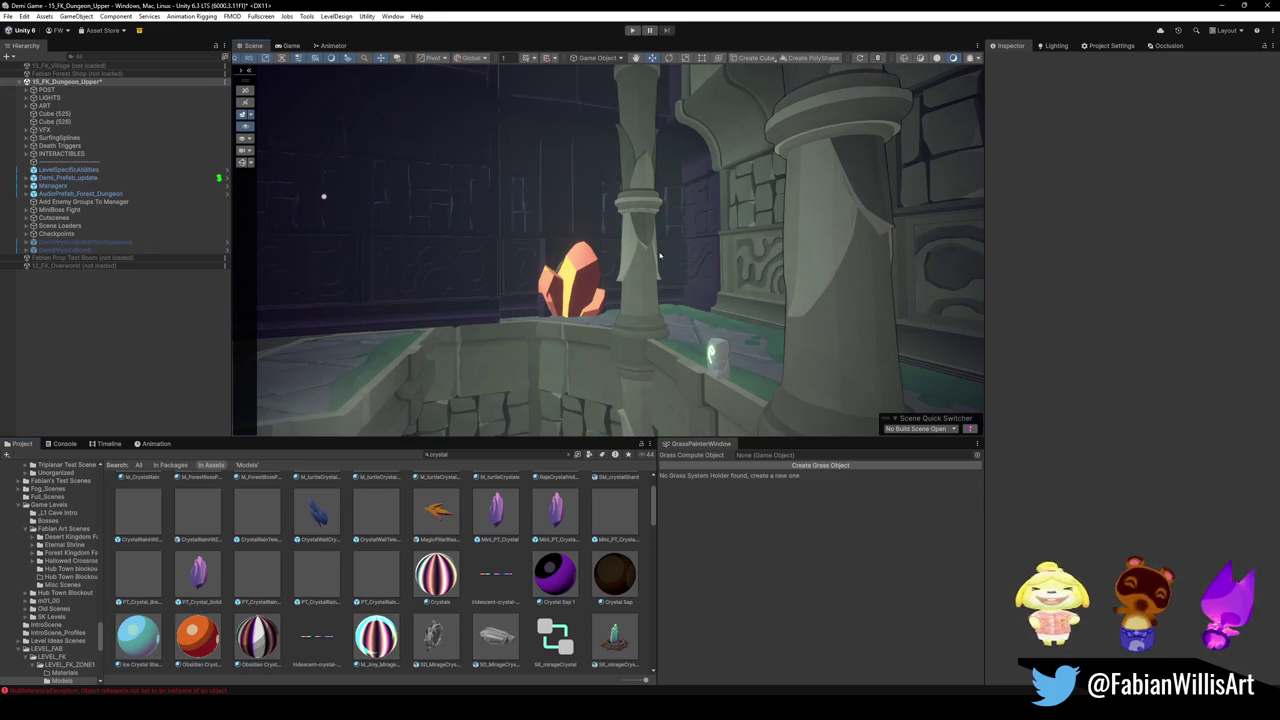
{"action": "mouse_move", "coordinate": [259, 637]}
{"action": "left_mouse_down"}
{"action": "mouse_move", "coordinate": [480, 370]}
{"action": "mouse_move", "coordinate": [745, 276]}
{"action": "left_mouse_up"}
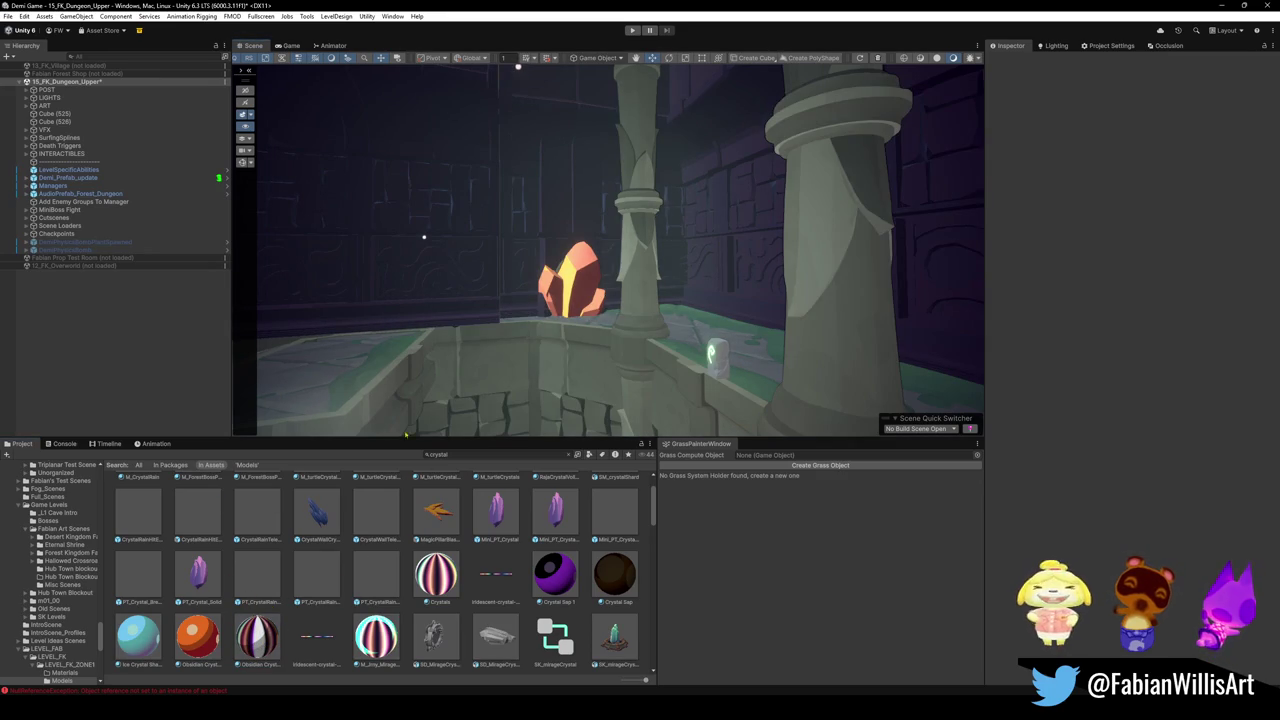
{"action": "mouse_move", "coordinate": [727, 400]}
{"action": "left_mouse_down"}
{"action": "mouse_move", "coordinate": [853, 373]}
{"action": "mouse_move", "coordinate": [590, 380]}
{"action": "mouse_move", "coordinate": [636, 305]}
{"action": "mouse_move", "coordinate": [580, 380]}
{"action": "mouse_move", "coordinate": [688, 421]}
{"action": "mouse_move", "coordinate": [330, 390]}
{"action": "mouse_move", "coordinate": [346, 426]}
{"action": "left_mouse_up"}
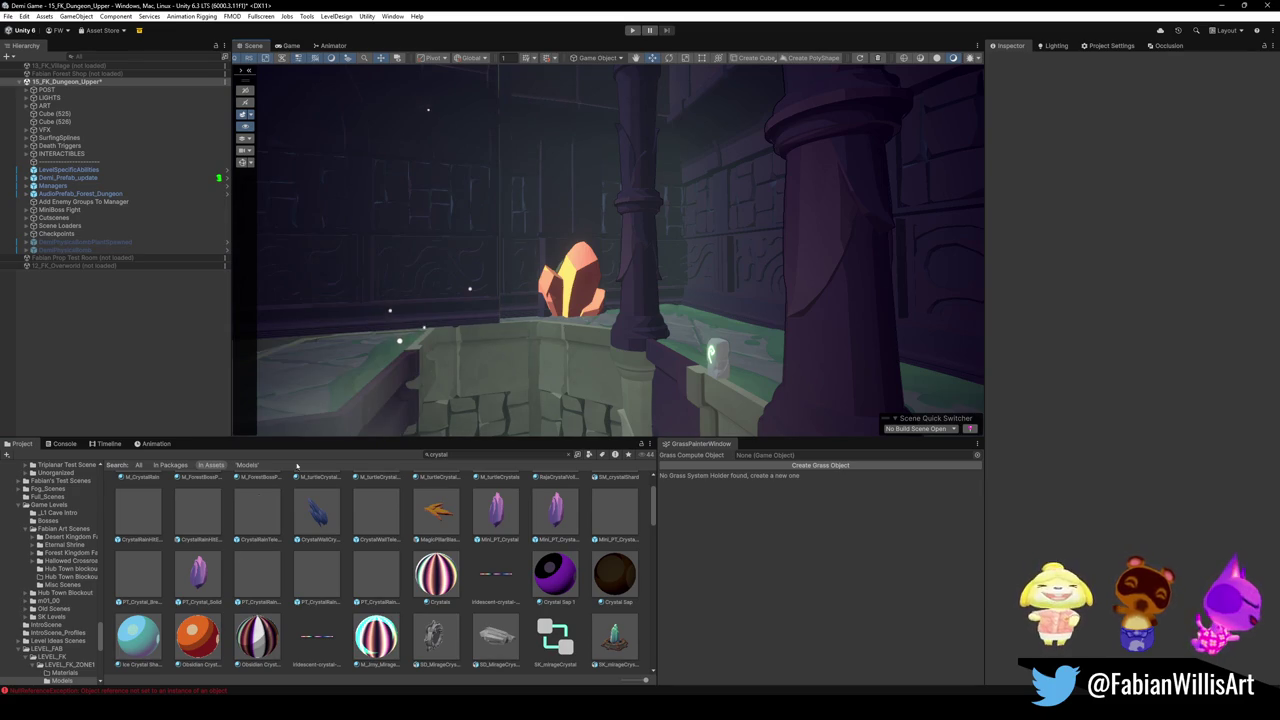
- Try the Obsidian crystal material on the left ledge, cancelling unwanted previews on the floor and pillar base
{"action": "mouse_move", "coordinate": [252, 640]}
{"action": "left_mouse_down"}
{"action": "mouse_move", "coordinate": [466, 382]}
{"action": "mouse_move", "coordinate": [475, 340]}
{"action": "left_mouse_up"}
{"action": "mouse_move", "coordinate": [257, 640]}
{"action": "left_mouse_down"}
{"action": "mouse_move", "coordinate": [440, 359]}
{"action": "mouse_move", "coordinate": [424, 347]}
{"action": "left_mouse_up"}
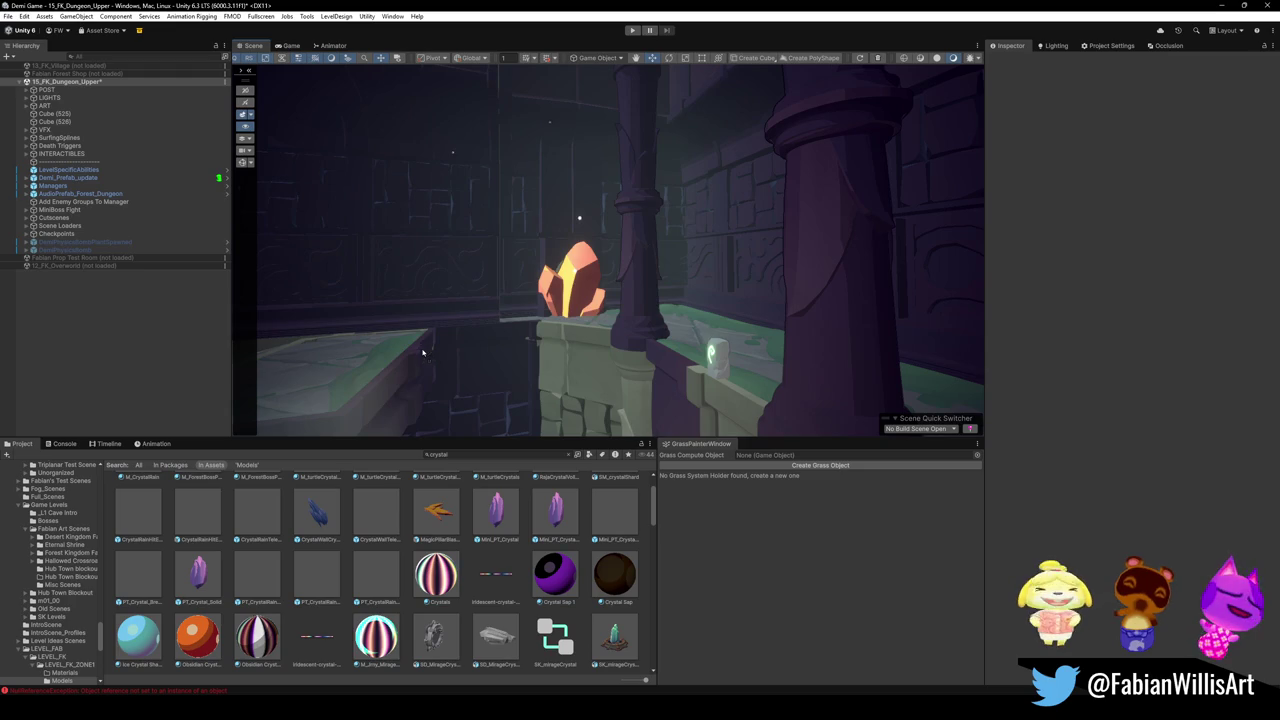
{"action": "mouse_move", "coordinate": [257, 627]}
{"action": "left_mouse_down"}
{"action": "mouse_move", "coordinate": [560, 380]}
{"action": "mouse_move", "coordinate": [598, 368]}
{"action": "mouse_move", "coordinate": [624, 318]}
{"action": "mouse_move", "coordinate": [600, 370]}
{"action": "mouse_move", "coordinate": [569, 333]}
{"action": "mouse_move", "coordinate": [632, 390]}
{"action": "mouse_move", "coordinate": [728, 399]}
{"action": "left_mouse_up"}
{"action": "mouse_move", "coordinate": [257, 637]}
{"action": "left_mouse_down"}
{"action": "mouse_move", "coordinate": [571, 371]}
{"action": "mouse_move", "coordinate": [640, 380]}
{"action": "mouse_move", "coordinate": [637, 426]}
{"action": "left_mouse_up"}
{"action": "key", "text": "Escape"}
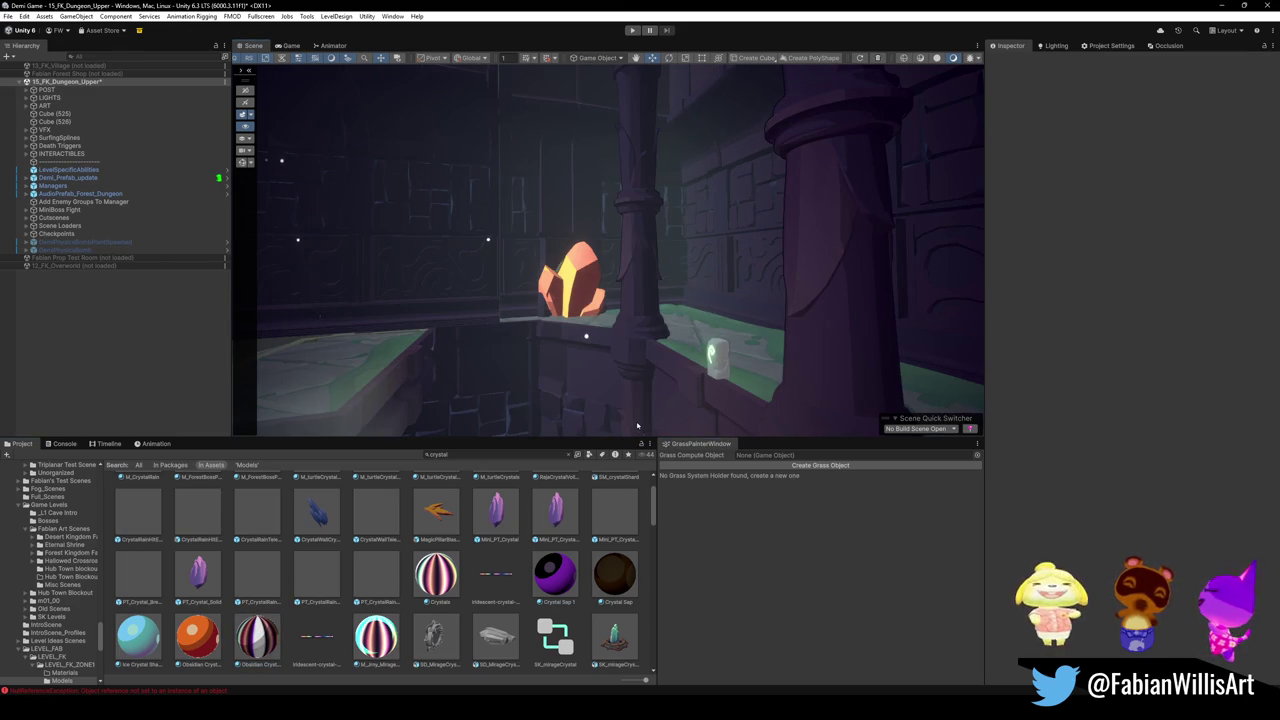
{"action": "left_click_drag", "start_coordinate": [257, 637], "coordinate": [280, 358]}
{"action": "key", "text": "Escape"}
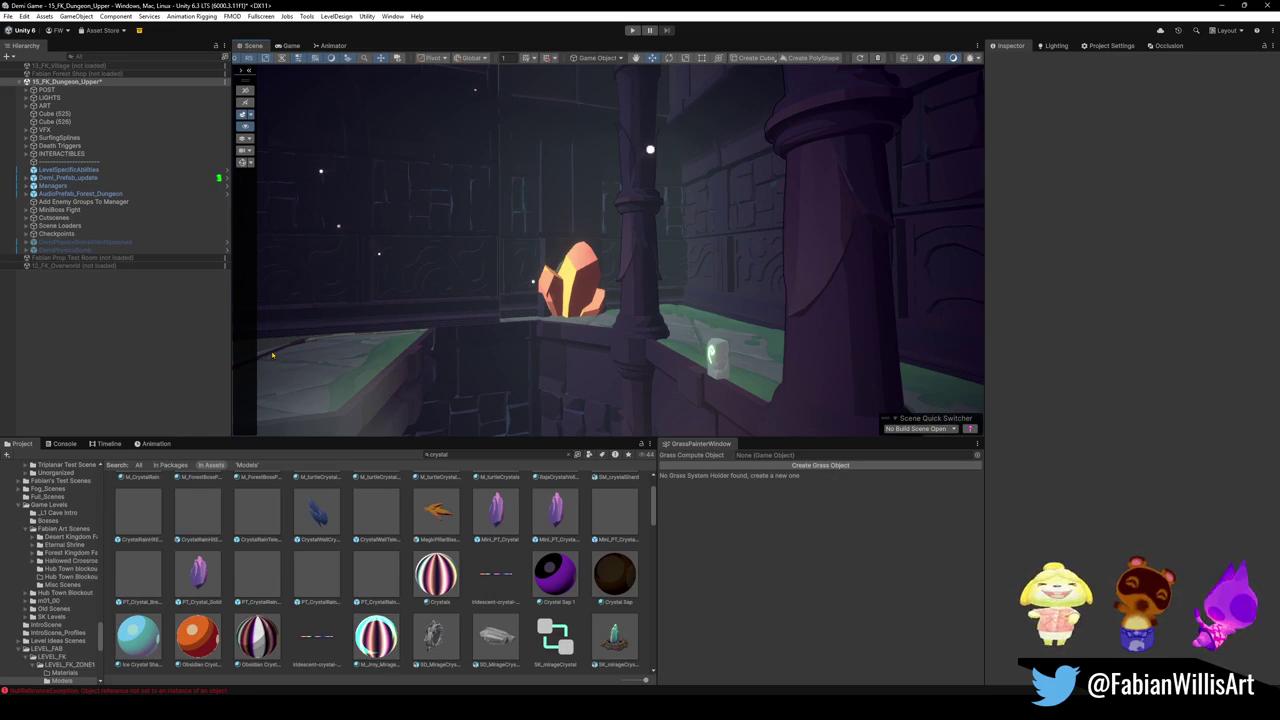
{"action": "mouse_move", "coordinate": [272, 354]}
{"action": "left_mouse_down"}
{"action": "mouse_move", "coordinate": [663, 306]}
{"action": "mouse_move", "coordinate": [525, 309]}
{"action": "mouse_move", "coordinate": [760, 310]}
{"action": "left_mouse_up"}
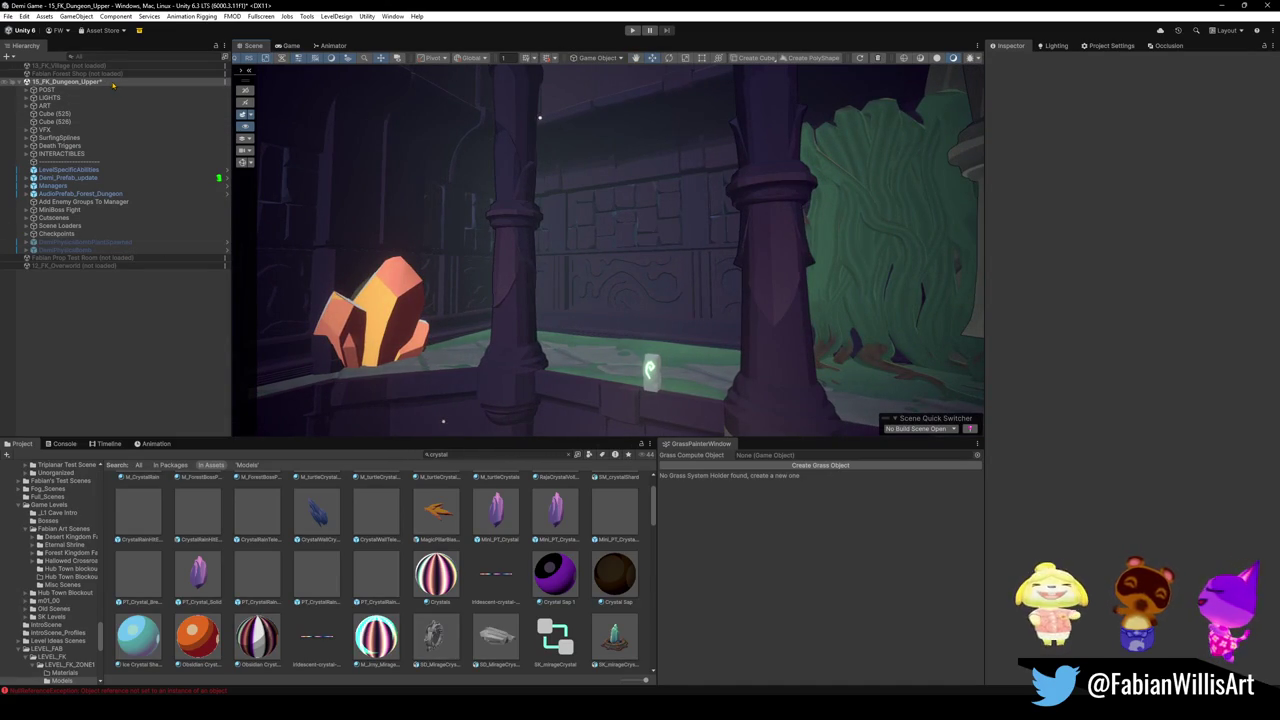
{"action": "right_click", "coordinate": [113, 84]}
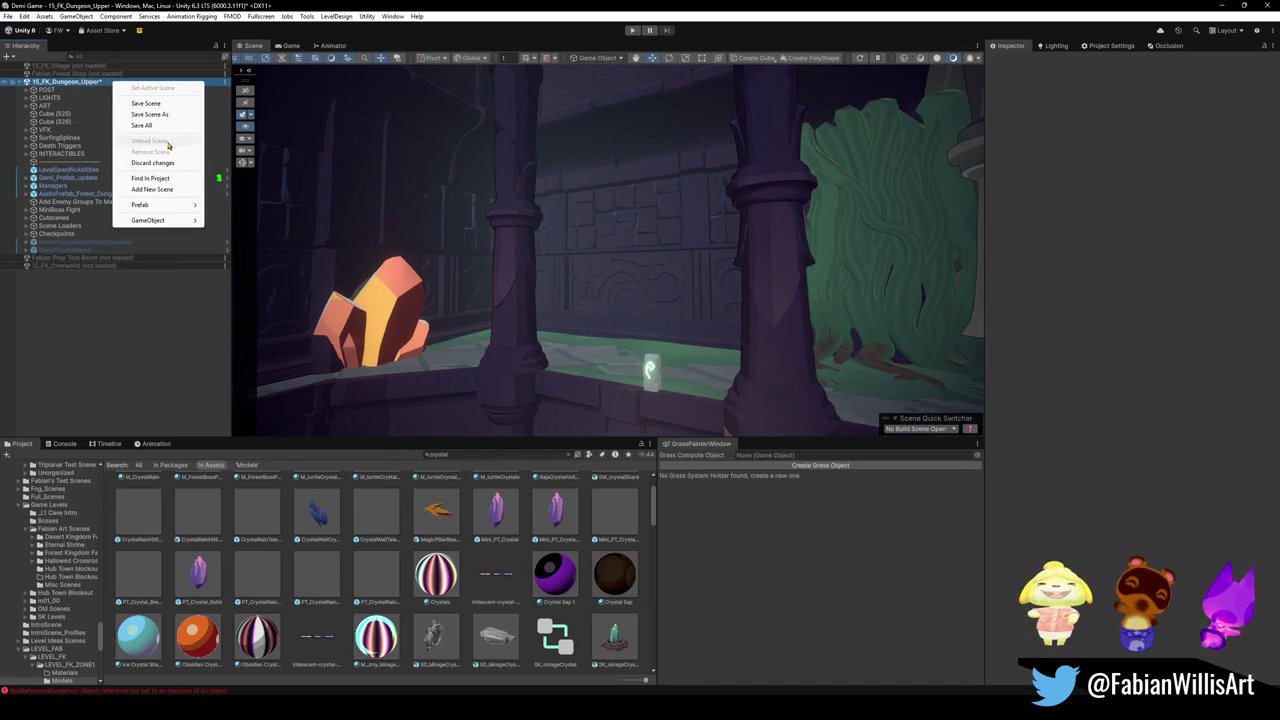
- Discard the dungeon scene's unsaved changes, review the Obsidian Crystals material's settings, then bring up Blender
{"action": "left_click", "coordinate": [153, 163]}
{"action": "left_click", "coordinate": [662, 381]}
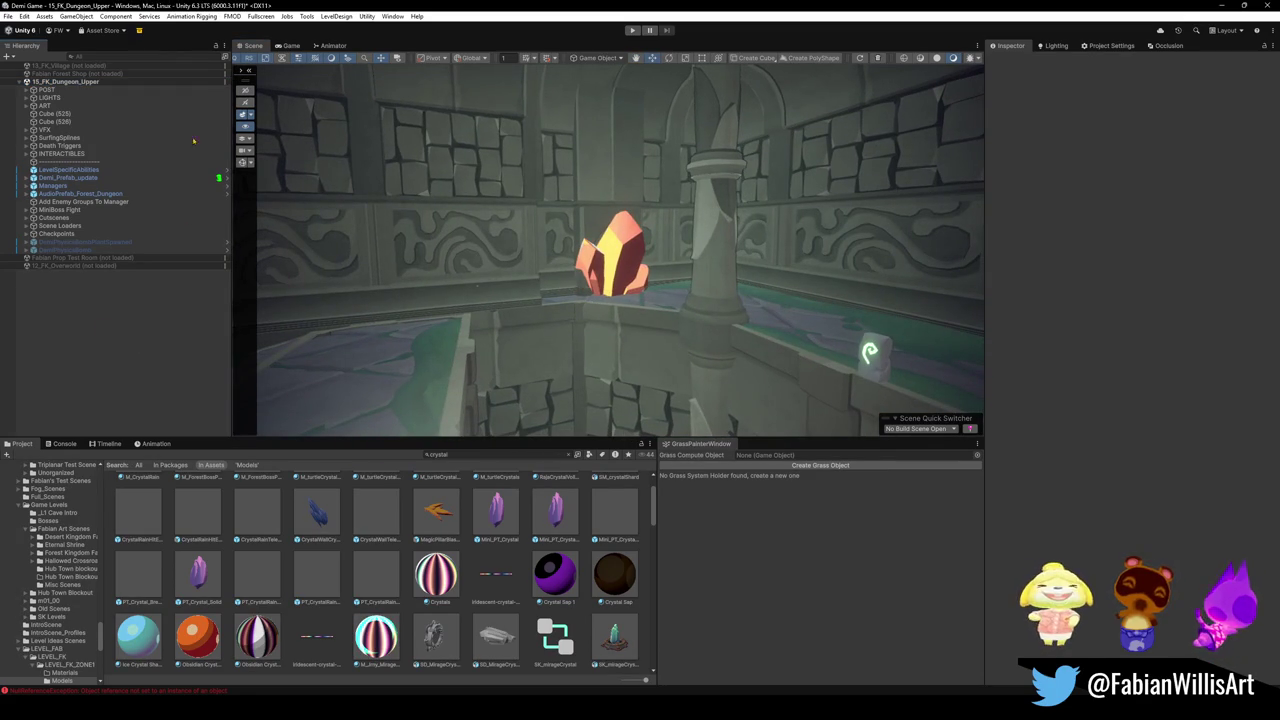
{"action": "left_click", "coordinate": [257, 665]}
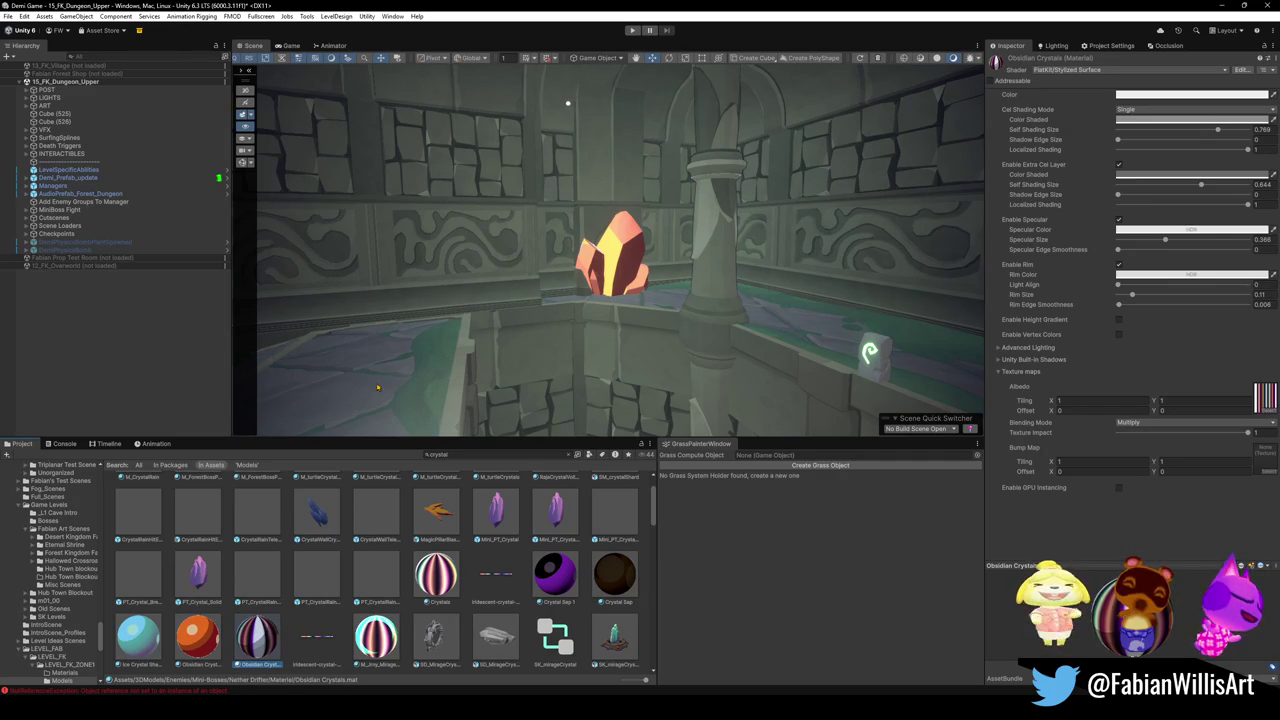
{"action": "left_click", "coordinate": [288, 537]}
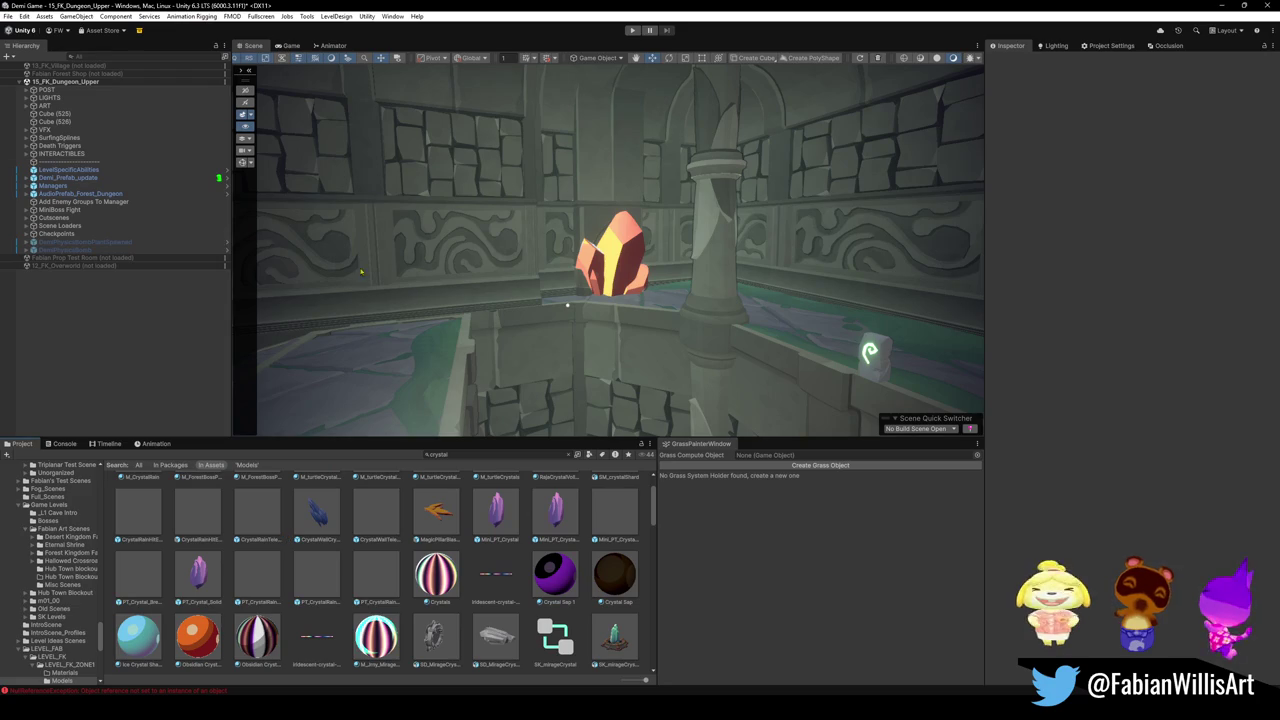
{"action": "left_click", "coordinate": [247, 667]}
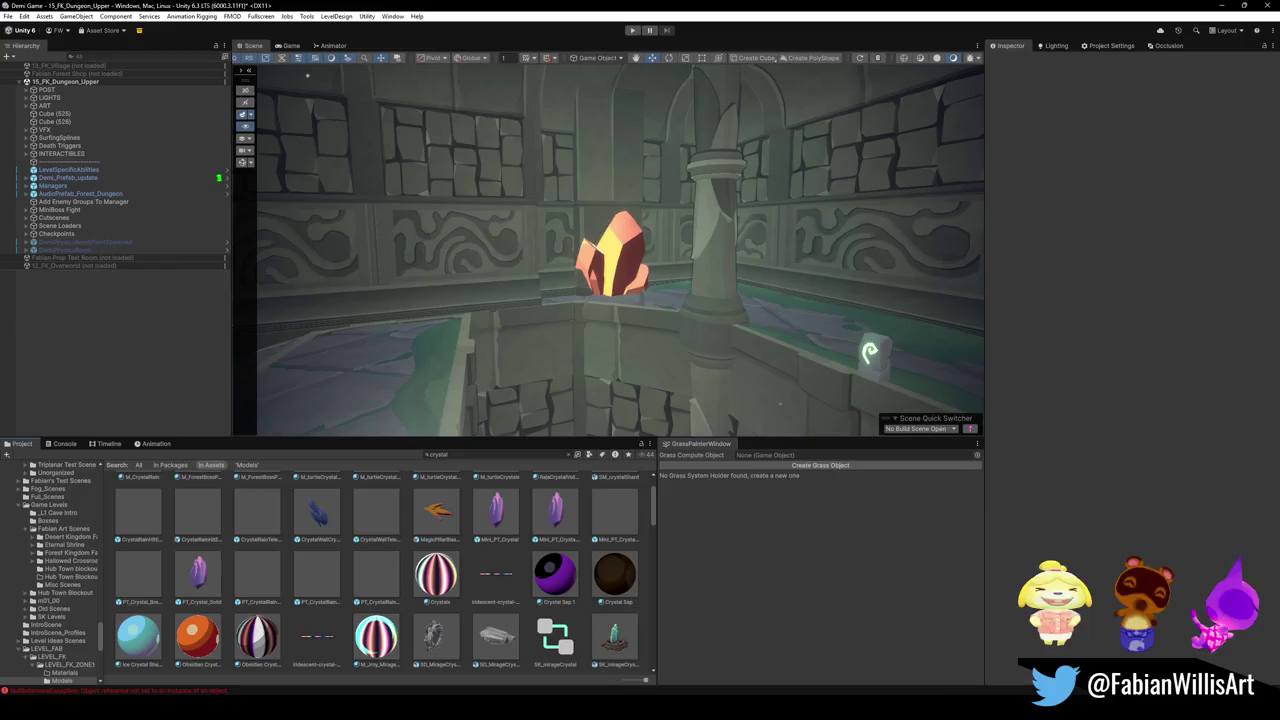
{"action": "mouse_move", "coordinate": [680, 705]}
{"action": "left_click", "coordinate": [674, 650]}
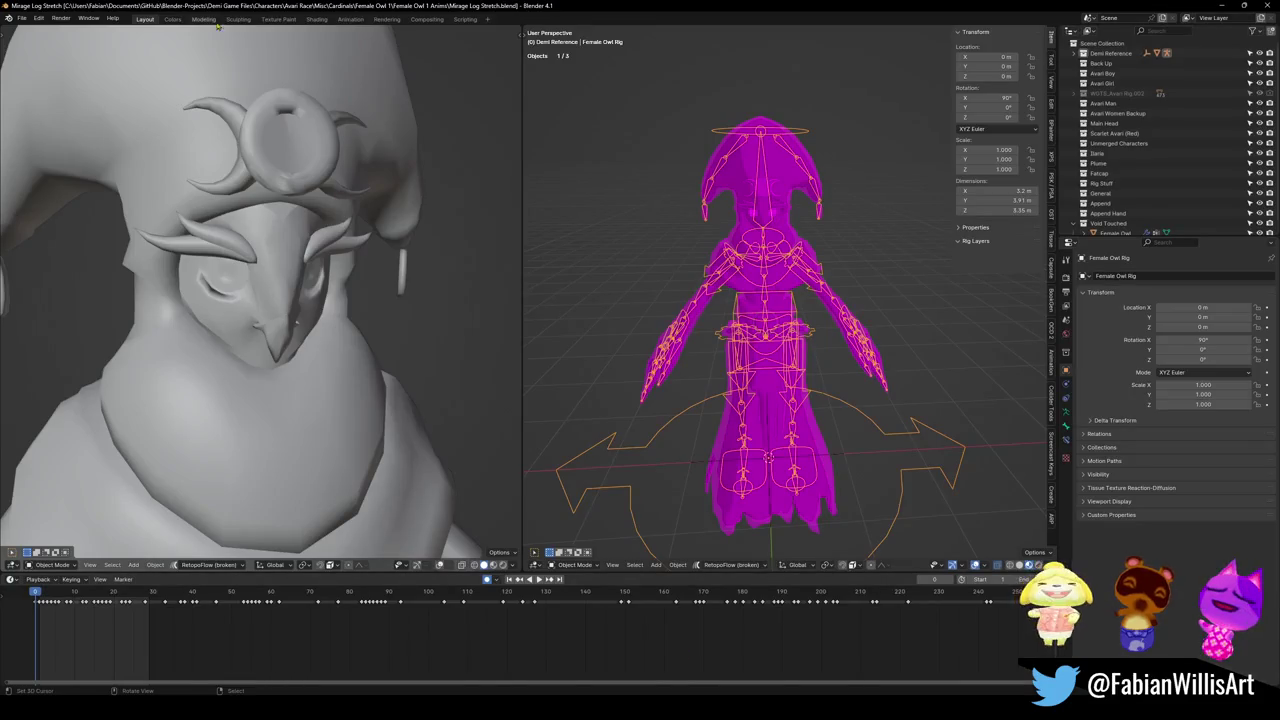
- Show Blender's File > Open Recent list of recently opened files
{"action": "left_click", "coordinate": [21, 18]}
{"action": "mouse_move", "coordinate": [45, 49]}
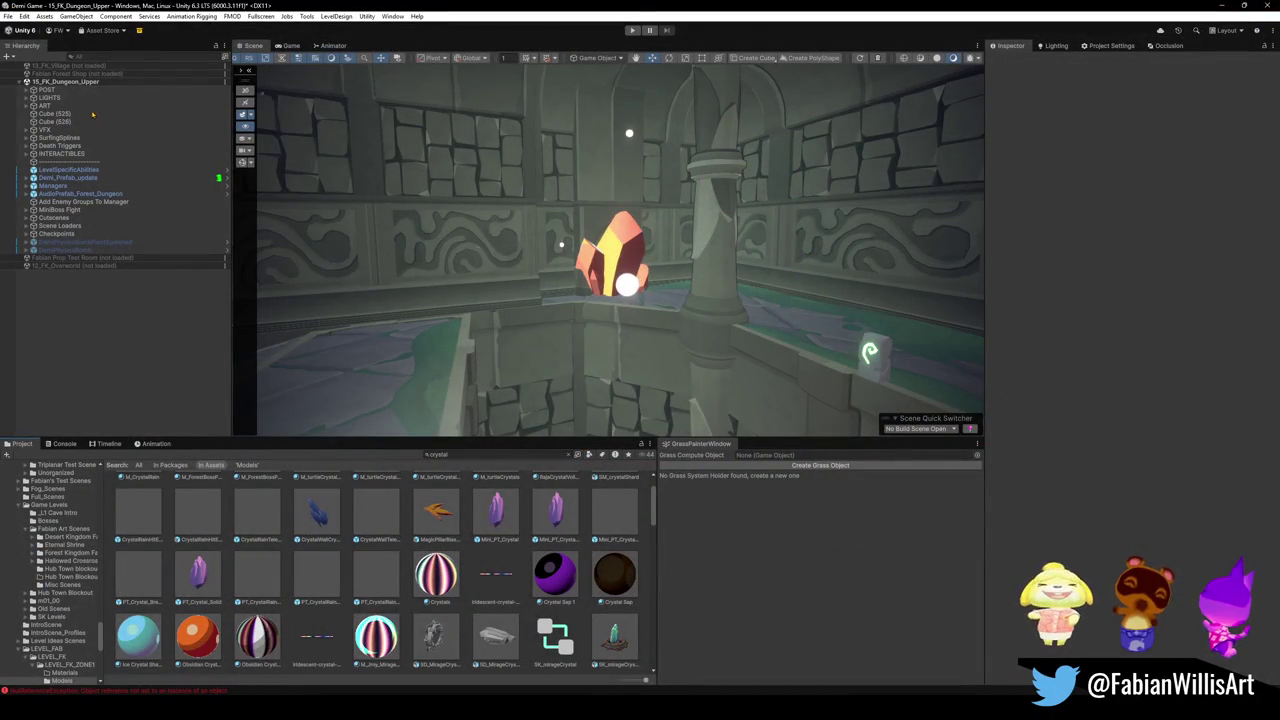
- Clear the project search, add the Fabian Lair of Trials scene, and unload 15_FK_Dungeon_Upper
{"action": "left_click", "coordinate": [476, 455]}
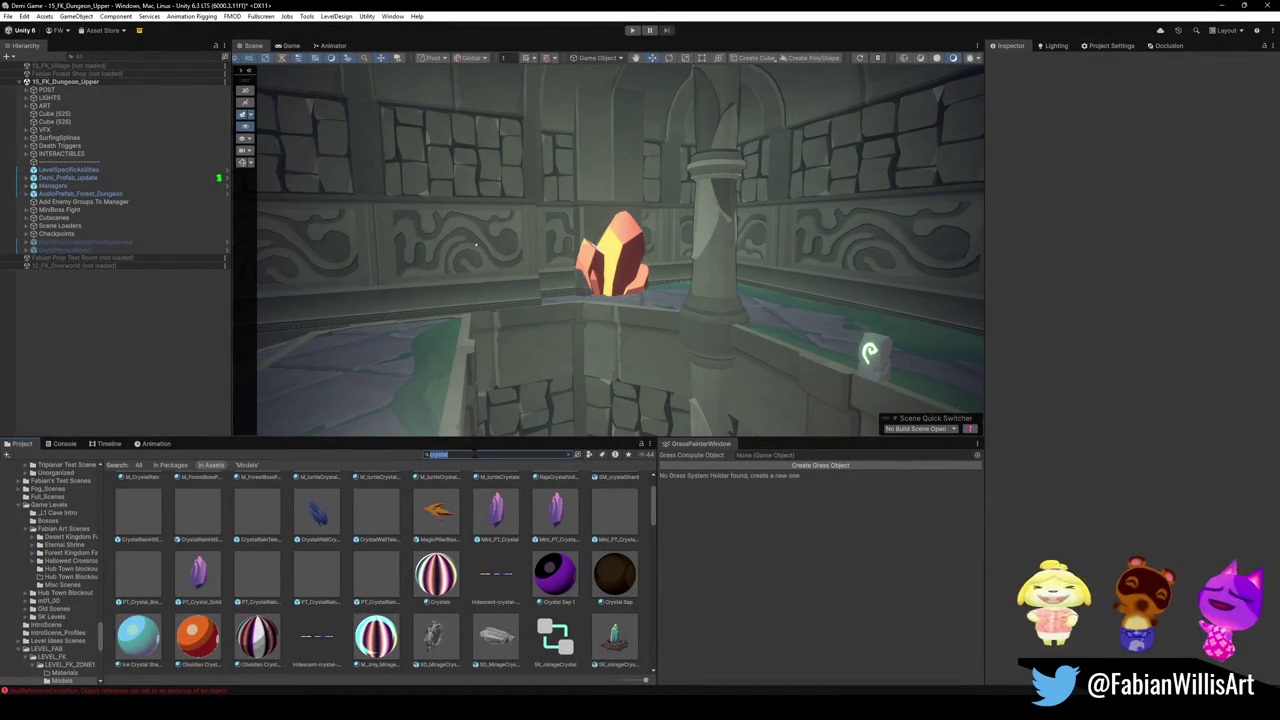
{"action": "key", "text": "BackSpace"}
{"action": "type", "text": "trial"}
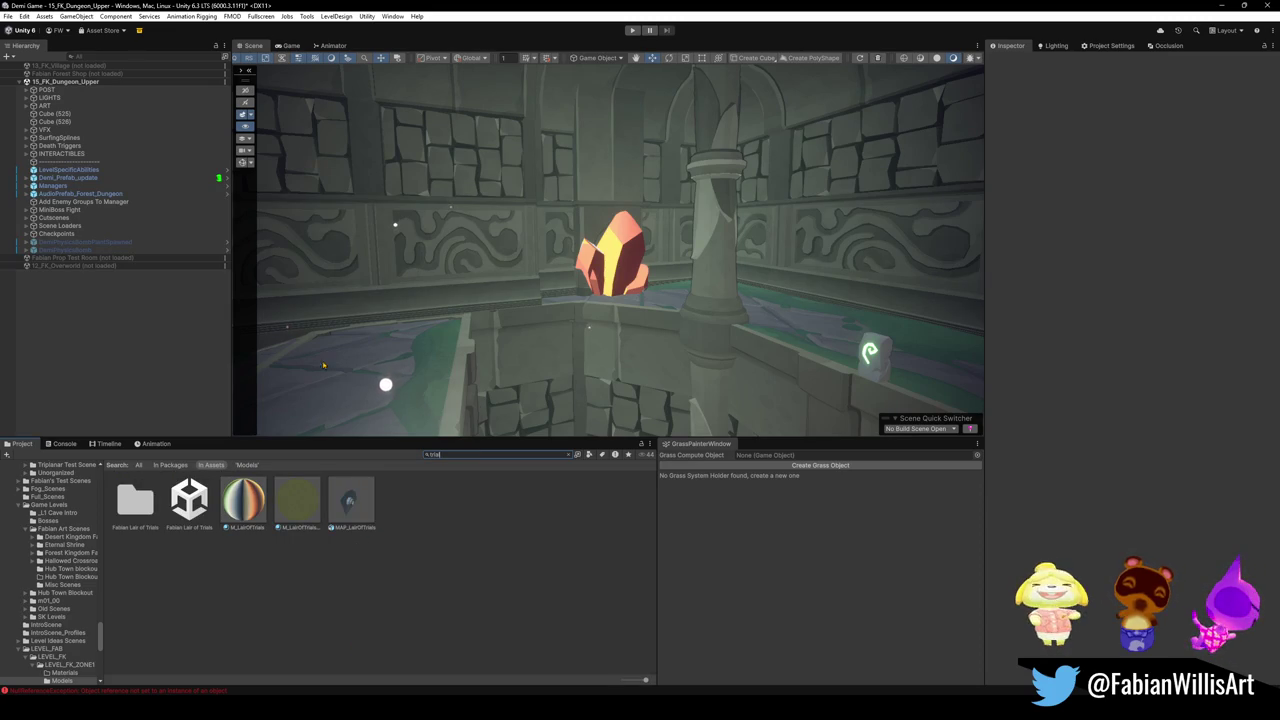
{"action": "left_click", "coordinate": [189, 500]}
{"action": "left_click_drag", "start_coordinate": [54, 337], "coordinate": [54, 345]}
{"action": "right_click", "coordinate": [68, 82]}
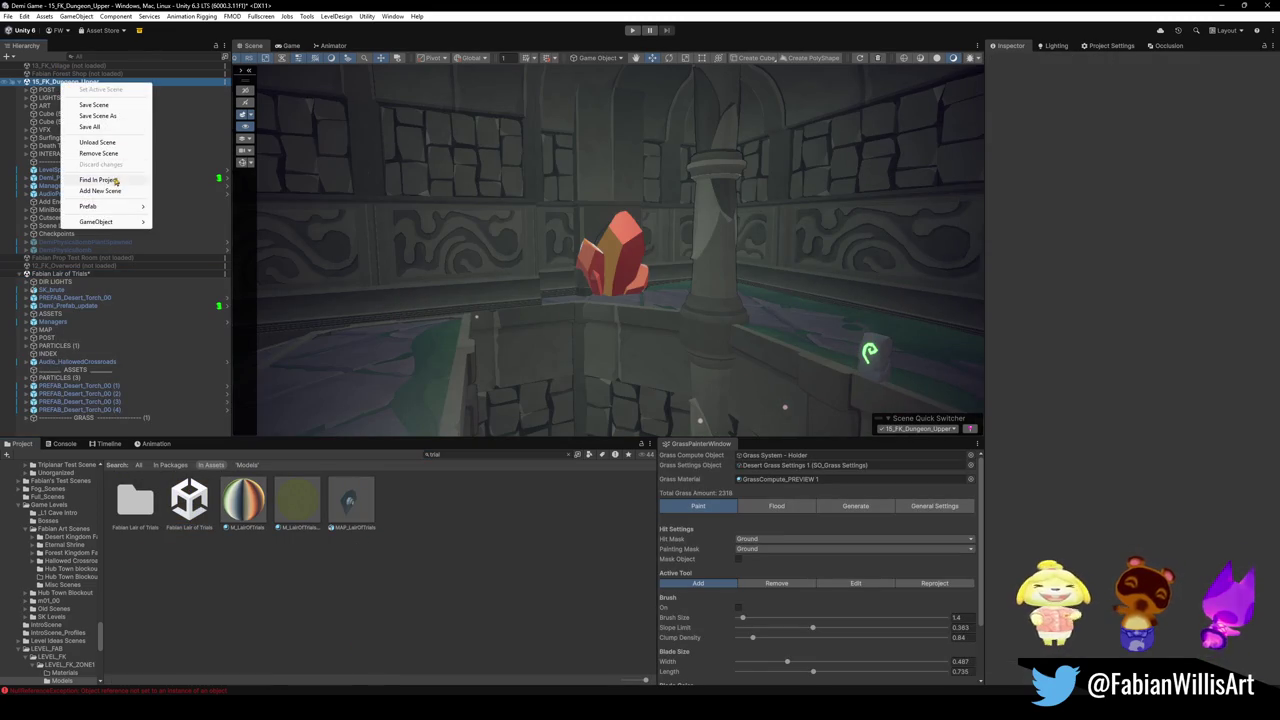
{"action": "left_click", "coordinate": [120, 142]}
- Look over the new scene's pillars, then select the Maelstrom group and delete it
{"action": "mouse_move", "coordinate": [630, 283]}
{"action": "left_mouse_down"}
{"action": "mouse_move", "coordinate": [455, 292]}
{"action": "mouse_move", "coordinate": [458, 279]}
{"action": "left_mouse_up"}
{"action": "left_click_drag", "start_coordinate": [410, 277], "coordinate": [476, 290]}
{"action": "left_click", "coordinate": [476, 290]}
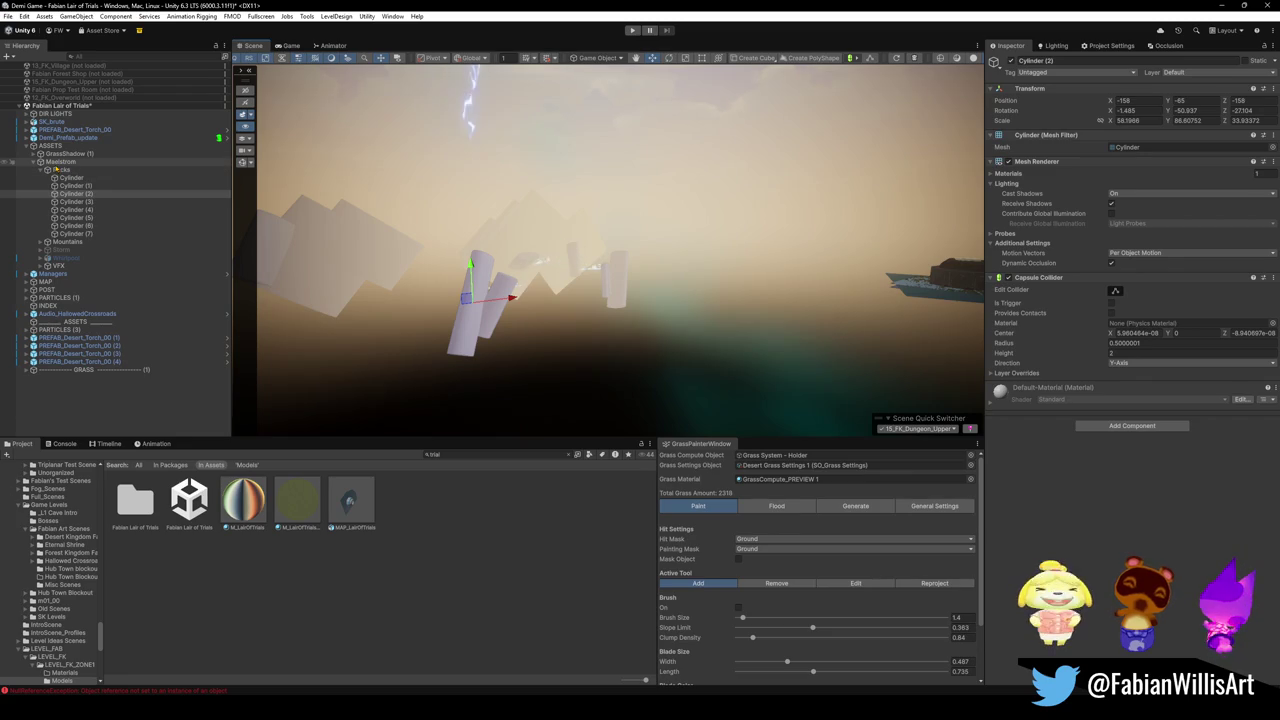
{"action": "left_click", "coordinate": [50, 145]}
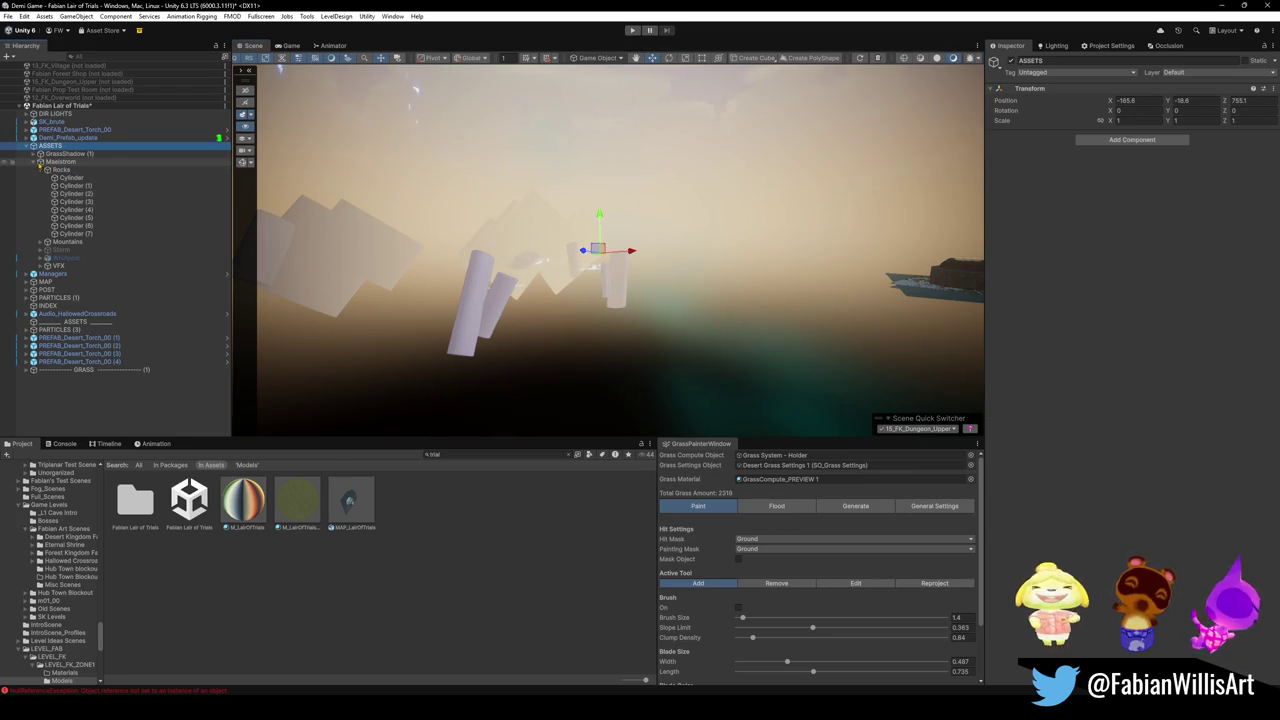
{"action": "left_click", "coordinate": [41, 161]}
{"action": "left_click", "coordinate": [57, 162]}
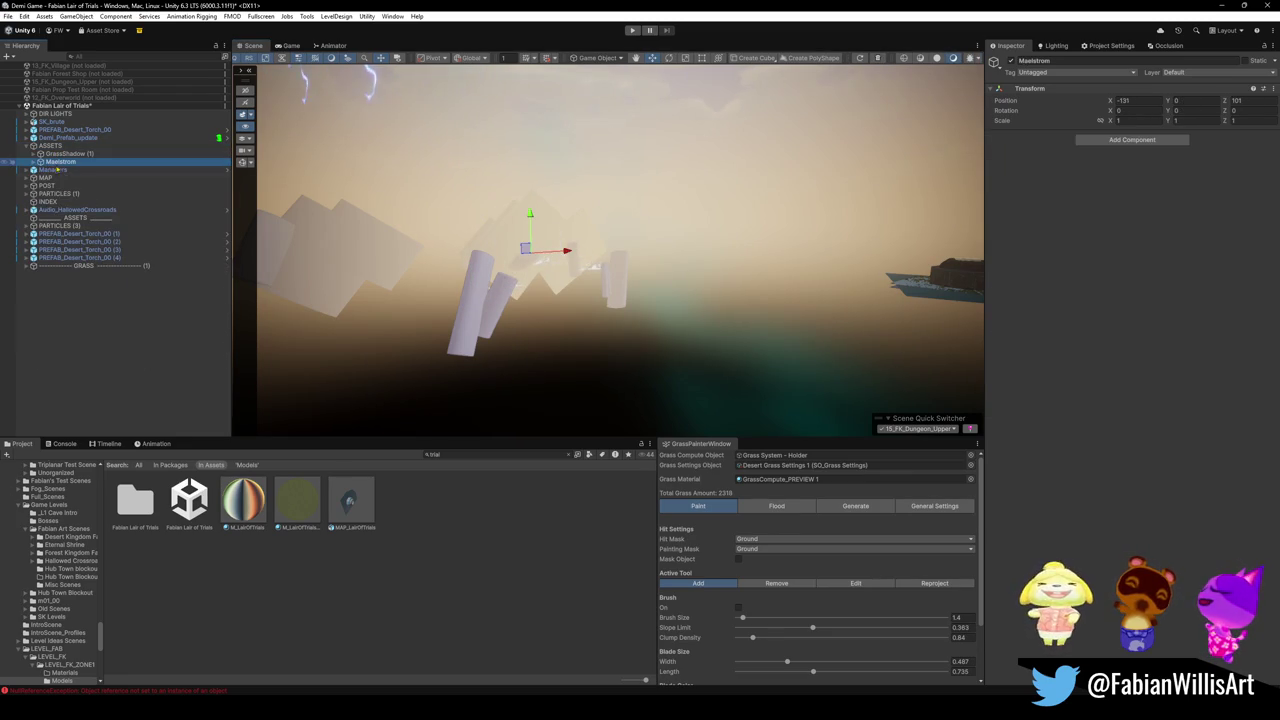
{"action": "key", "text": "Delete"}
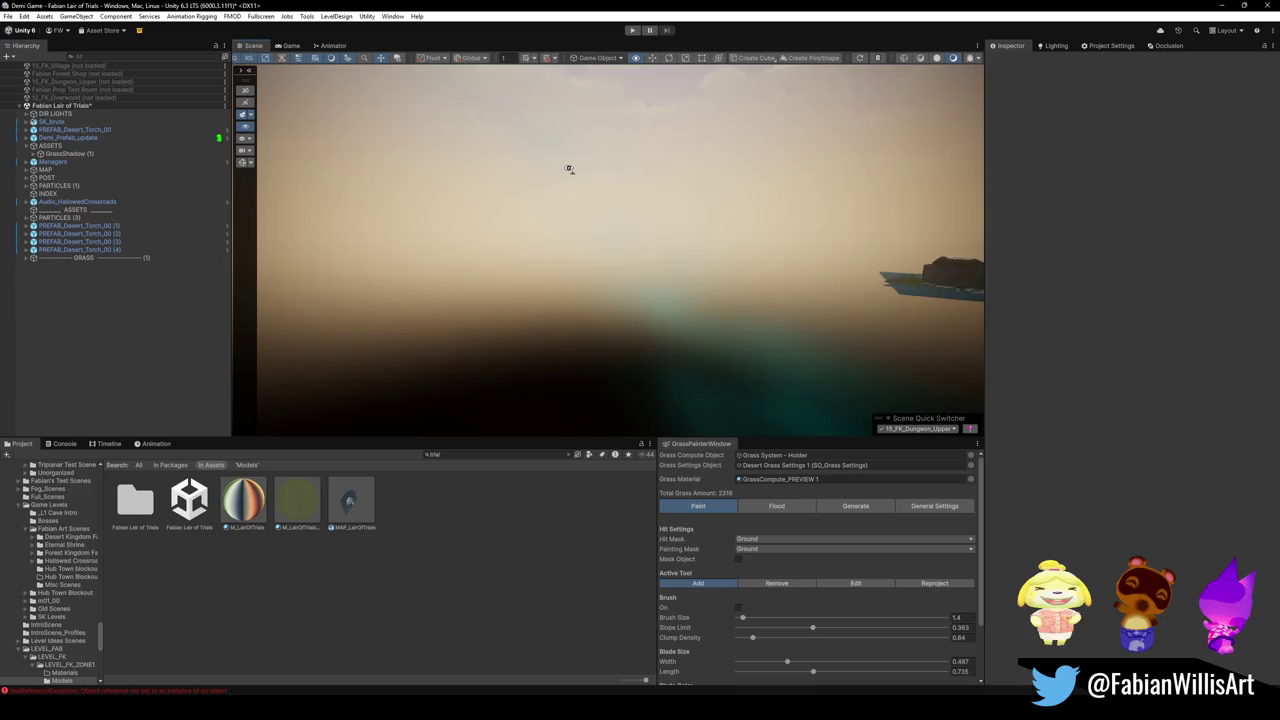
- Select SK_brute, frame it in the Scene view, and orbit around to face its front
{"action": "left_click_drag", "start_coordinate": [566, 166], "coordinate": [590, 177]}
{"action": "left_click", "coordinate": [50, 121]}
{"action": "key", "text": "f"}
{"action": "scroll", "coordinate": [662, 236], "scroll_direction": "up", "scroll_amount": 10}
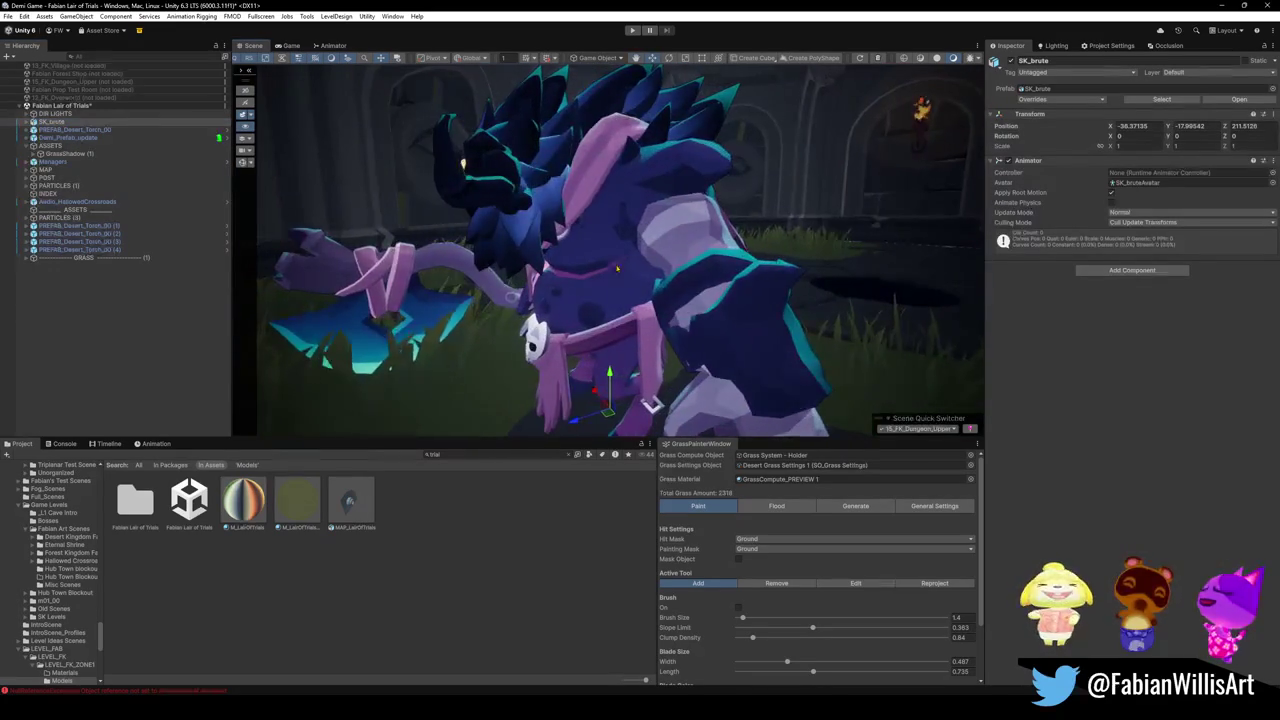
{"action": "mouse_move", "coordinate": [675, 266]}
{"action": "left_mouse_down"}
{"action": "mouse_move", "coordinate": [798, 271]}
{"action": "mouse_move", "coordinate": [550, 270]}
{"action": "left_mouse_up"}
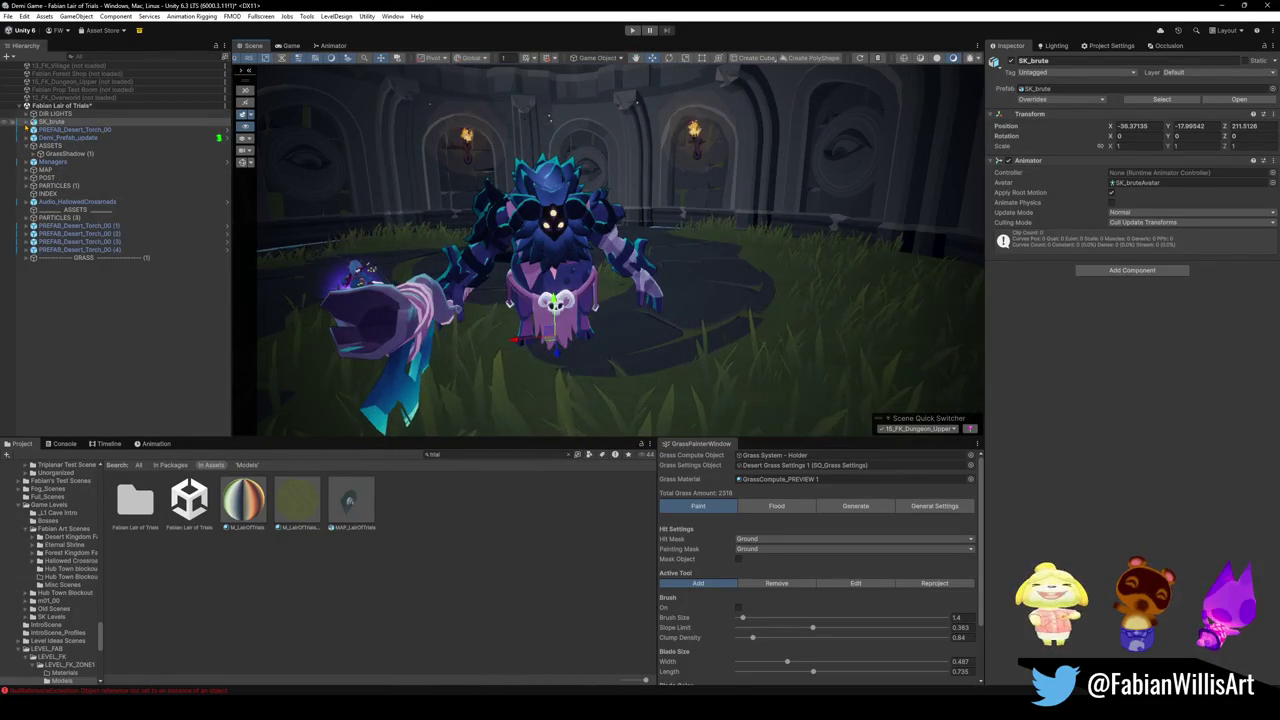
- Expand SK_brute to inspect mesh_bruteVariant's renderer and materials, then collapse and deselect it
{"action": "left_click", "coordinate": [27, 121]}
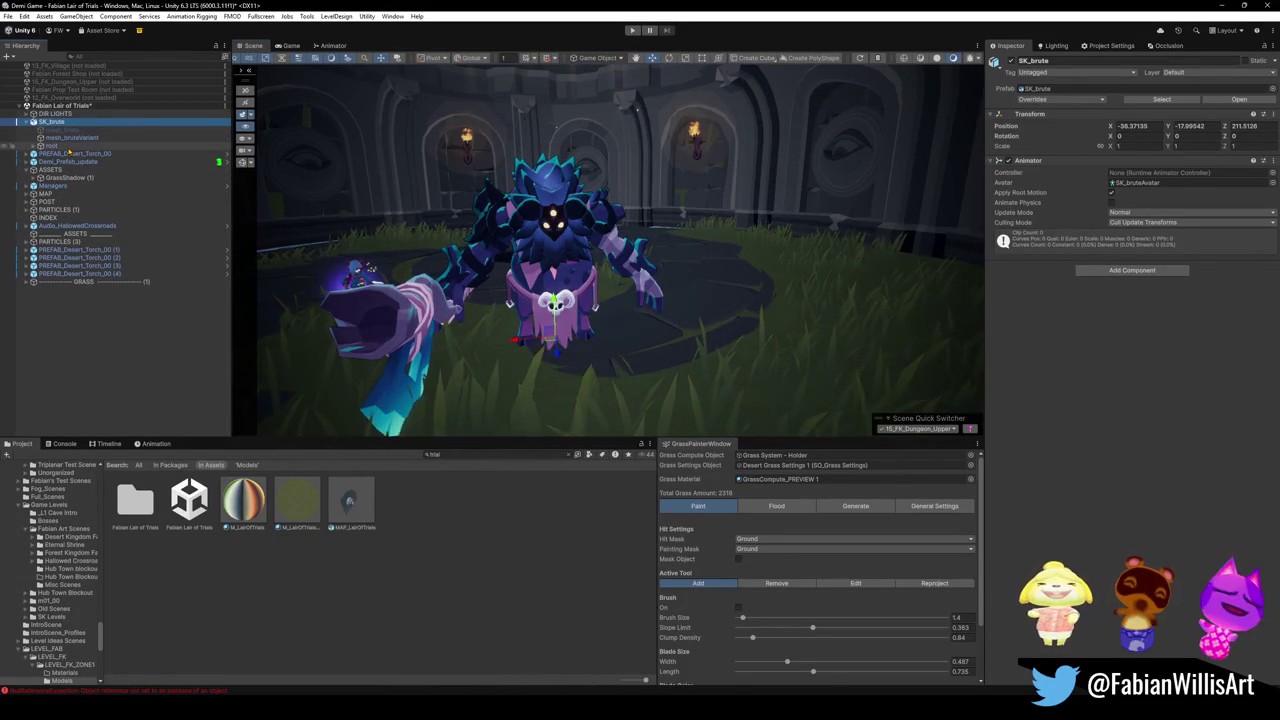
{"action": "left_click", "coordinate": [76, 138]}
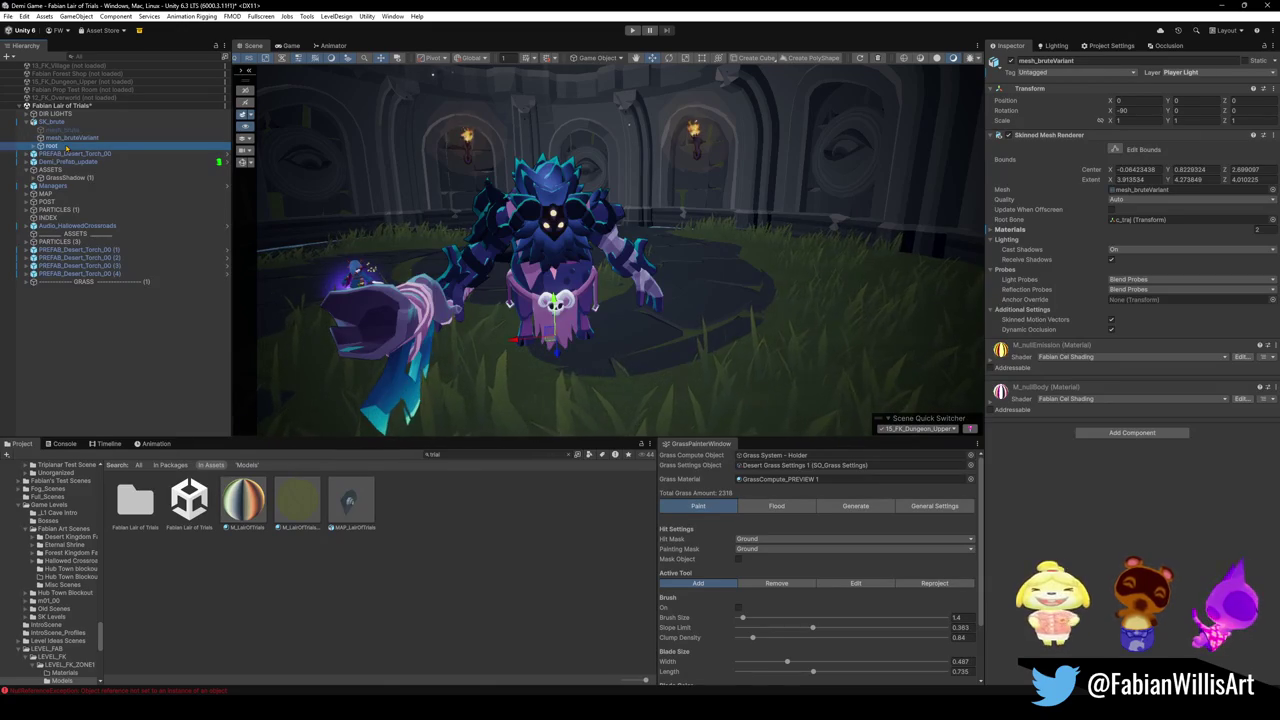
{"action": "left_click", "coordinate": [66, 122]}
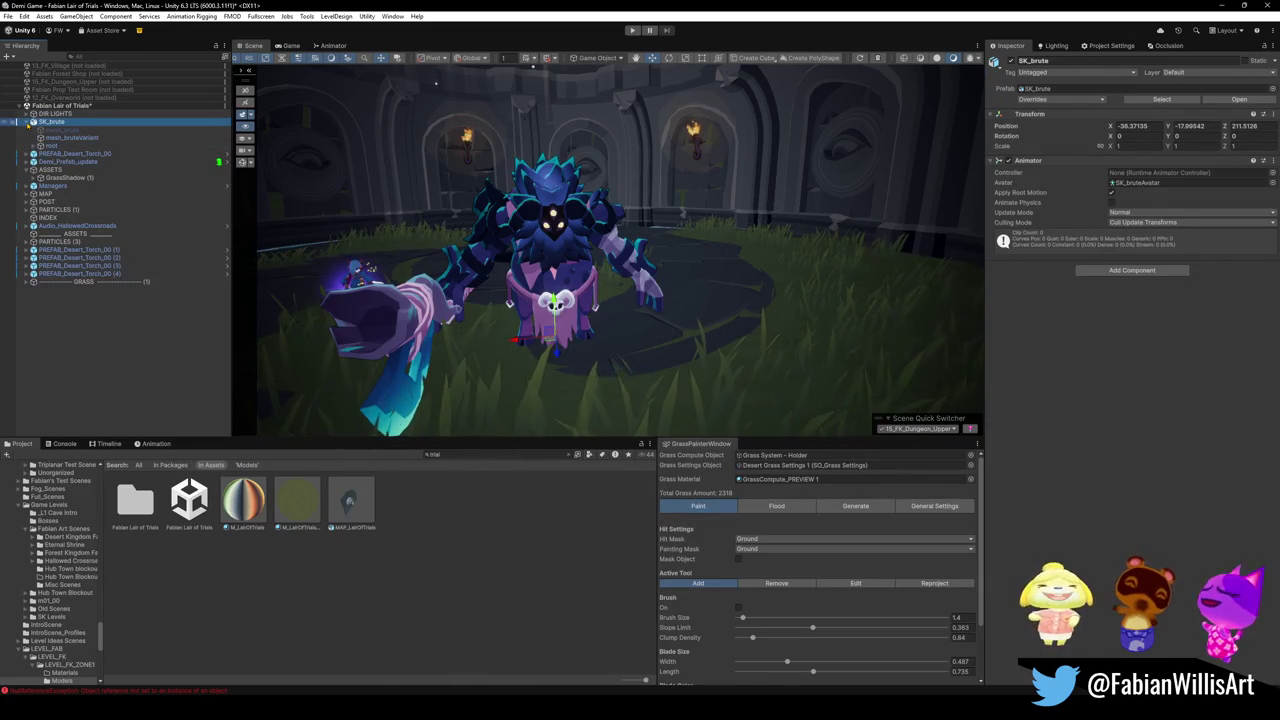
{"action": "left_click", "coordinate": [27, 122]}
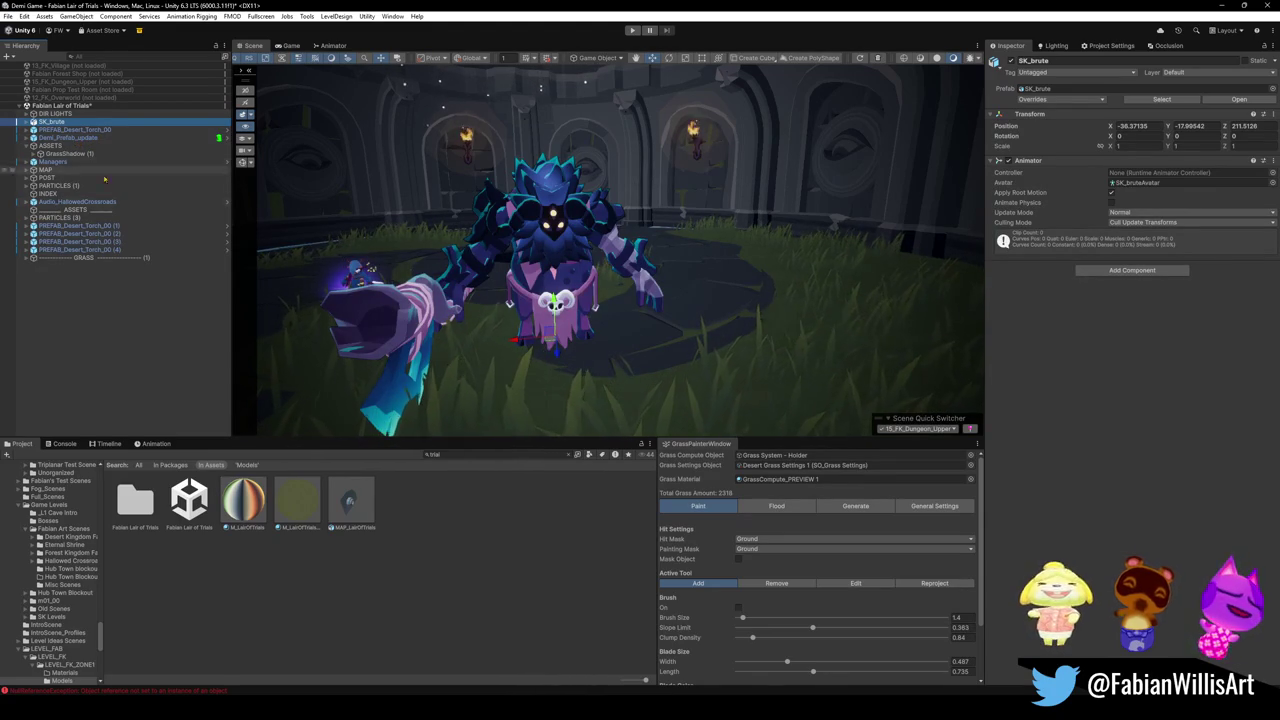
{"action": "left_click", "coordinate": [97, 330]}
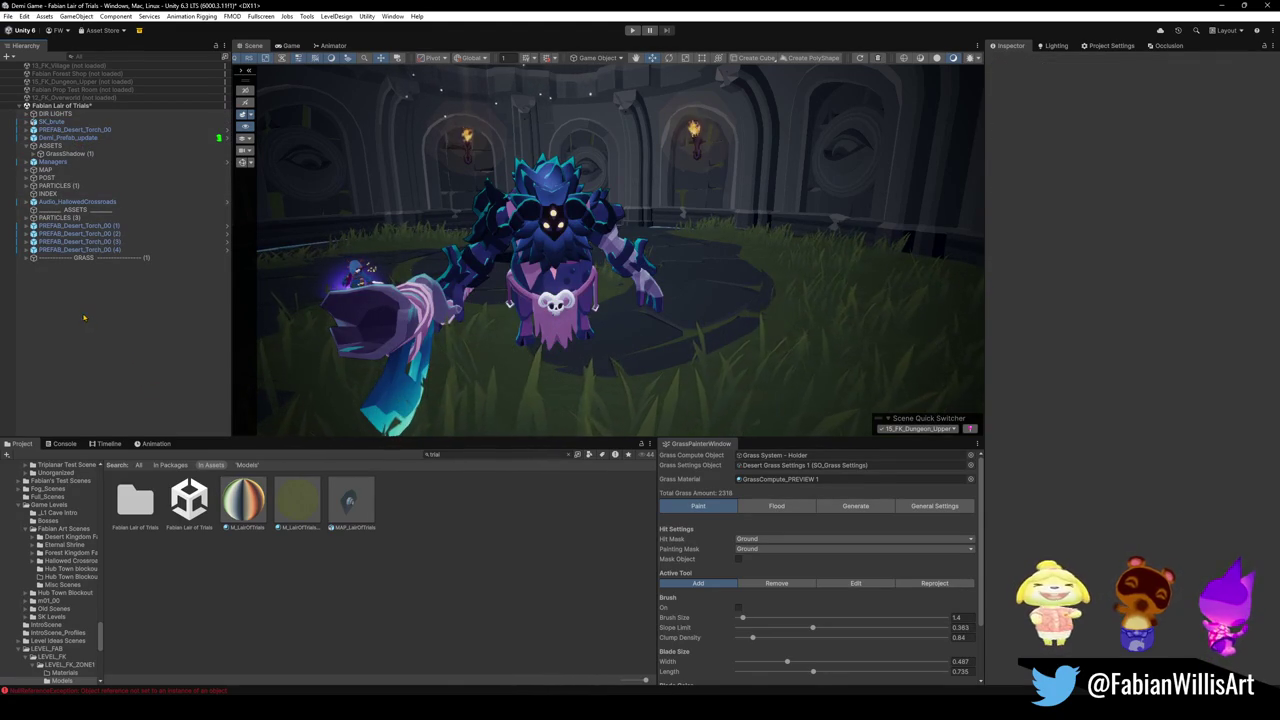
{"action": "mouse_move", "coordinate": [420, 240]}
{"action": "left_mouse_down"}
{"action": "mouse_move", "coordinate": [619, 248]}
{"action": "mouse_move", "coordinate": [812, 215]}
{"action": "mouse_move", "coordinate": [515, 230]}
{"action": "left_mouse_up"}
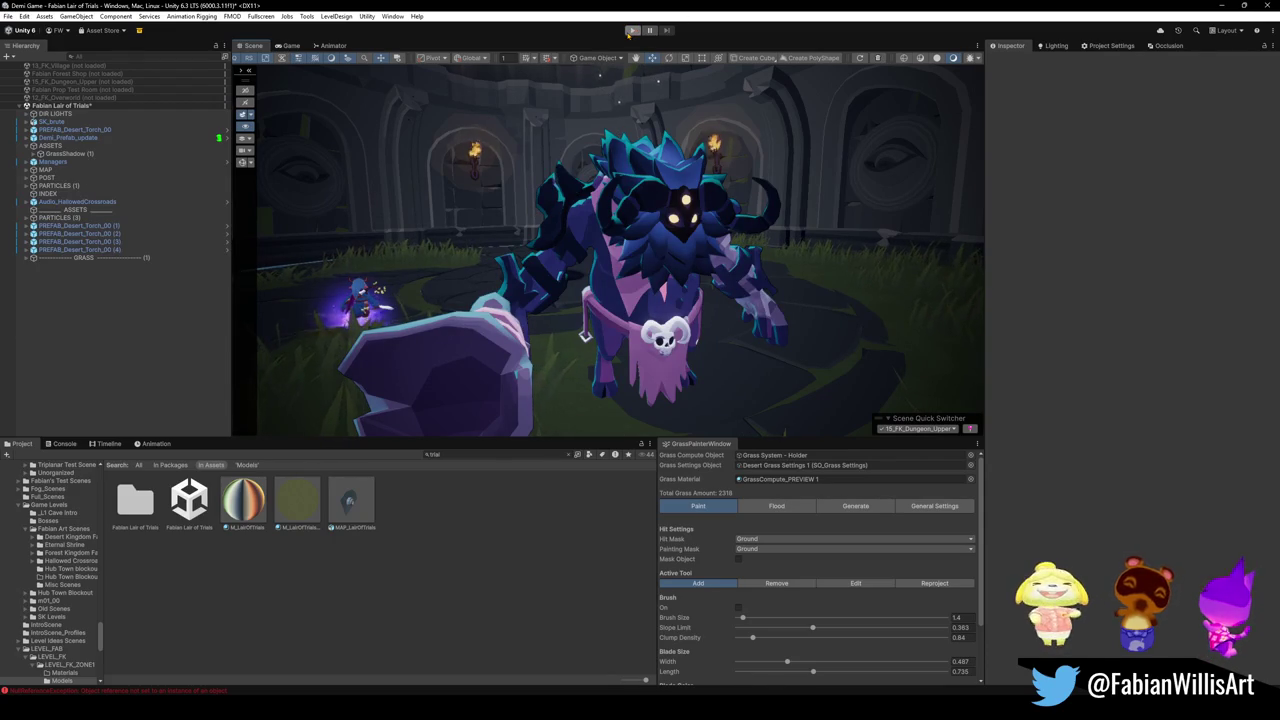
- Start the Lair of Trials arena in Play mode
{"action": "left_click", "coordinate": [631, 30]}
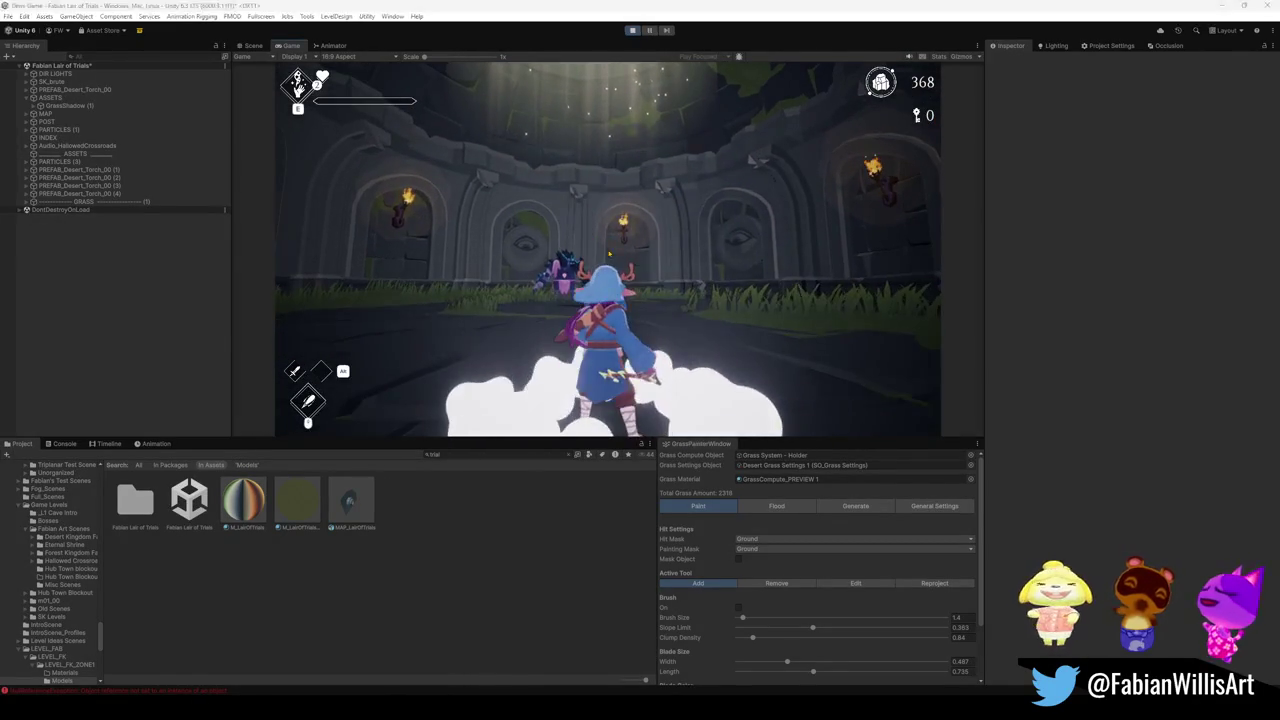
- Make the Game view fill the screen, then pause and resume the game
{"action": "key", "text": "F10"}
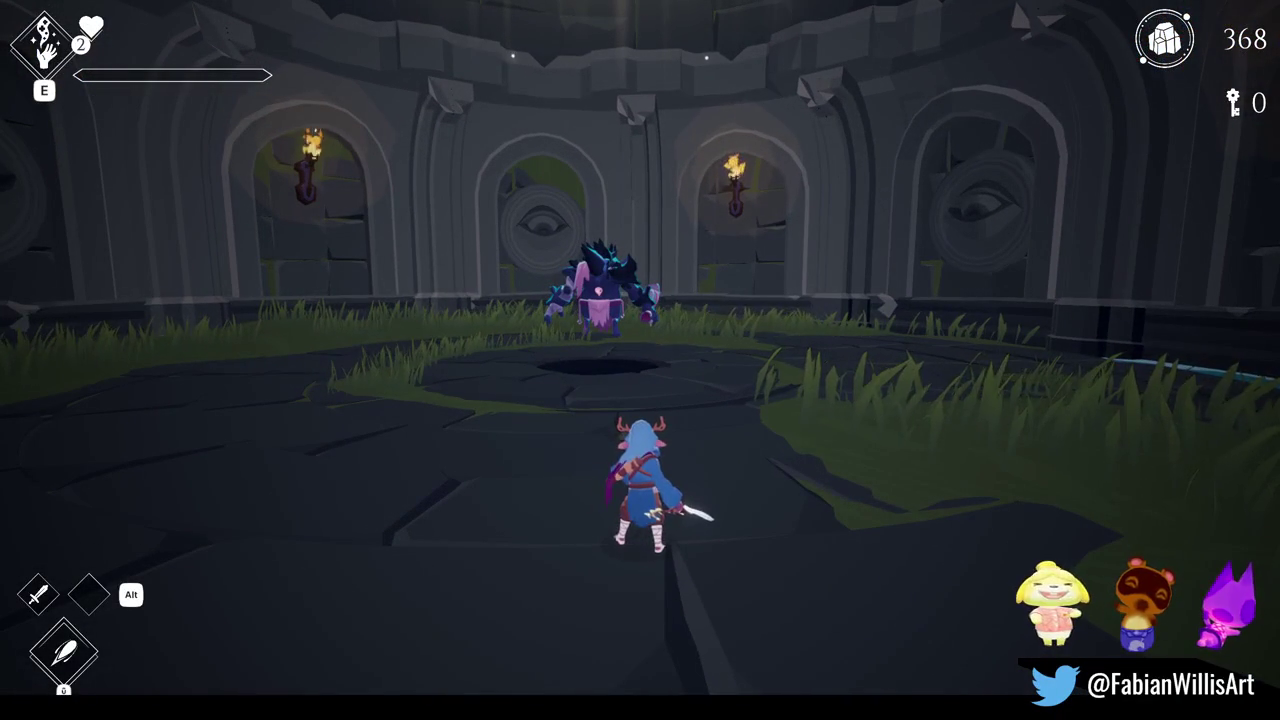
{"action": "key", "text": "Escape"}
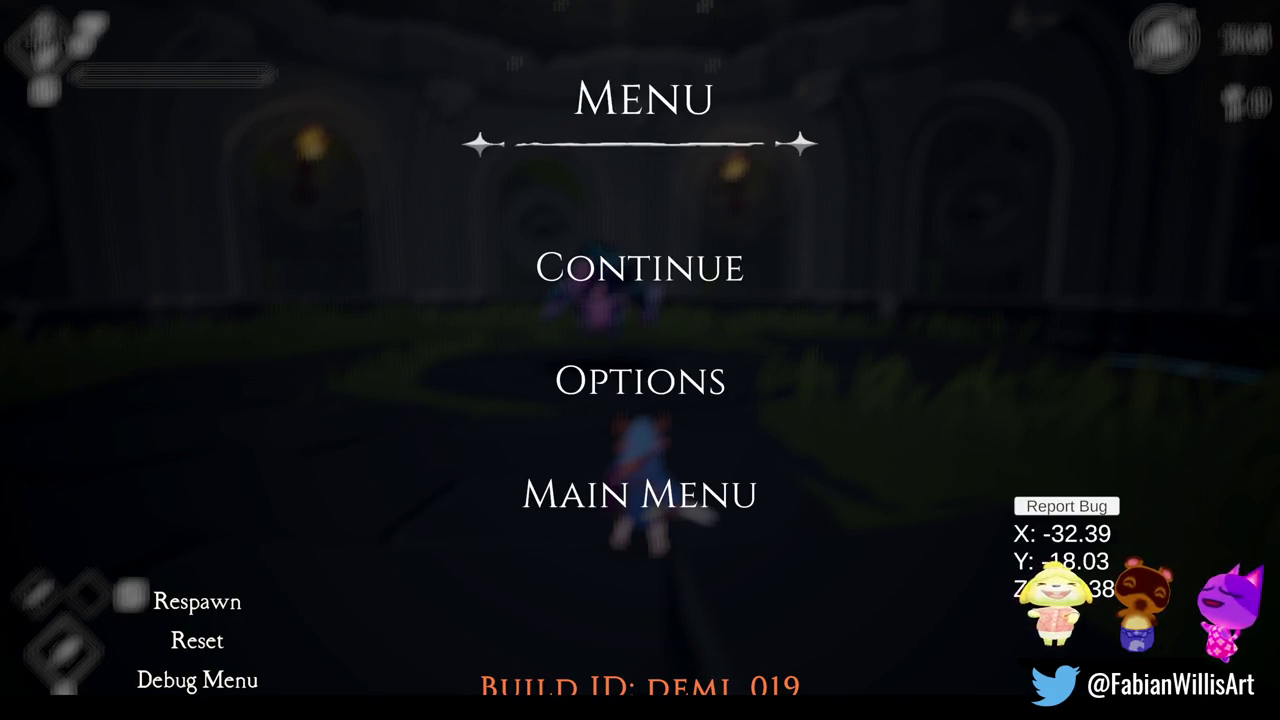
{"action": "left_click", "coordinate": [620, 287]}
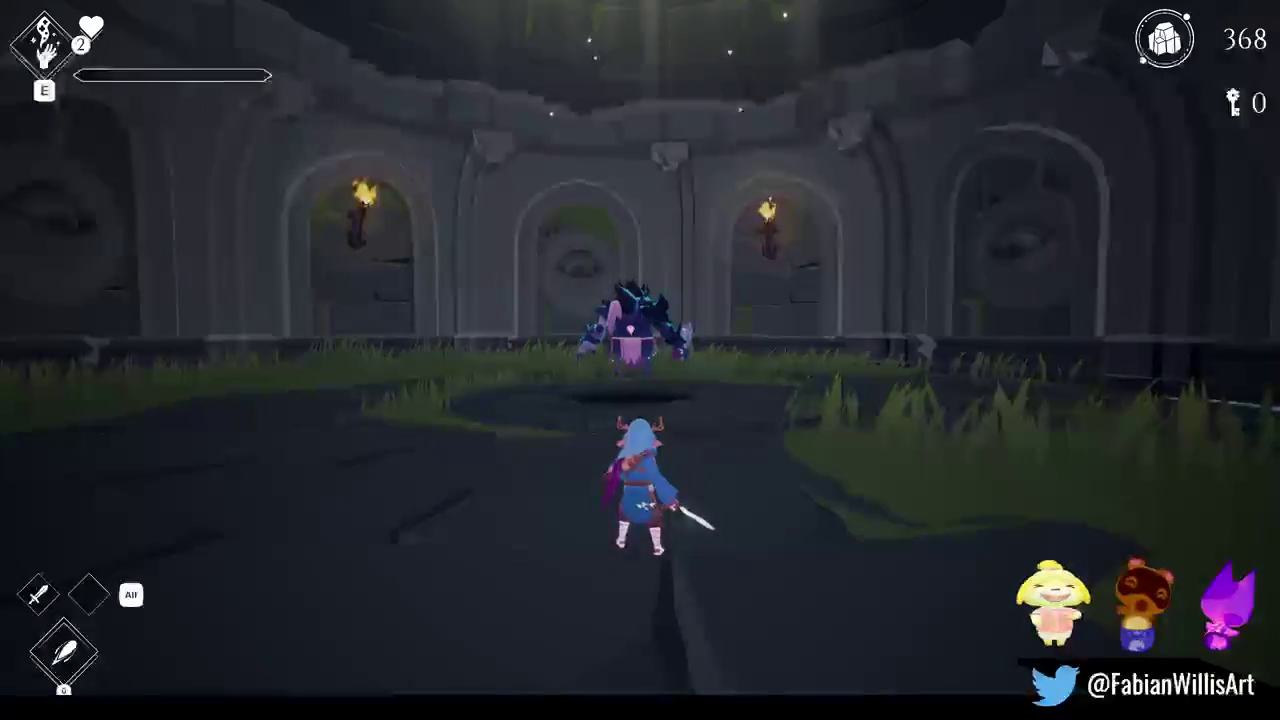
- Run the hooded character with W, D and A around the central pit toward the brute
{"action": "key", "text": "w"}
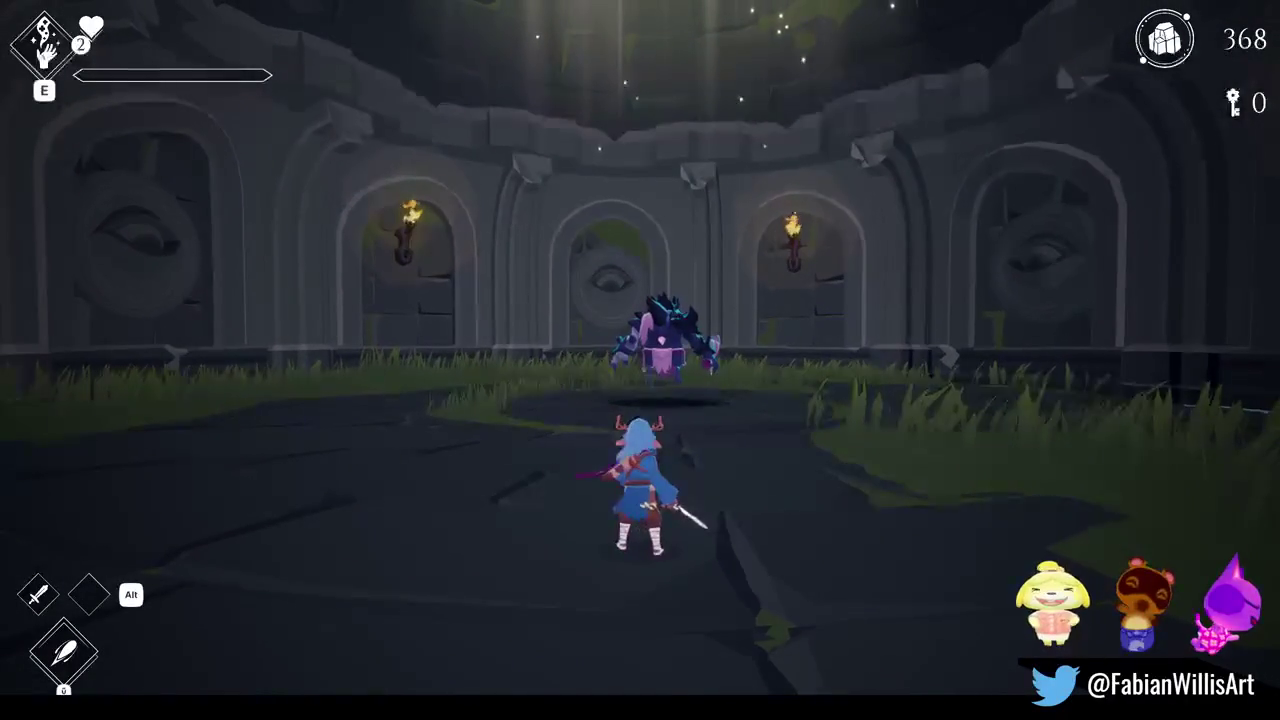
{"action": "key", "text": "d"}
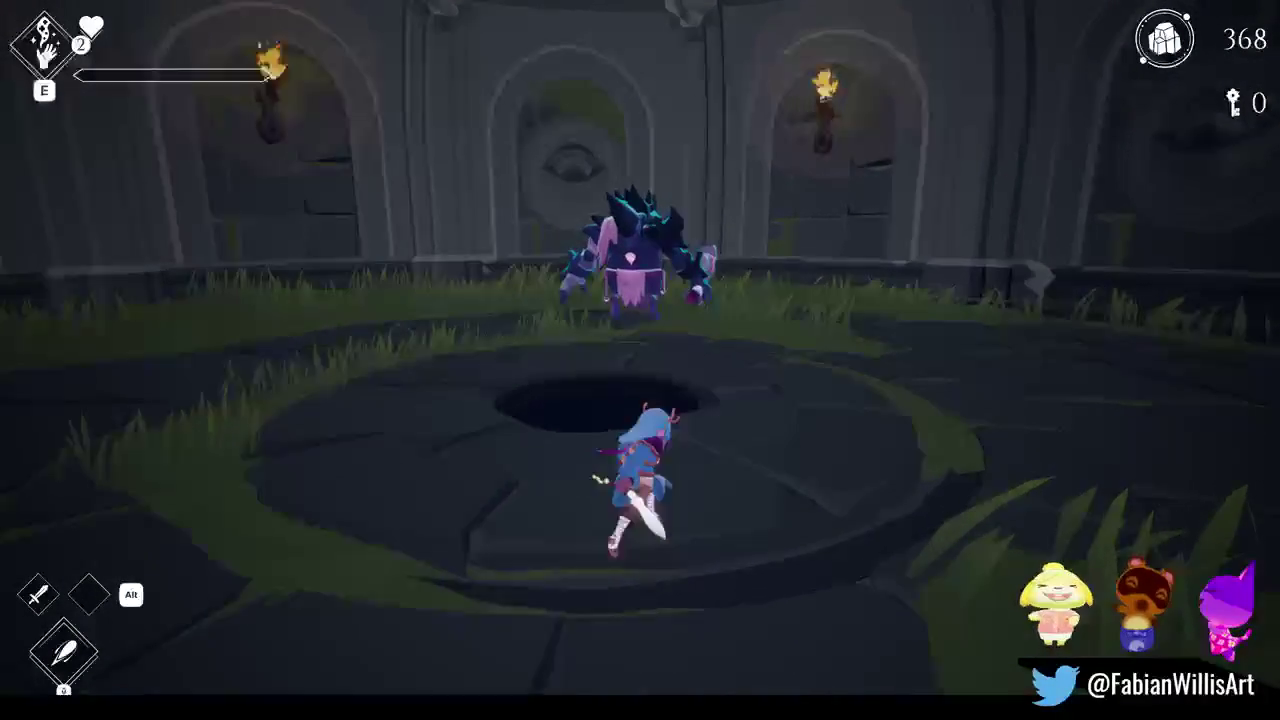
{"action": "key", "text": "a"}
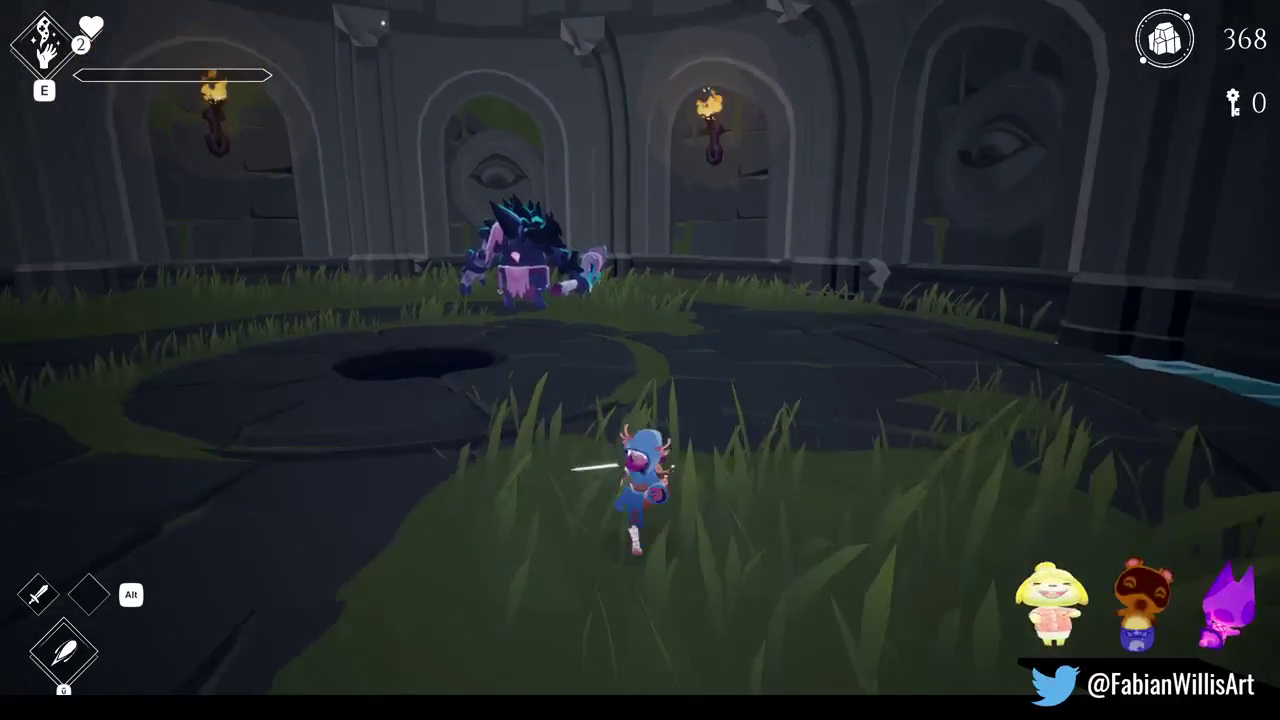
{"action": "key", "text": "a"}
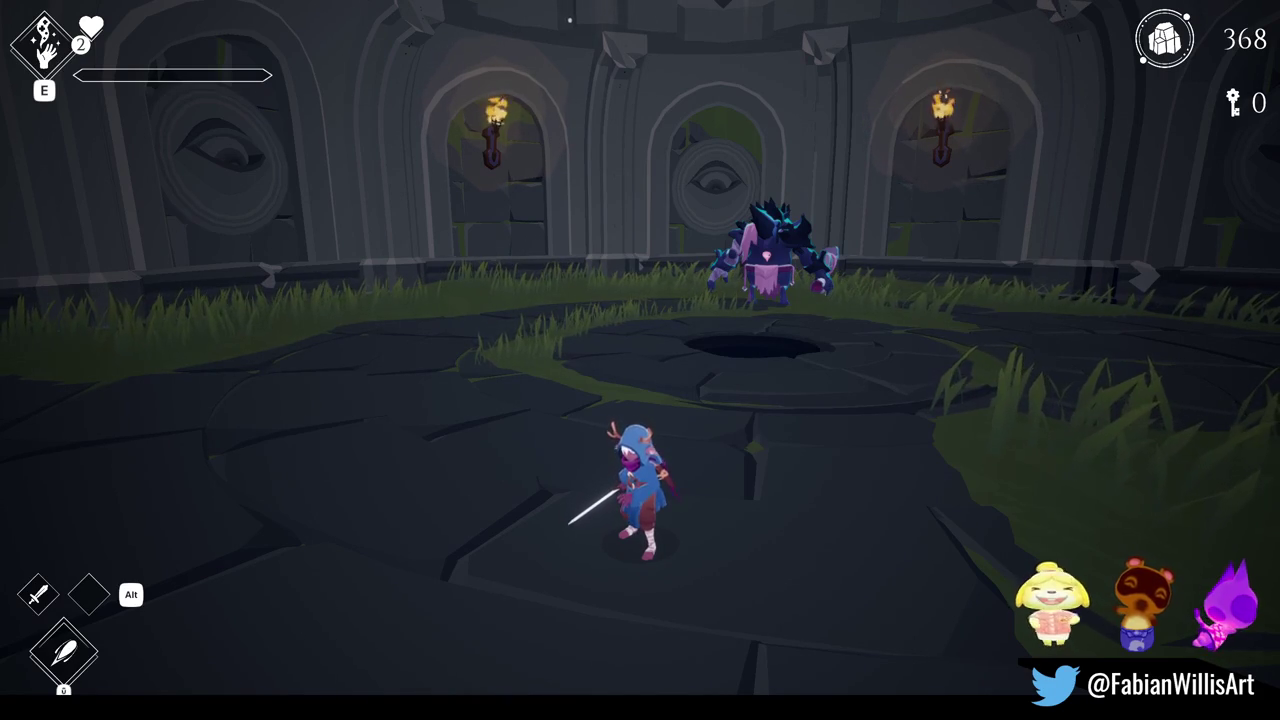
- Run the character around the central pit's rim toward the enemy and into the dark pit
{"action": "key", "text": "w"}
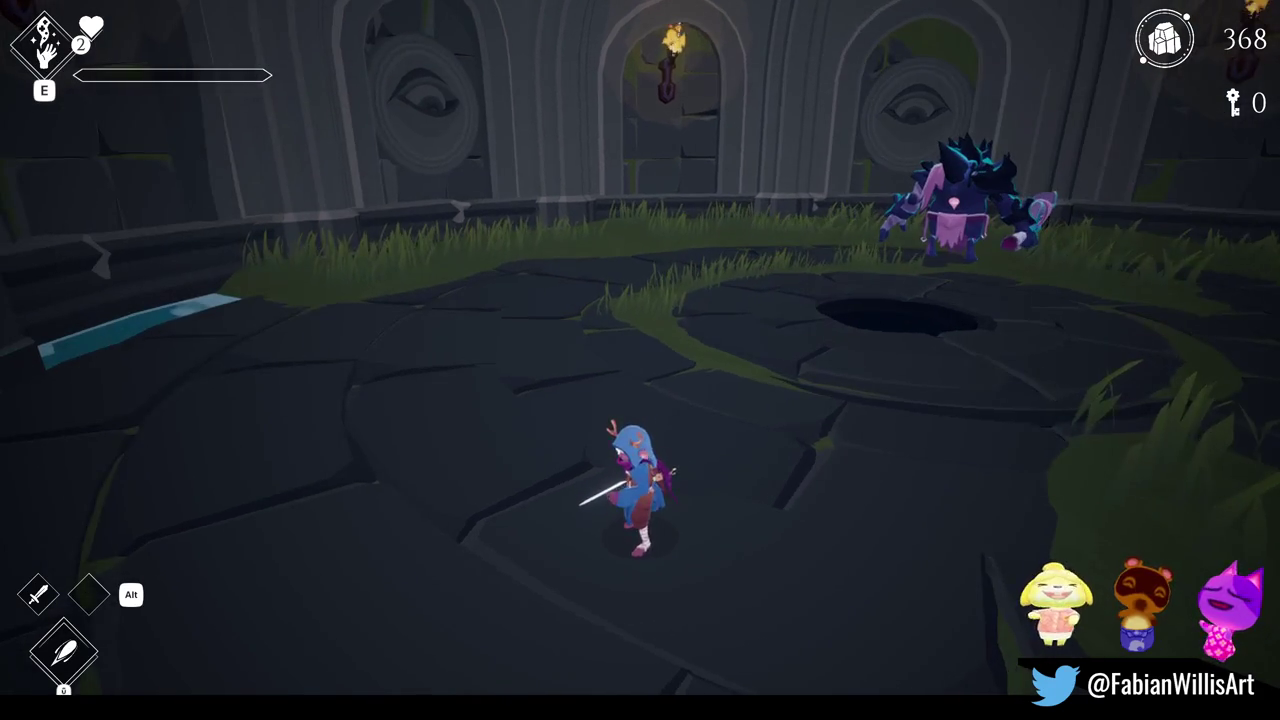
{"action": "key", "text": "s"}
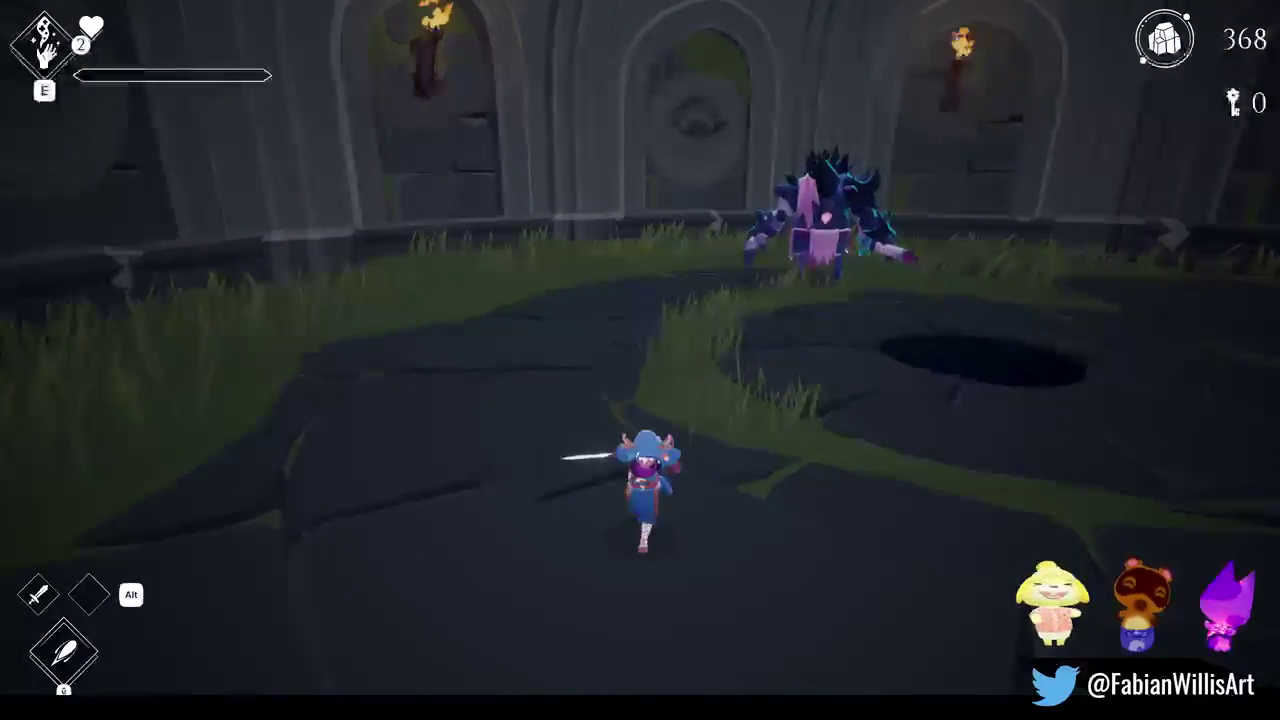
{"action": "key", "text": "w"}
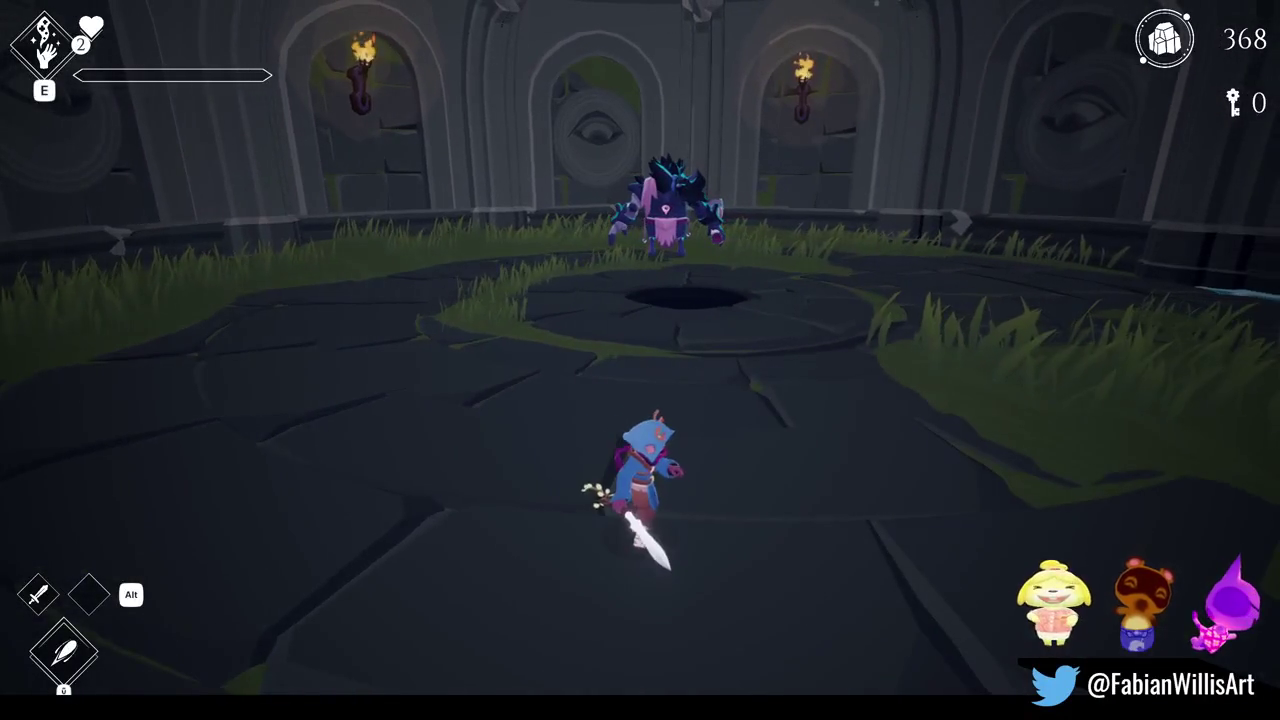
{"action": "key", "text": "w"}
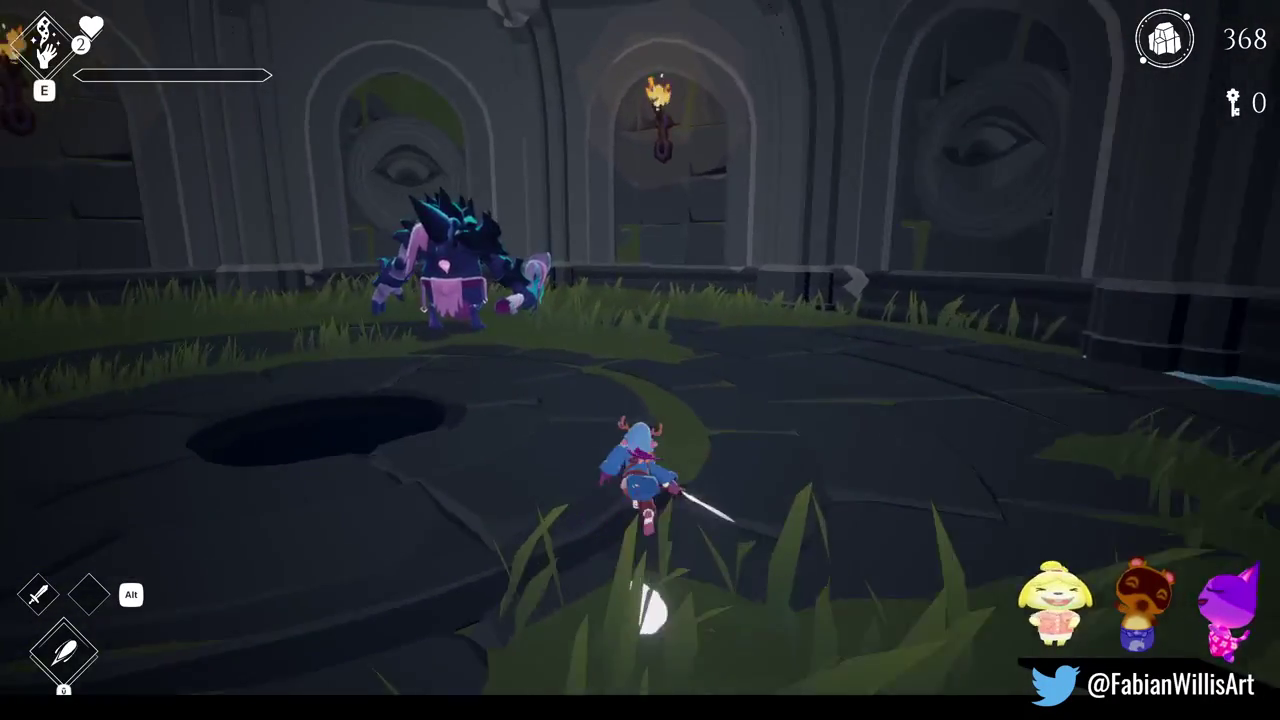
{"action": "key", "text": "w"}
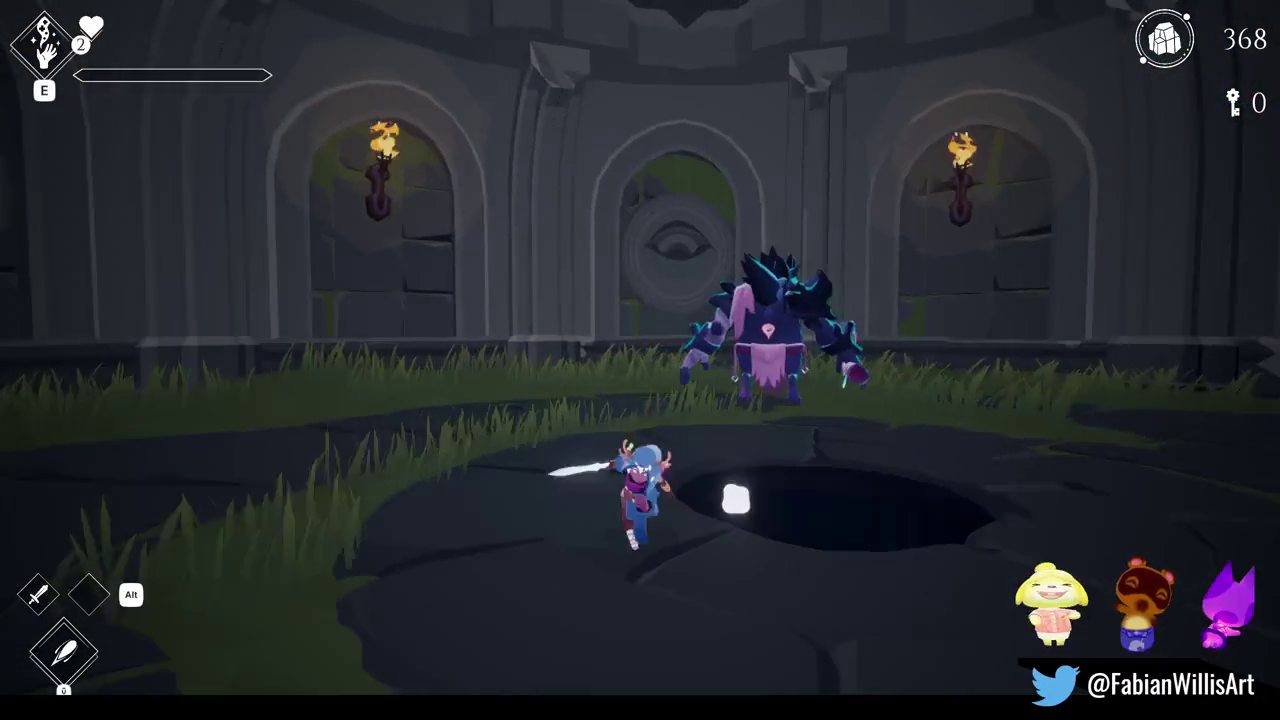
{"action": "key", "text": "a"}
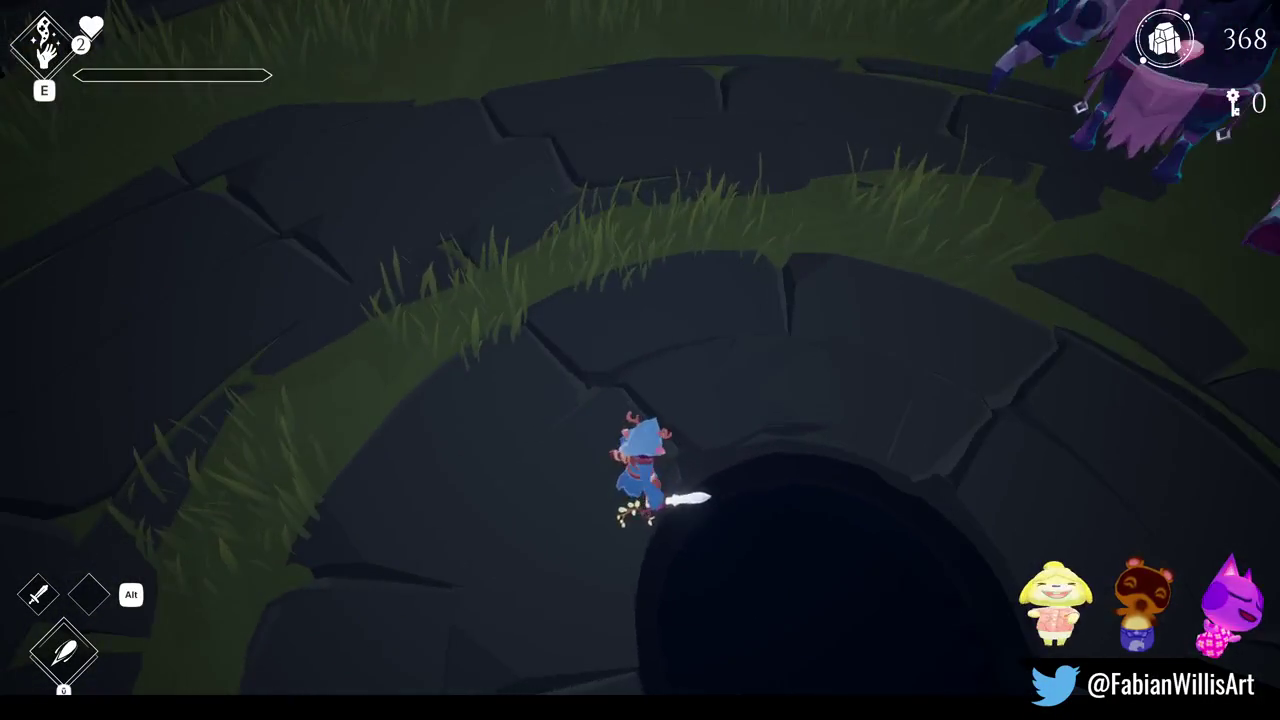
{"action": "key", "text": "w"}
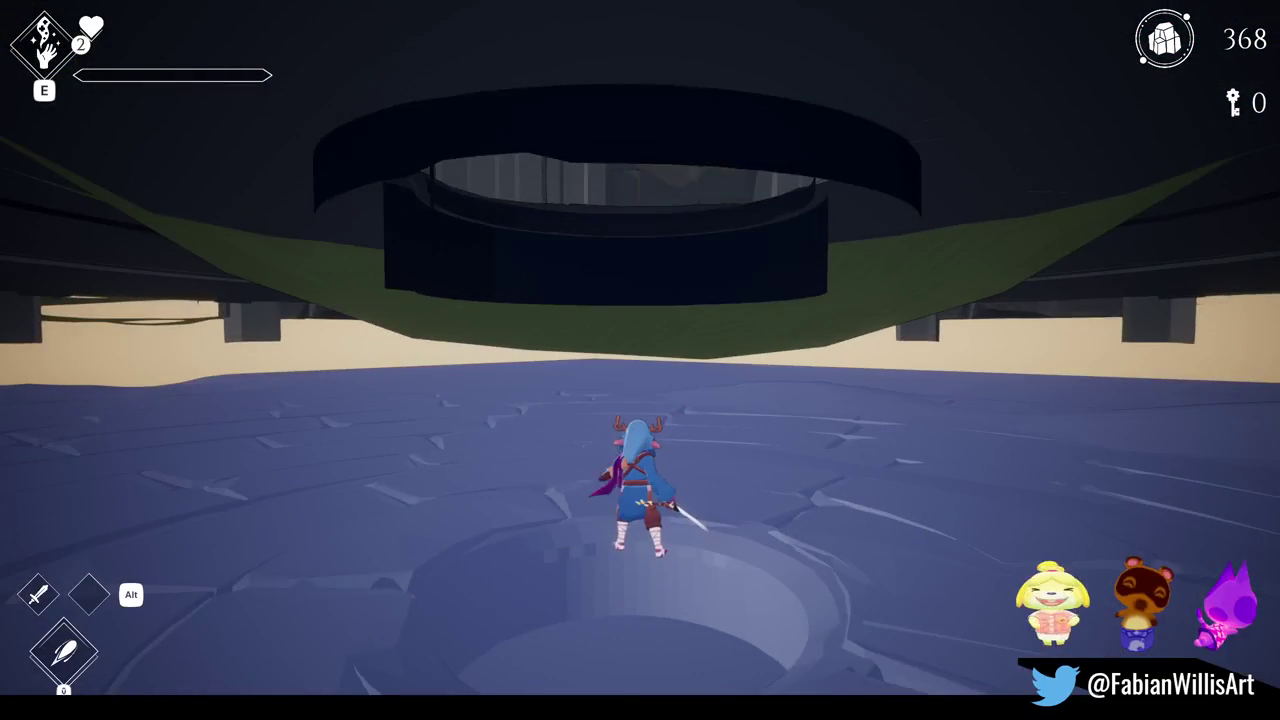
{"action": "key", "text": "w"}
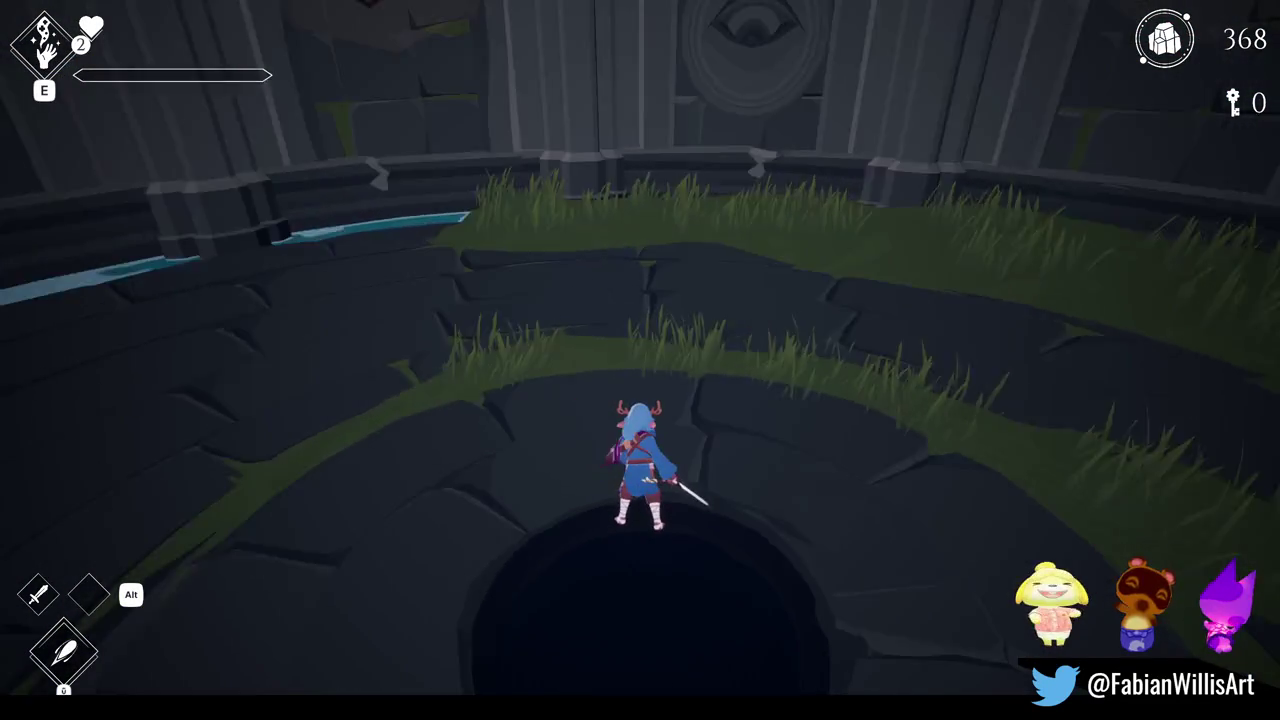
- Dash out of the pit and at the boss with Space, swing the sword, then pause
{"action": "key", "text": "space"}
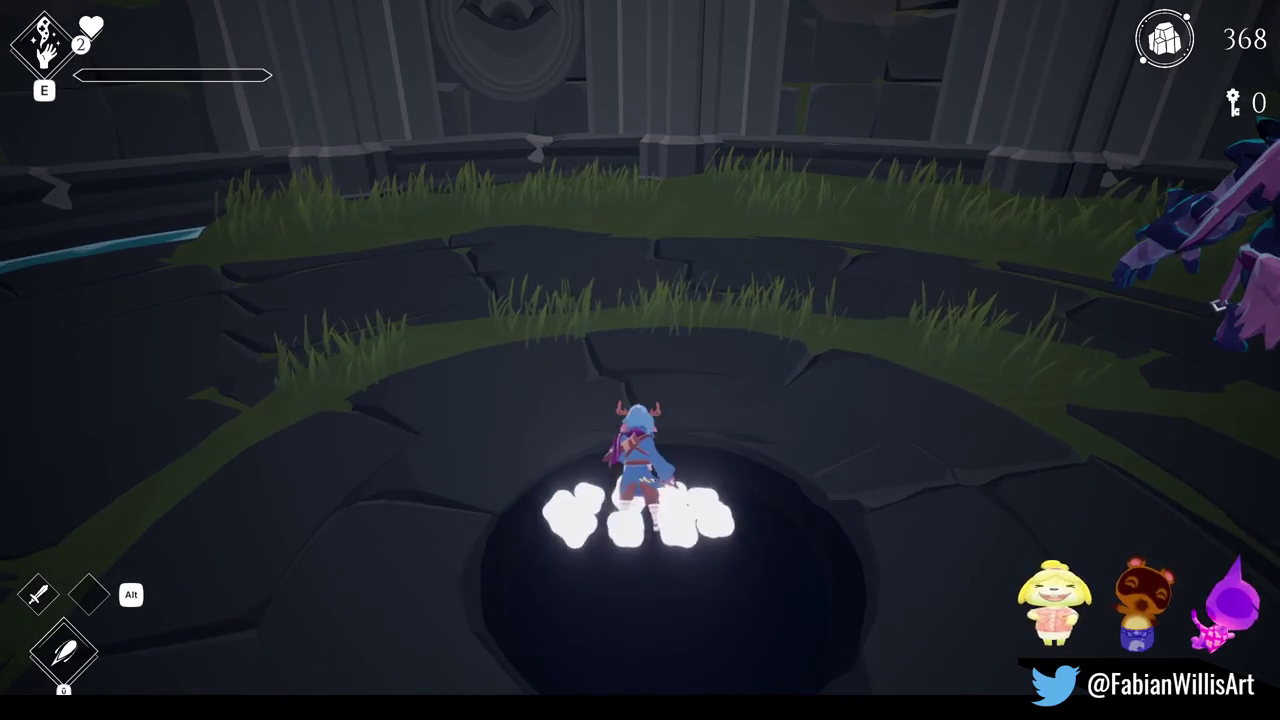
{"action": "key", "text": "w"}
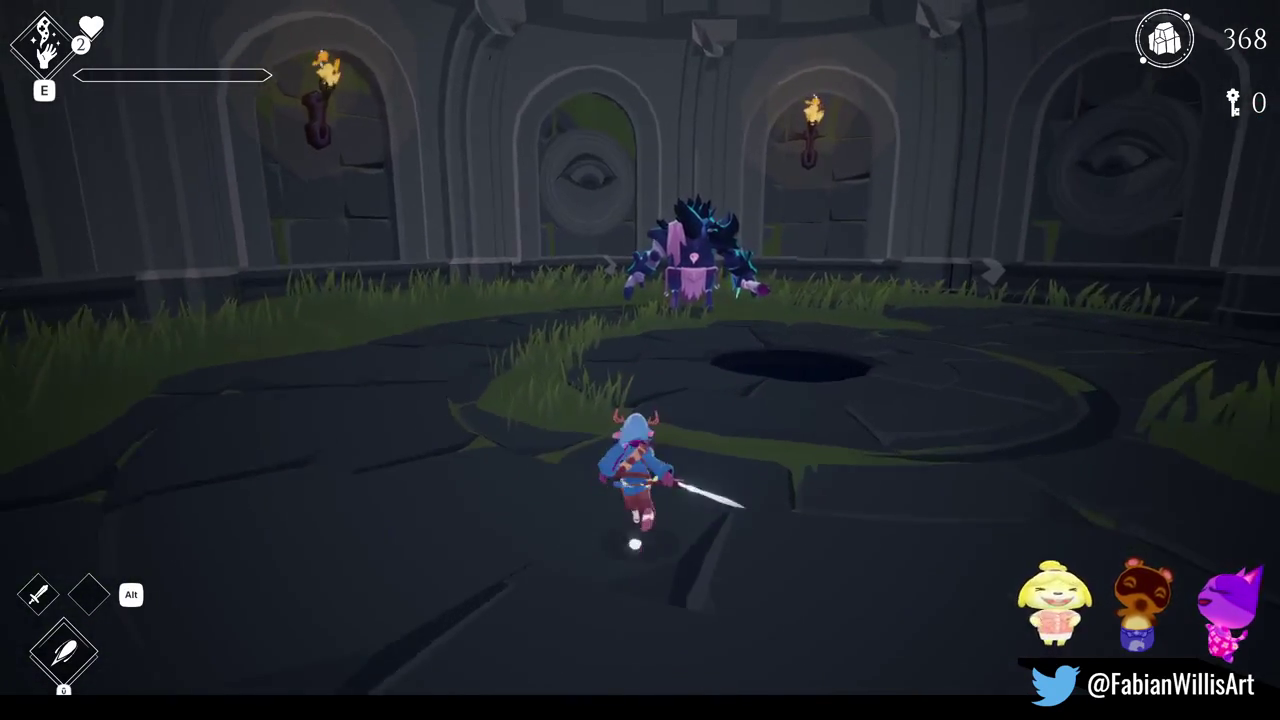
{"action": "key", "text": "space"}
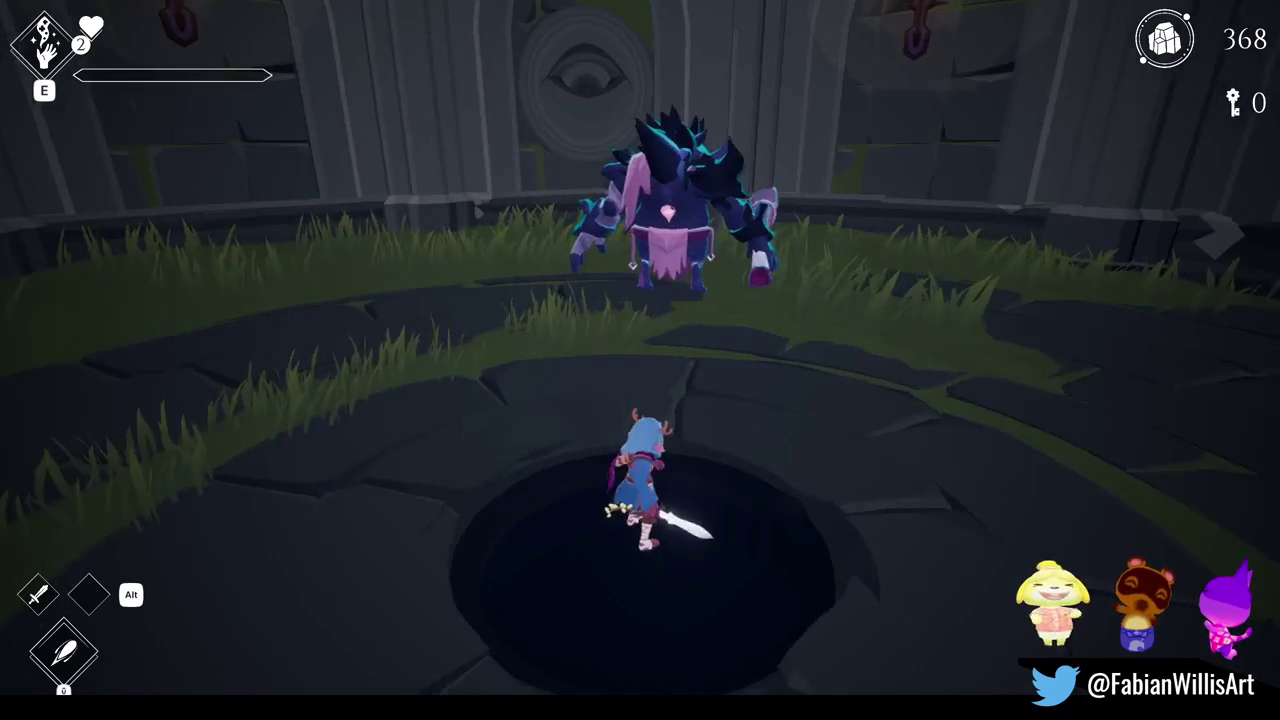
{"action": "key", "text": "space"}
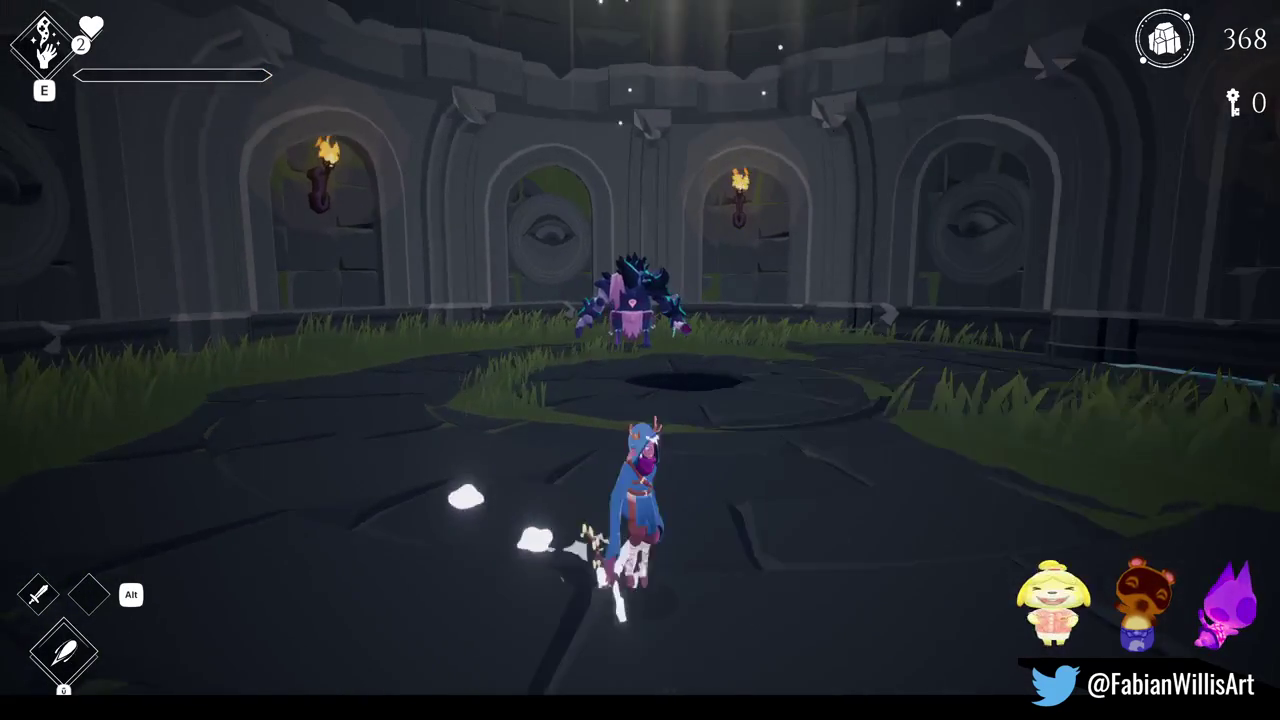
{"action": "key", "text": "space"}
{"action": "key", "text": "space"}
{"action": "key", "text": "space"}
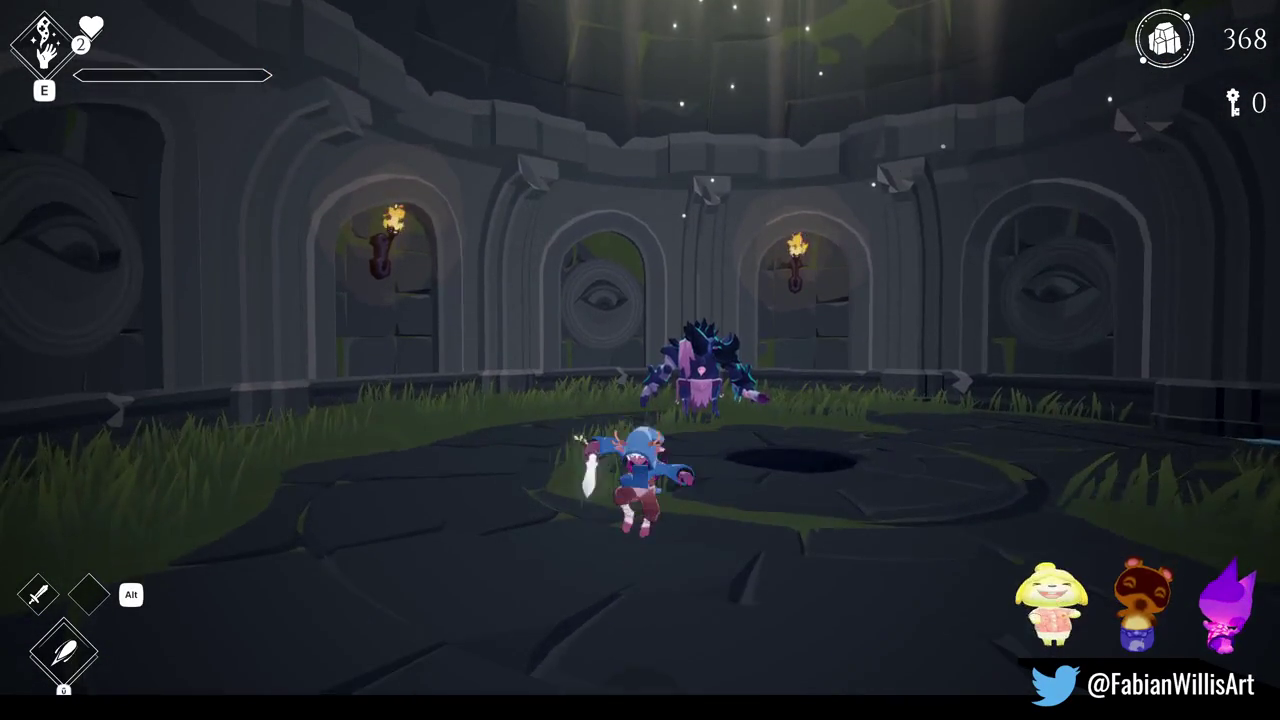
{"action": "key", "text": "space"}
{"action": "key", "text": "space"}
{"action": "key", "text": "space"}
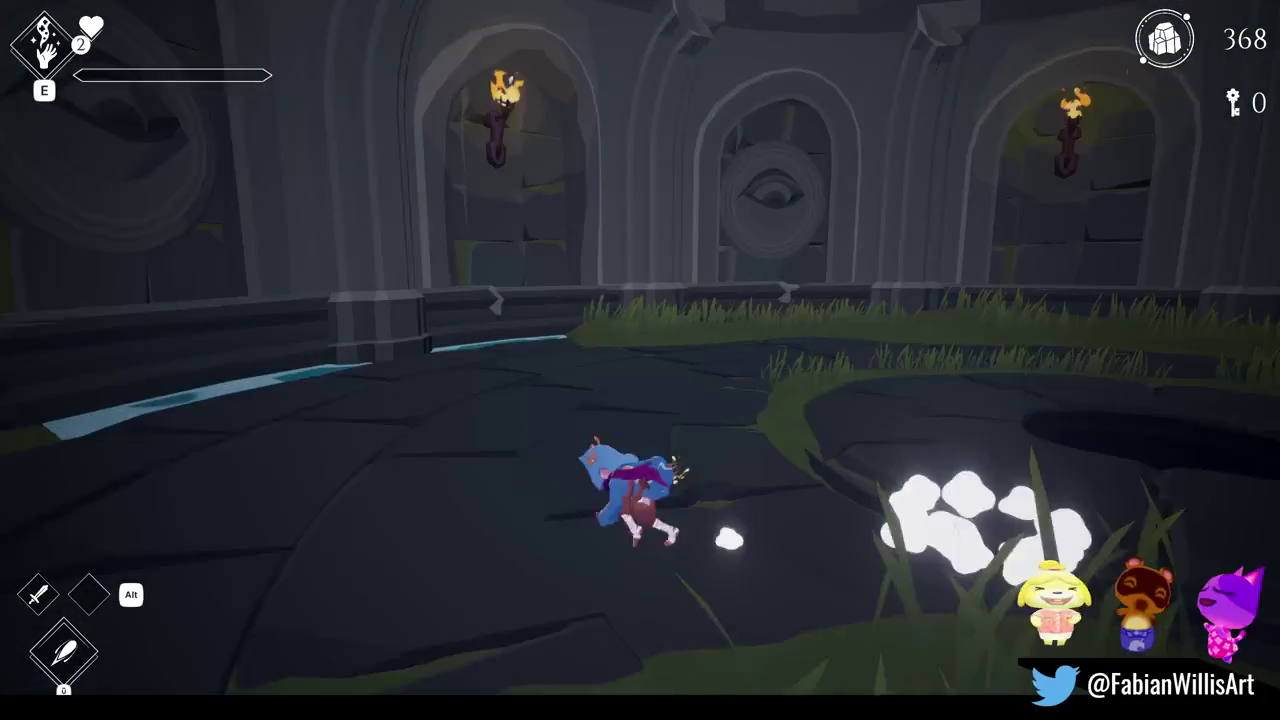
{"action": "key", "text": "a"}
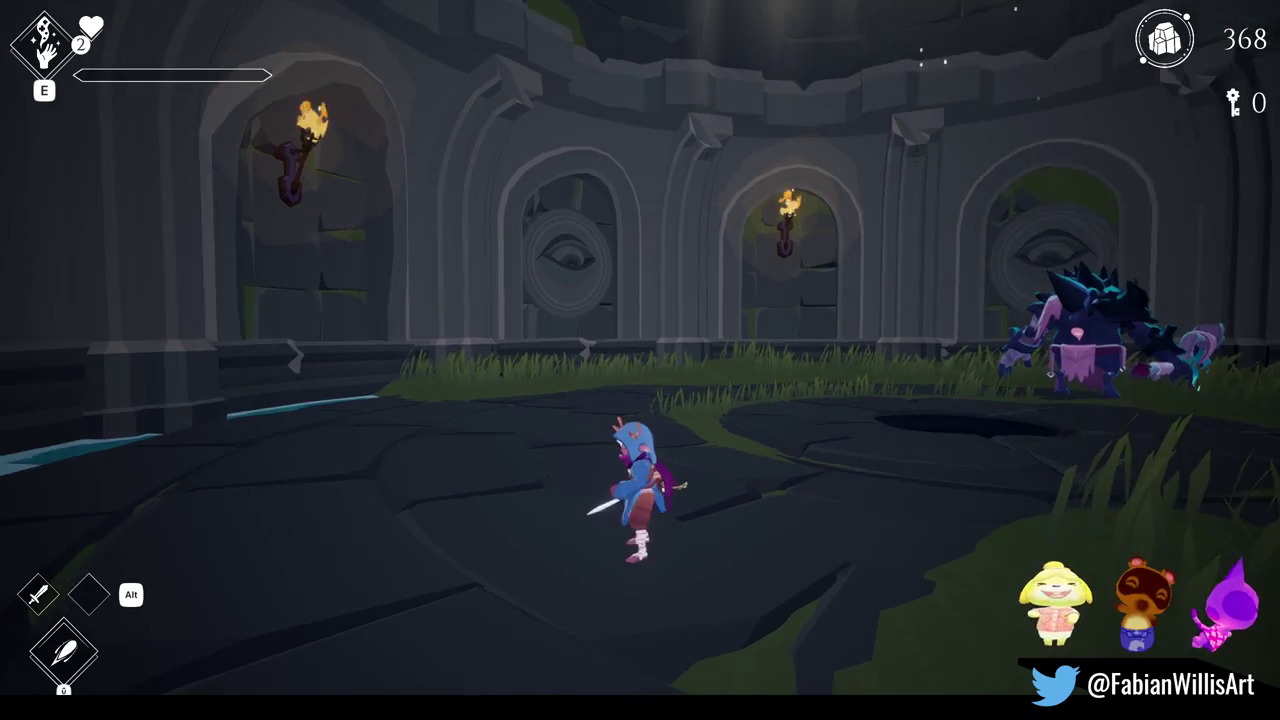
{"action": "key", "text": "Escape"}
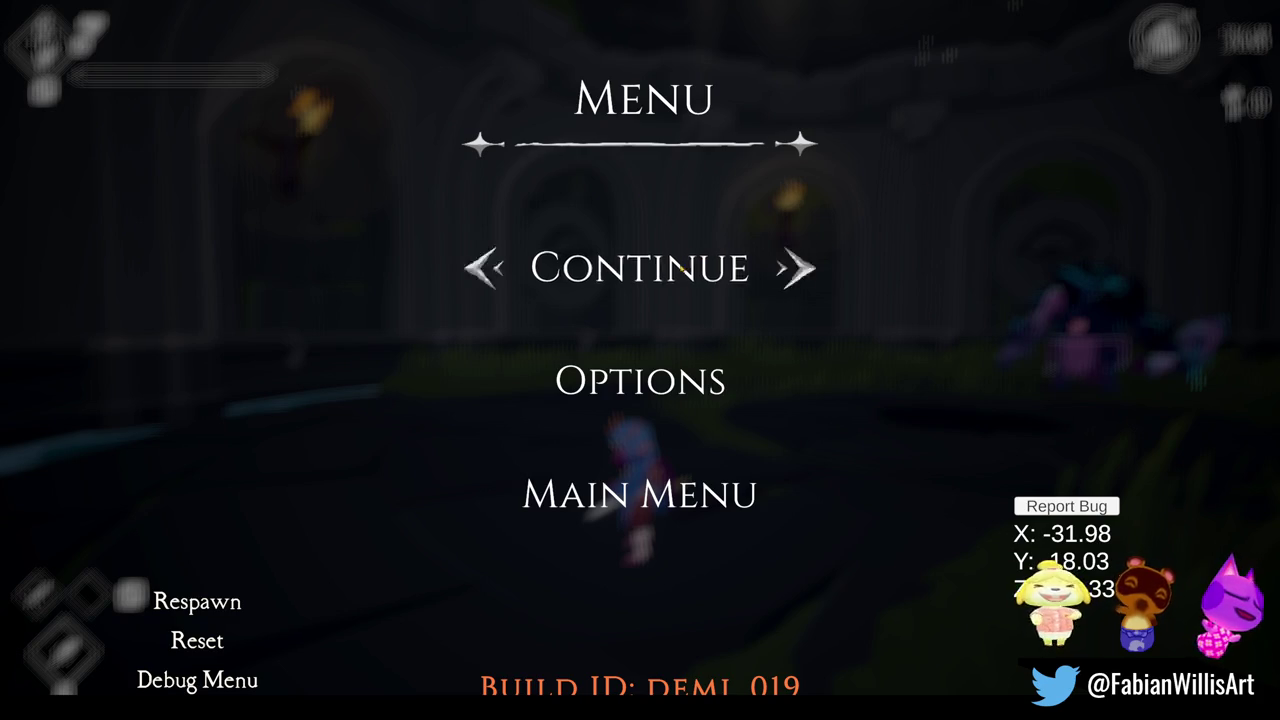
- Choose Continue in the in-game pause menu to resume play
{"action": "left_click", "coordinate": [680, 269]}
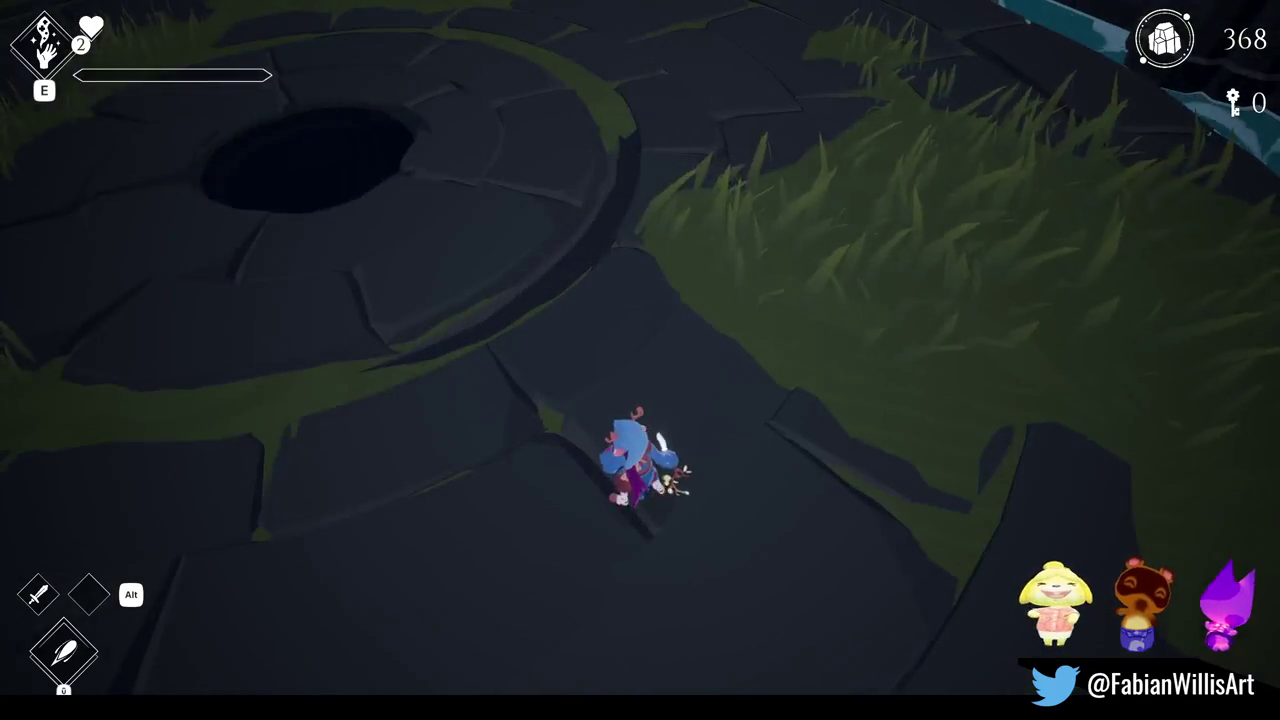
- Pause, resume and pause the game again, then leave fullscreen Game view for the editor layout
{"action": "key", "text": "Escape"}
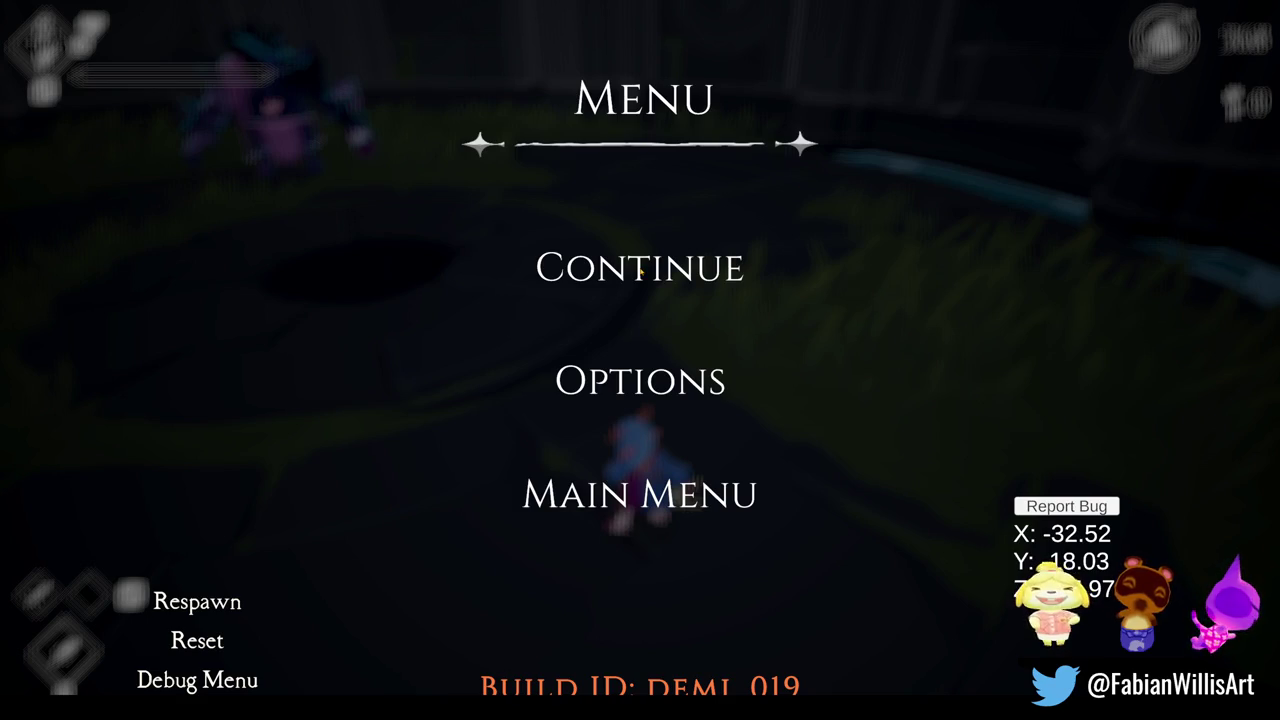
{"action": "left_click", "coordinate": [640, 272]}
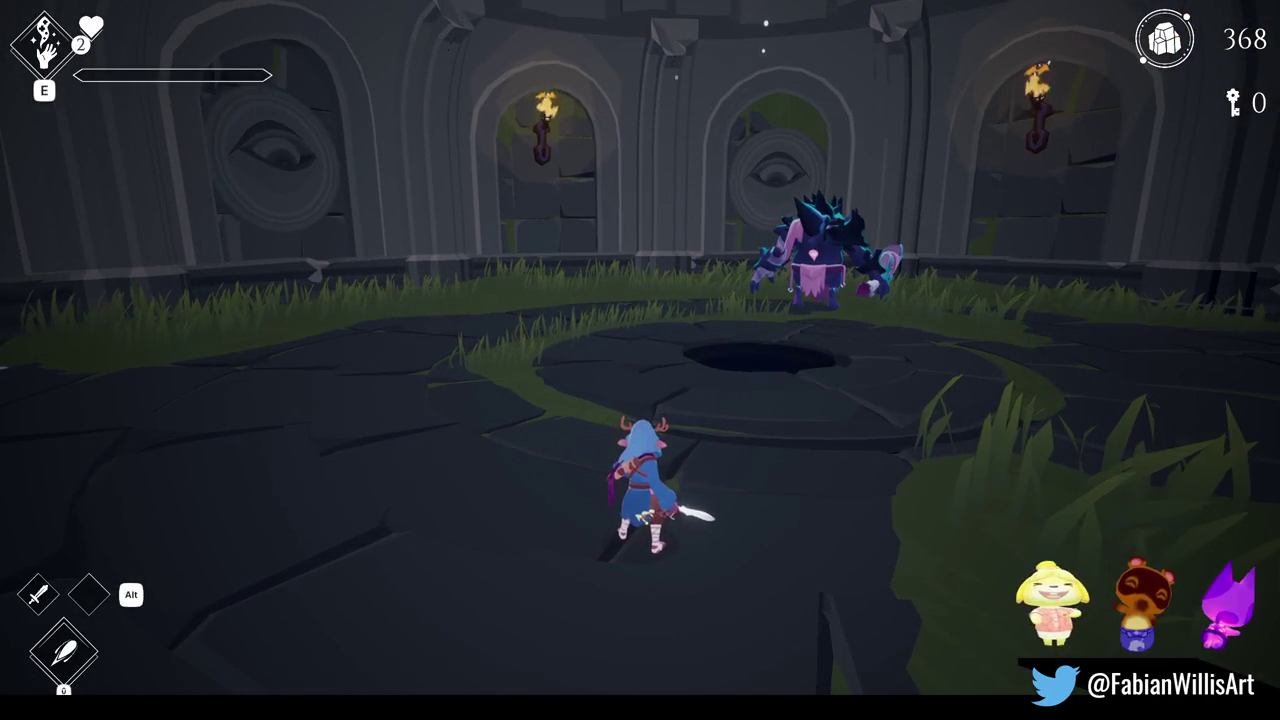
{"action": "key", "text": "Escape"}
{"action": "key", "text": "F11"}
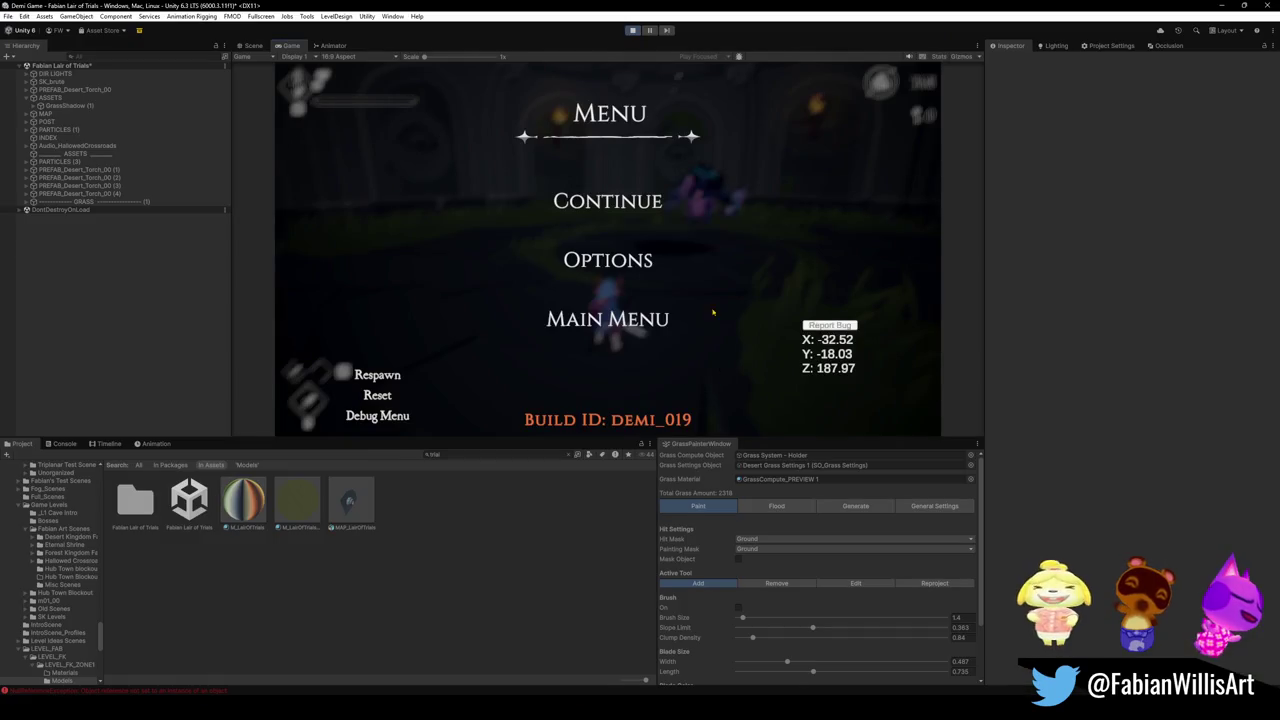
- Exit Play mode and expand MAP and MAP_LairOfTrials in the Hierarchy to show its meshes
{"action": "left_click", "coordinate": [632, 31]}
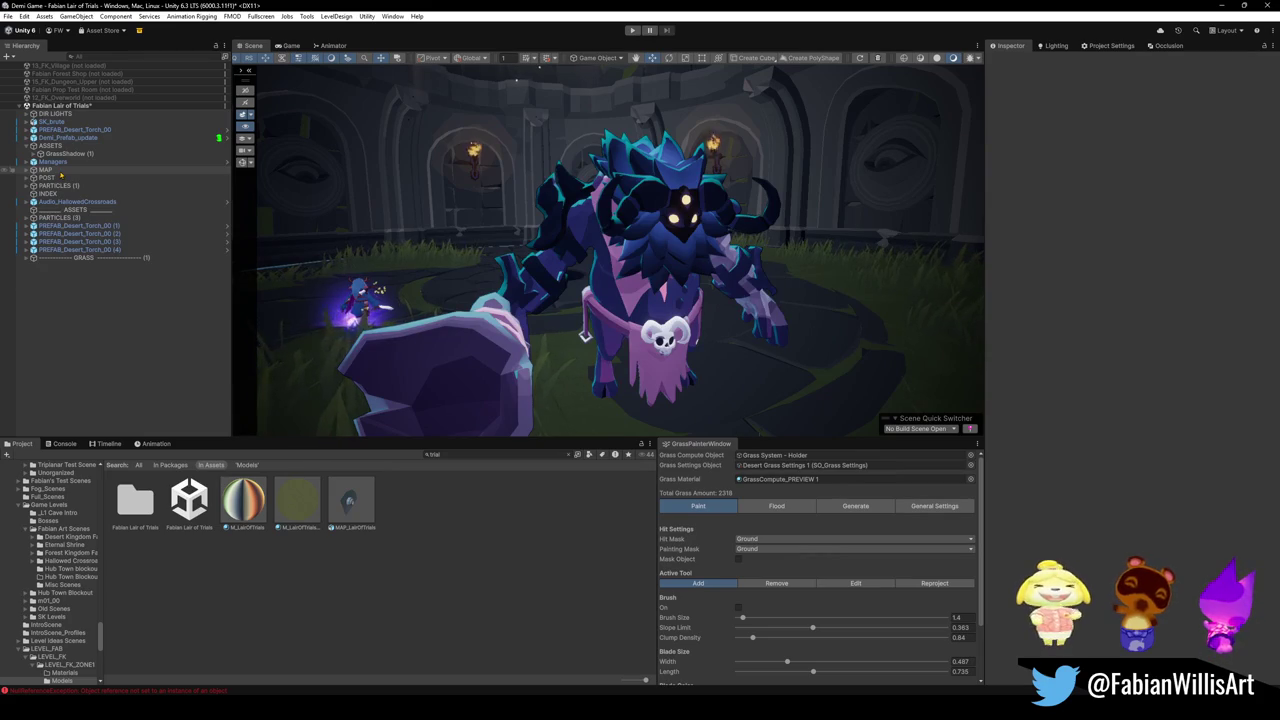
{"action": "left_click", "coordinate": [27, 170]}
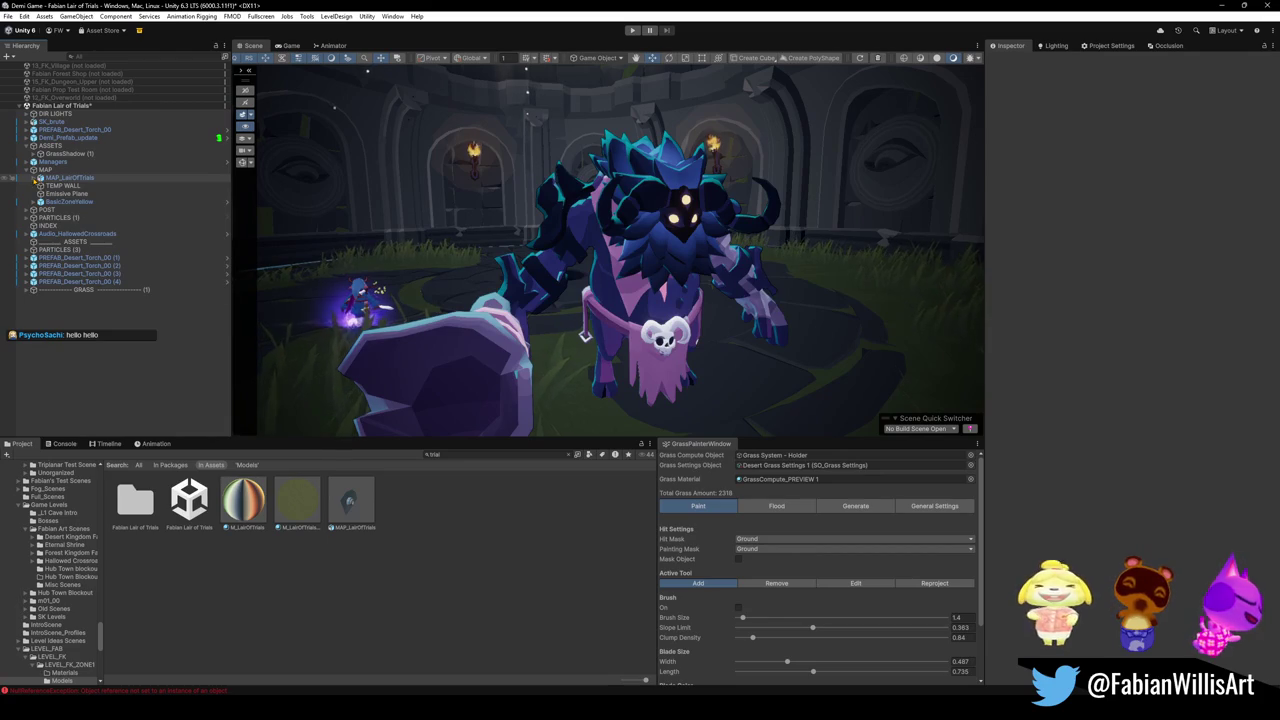
{"action": "left_click", "coordinate": [34, 177]}
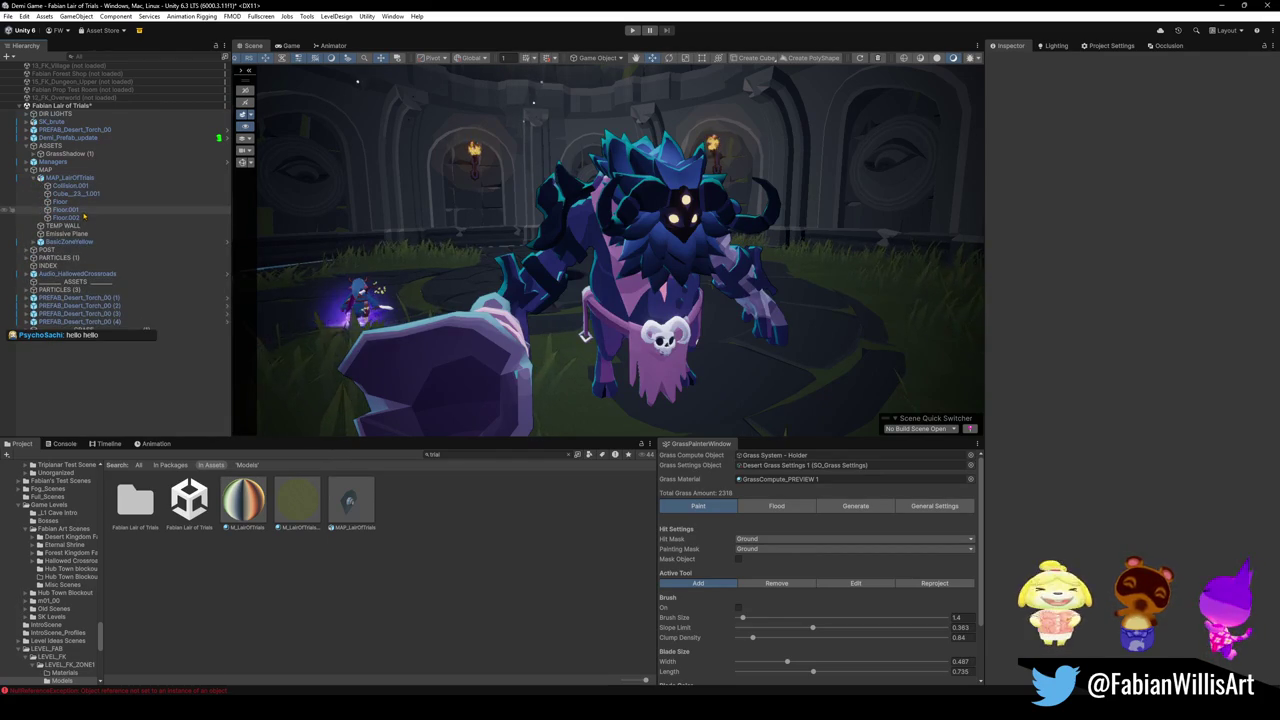
- Add a NavMesh Surface component to Collision.001, undoing the mistakenly added Nav Mesh Agent
{"action": "left_click", "coordinate": [70, 186]}
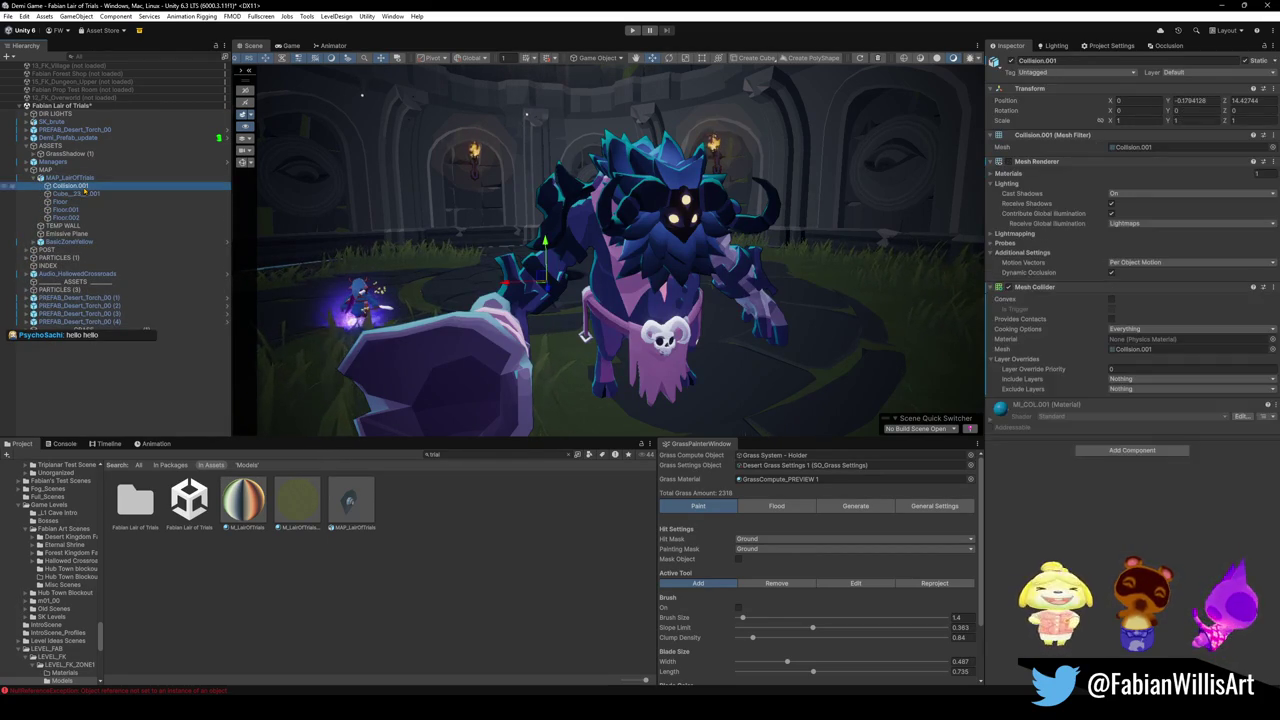
{"action": "left_click", "coordinate": [1085, 450]}
{"action": "type", "text": "nav"}
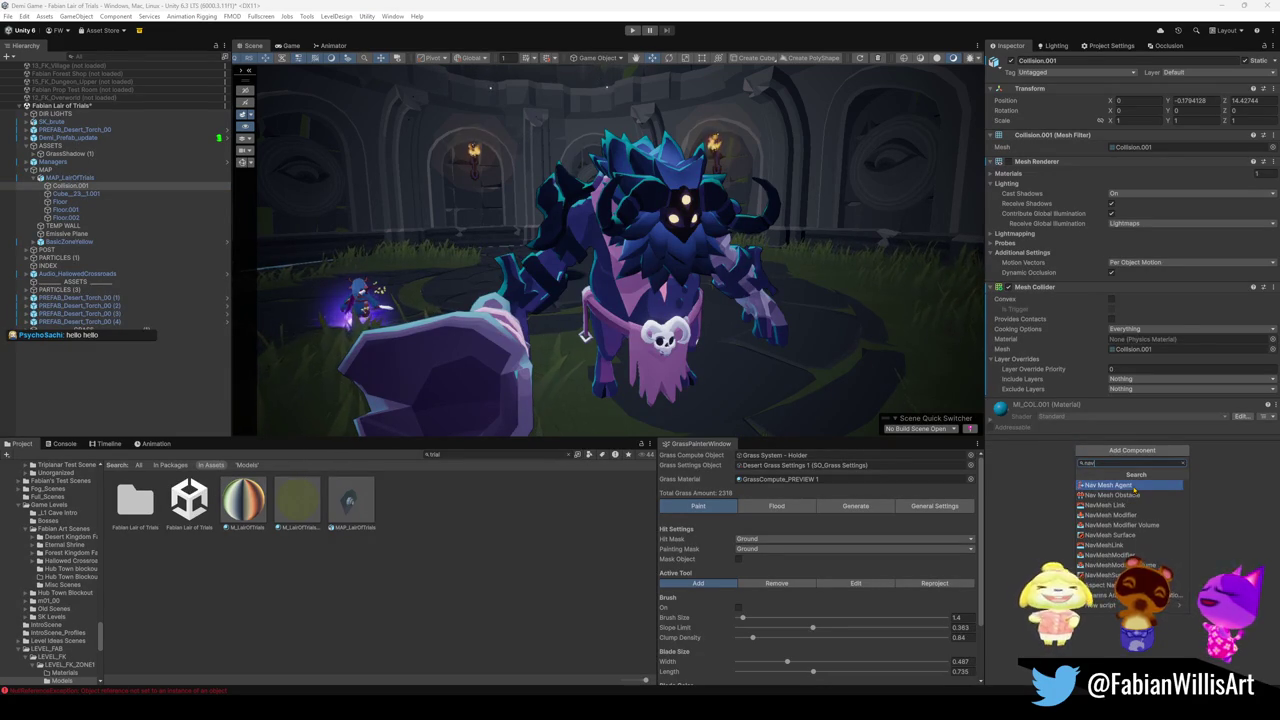
{"action": "left_click", "coordinate": [1134, 486]}
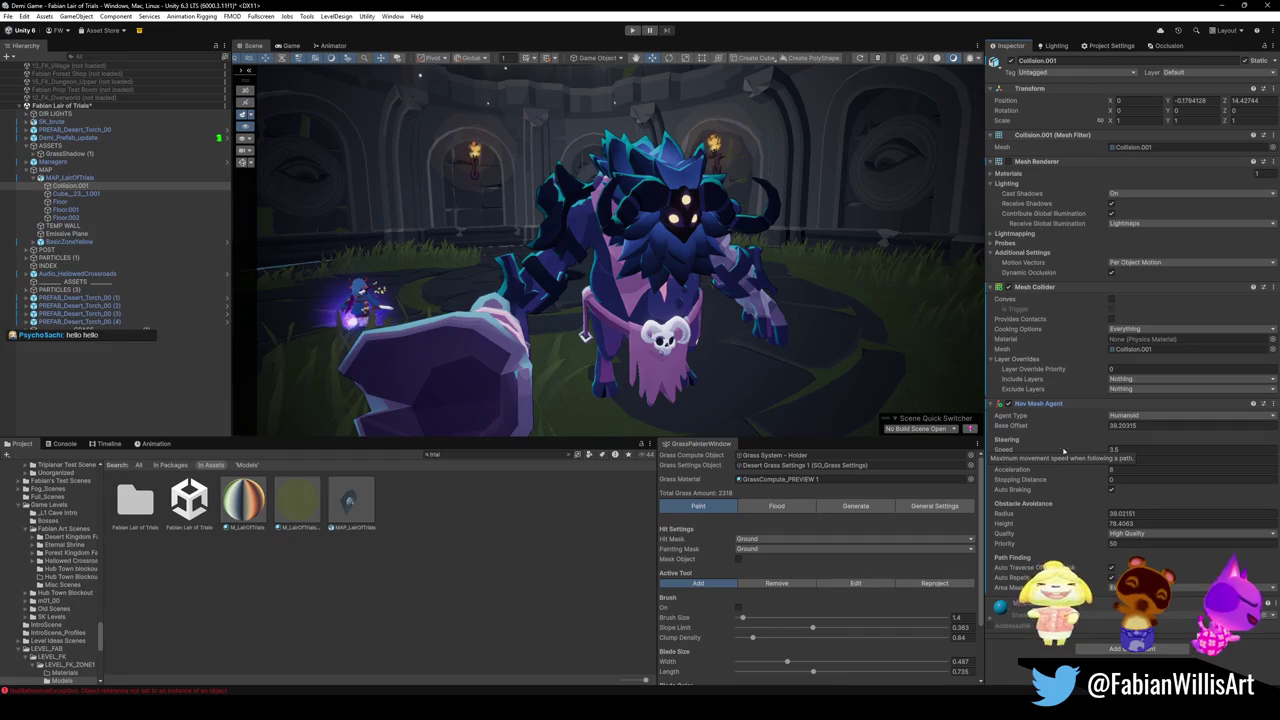
{"action": "key", "text": "ctrl+z"}
{"action": "left_click", "coordinate": [1132, 450]}
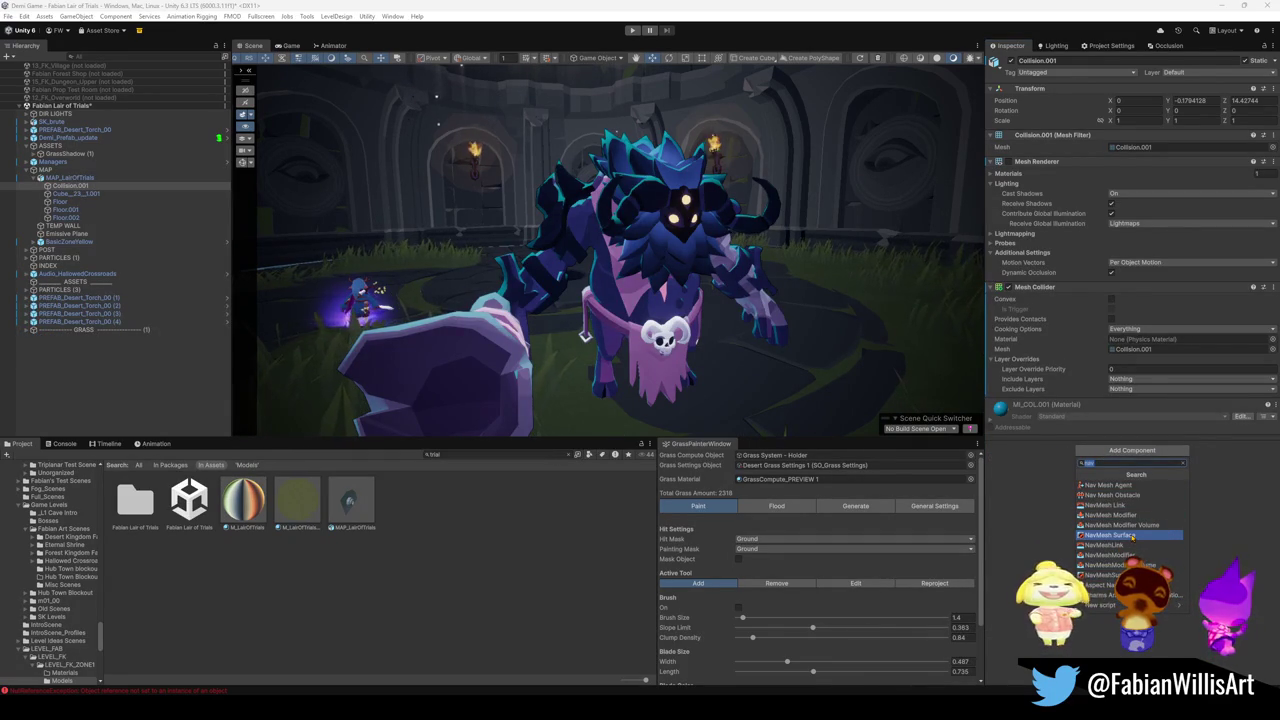
{"action": "left_click", "coordinate": [1134, 536]}
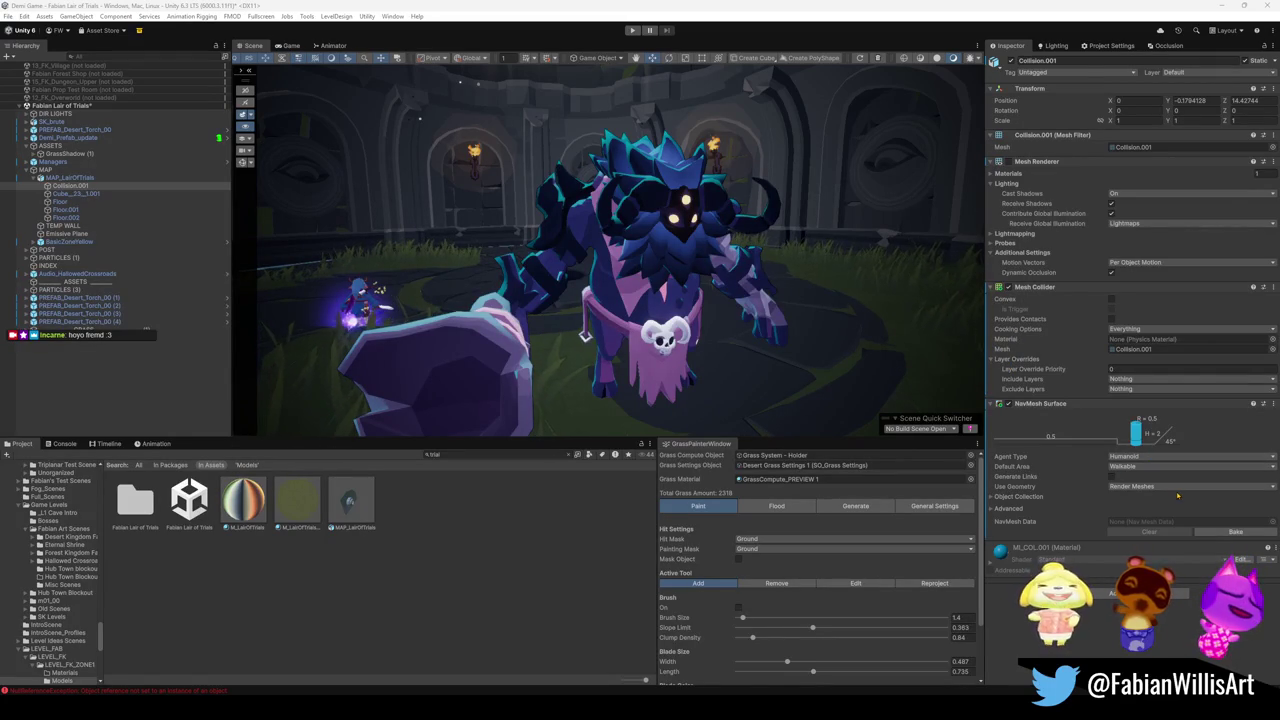
- Bake the navigation mesh, clear the selection, and start Play mode to test it
{"action": "left_click", "coordinate": [1217, 533]}
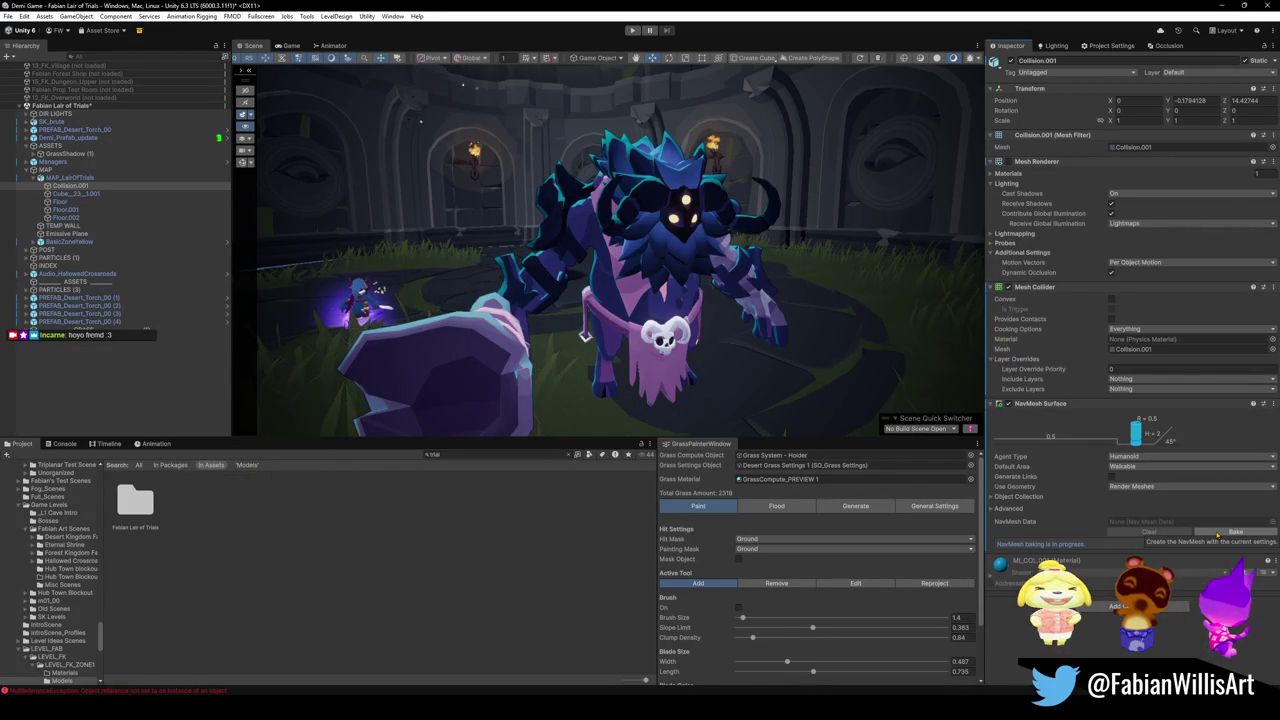
{"action": "left_click", "coordinate": [87, 375]}
{"action": "left_click", "coordinate": [632, 30]}
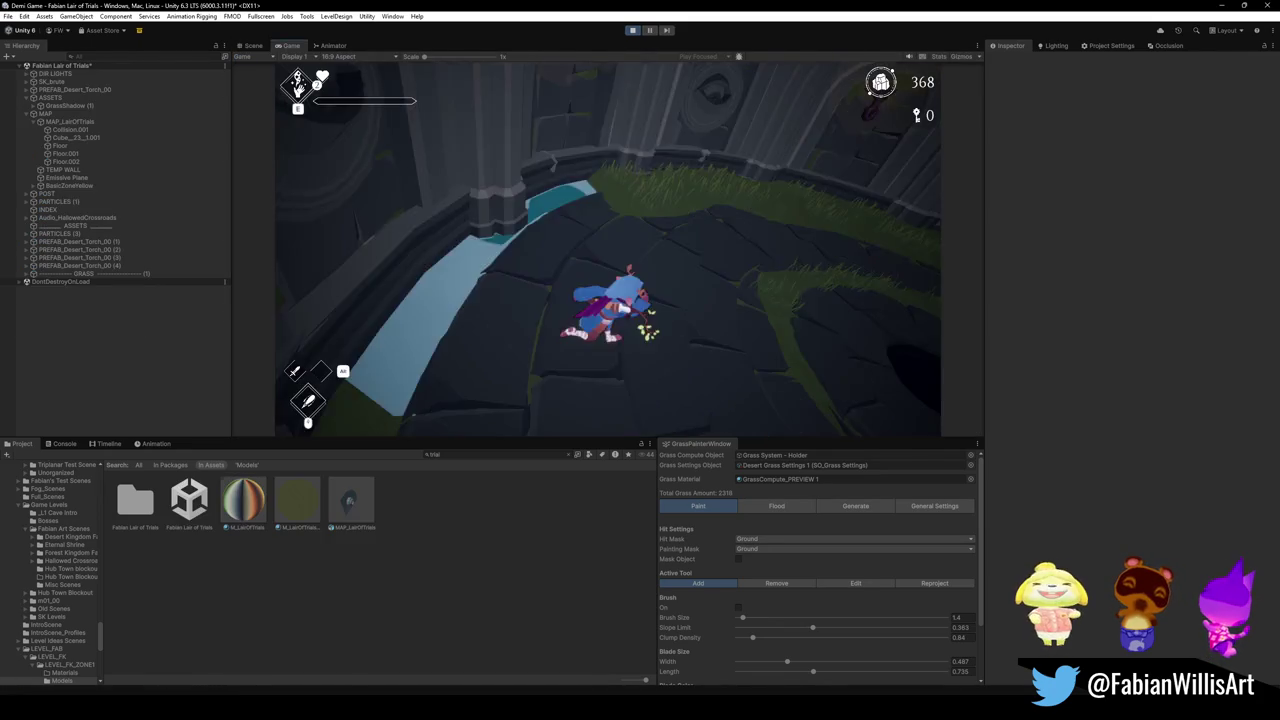
- Maximize the Game view with F10 and walk the character toward the boss
{"action": "key", "text": "F10"}
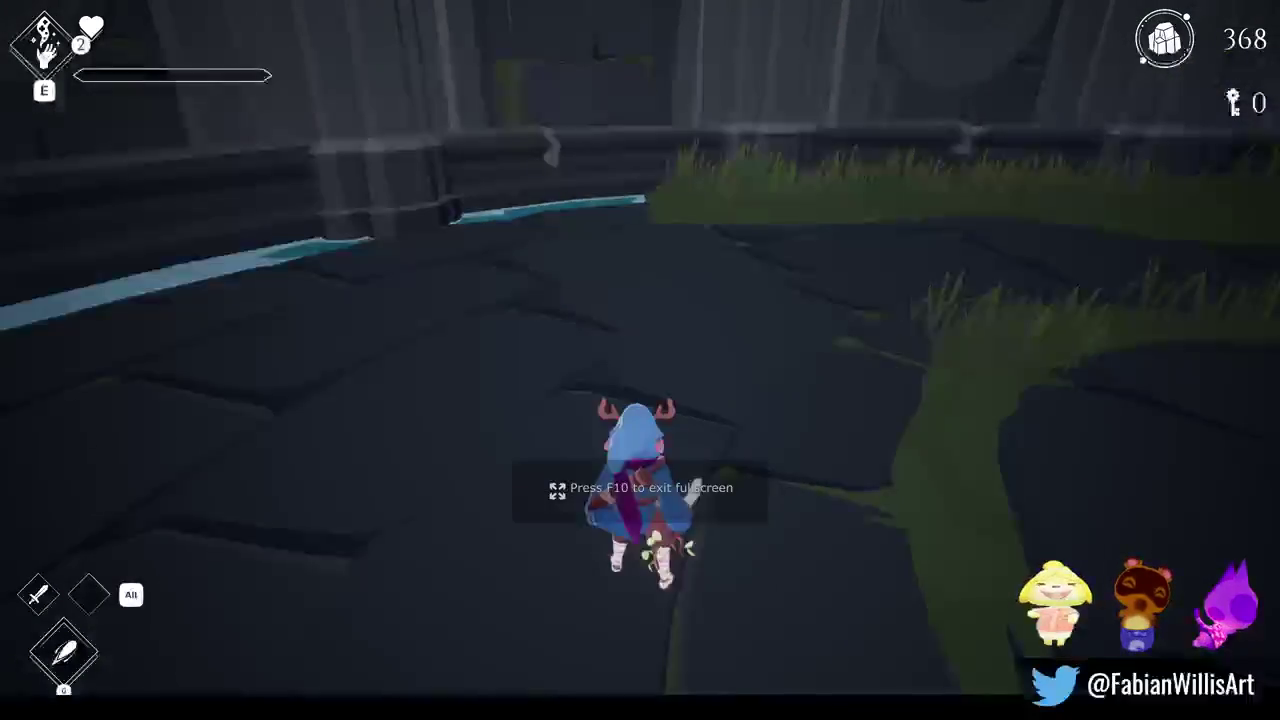
{"action": "key", "text": "w"}
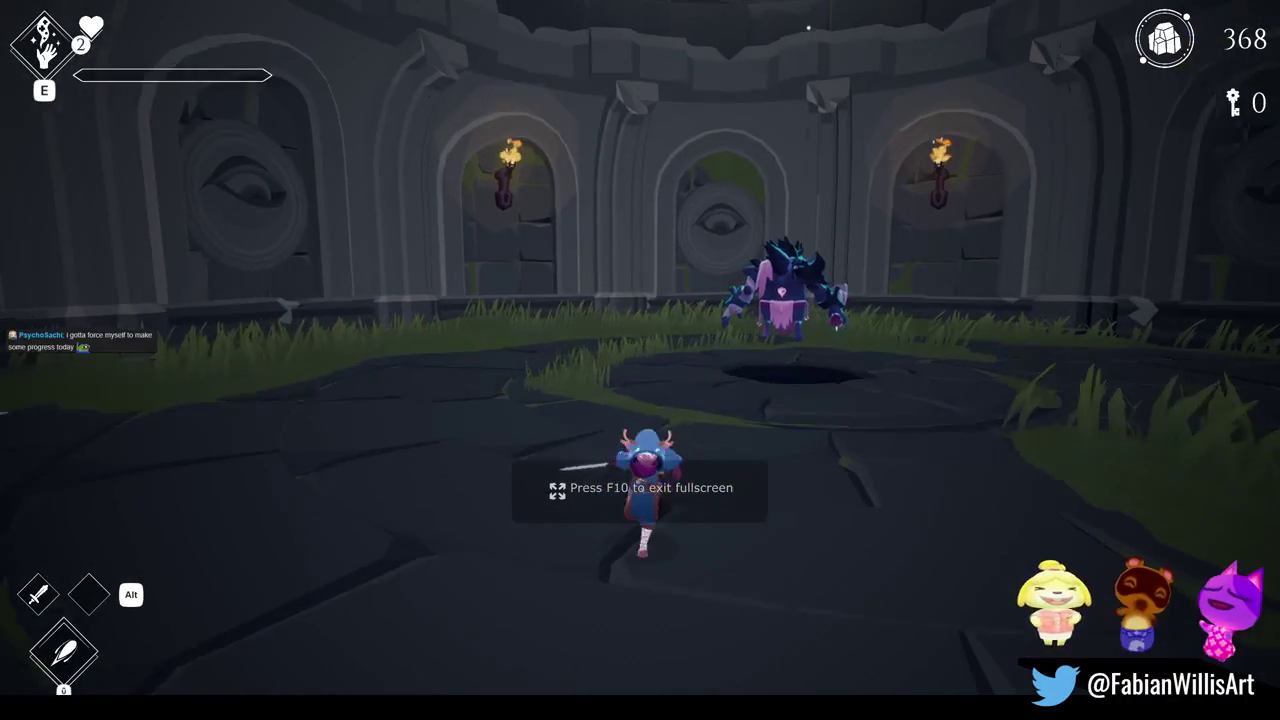
{"action": "key", "text": "a"}
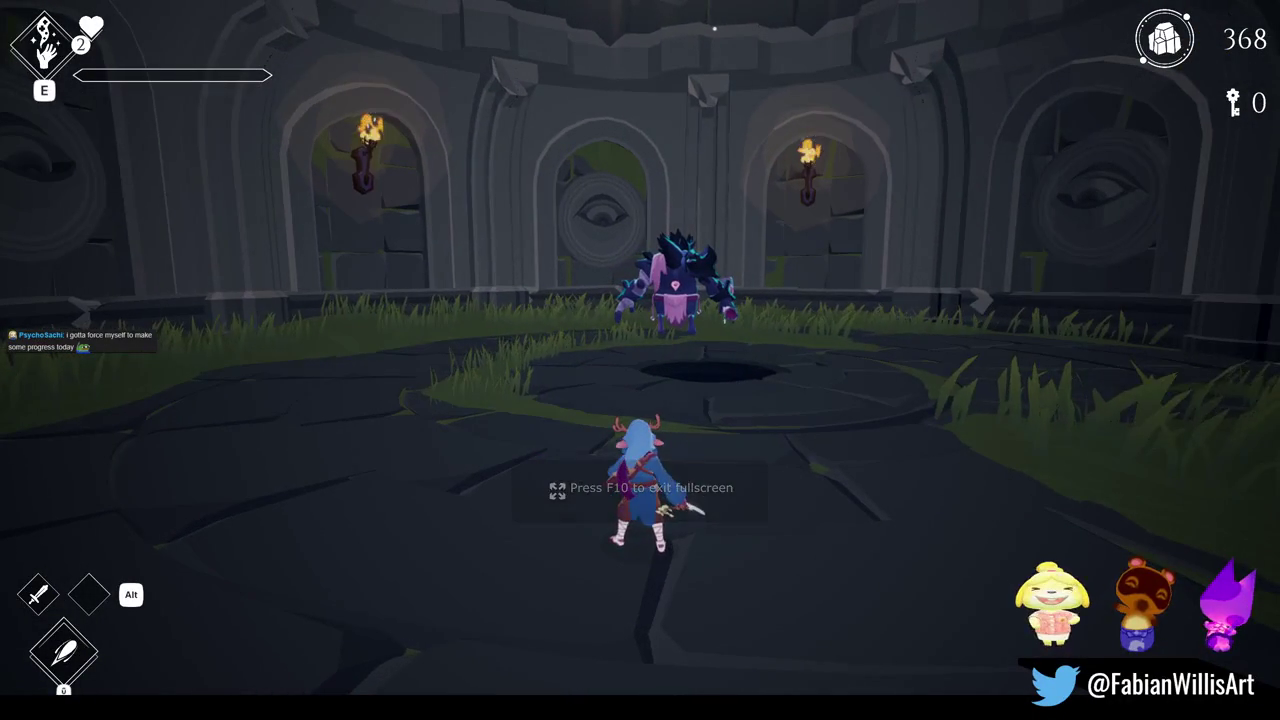
{"action": "key", "text": "s"}
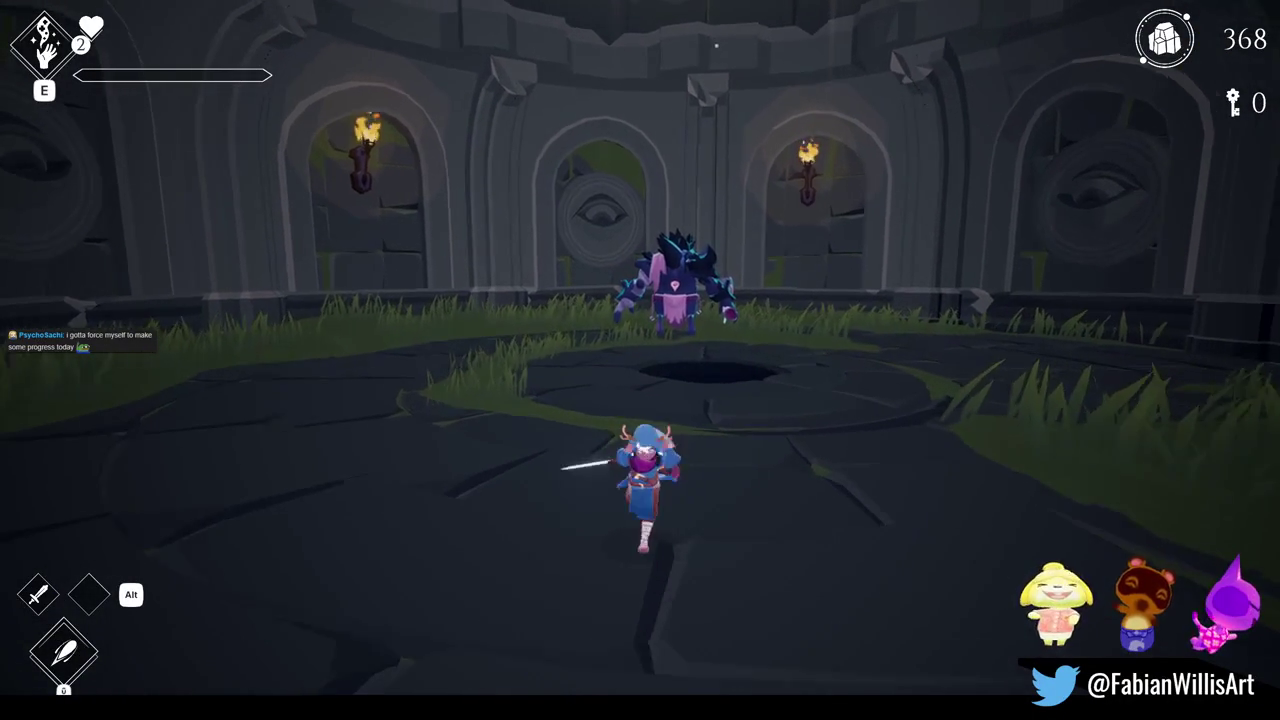
- Pause and resume the game, then bring up the F1 enemy-spawn list
{"action": "key", "text": "Escape"}
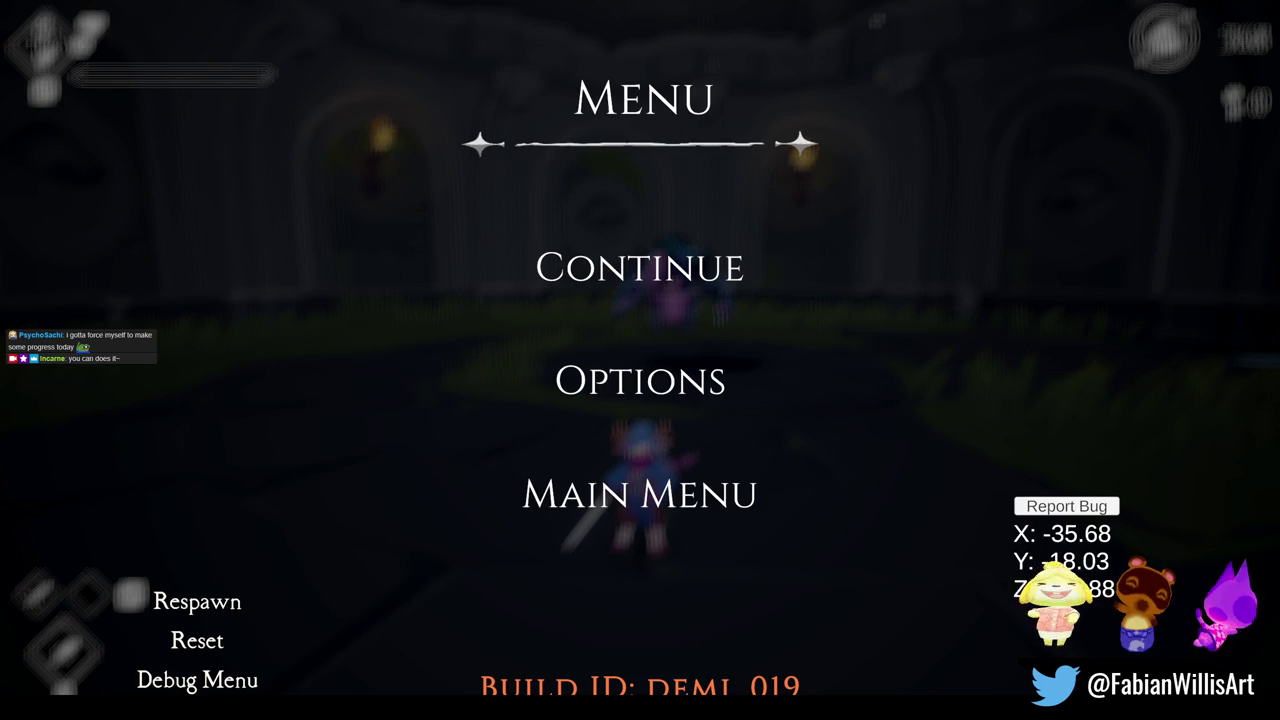
{"action": "key", "text": "Escape"}
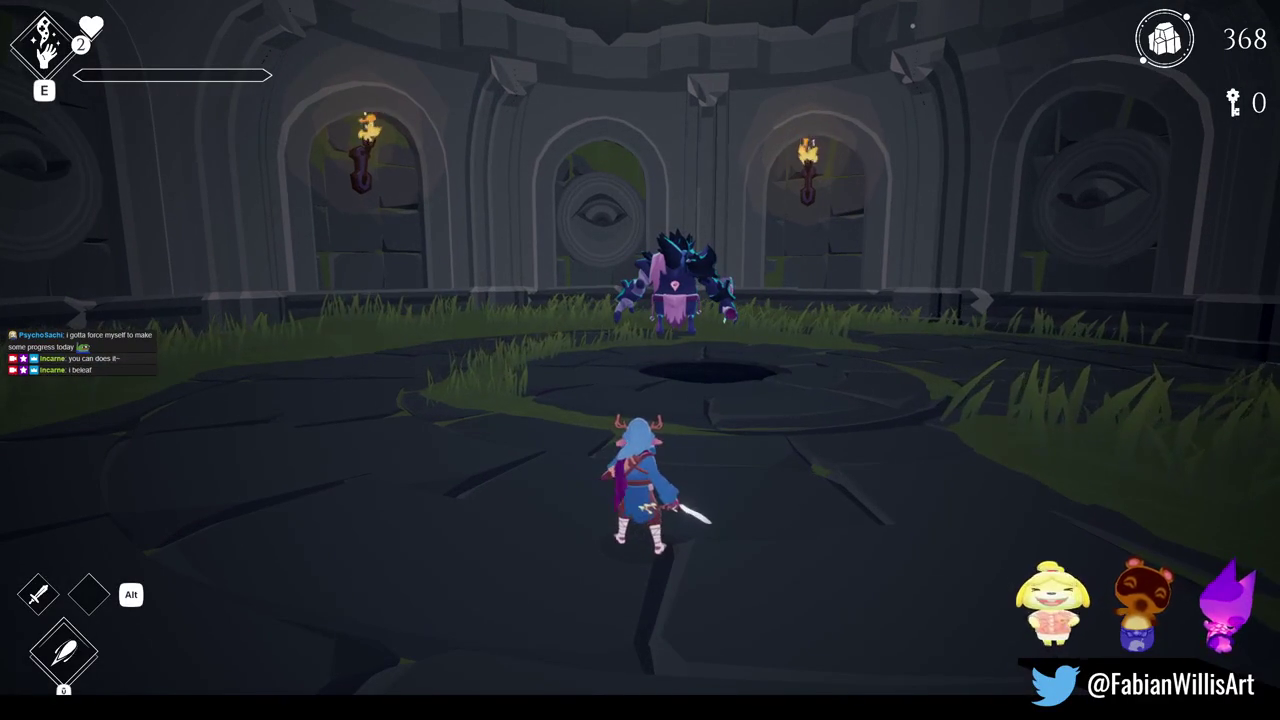
{"action": "key", "text": "F1"}
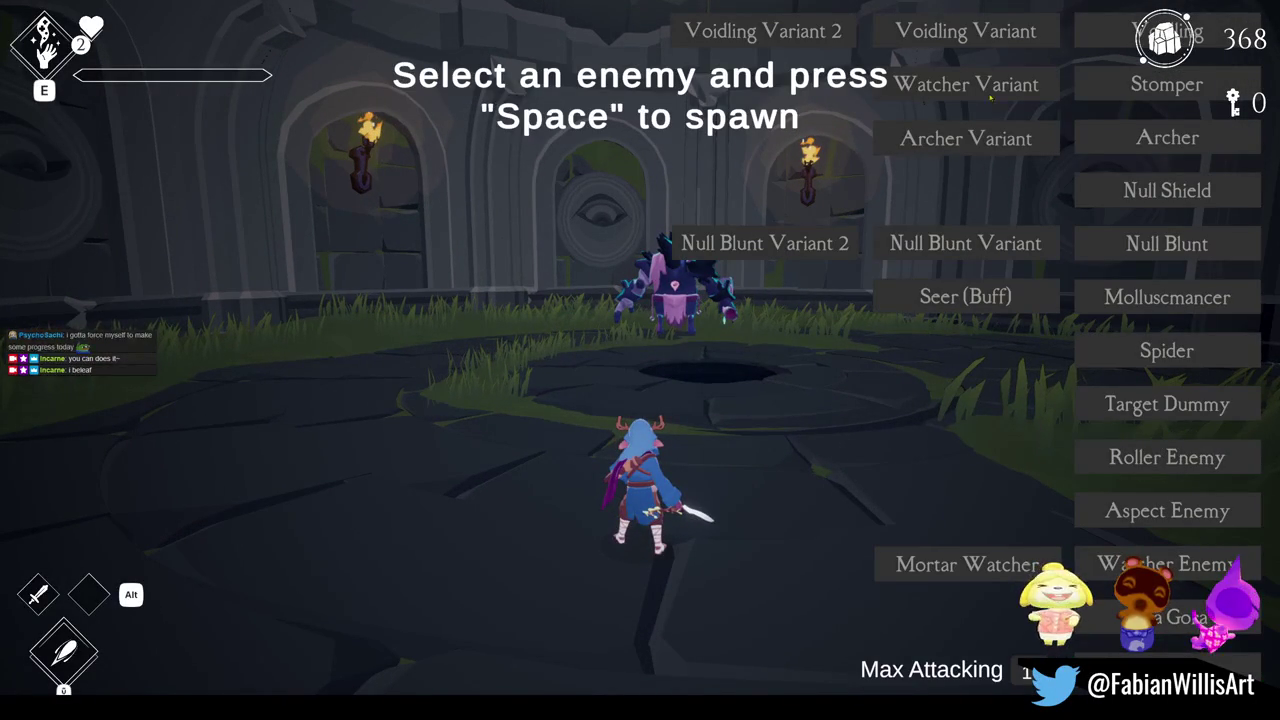
- Spawn a Molluscmancer and kill it with repeated sword slashes plus the E special attack
{"action": "left_click", "coordinate": [1158, 295]}
{"action": "key", "text": "space"}
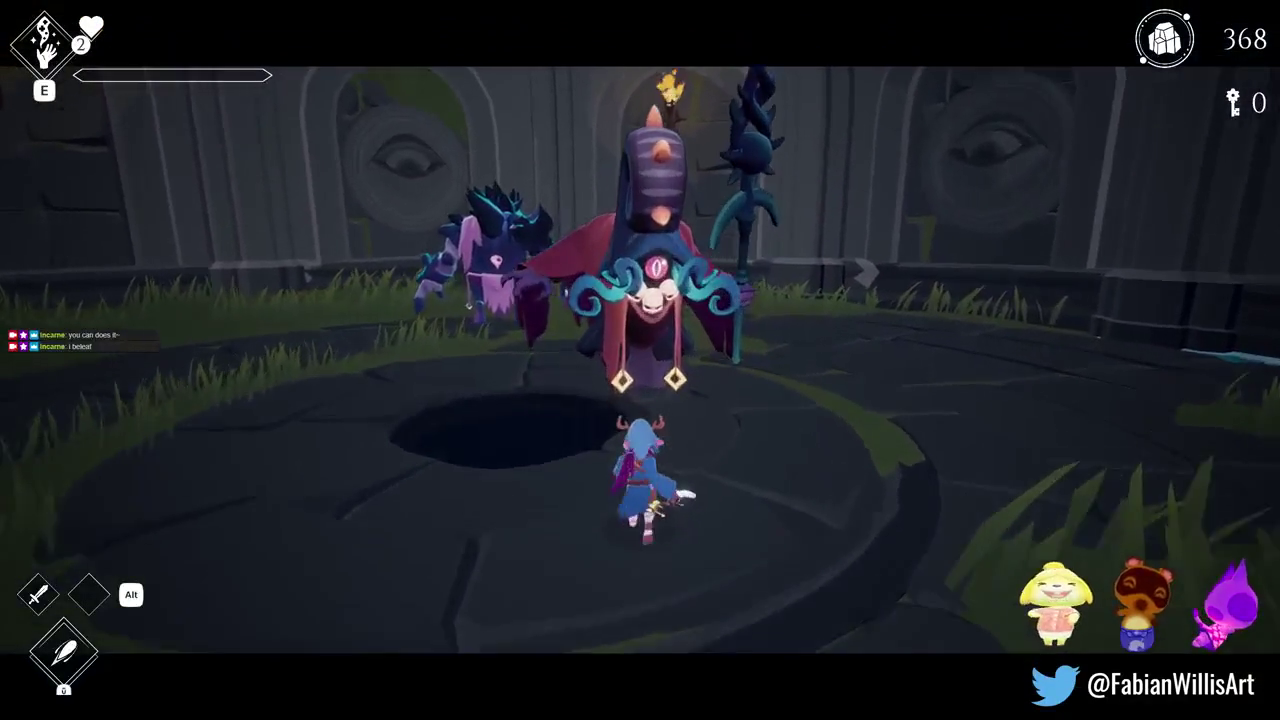
{"action": "left_click", "coordinate": [640, 360]}
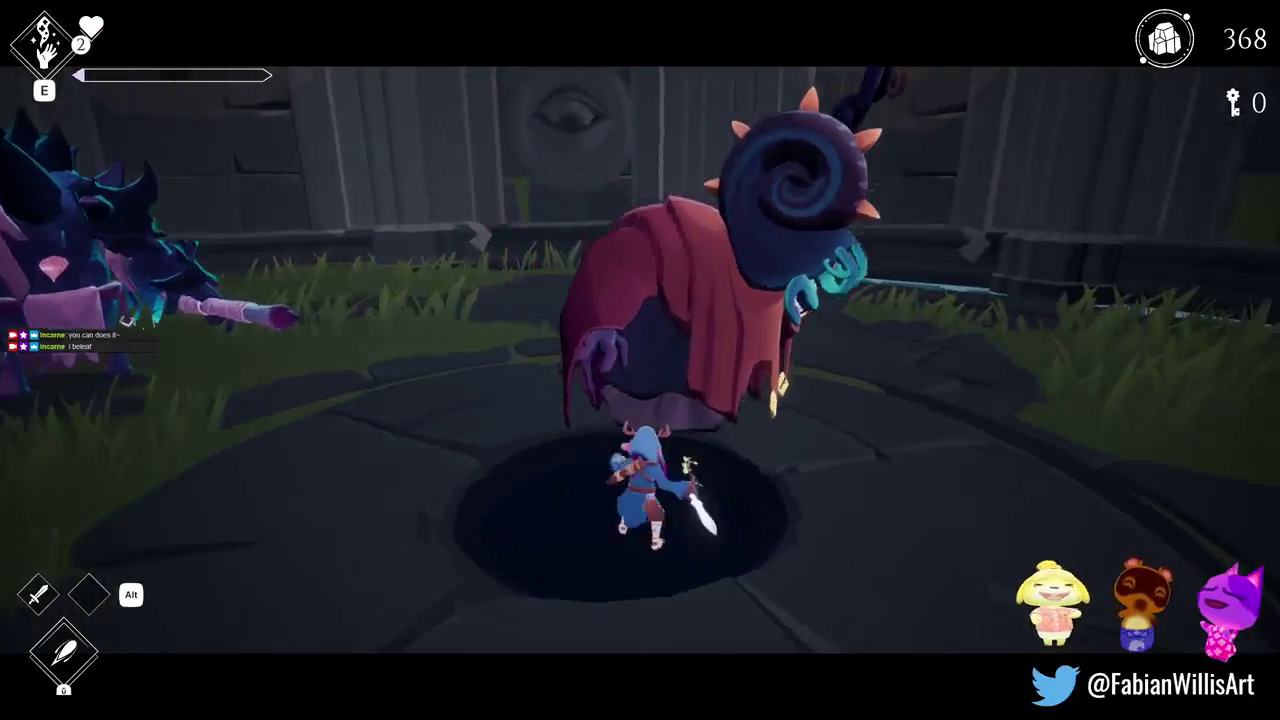
{"action": "left_click", "coordinate": [640, 360]}
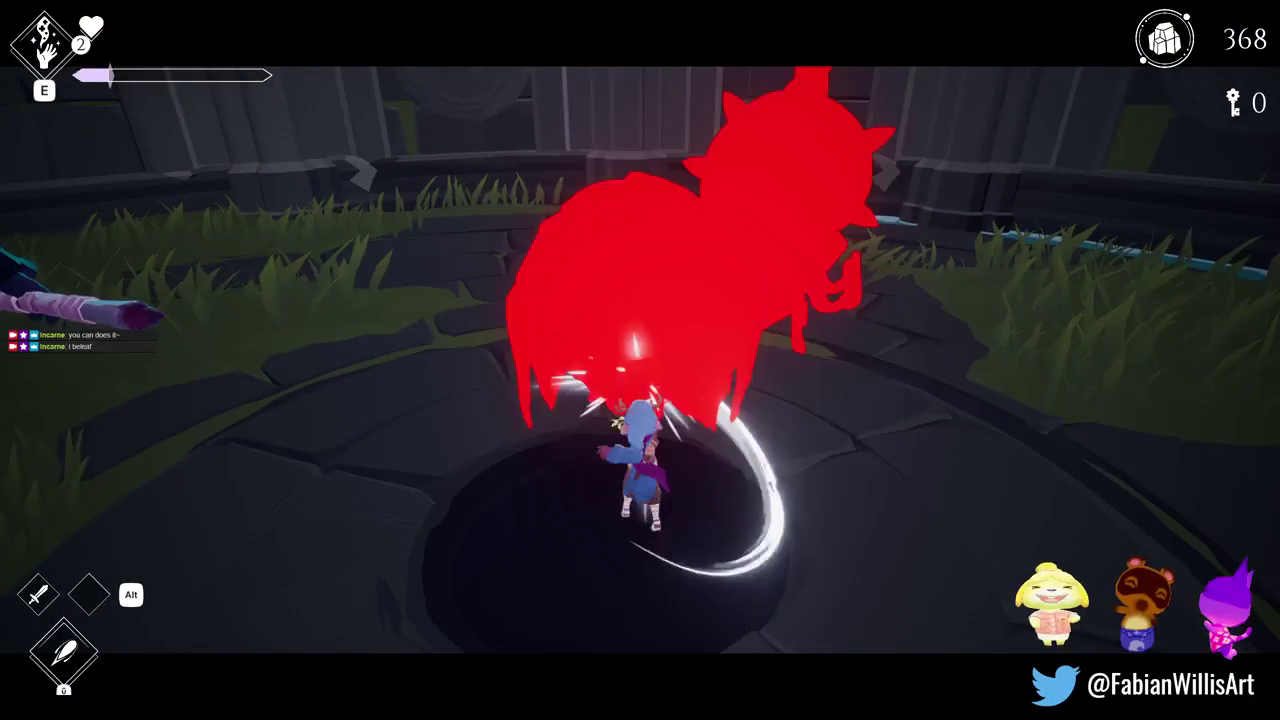
{"action": "left_click", "coordinate": [640, 360]}
{"action": "left_click", "coordinate": [640, 360]}
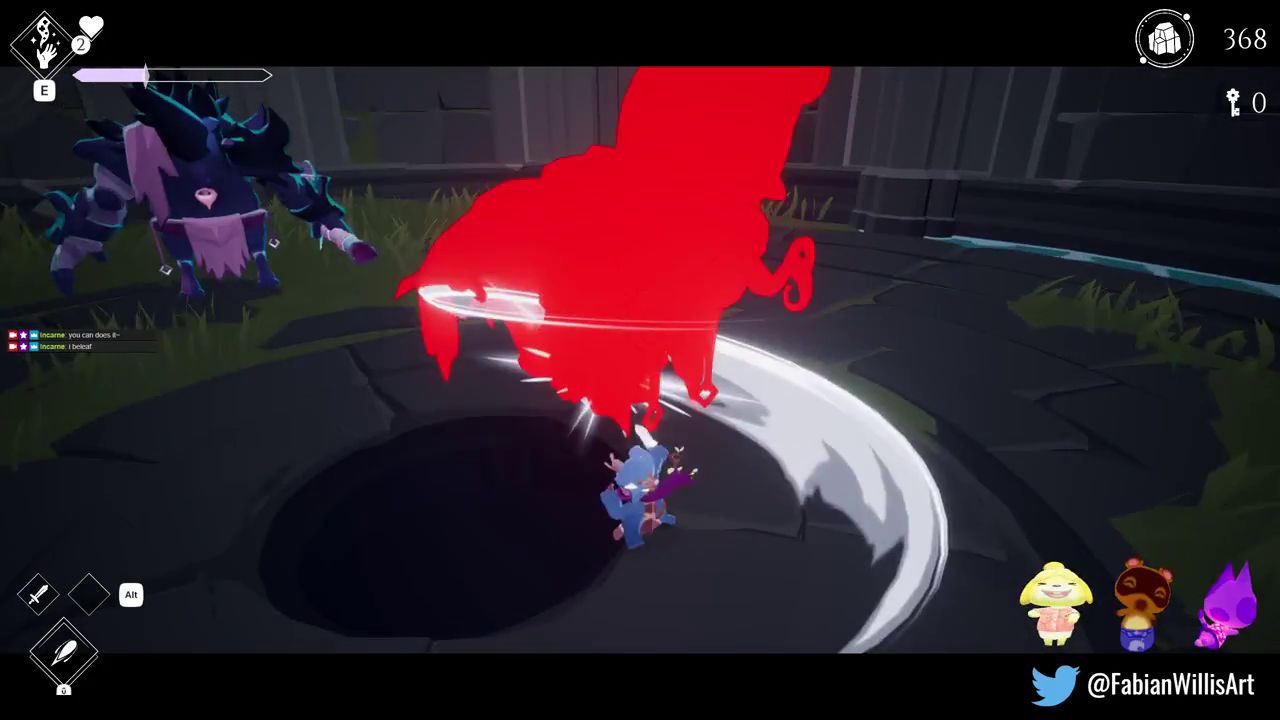
{"action": "left_click", "coordinate": [640, 360]}
{"action": "left_click", "coordinate": [640, 360]}
{"action": "left_click", "coordinate": [640, 360]}
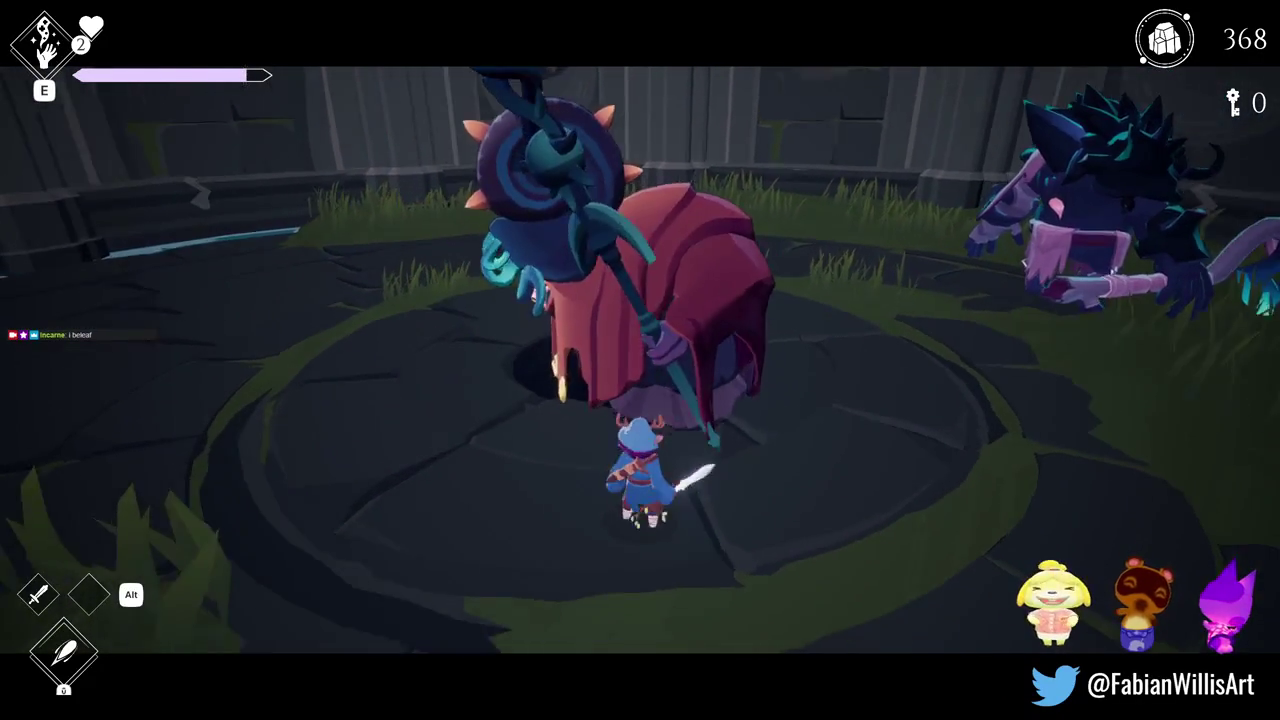
{"action": "key", "text": "e"}
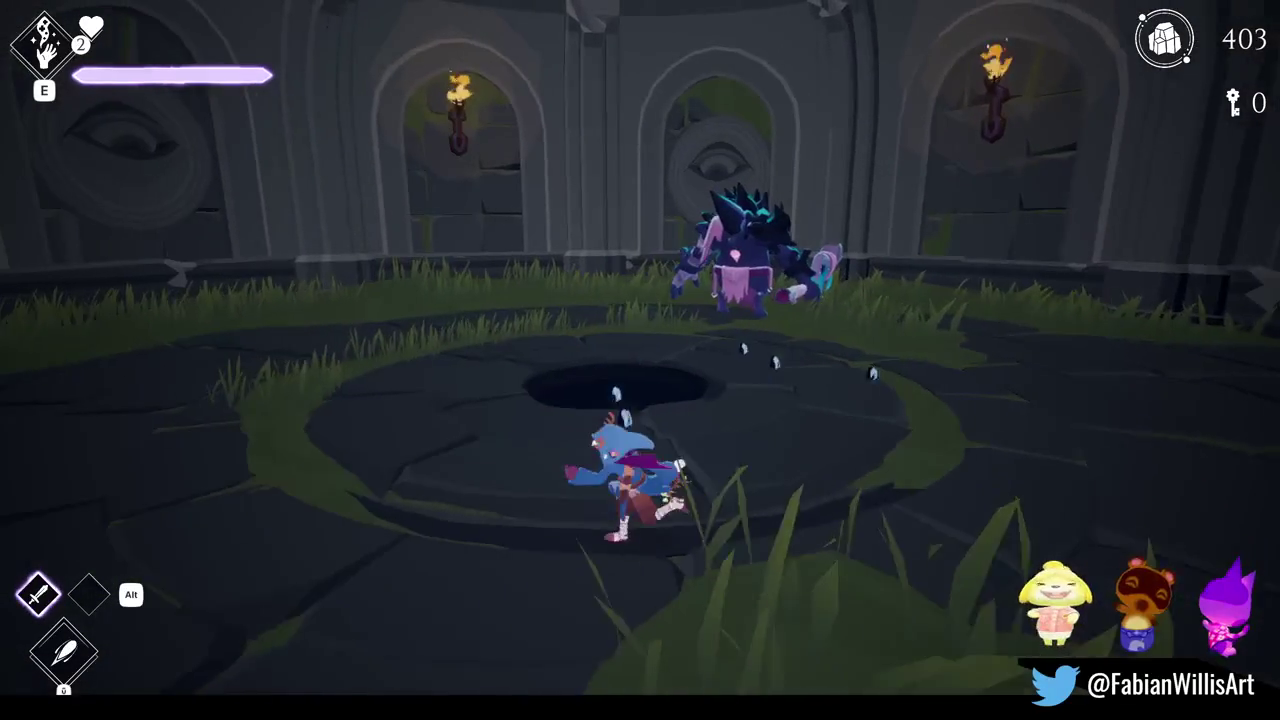
- Spawn Null Blunt enemies from the F1 spawn list
{"action": "key", "text": "F1"}
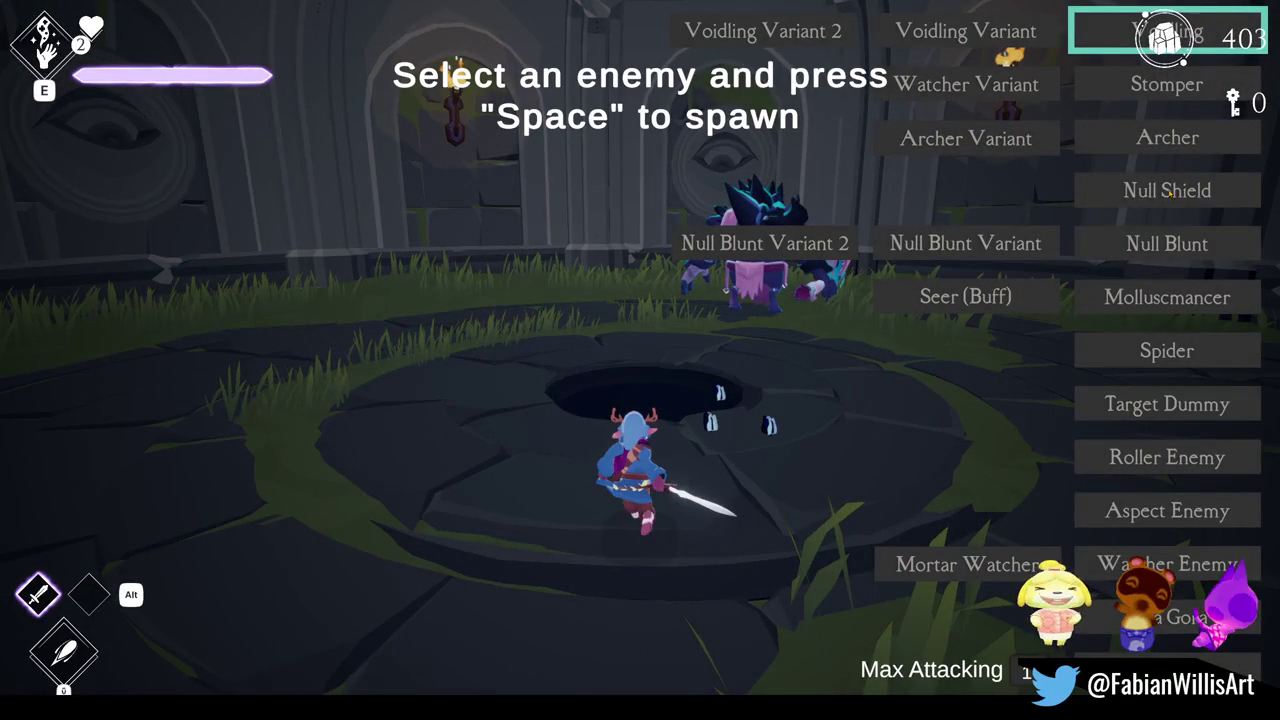
{"action": "left_click", "coordinate": [1163, 243]}
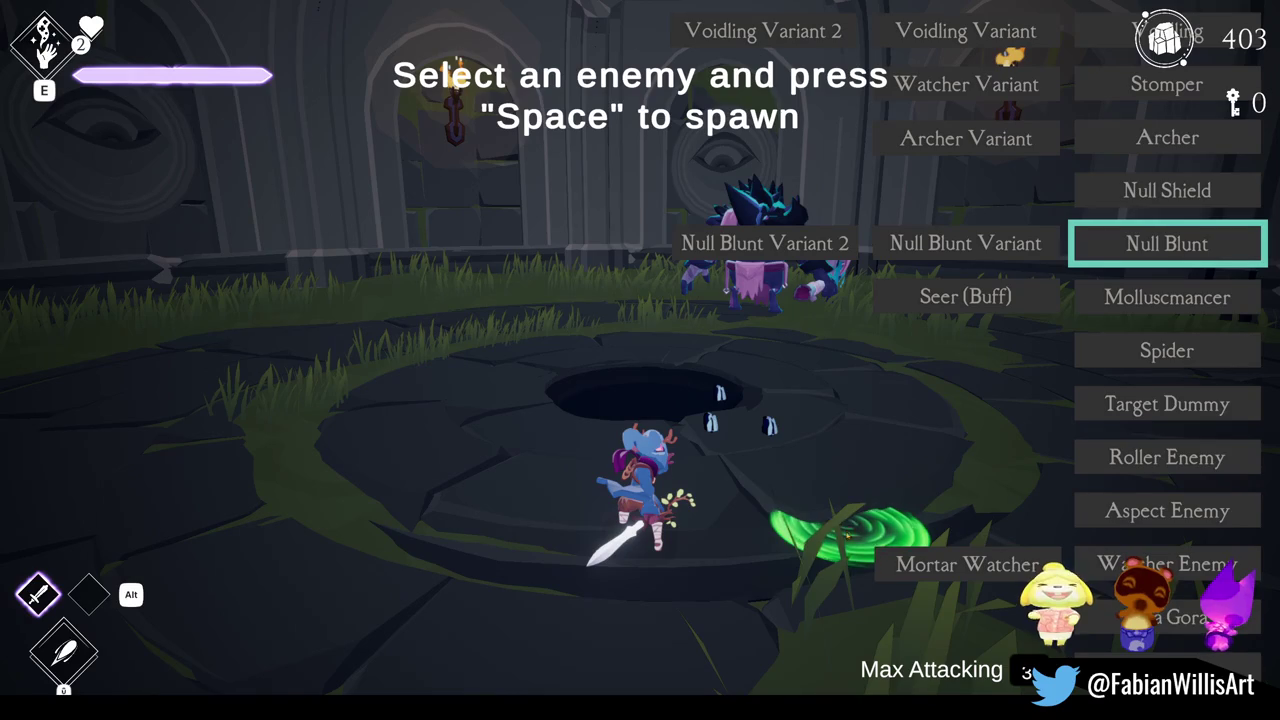
{"action": "key", "text": "space"}
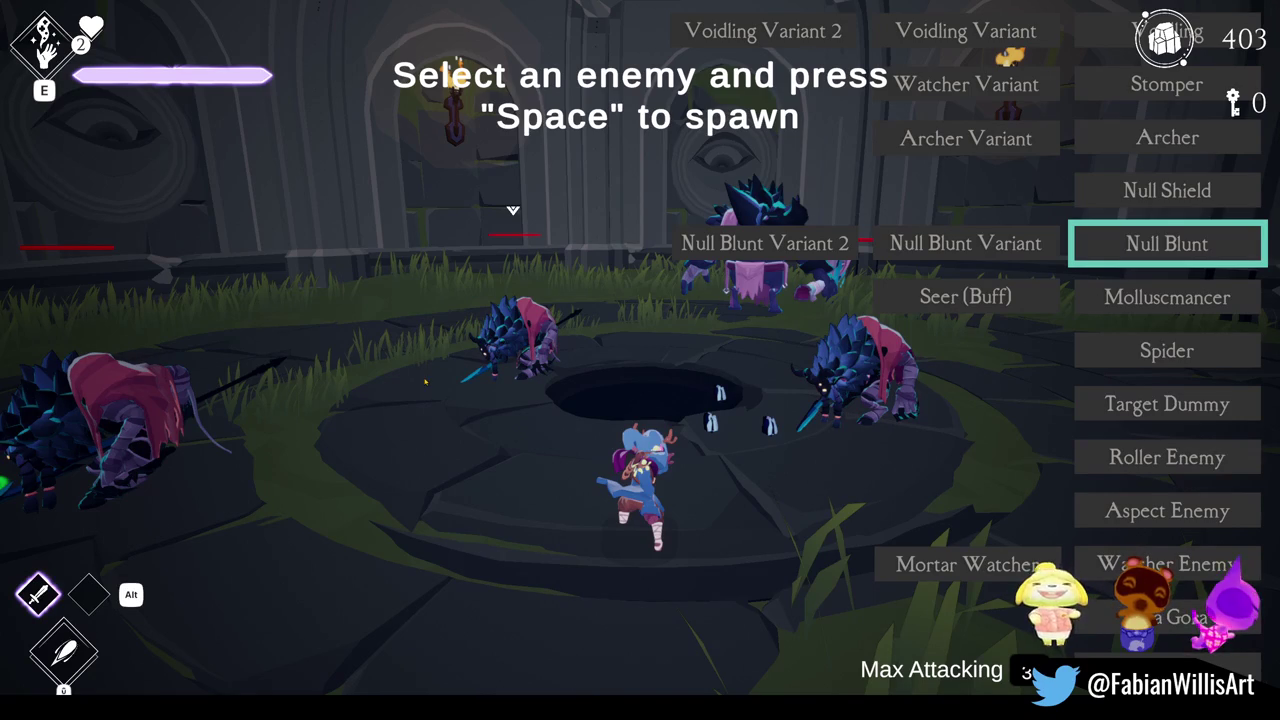
- Fight the spiky Null Blunt enemies with sword combos, then run toward the golem
{"action": "key", "text": "j"}
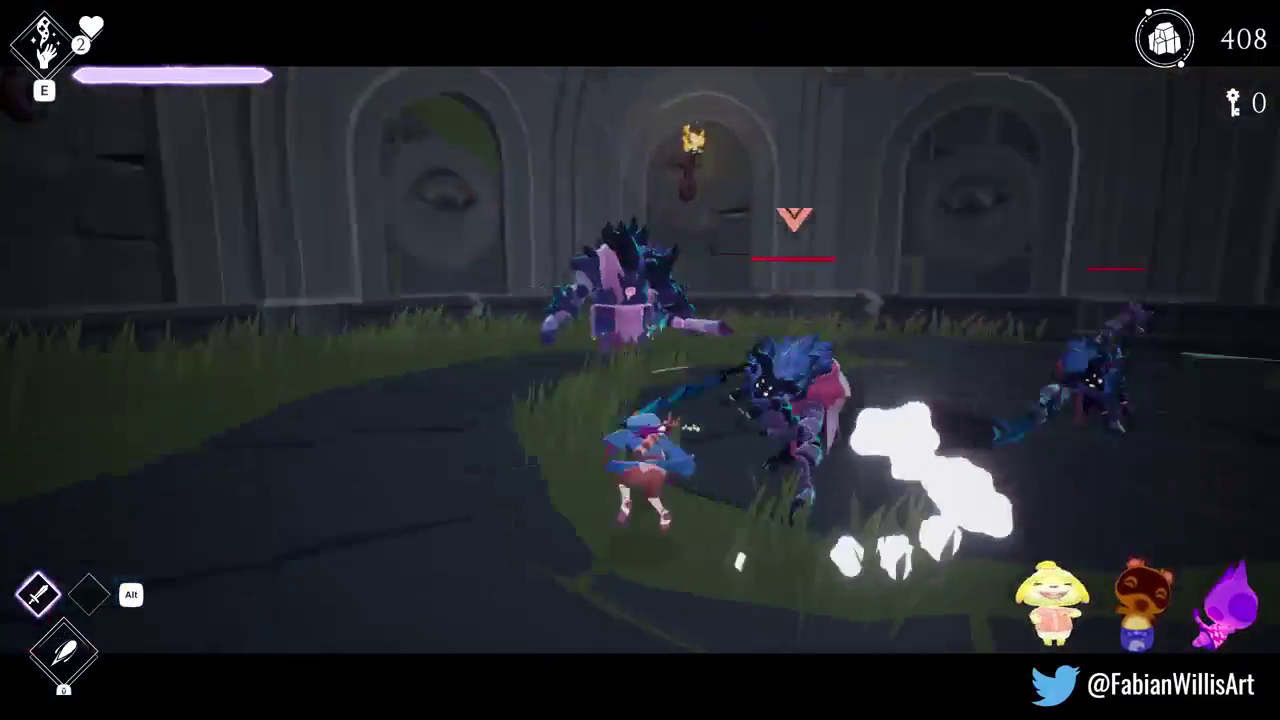
{"action": "key", "text": "j"}
{"action": "key", "text": "j"}
{"action": "key", "text": "j"}
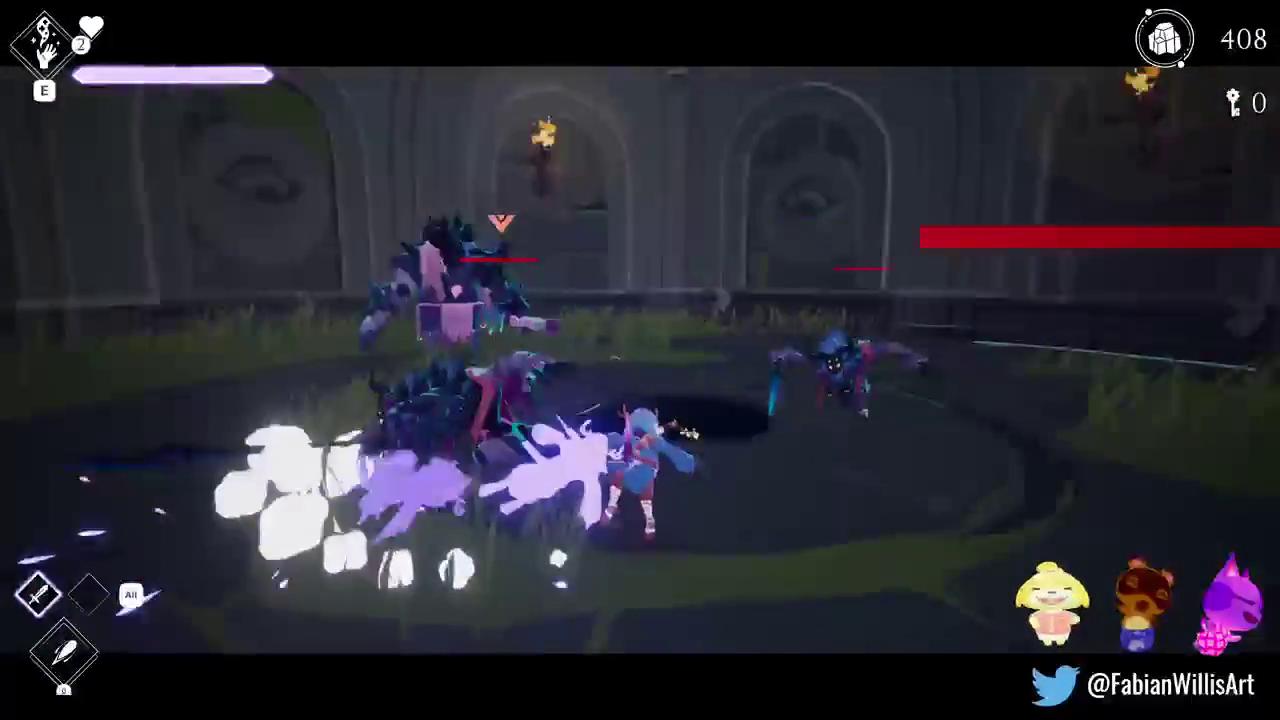
{"action": "key", "text": "j"}
{"action": "key", "text": "j"}
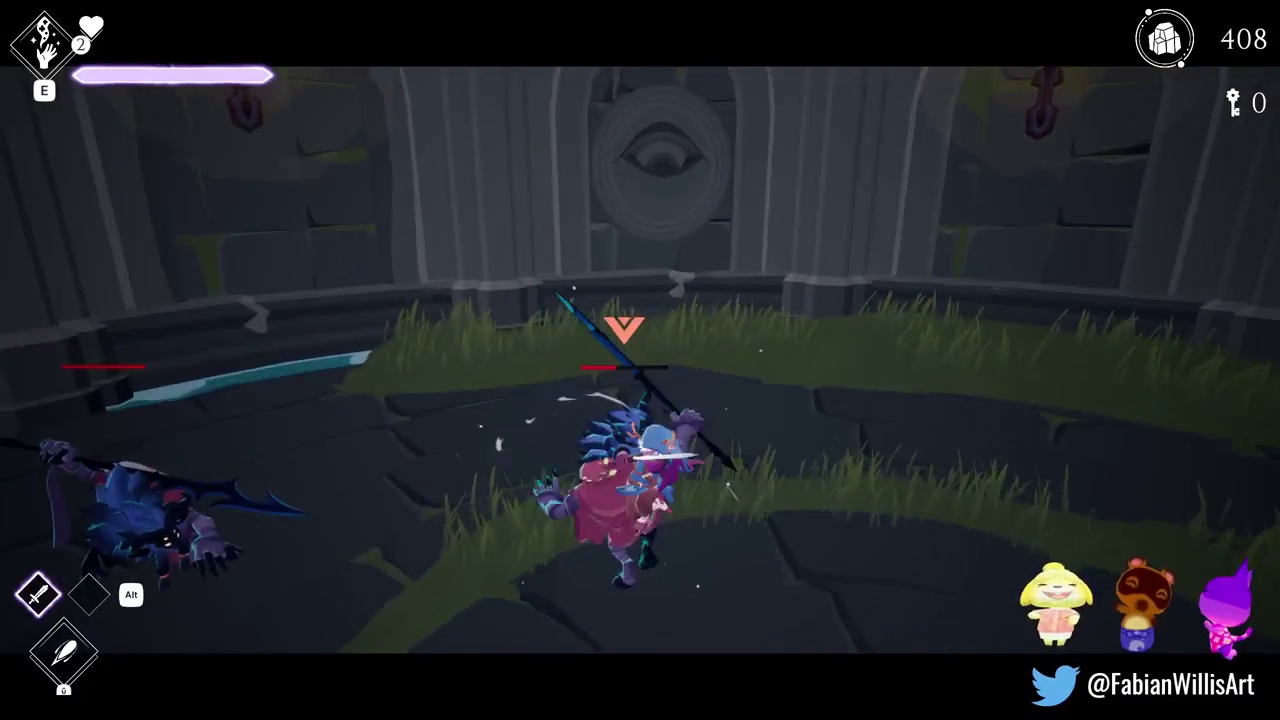
{"action": "key", "text": "j"}
{"action": "key", "text": "j"}
{"action": "key", "text": "j"}
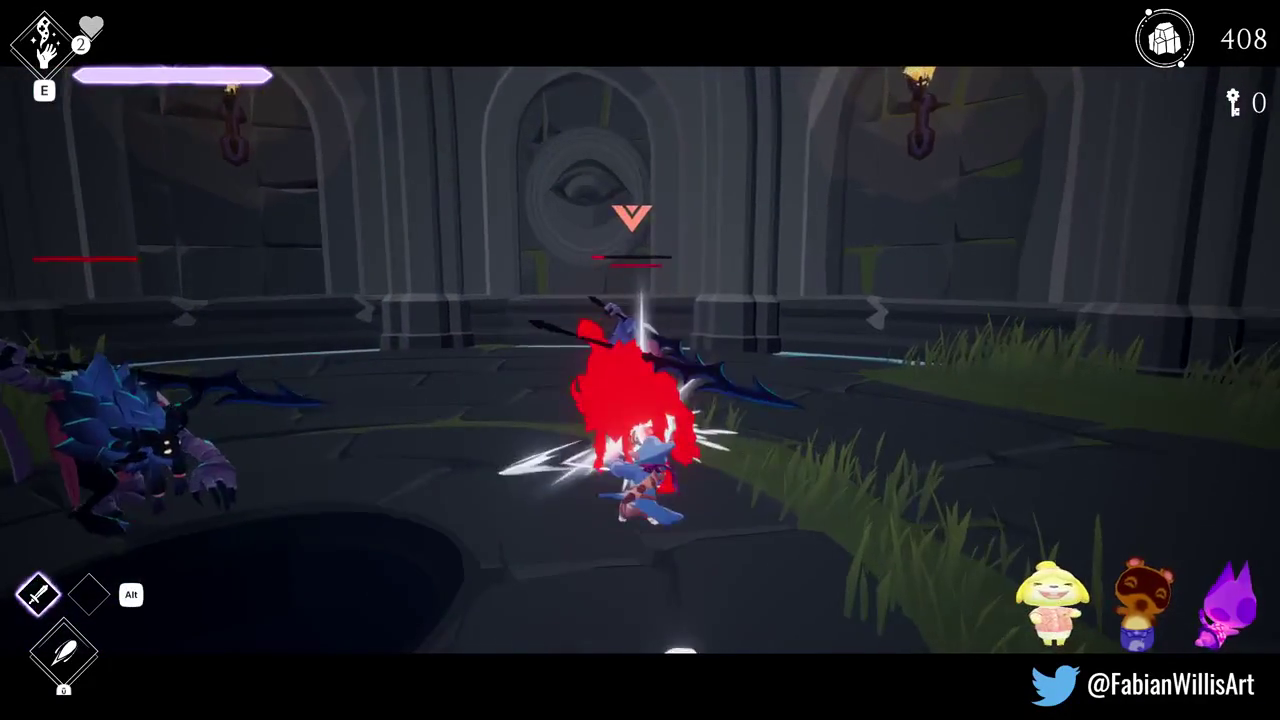
{"action": "key", "text": "j"}
{"action": "key", "text": "j"}
{"action": "key", "text": "j"}
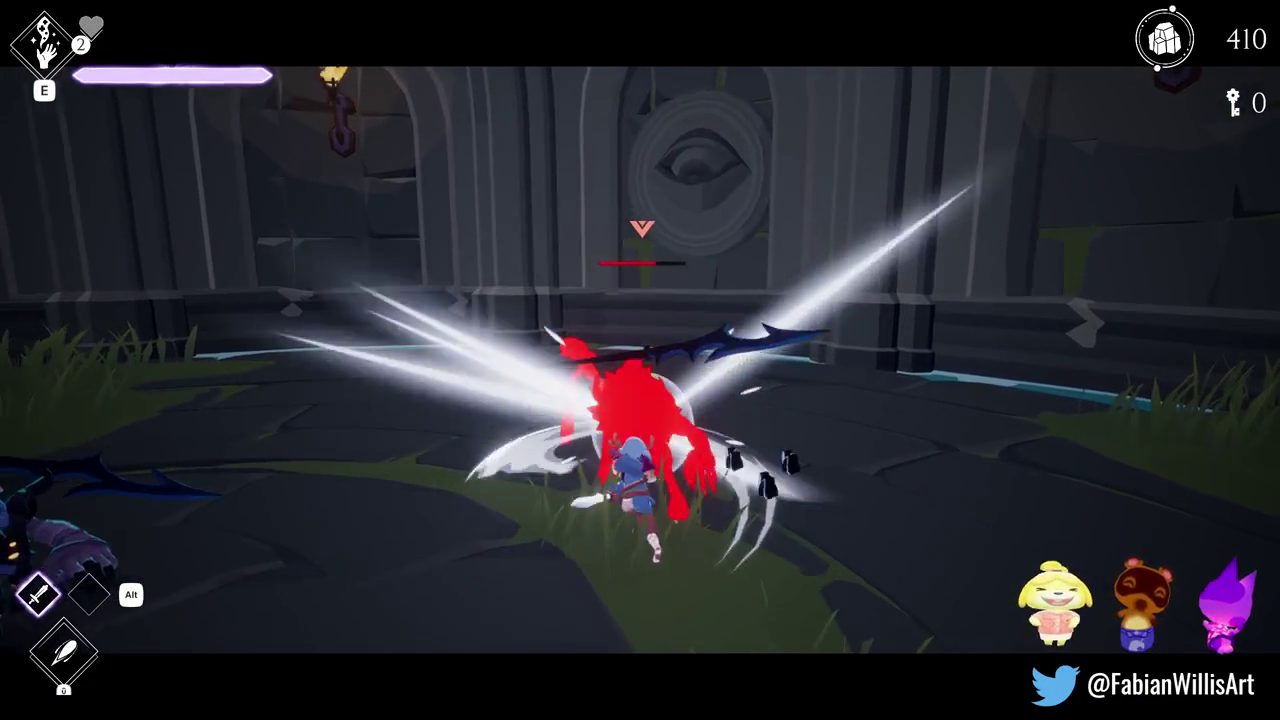
{"action": "key", "text": "j"}
{"action": "key", "text": "j"}
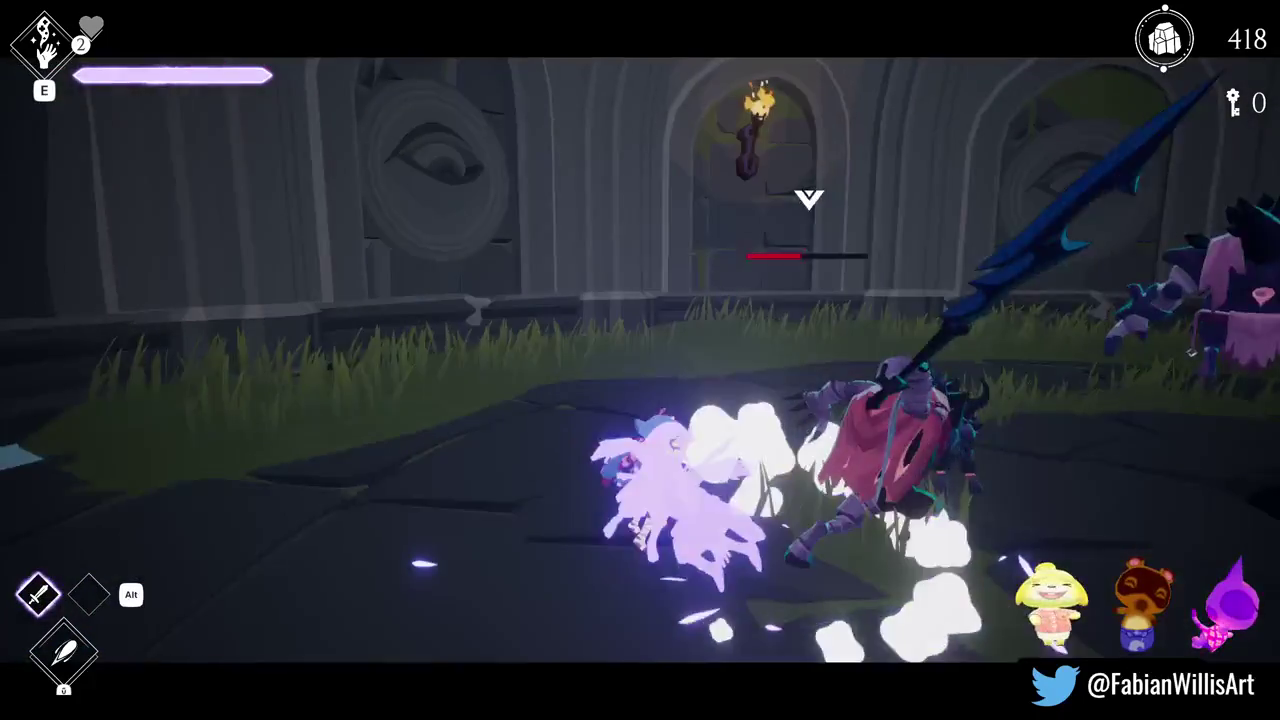
{"action": "key", "text": "j"}
{"action": "key", "text": "j"}
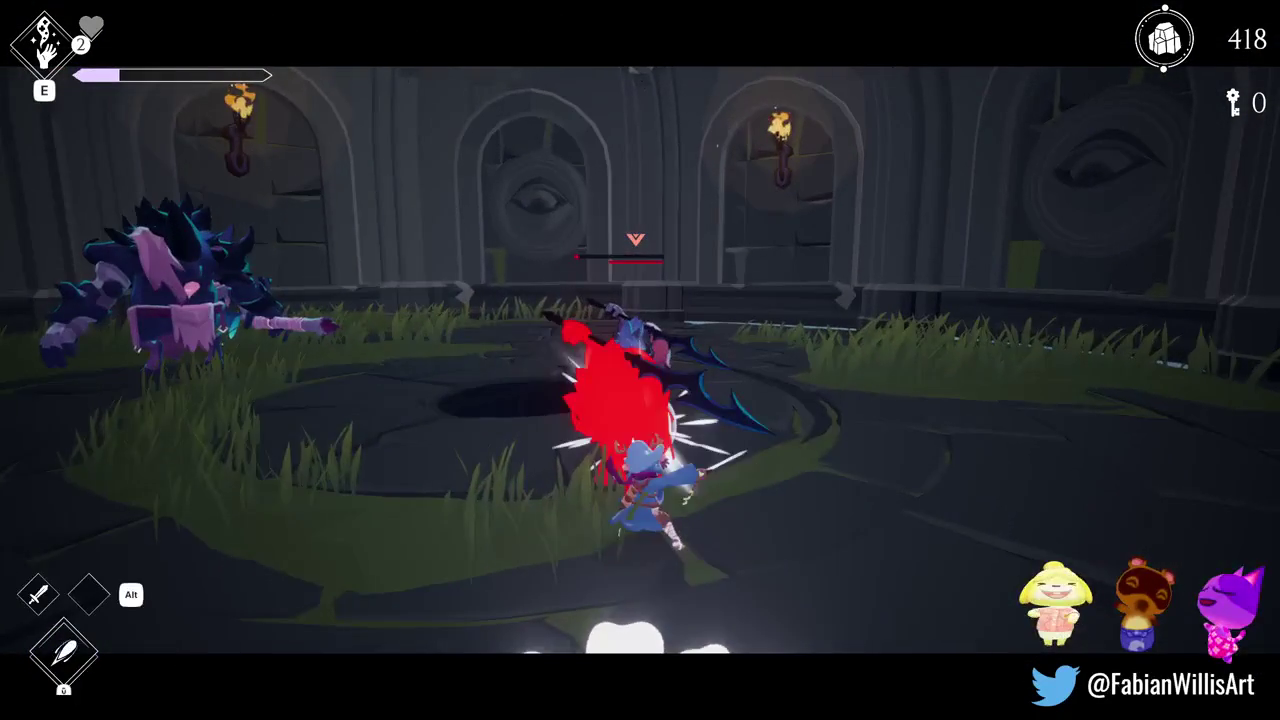
{"action": "key", "text": "j"}
{"action": "key", "text": "j"}
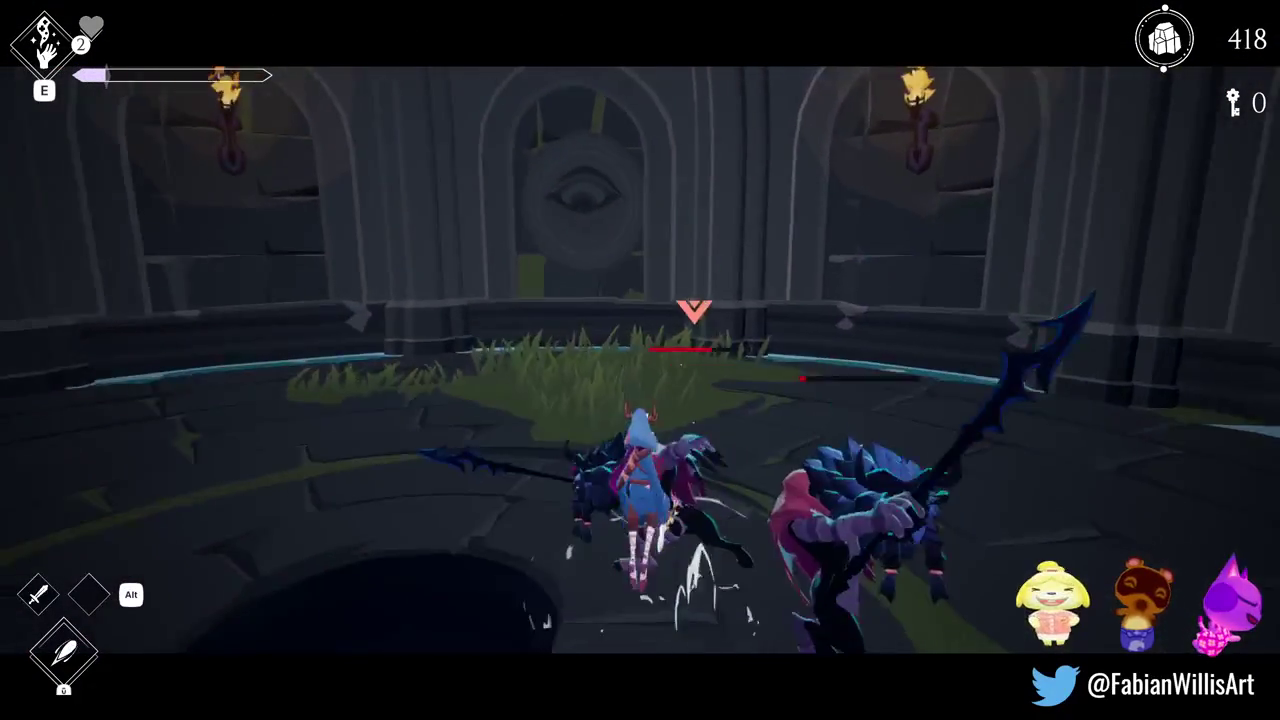
{"action": "key", "text": "j"}
{"action": "key", "text": "j"}
{"action": "key", "text": "j"}
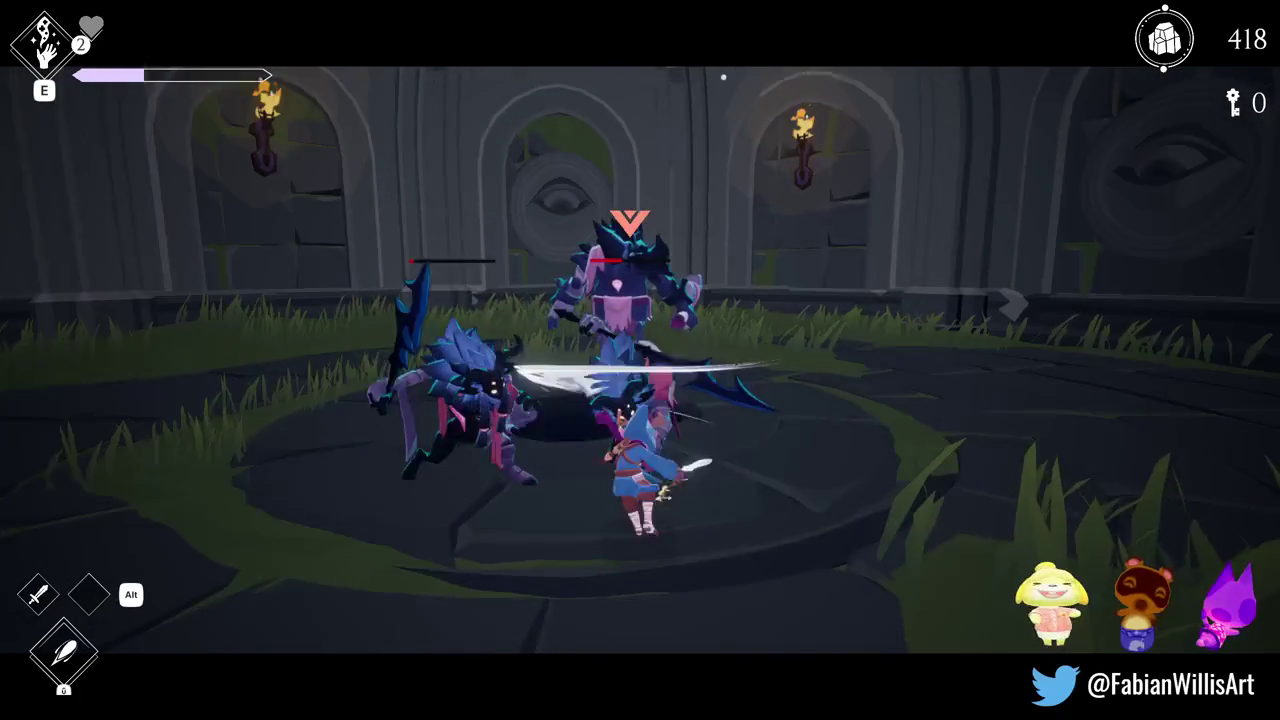
{"action": "key", "text": "j"}
{"action": "key", "text": "j"}
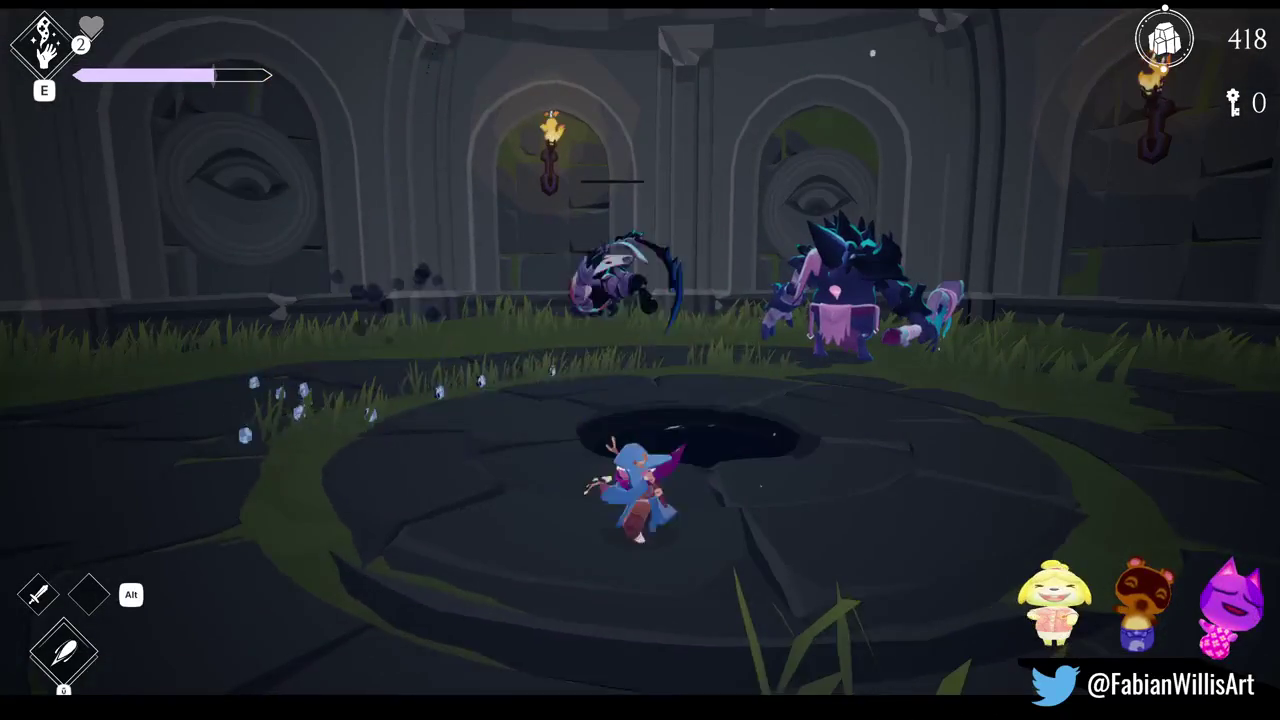
{"action": "key", "text": "j"}
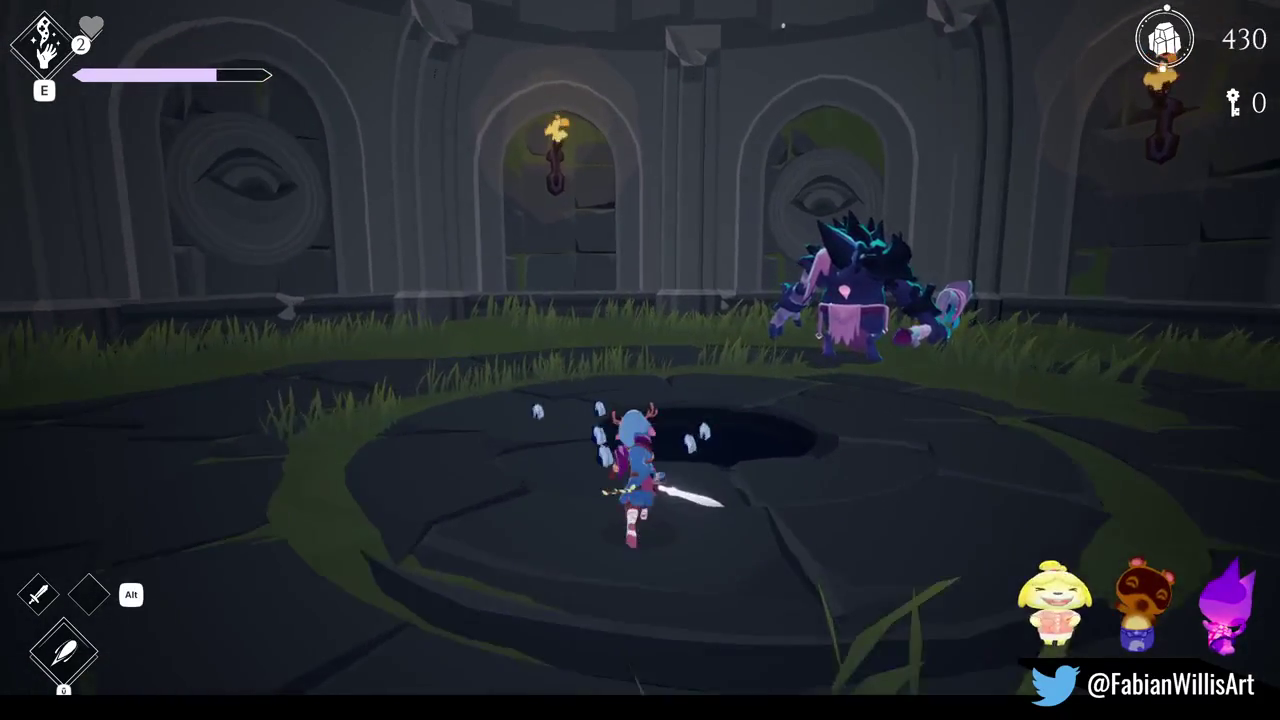
{"action": "key", "text": "j"}
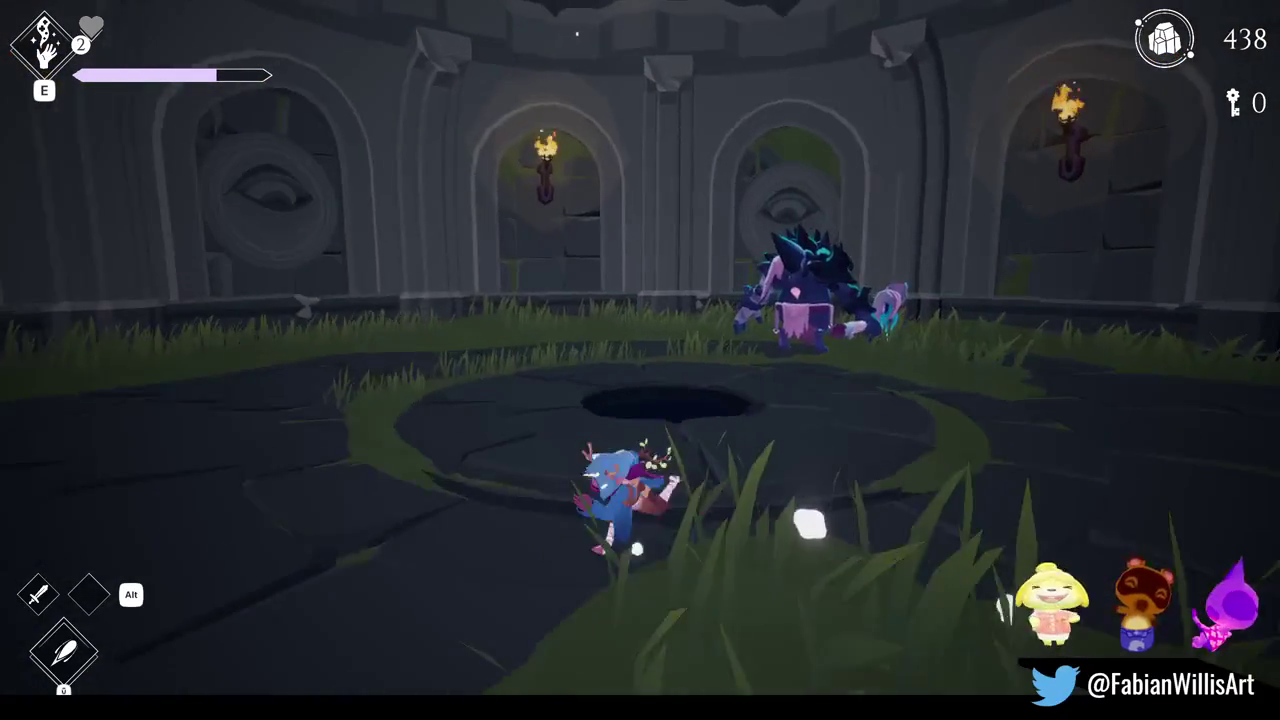
{"action": "key", "text": "w"}
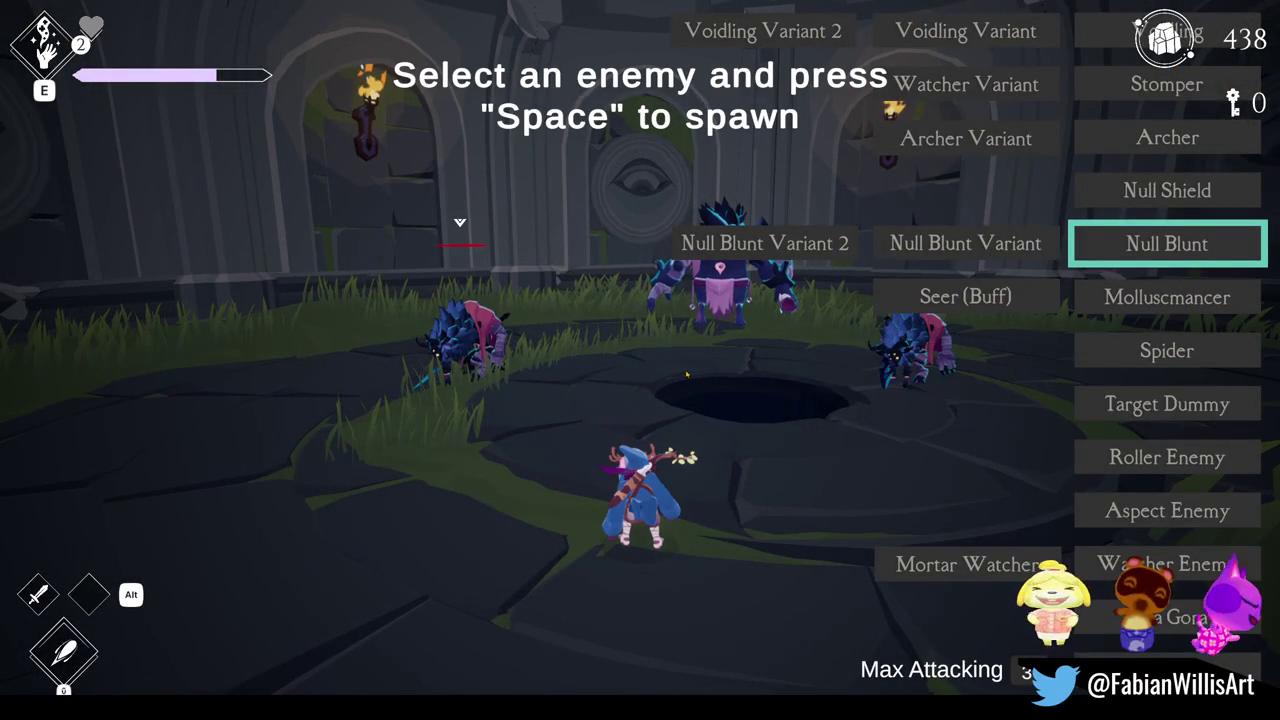
- Spawn another Null Blunt and toggle Hitboxes in the debug settings panel
{"action": "key", "text": "space"}
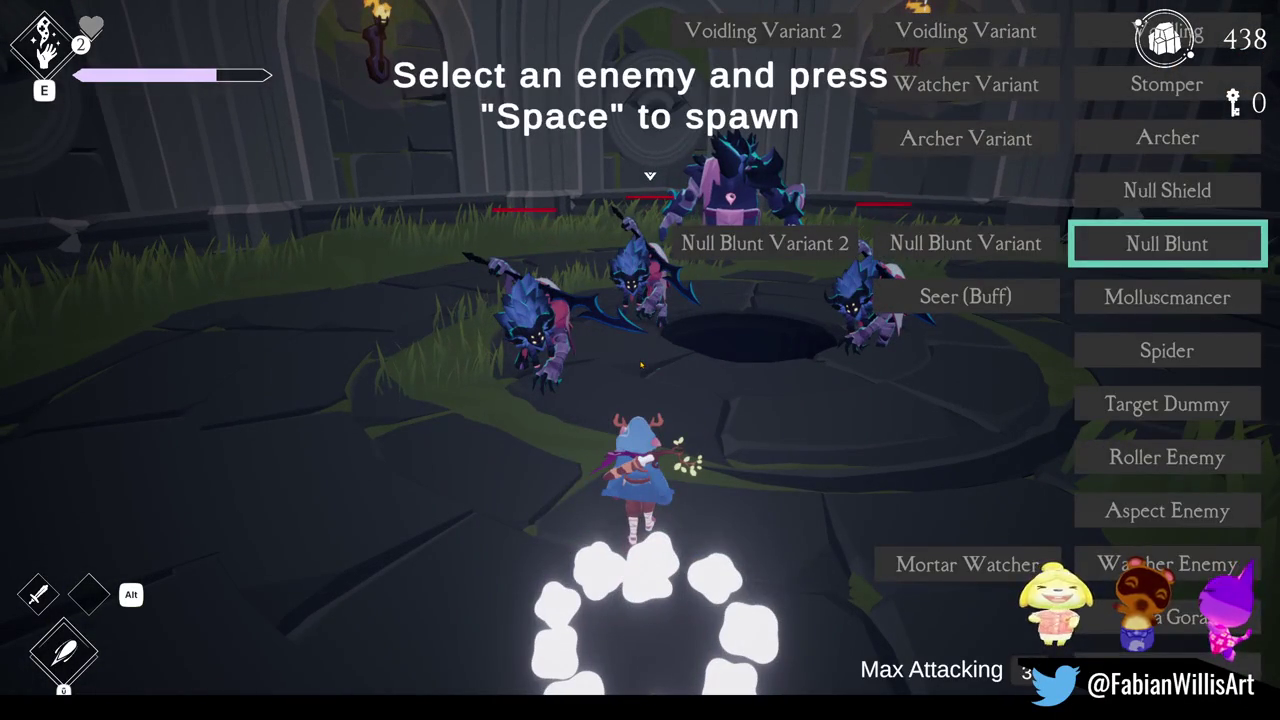
{"action": "key", "text": "Escape"}
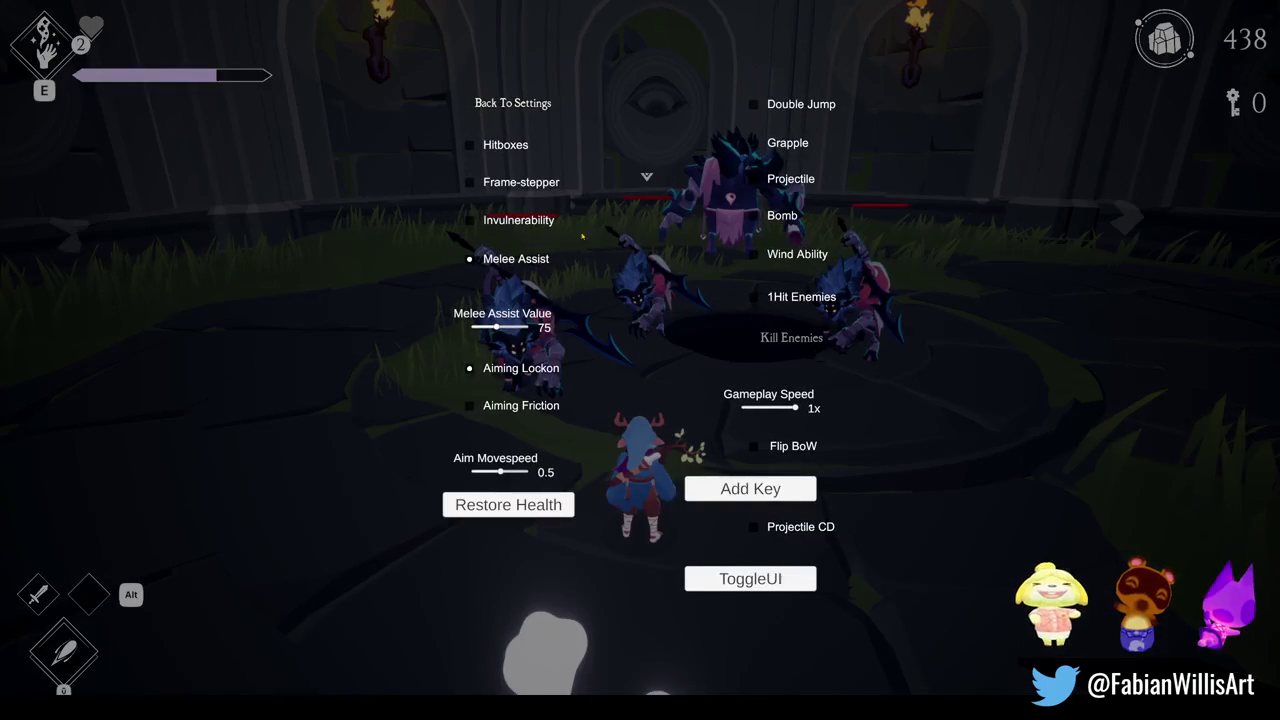
{"action": "key", "text": "Escape"}
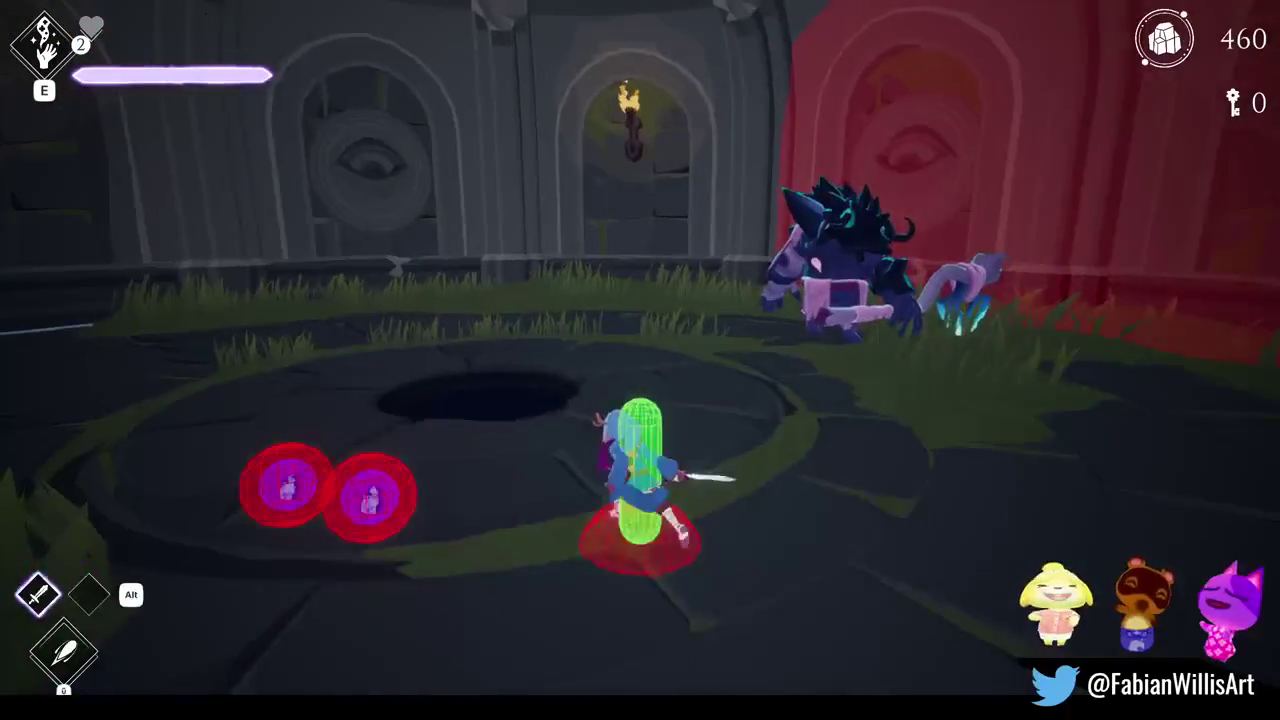
- Spawn an Archer enemy from the spawn list, then pause the game
{"action": "key", "text": "F1"}
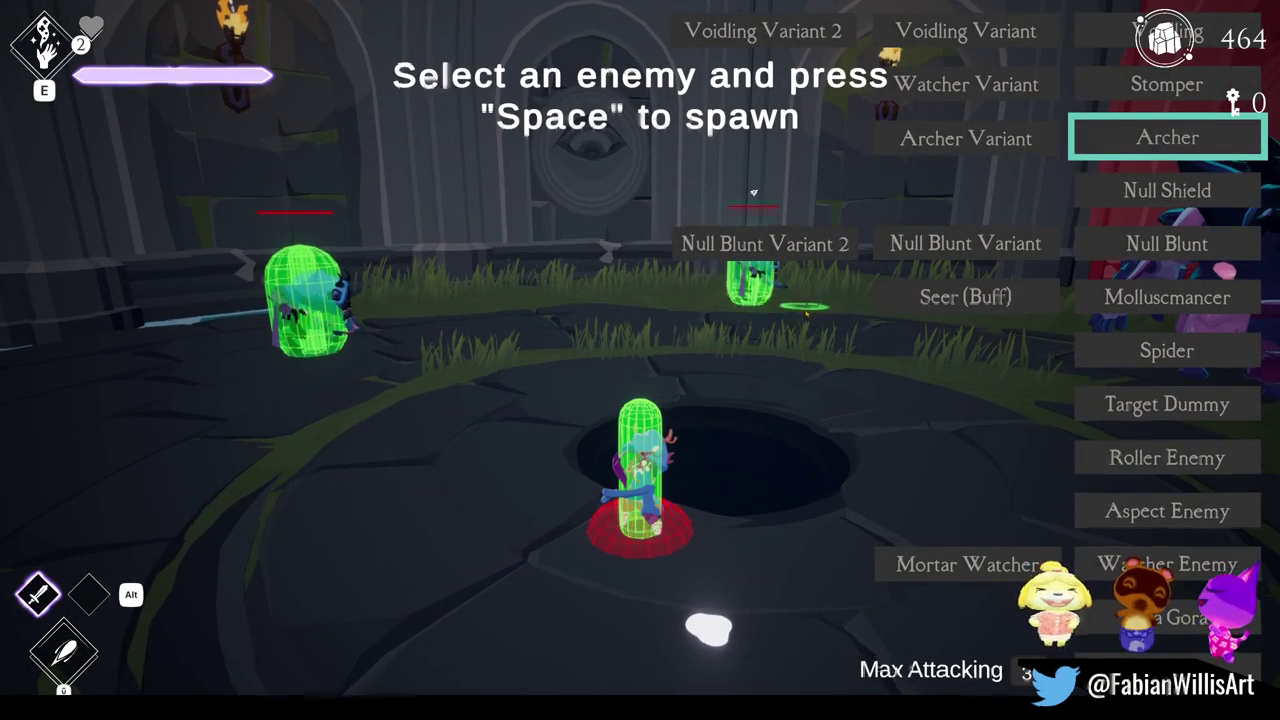
{"action": "key", "text": "space"}
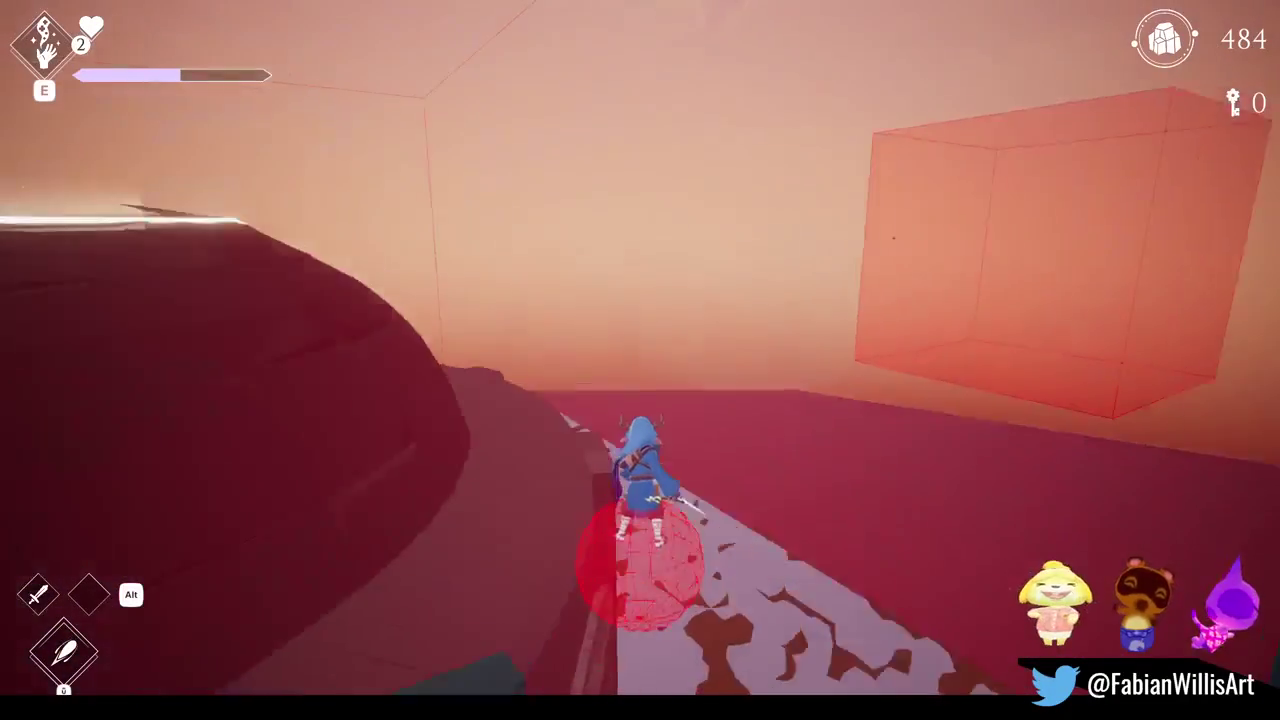
{"action": "key", "text": "Escape"}
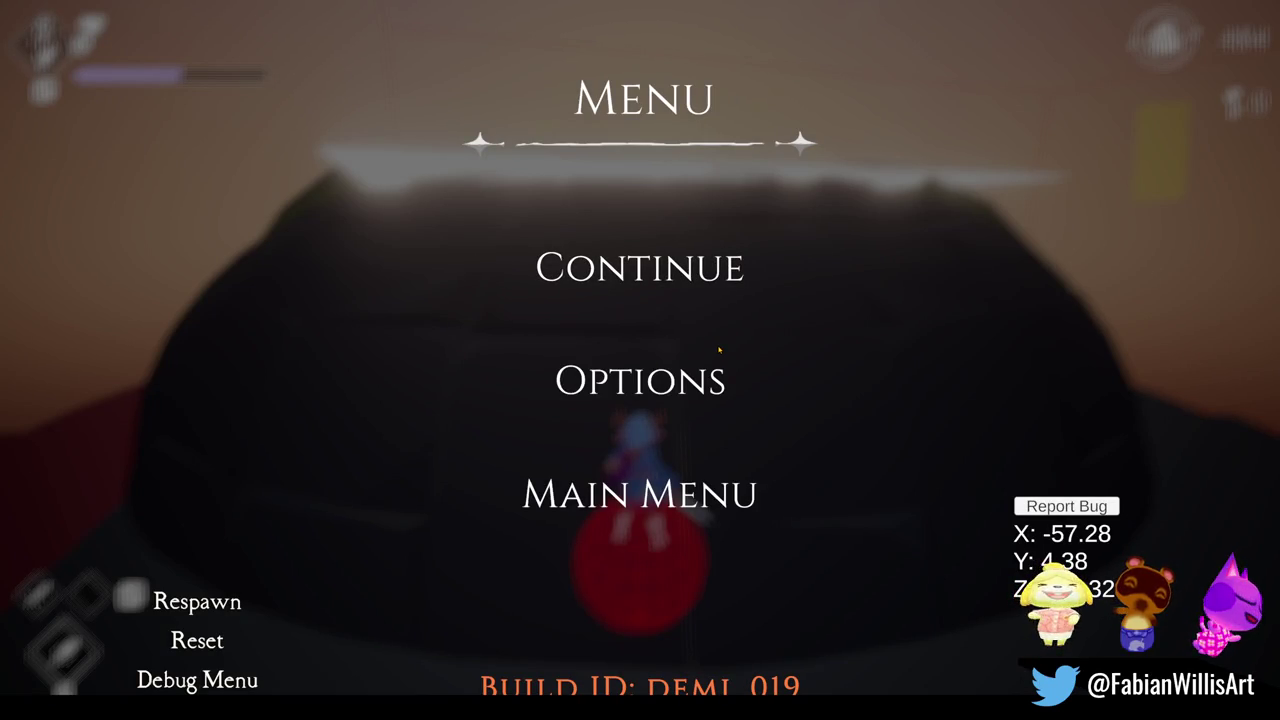
- Continue from the pause menu and spawn an Archer from the F2 spawn list
{"action": "left_click", "coordinate": [640, 267]}
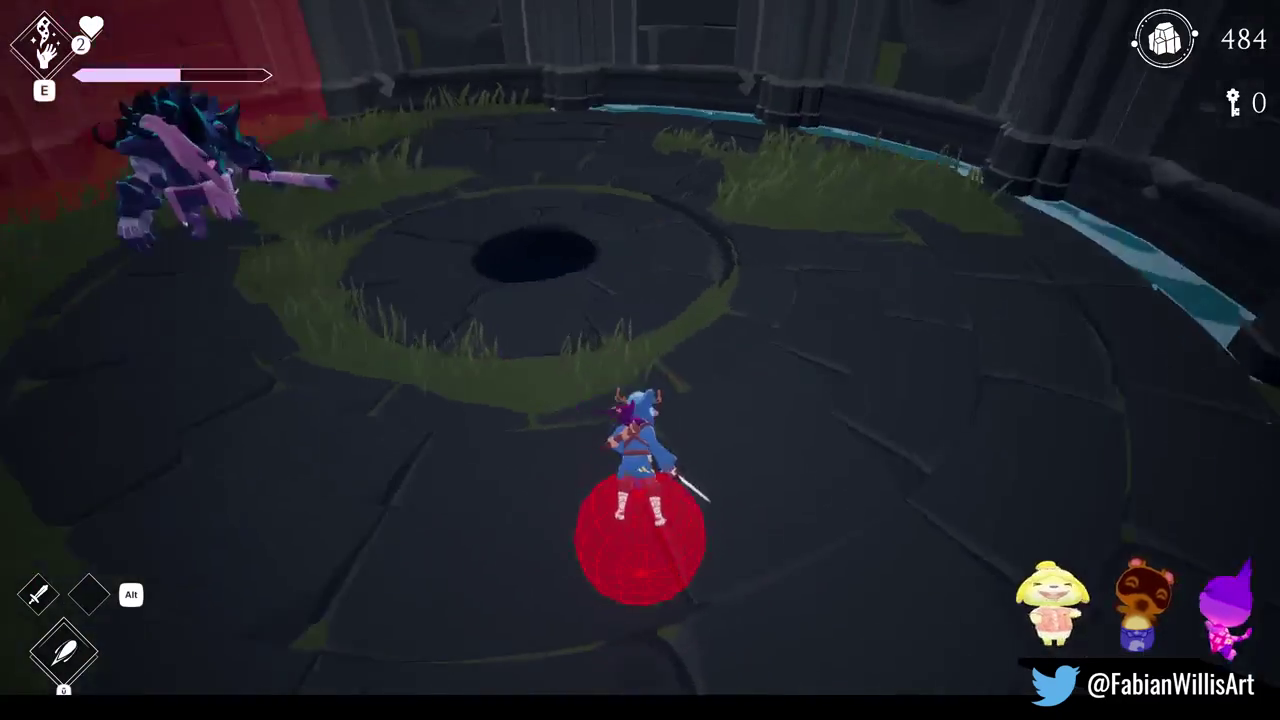
{"action": "key", "text": "F1"}
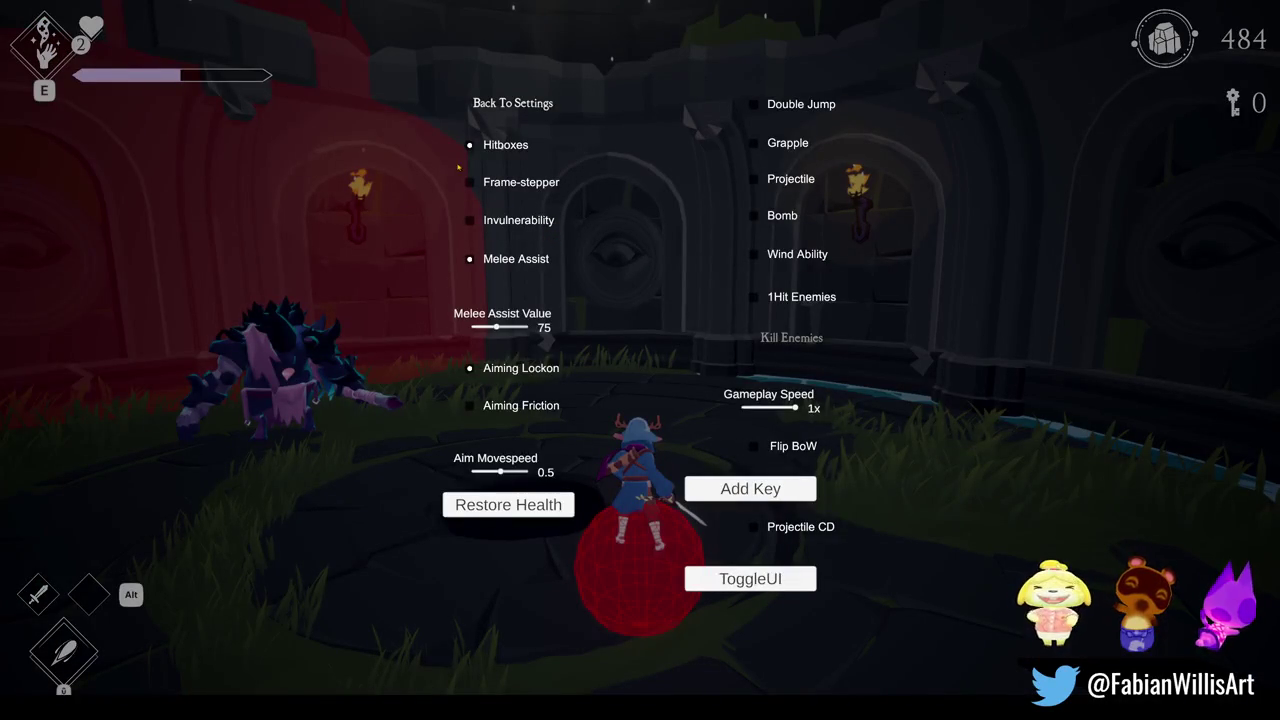
{"action": "key", "text": "F1"}
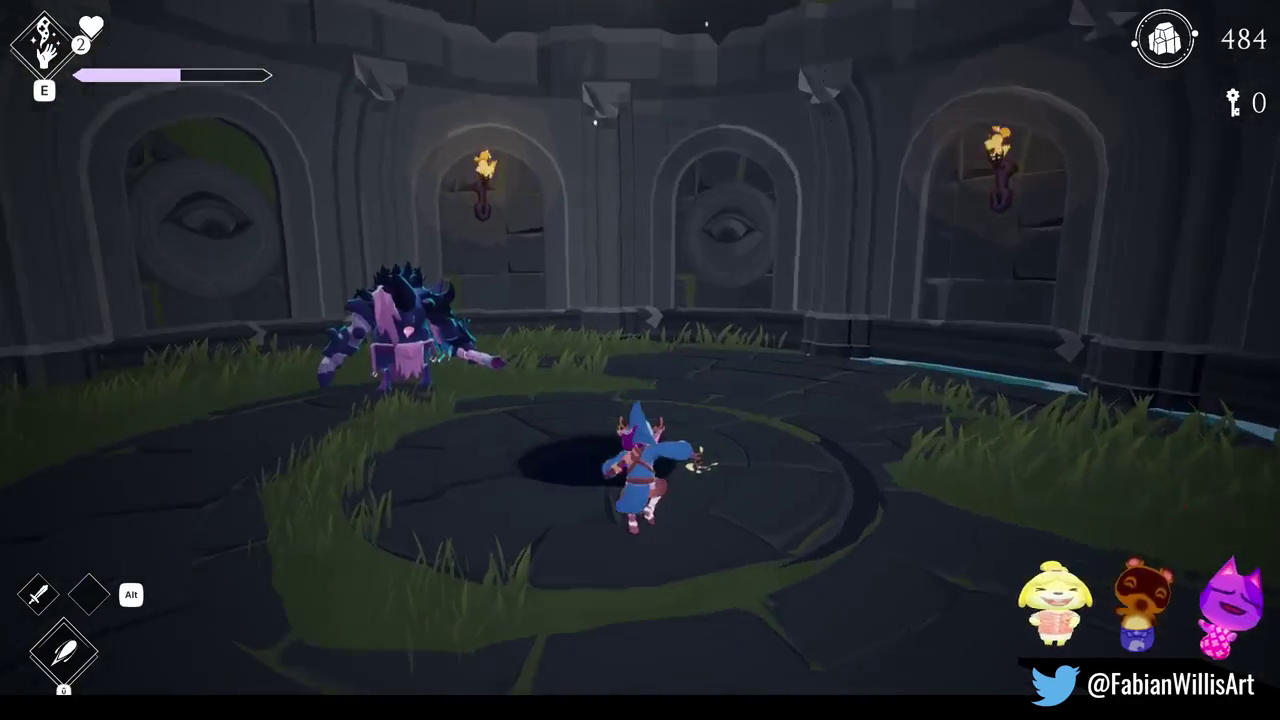
{"action": "key", "text": "F2"}
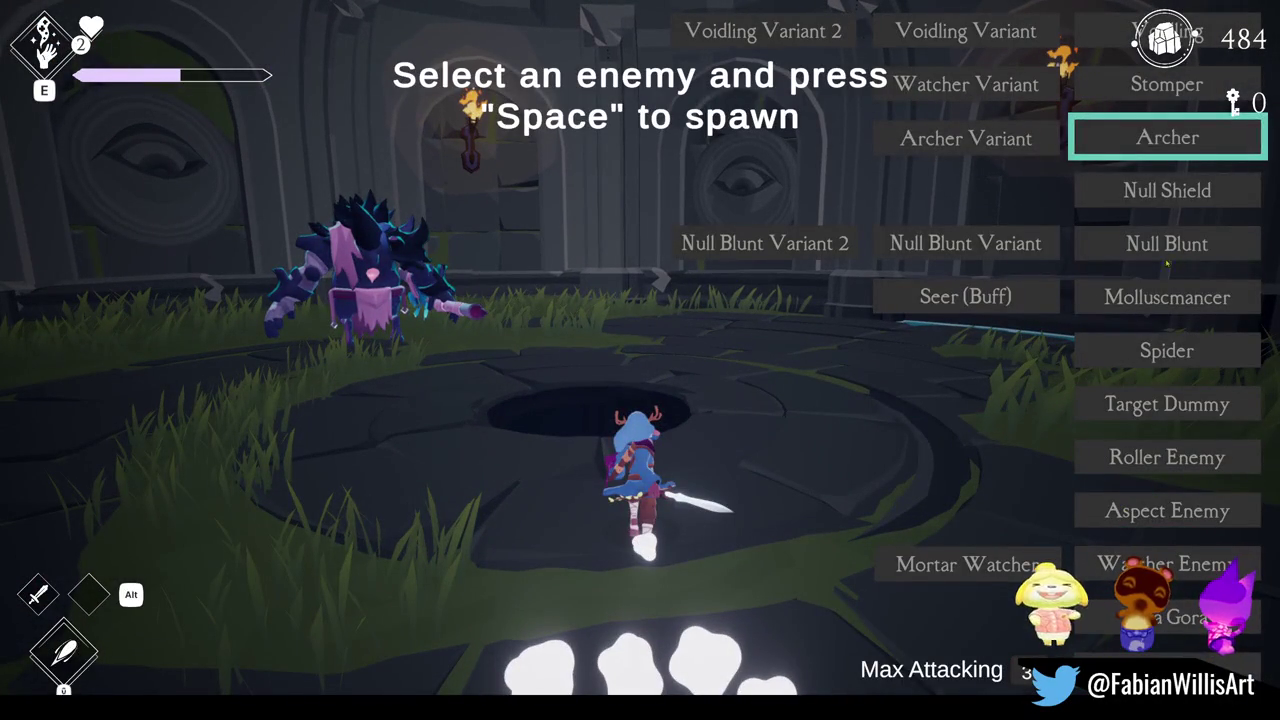
{"action": "key", "text": "space"}
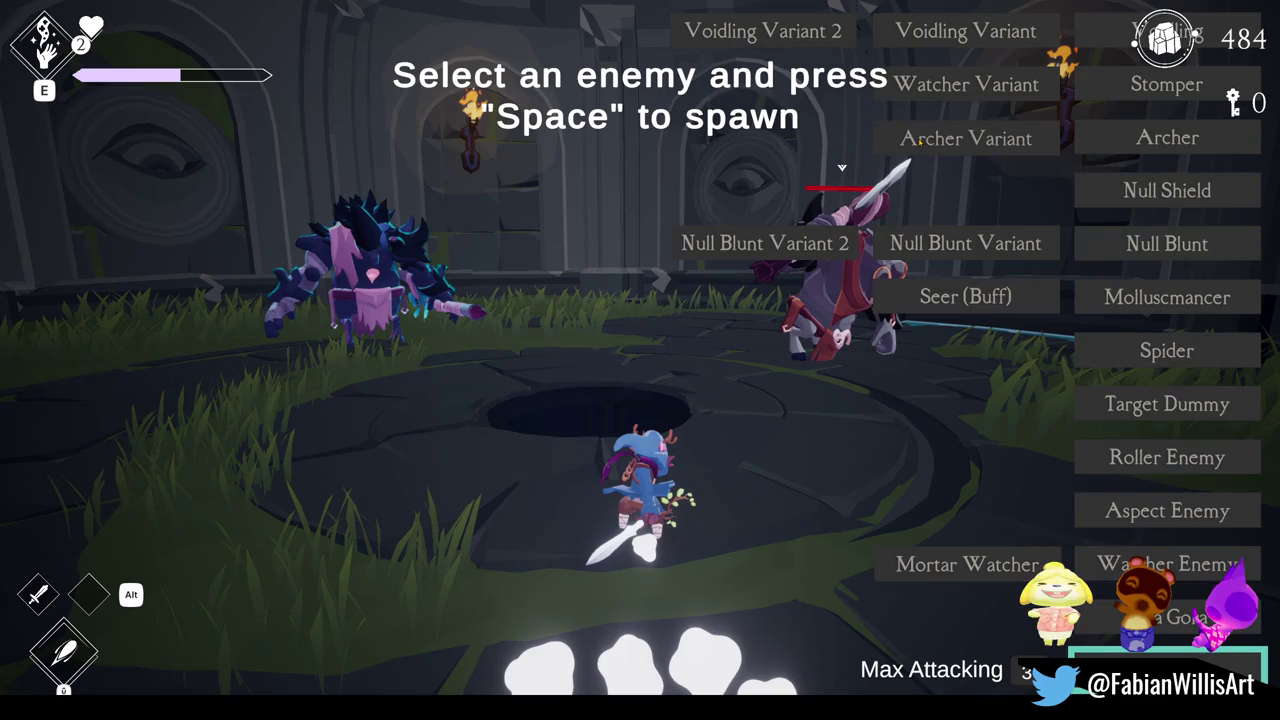
- Spawn an Archer Variant, close the overlay, and resume controlling the hero
{"action": "left_click", "coordinate": [920, 143]}
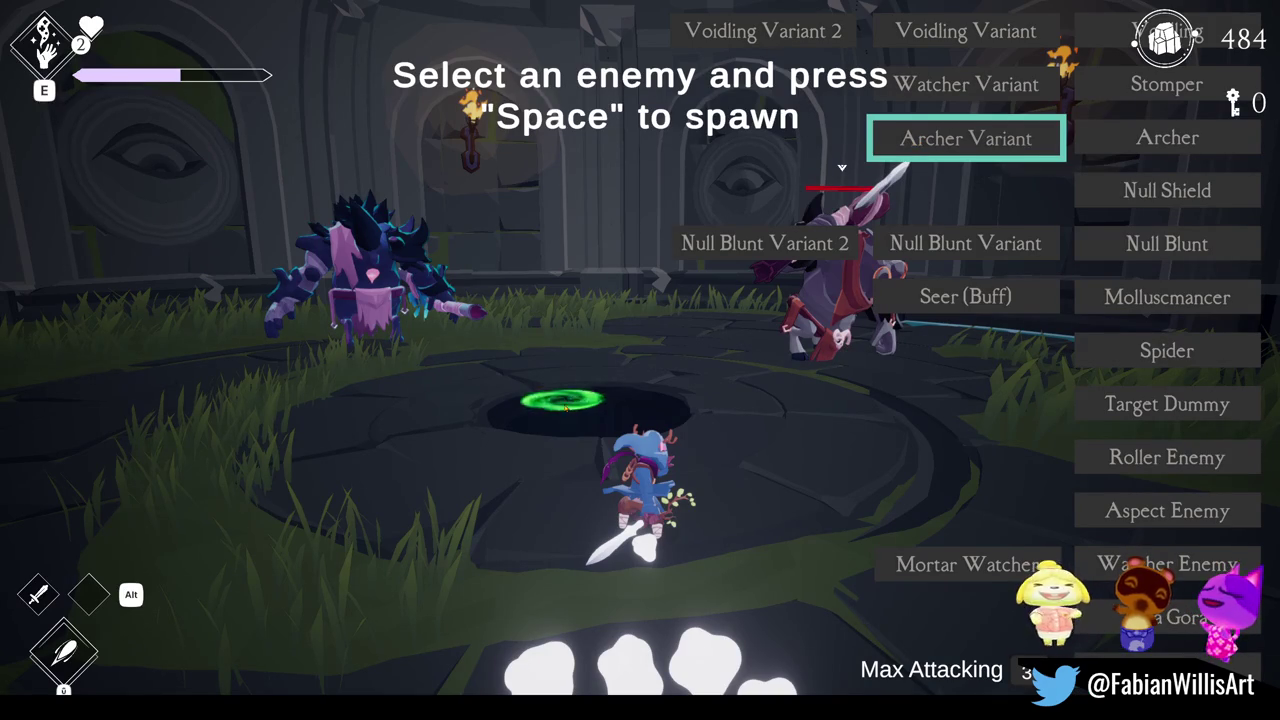
{"action": "key", "text": "space"}
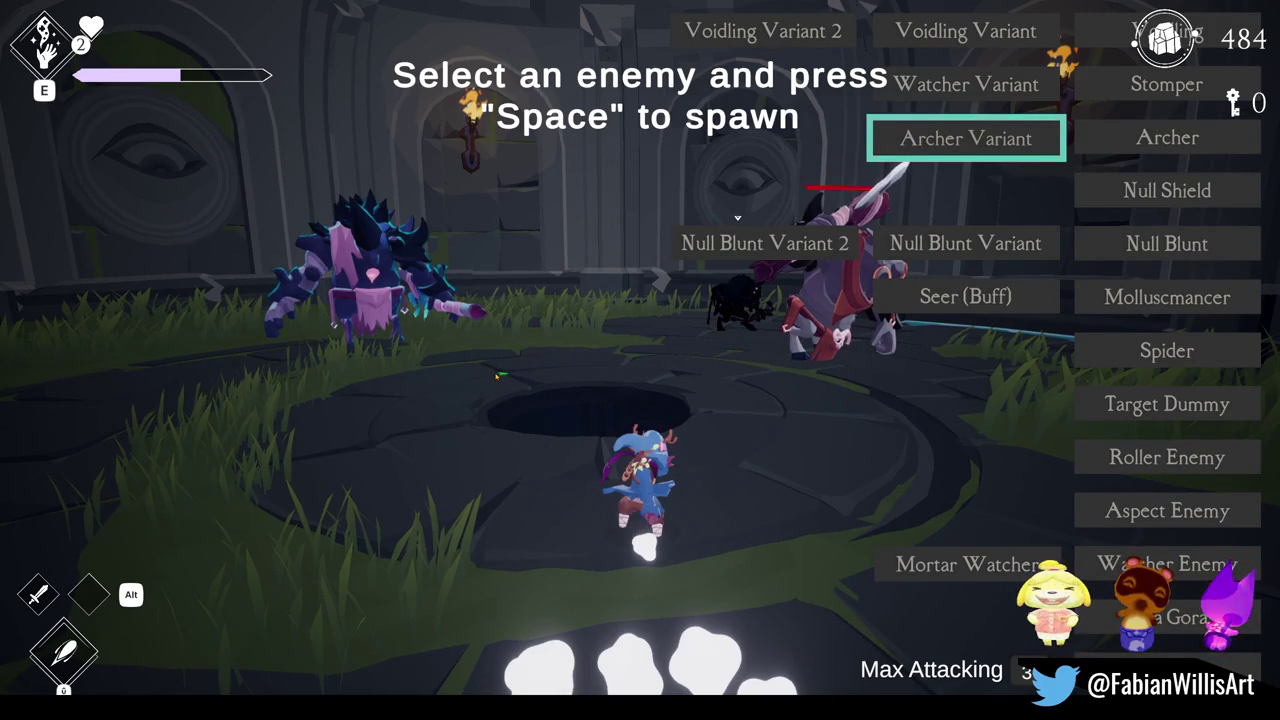
{"action": "key", "text": "Escape"}
{"action": "left_click", "coordinate": [737, 217]}
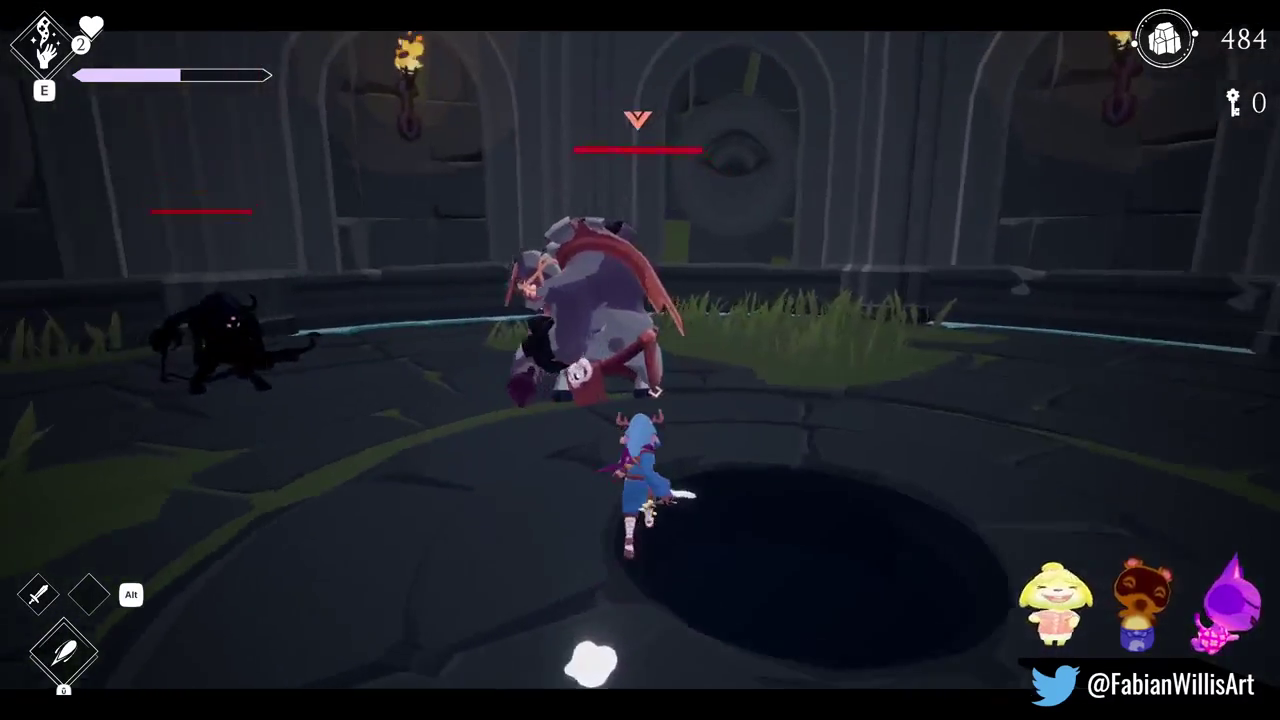
- Dash and dodge among the enemies, chaining one with the E ability
{"action": "key", "text": "space"}
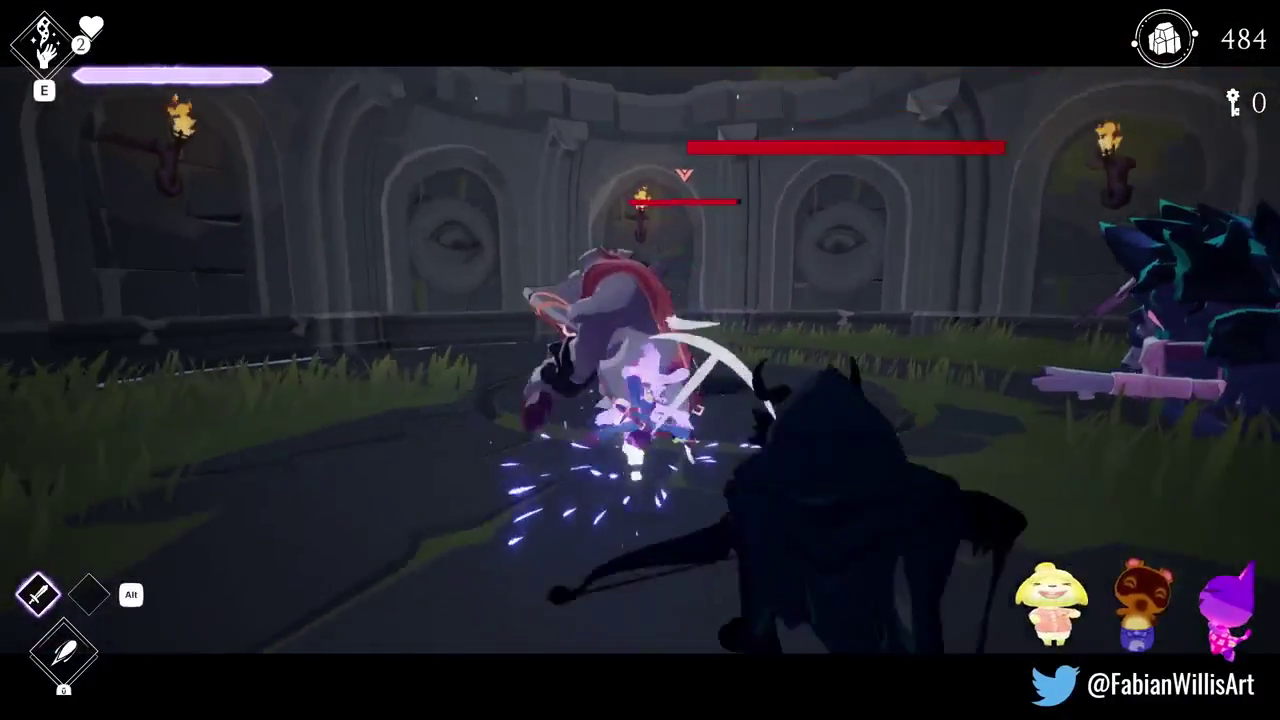
{"action": "key", "text": "space"}
{"action": "key", "text": "space"}
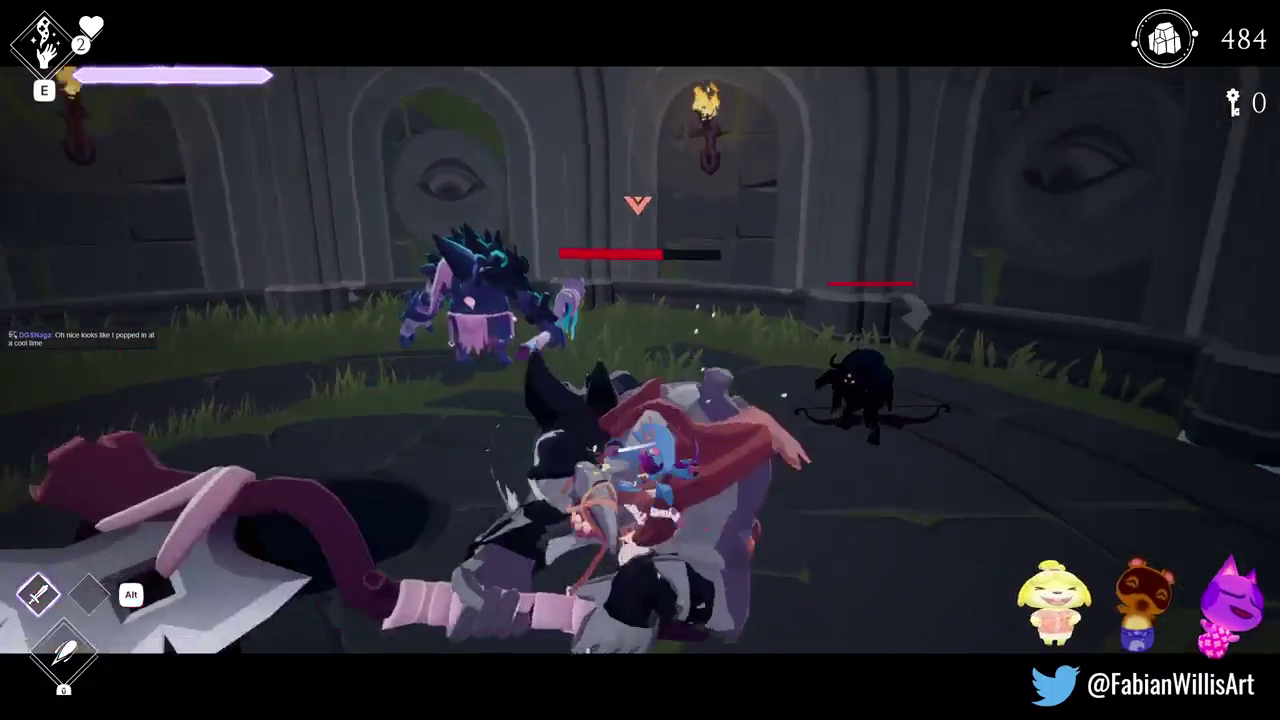
{"action": "key", "text": "space"}
{"action": "key", "text": "e"}
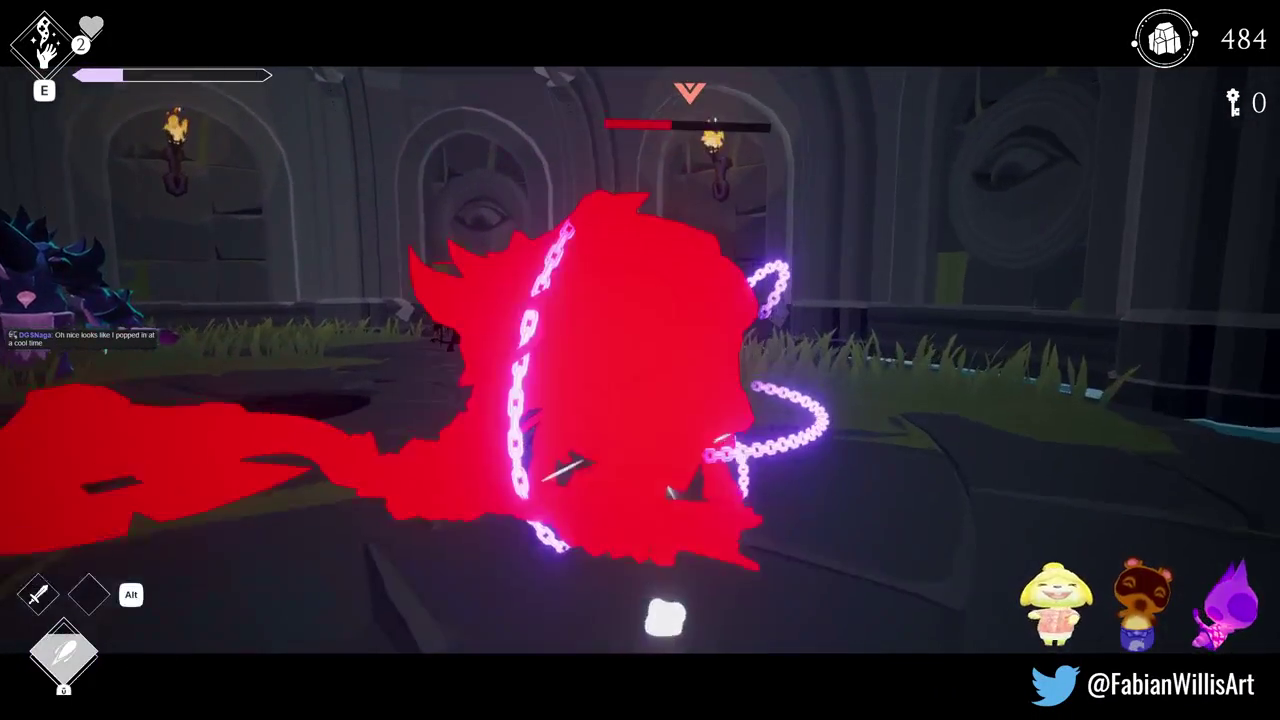
{"action": "key", "text": "space"}
{"action": "key", "text": "space"}
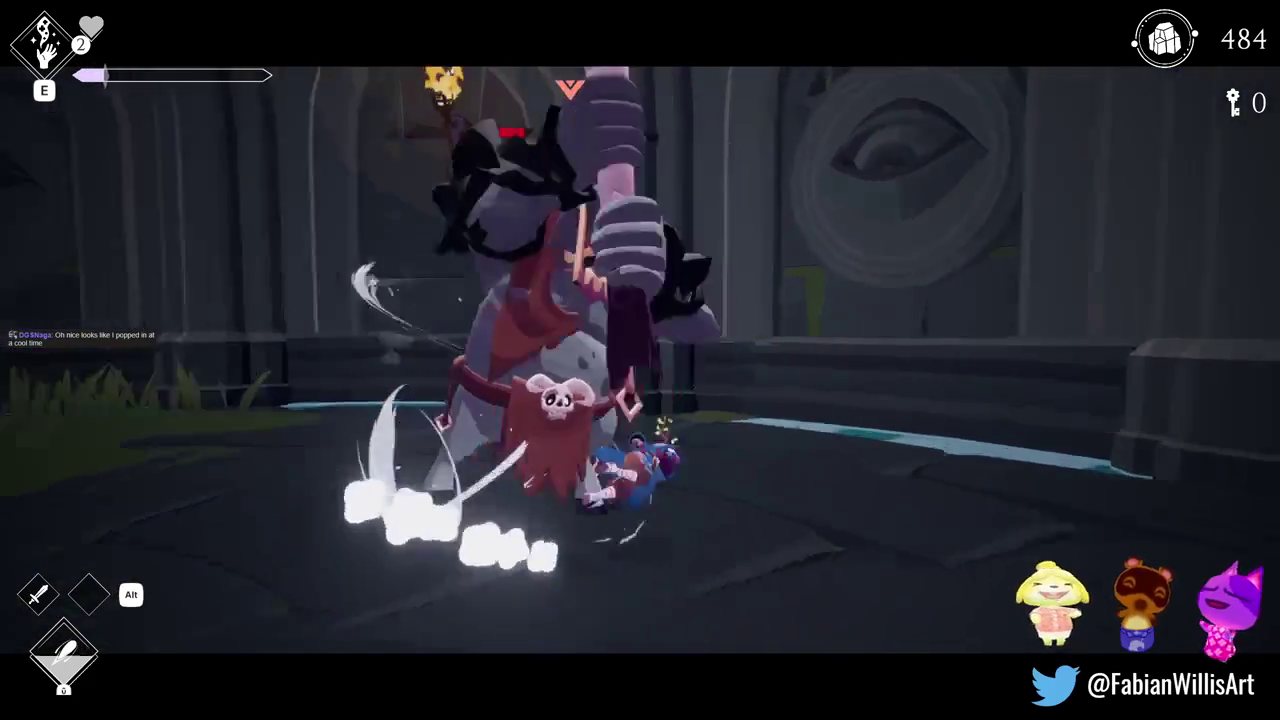
{"action": "key", "text": "space"}
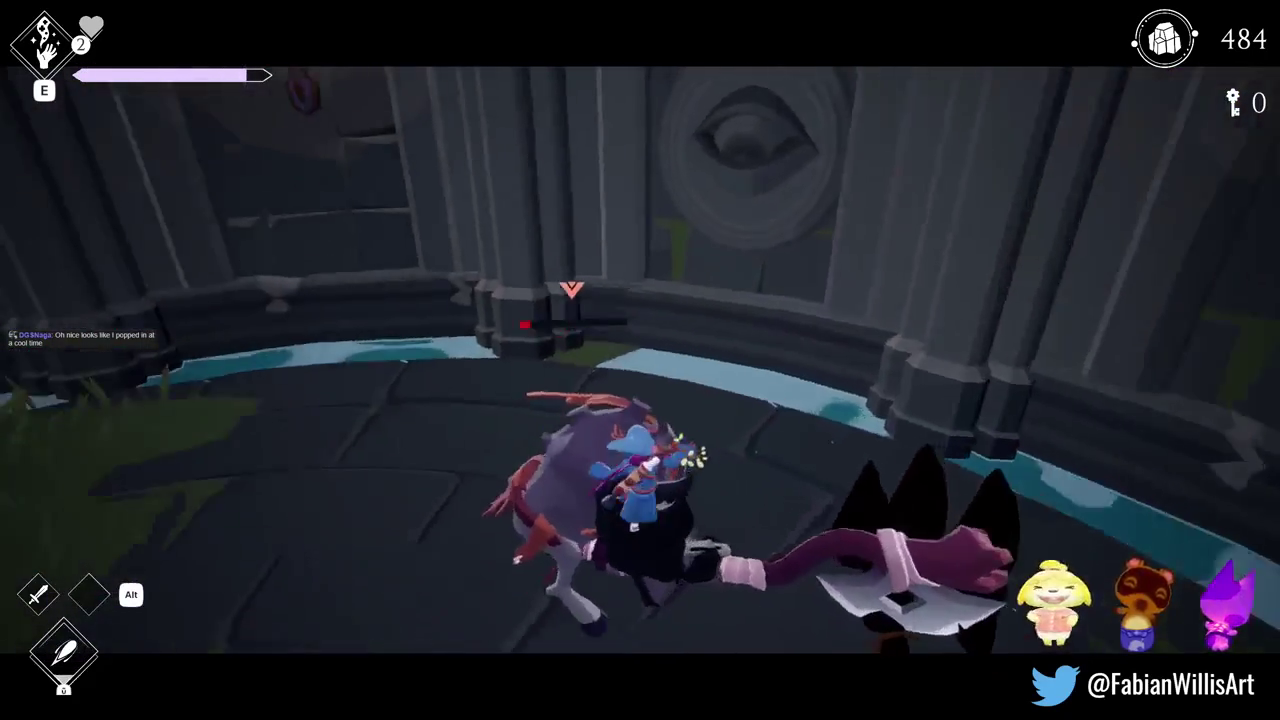
{"action": "key", "text": "space"}
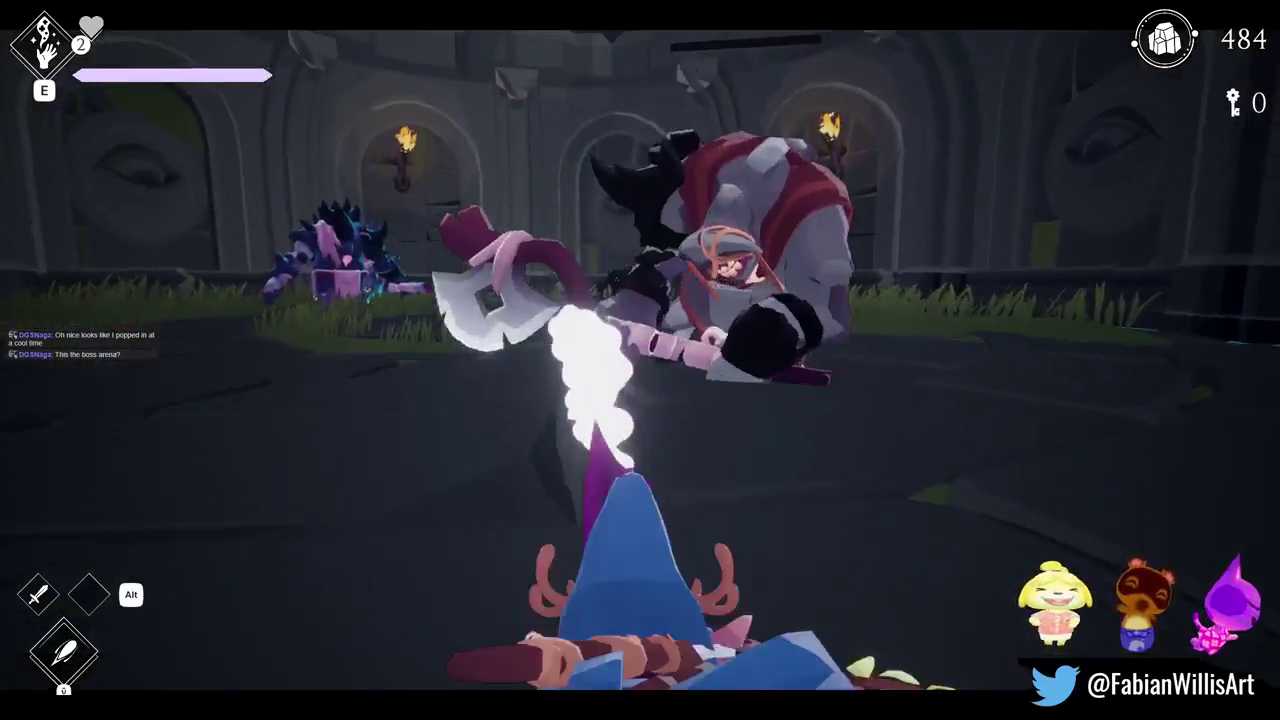
{"action": "key", "text": "space"}
- Run at the shadow archer, slash it to death, then pause the game
{"action": "key", "text": "w"}
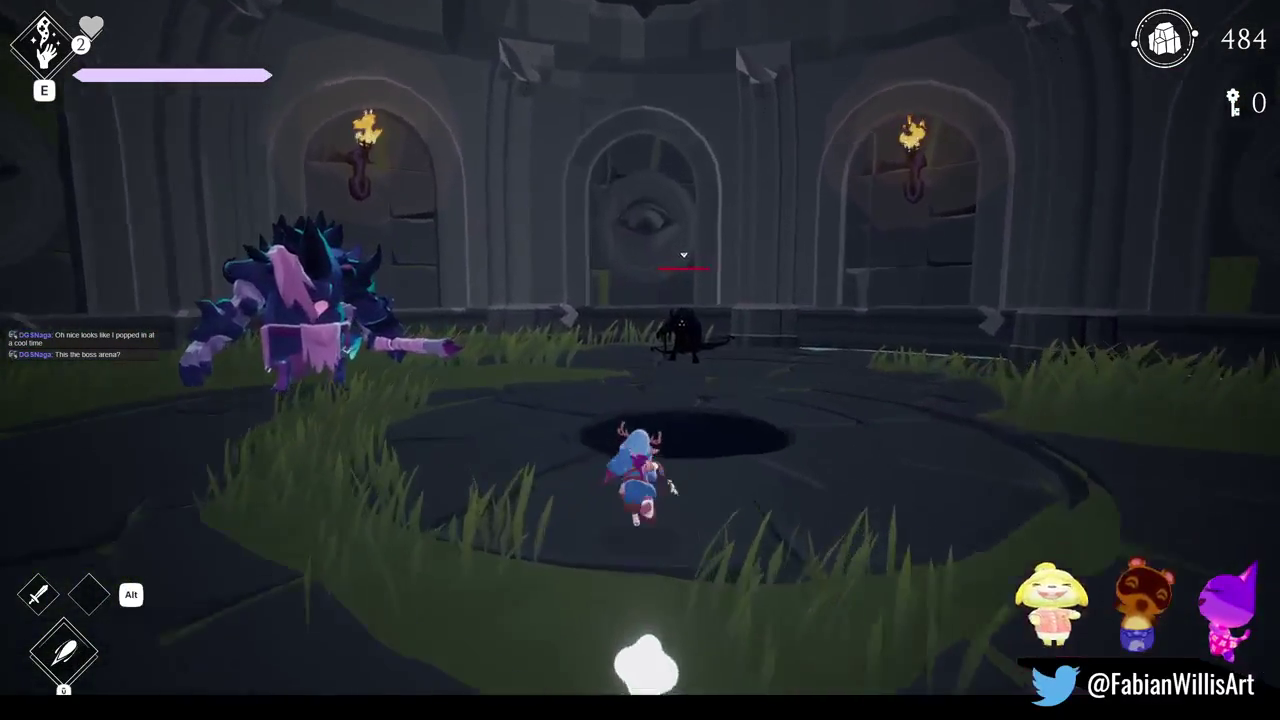
{"action": "key", "text": "w"}
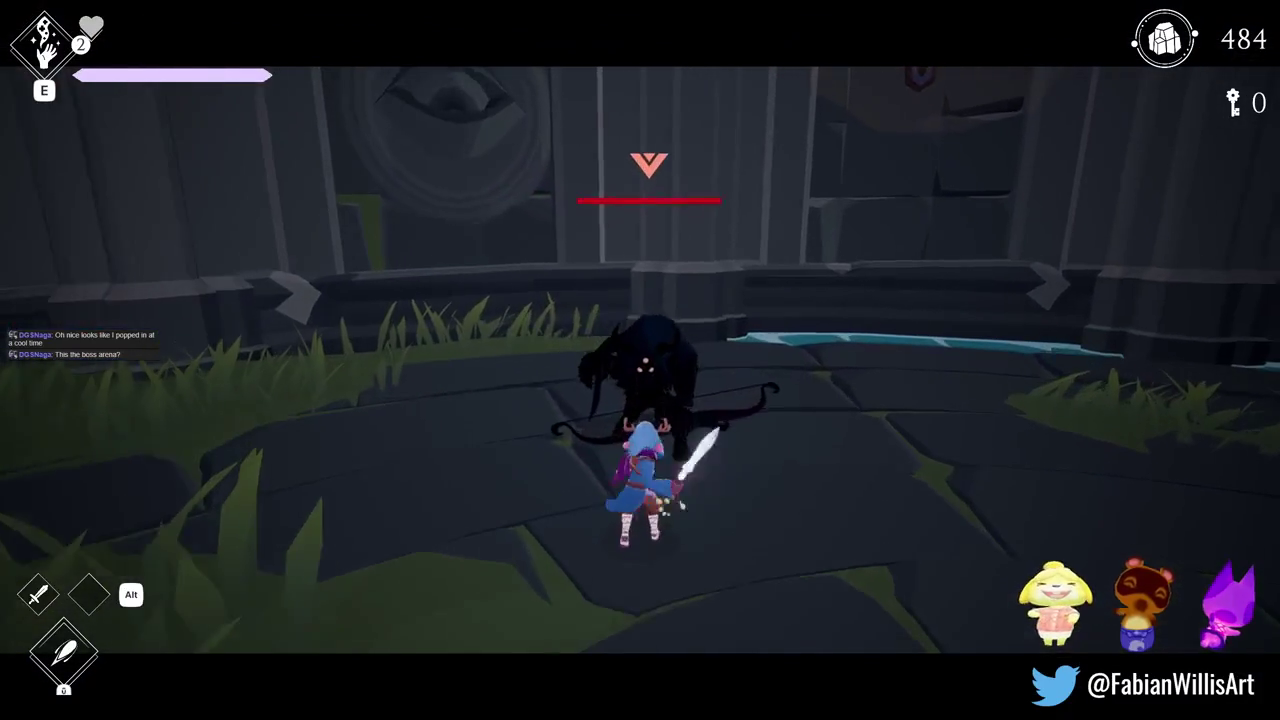
{"action": "key", "text": "j"}
{"action": "key", "text": "j"}
{"action": "key", "text": "j"}
{"action": "key", "text": "j"}
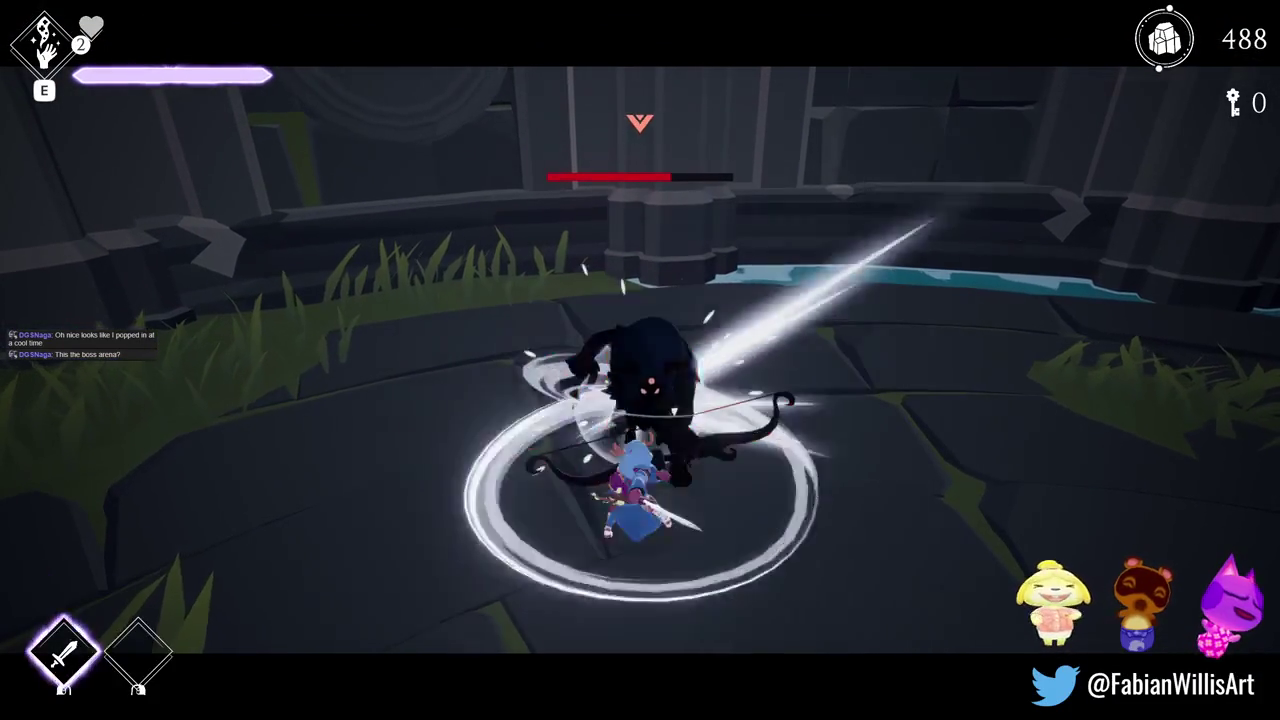
{"action": "key", "text": "j"}
{"action": "key", "text": "j"}
{"action": "key", "text": "j"}
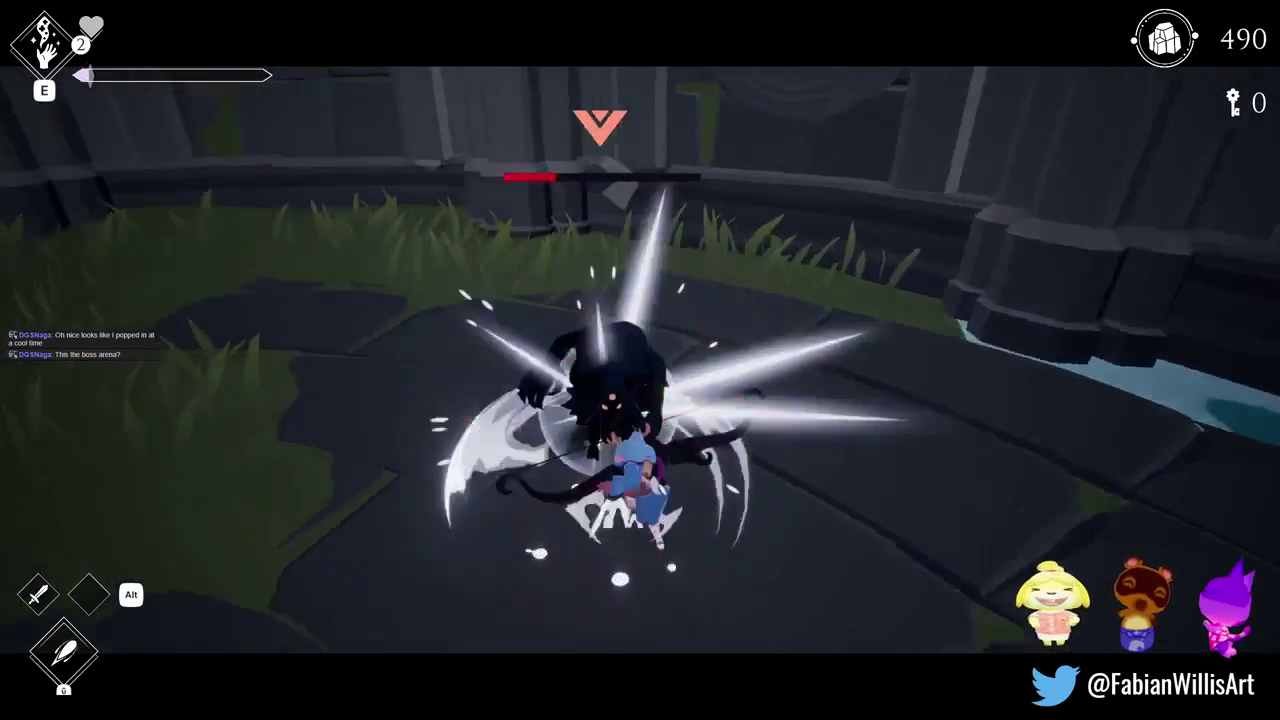
{"action": "key", "text": "j"}
{"action": "key", "text": "j"}
{"action": "key", "text": "j"}
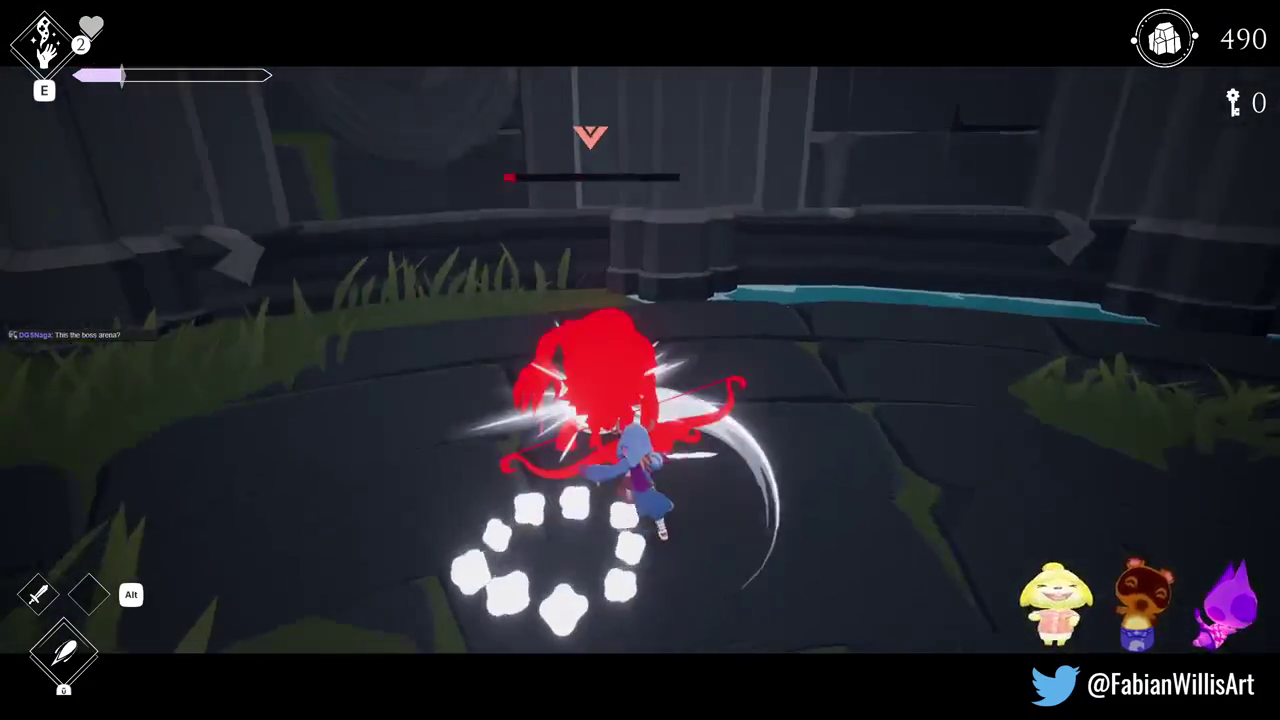
{"action": "key", "text": "space"}
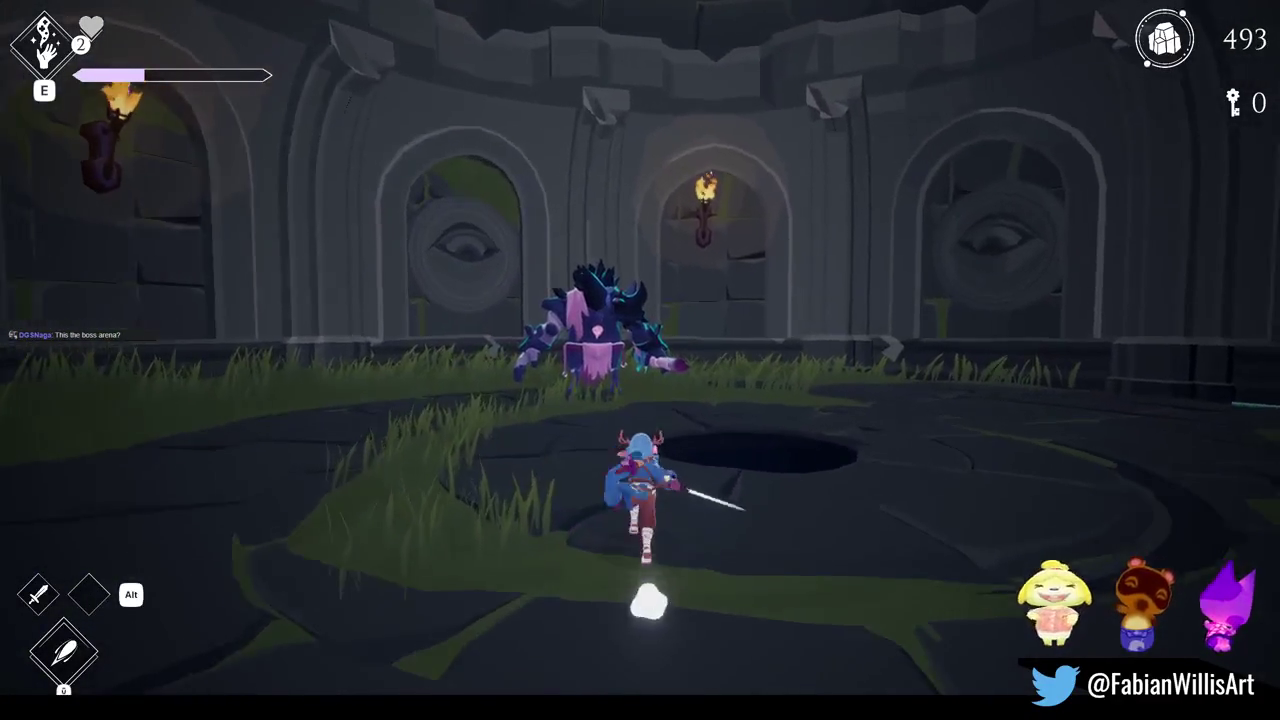
{"action": "key", "text": "Escape"}
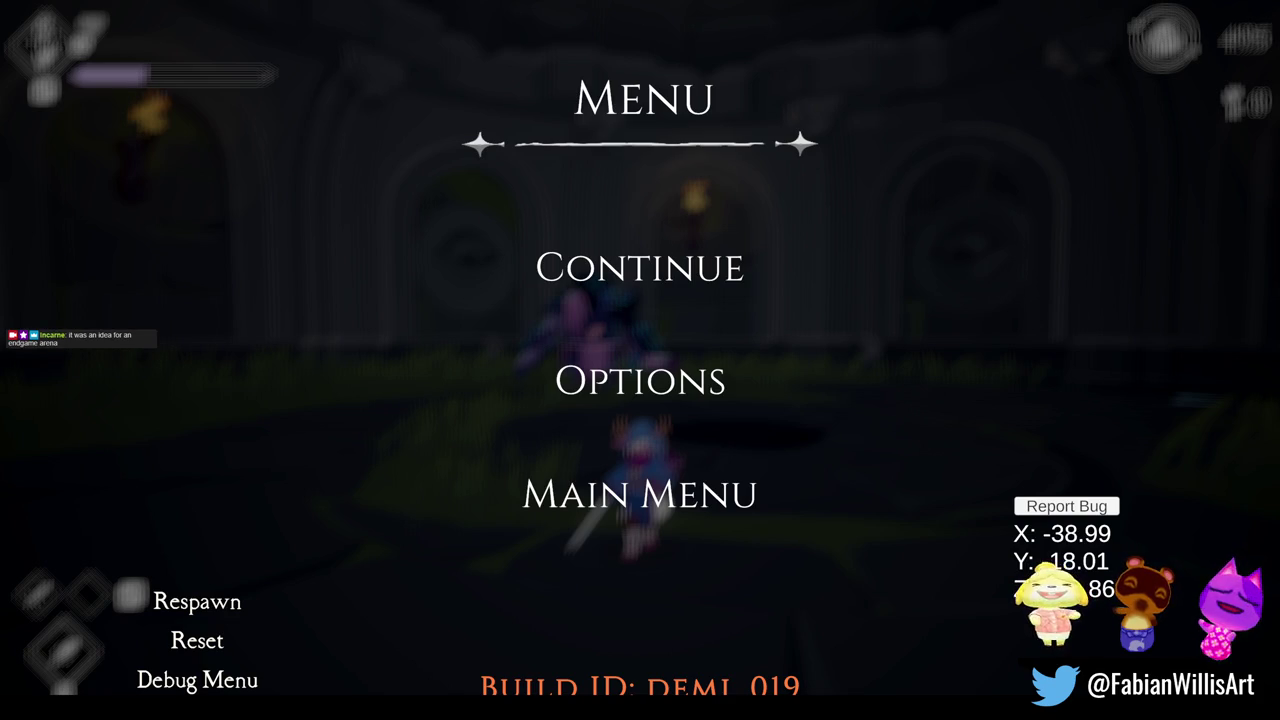
- Resume play and open Relics & Rites with all relics unlocked, browsing to DoubleJumpAttack
{"action": "key", "text": "Escape"}
{"action": "left_click", "coordinate": [641, 389]}
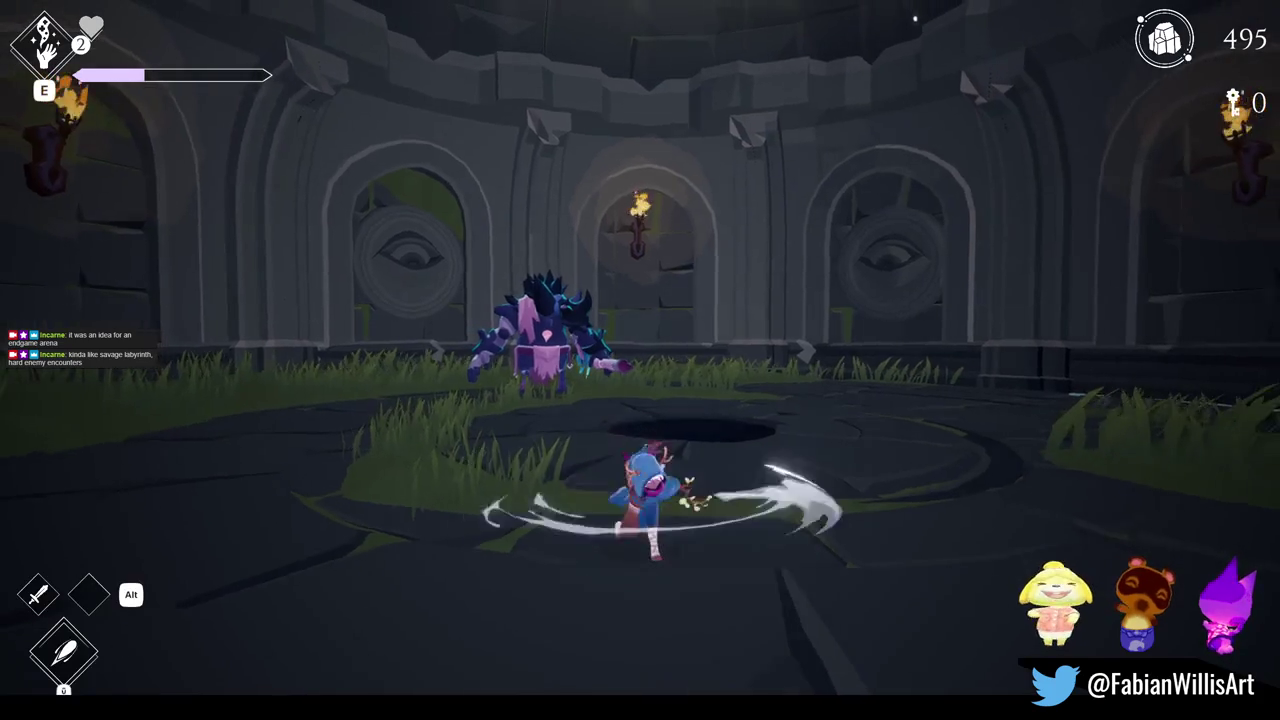
{"action": "key", "text": "Tab"}
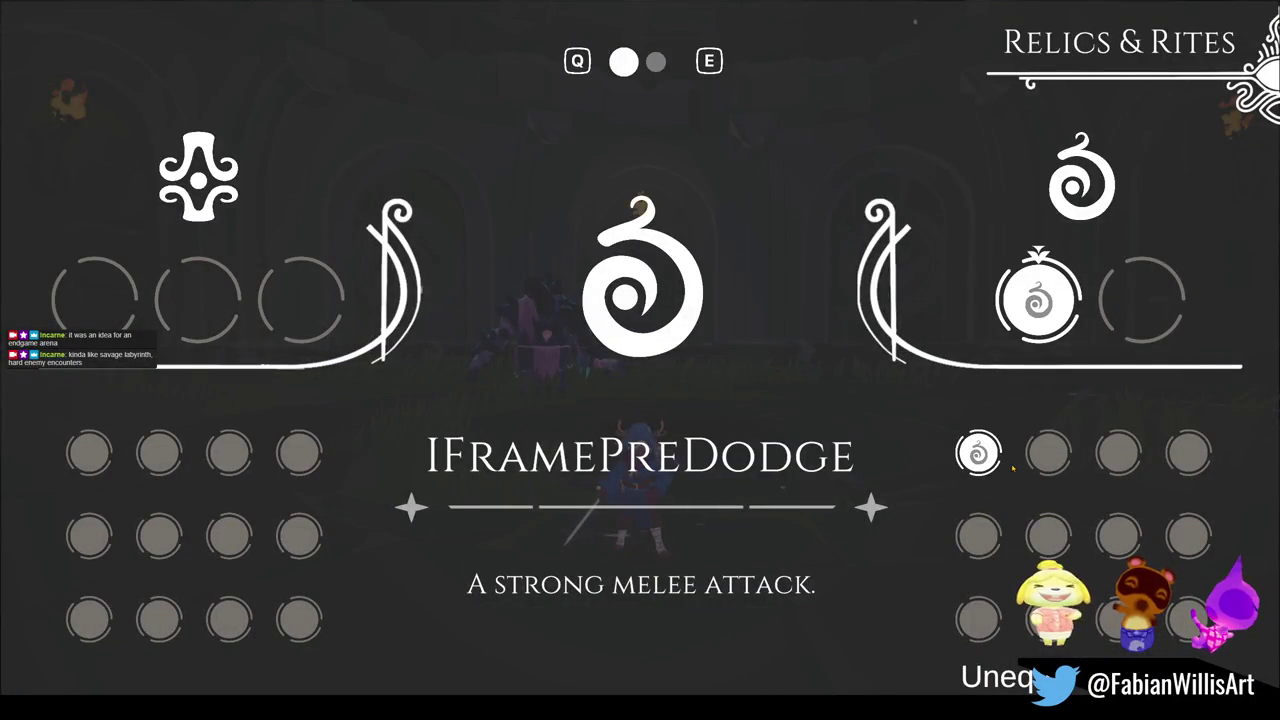
{"action": "key", "text": "Tab"}
{"action": "key", "text": "Tab"}
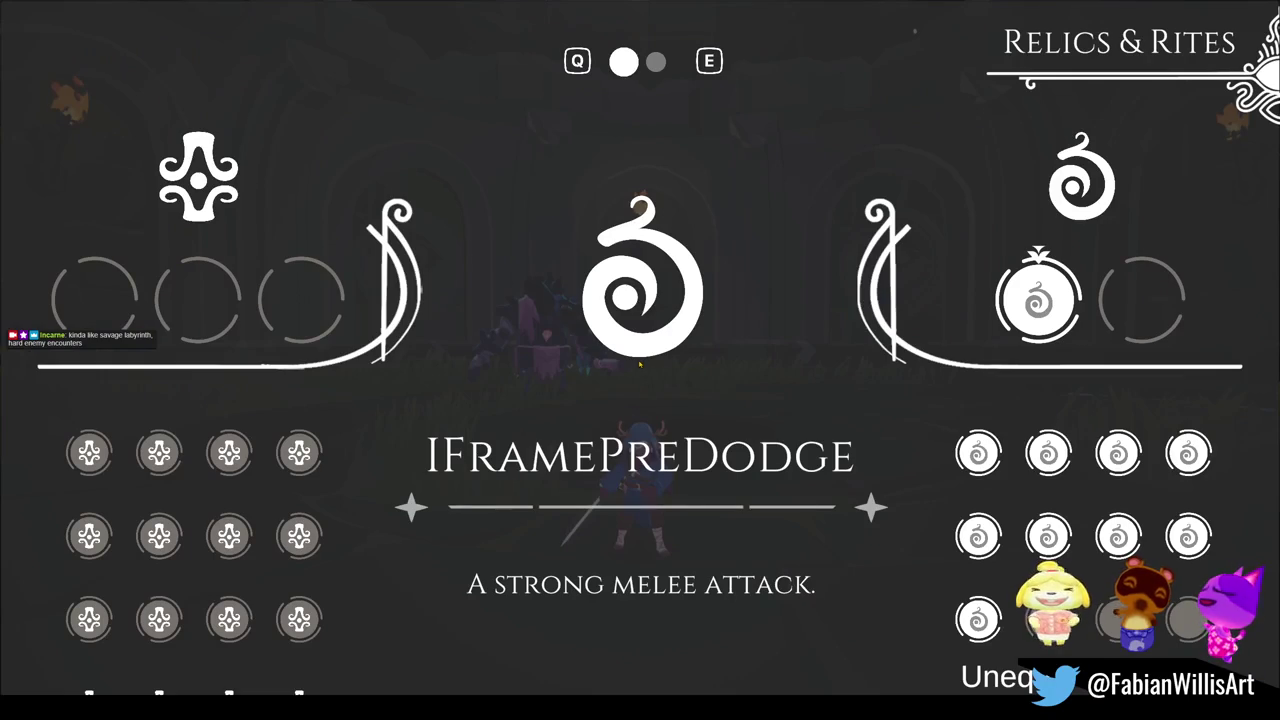
{"action": "key", "text": "Right"}
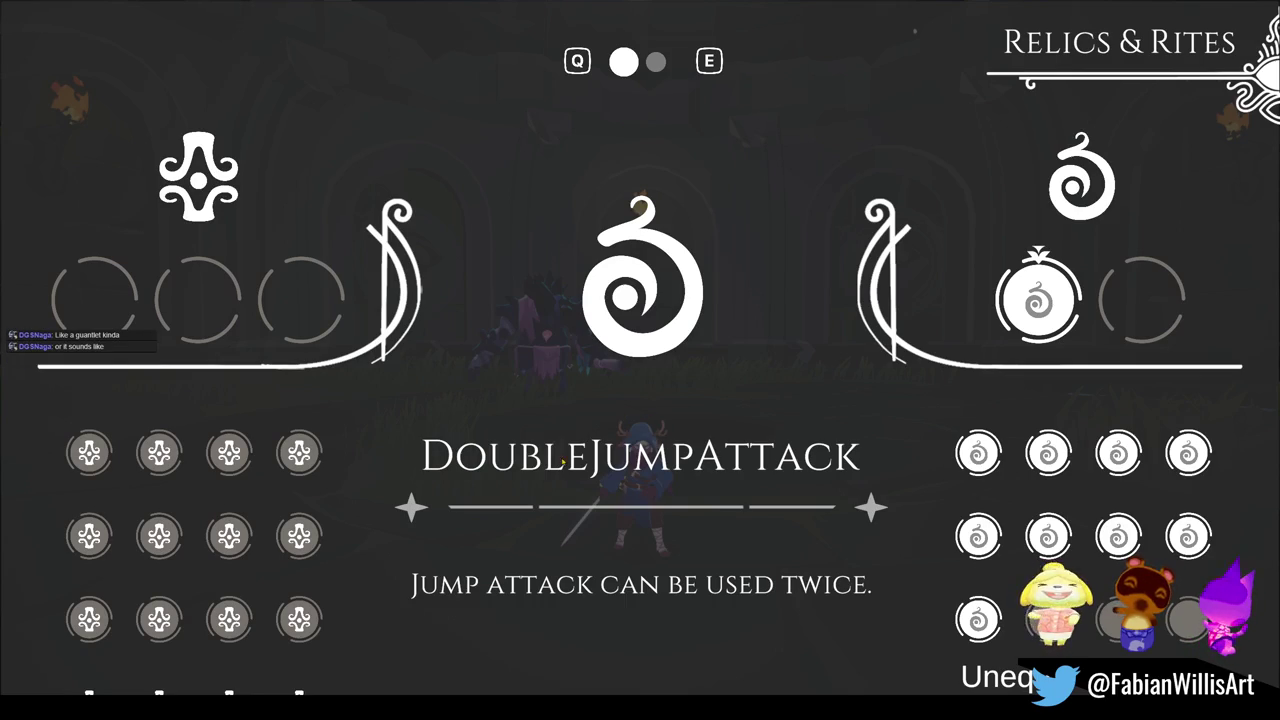
- Replace the right-hand relic with two spiral relics in the right slots and resume play
{"action": "left_click", "coordinate": [979, 458]}
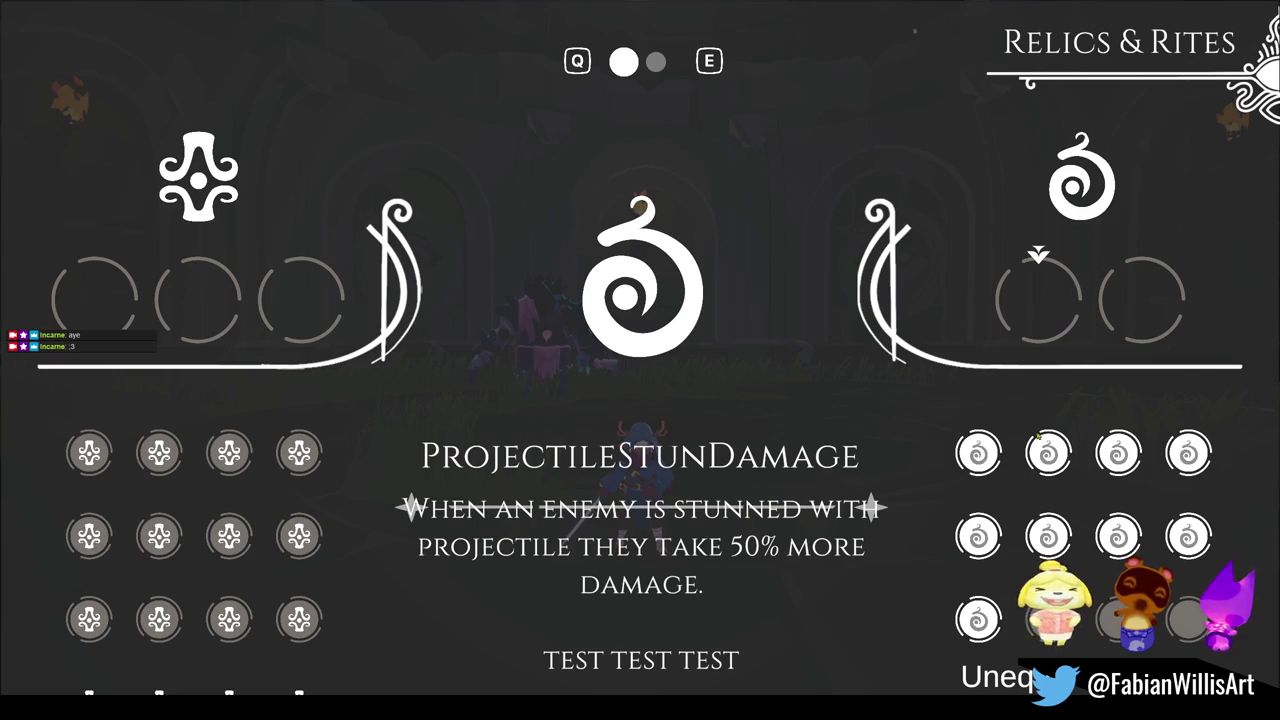
{"action": "left_click", "coordinate": [1051, 454]}
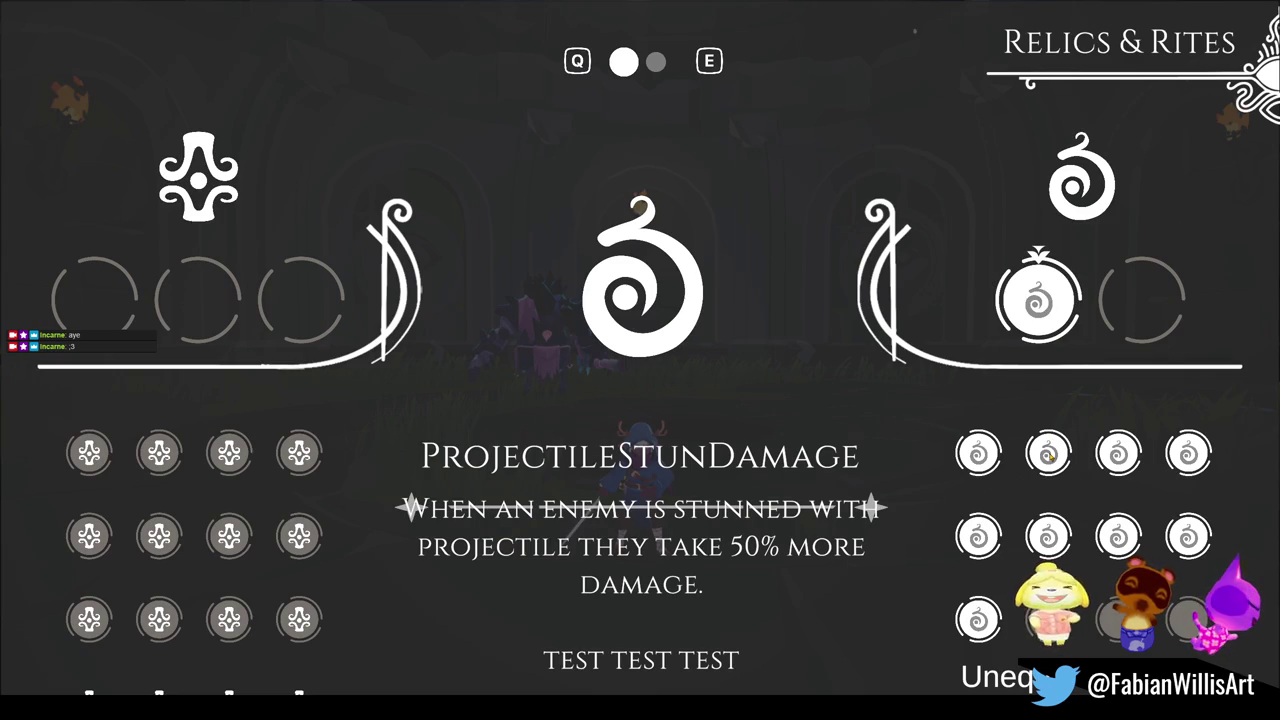
{"action": "left_click", "coordinate": [1120, 455]}
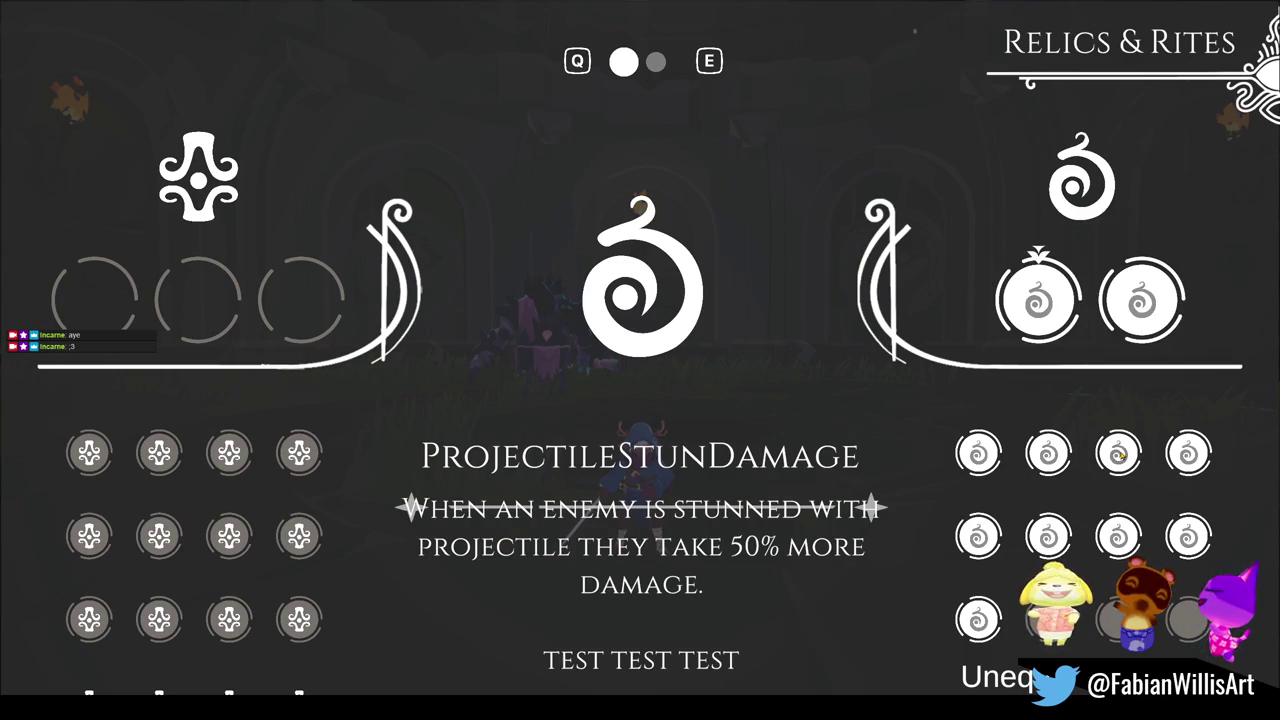
{"action": "key", "text": "Escape"}
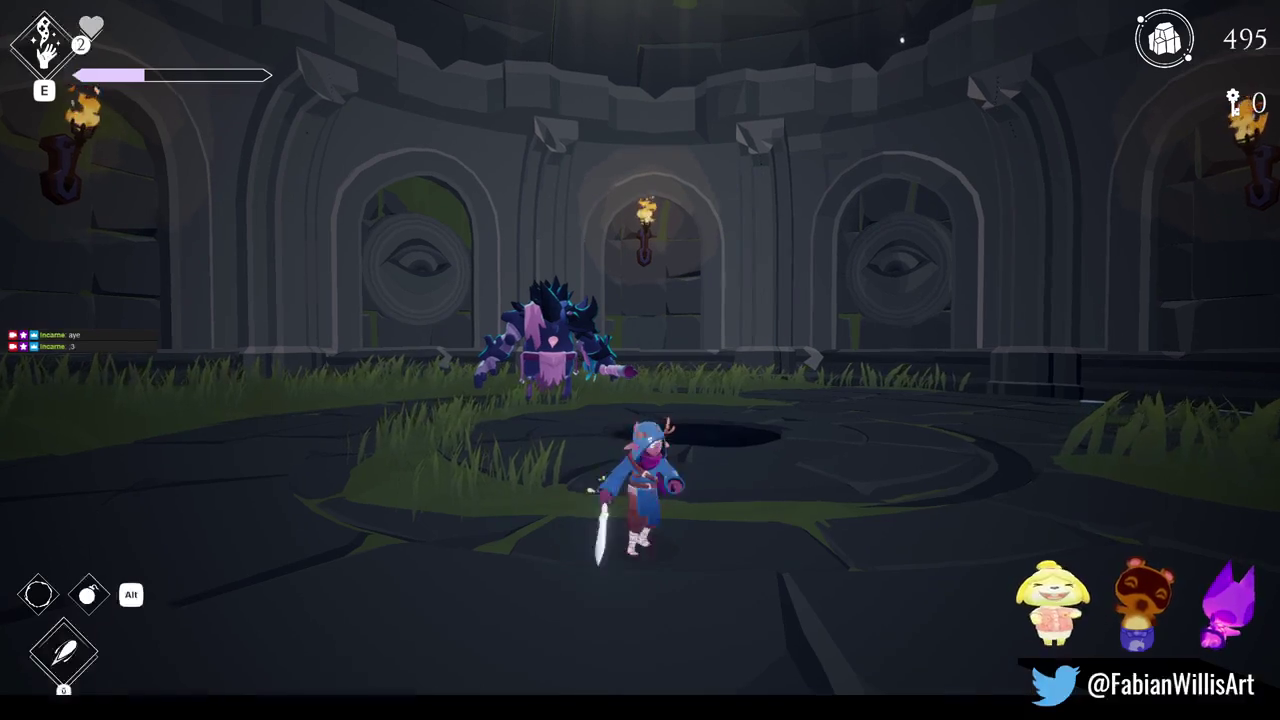
- Toggle the F1 debug menu, then spawn the last F2 list entry's axe enemies twice
{"action": "key", "text": "space"}
{"action": "key", "text": "F1"}
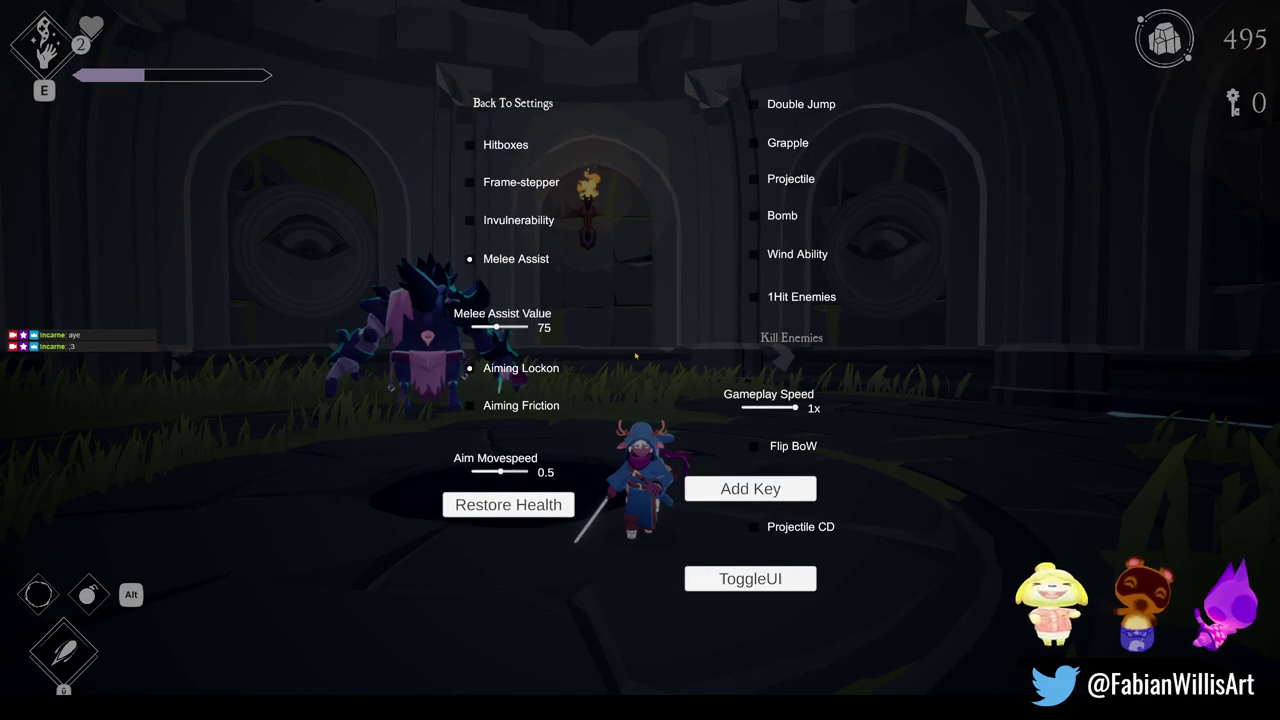
{"action": "key", "text": "F1"}
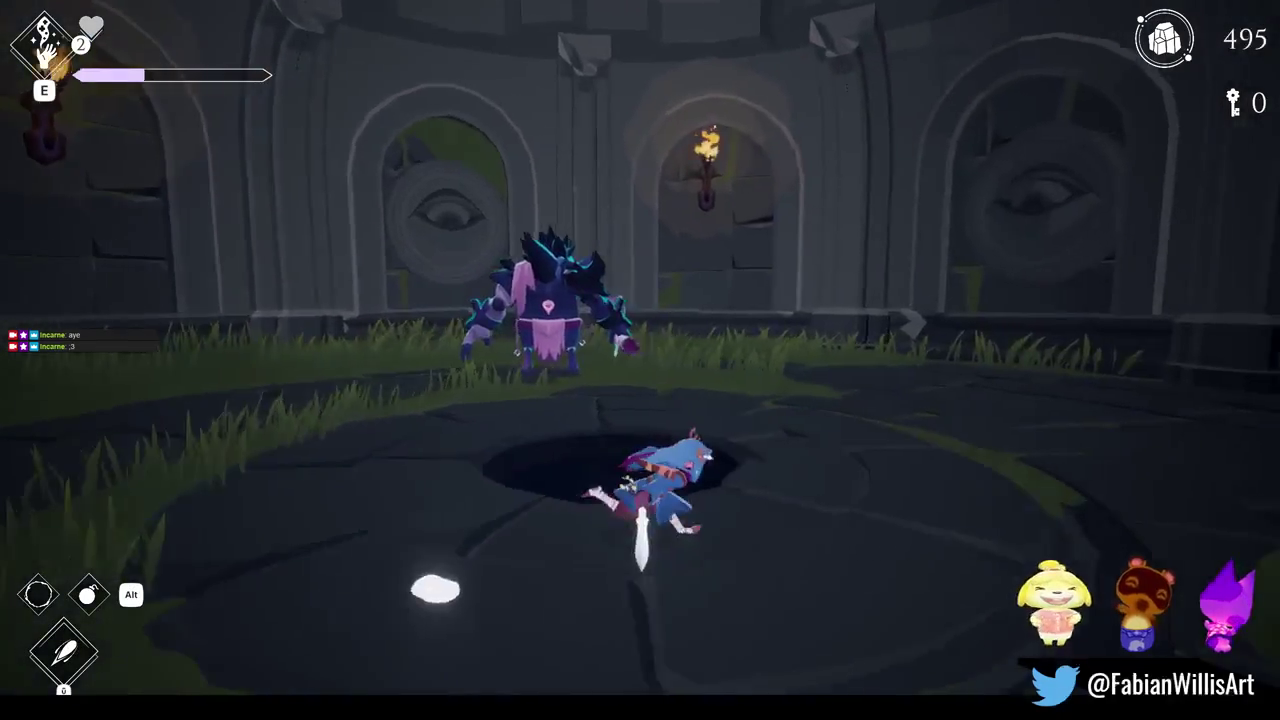
{"action": "key", "text": "F2"}
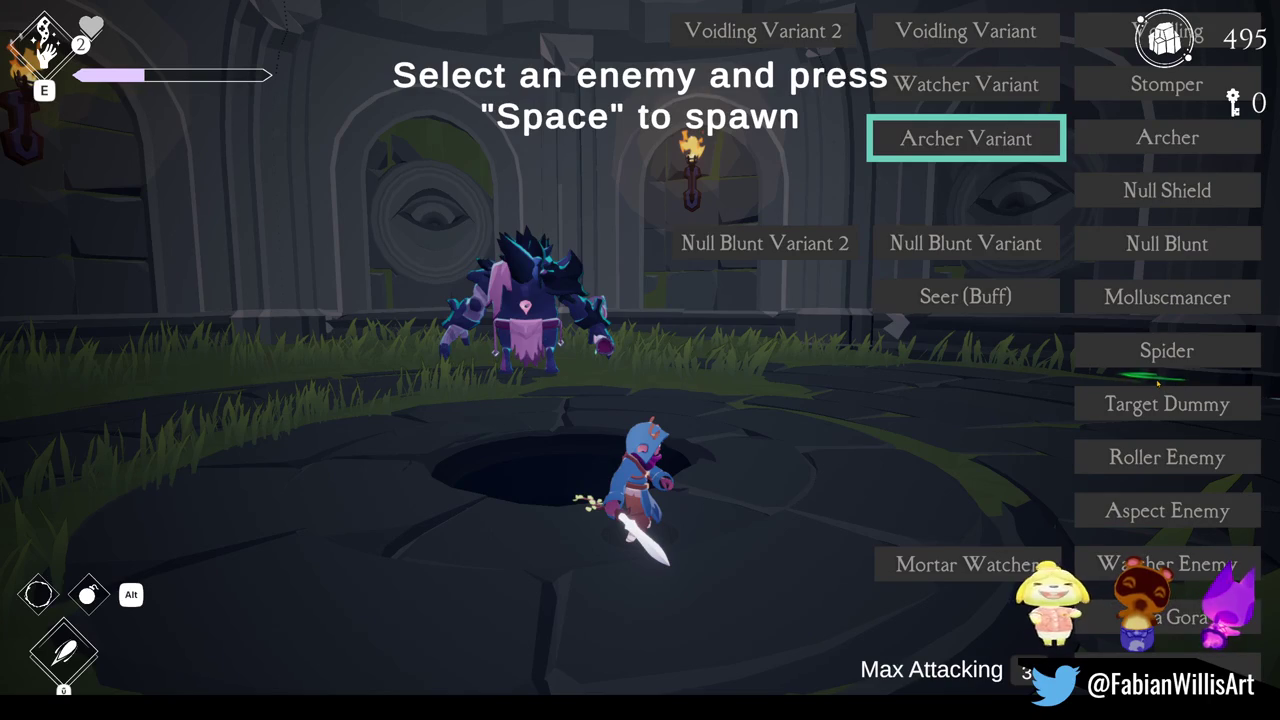
{"action": "key", "text": "Down"}
{"action": "key", "text": "space"}
{"action": "key", "text": "space"}
{"action": "key", "text": "Escape"}
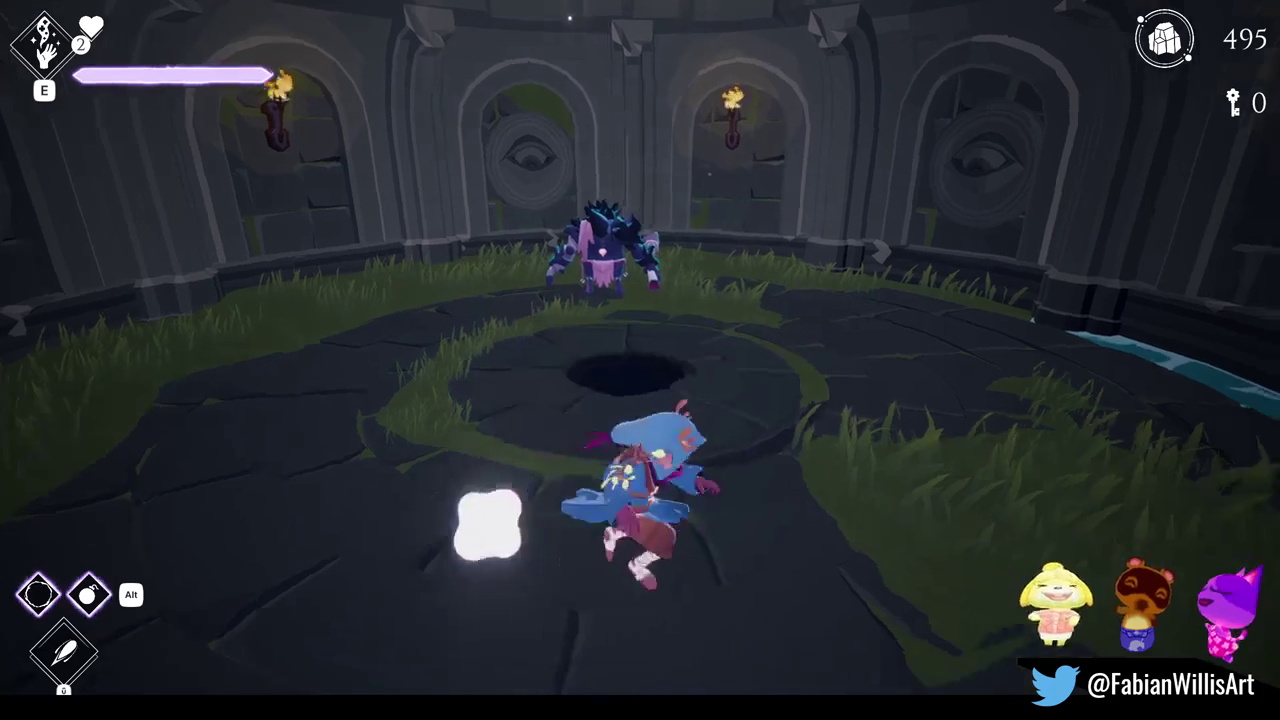
- Spawn a second large axe brute and dash aside from its axe swing
{"action": "key", "text": "space"}
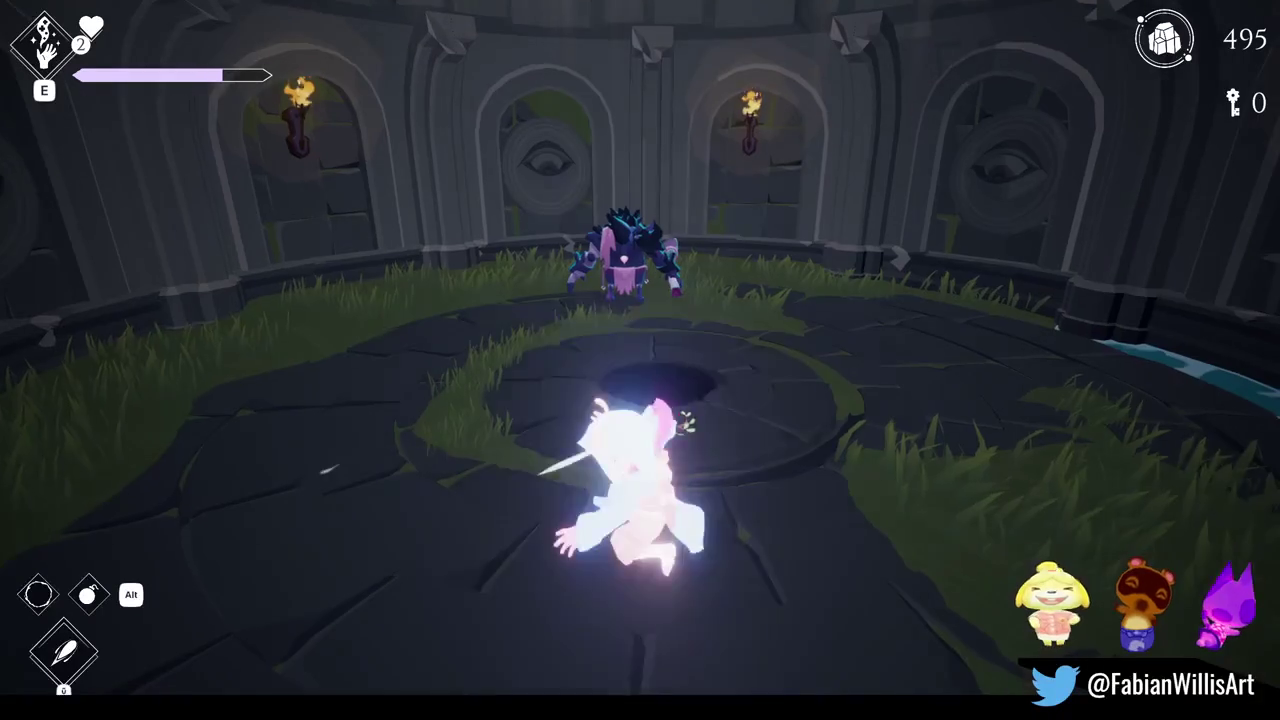
{"action": "key", "text": "space"}
{"action": "key", "text": "space"}
{"action": "key", "text": "space"}
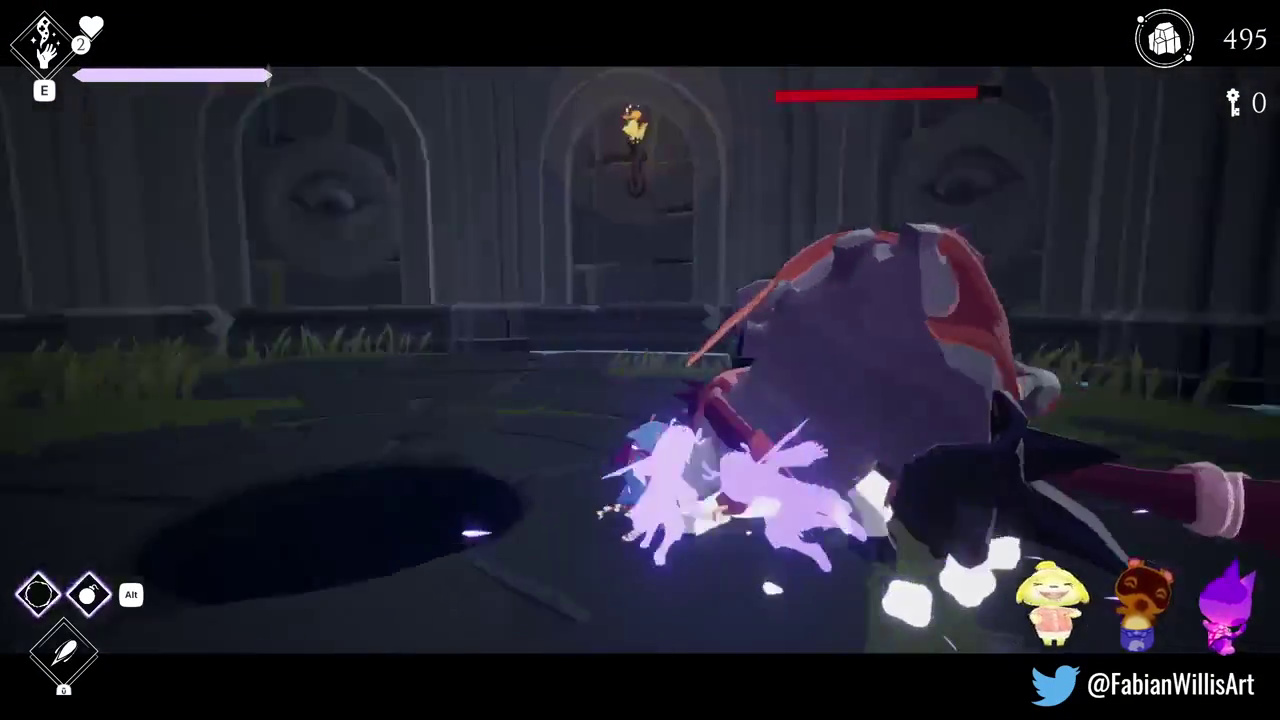
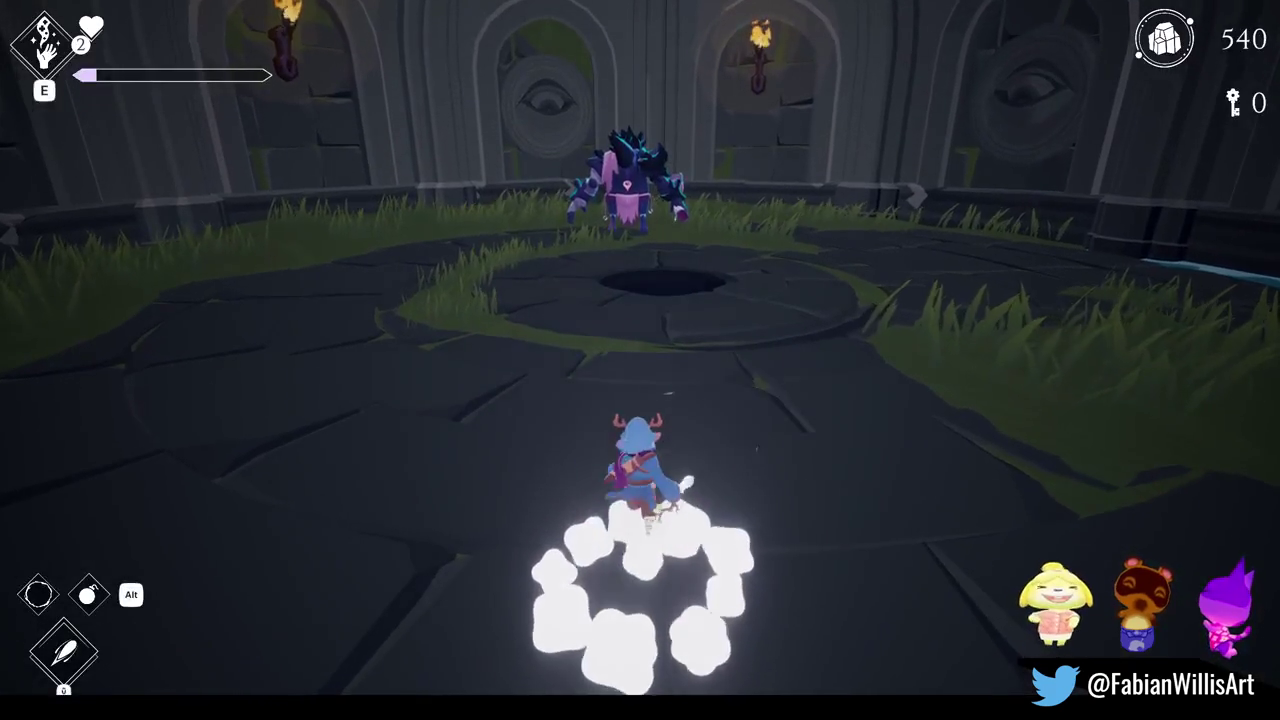
- Open the Relics & Rites screen with Tab and close it again
{"action": "key", "text": "Tab"}
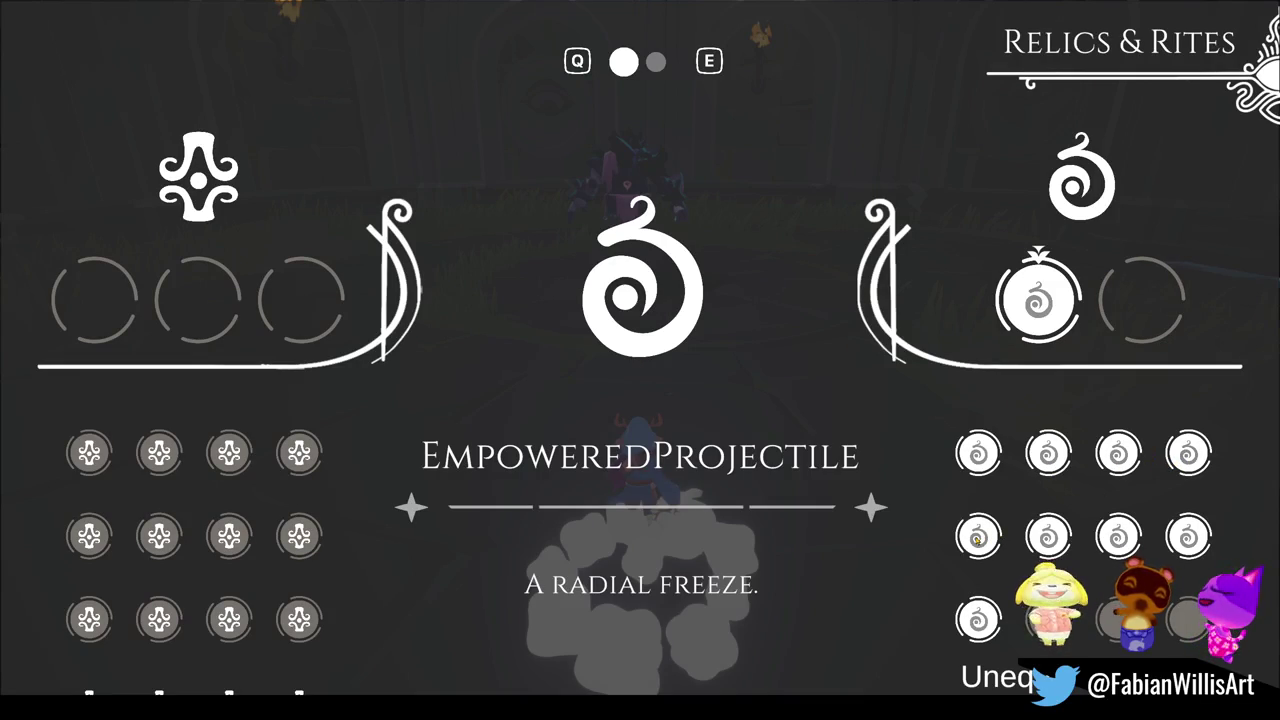
{"action": "key", "text": "Tab"}
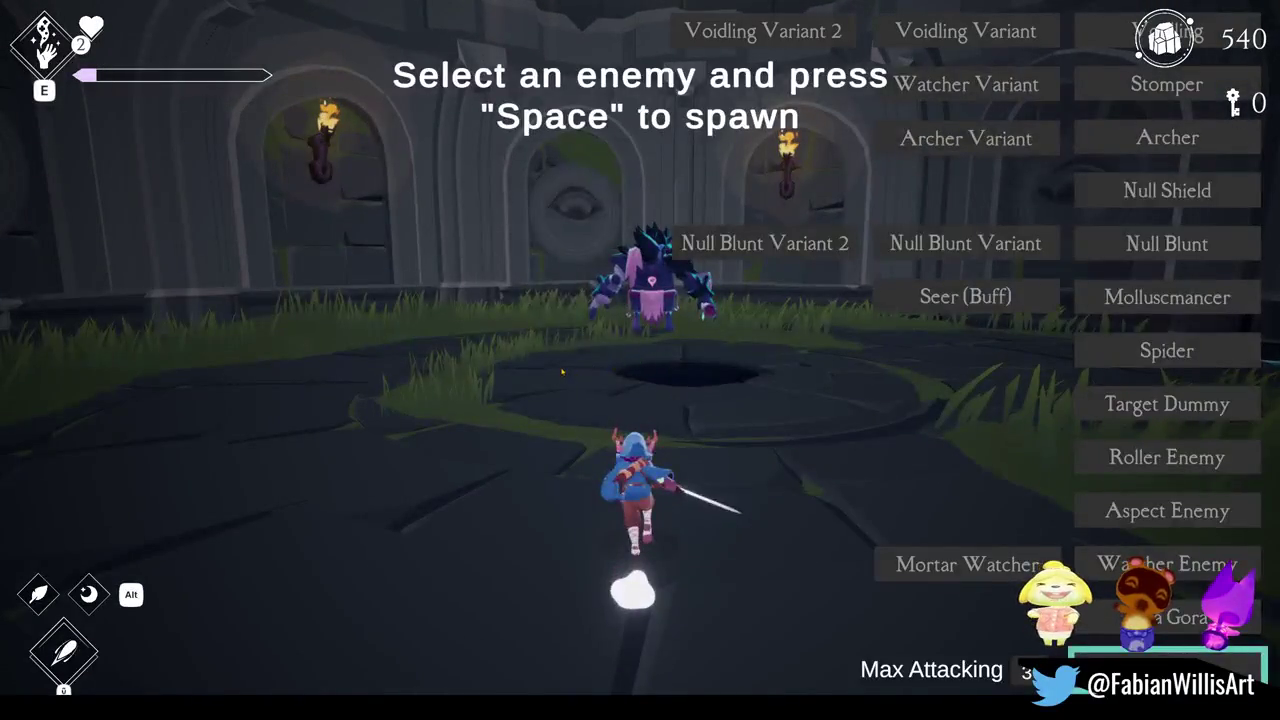
- Dismiss the spawn list and fight on to 552 crystals, then pause and leave fullscreen
{"action": "key", "text": "space"}
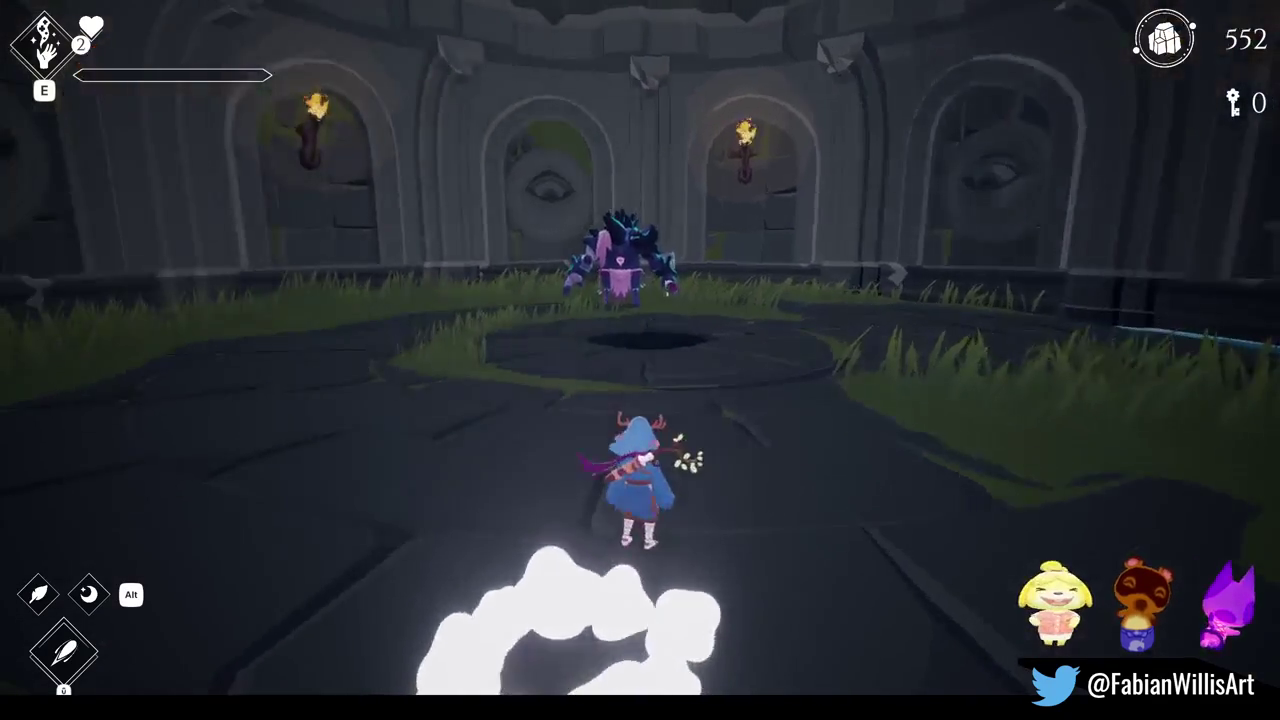
{"action": "key", "text": "Escape"}
{"action": "key", "text": "F11"}
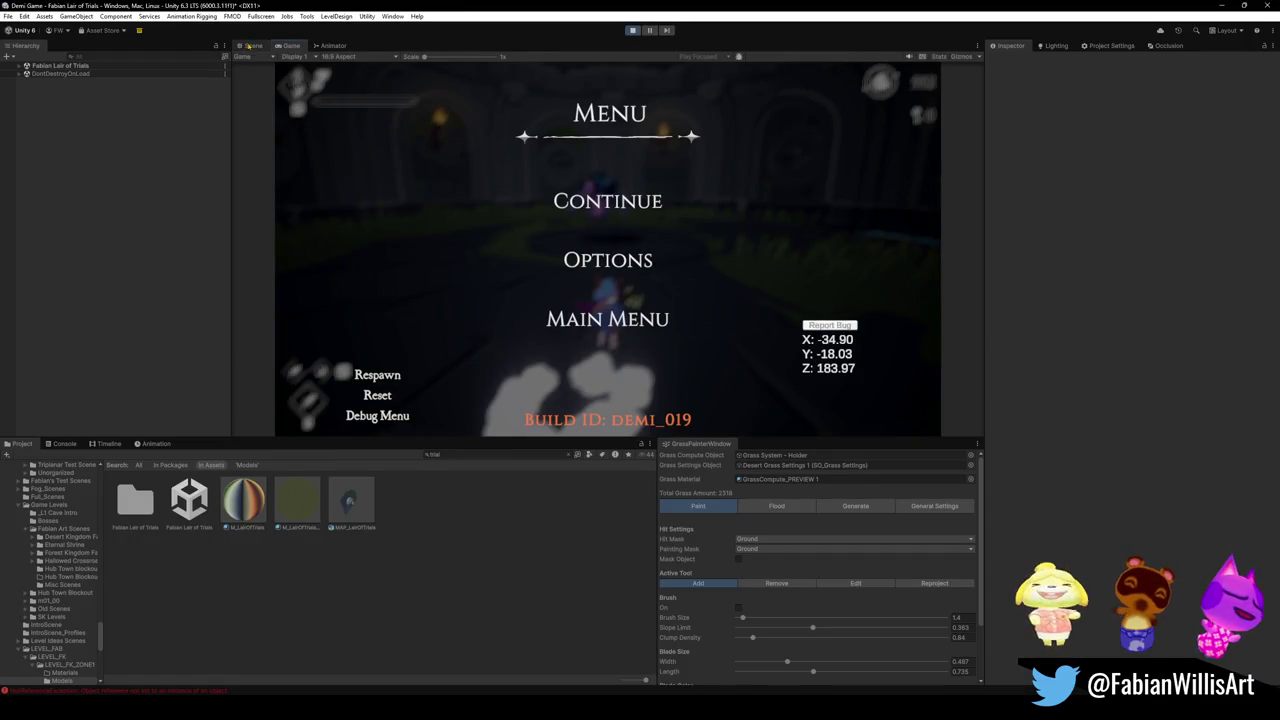
- Select the brute enemy's parent SK_brute object in the Scene view
{"action": "left_click", "coordinate": [249, 45]}
{"action": "left_click", "coordinate": [585, 335]}
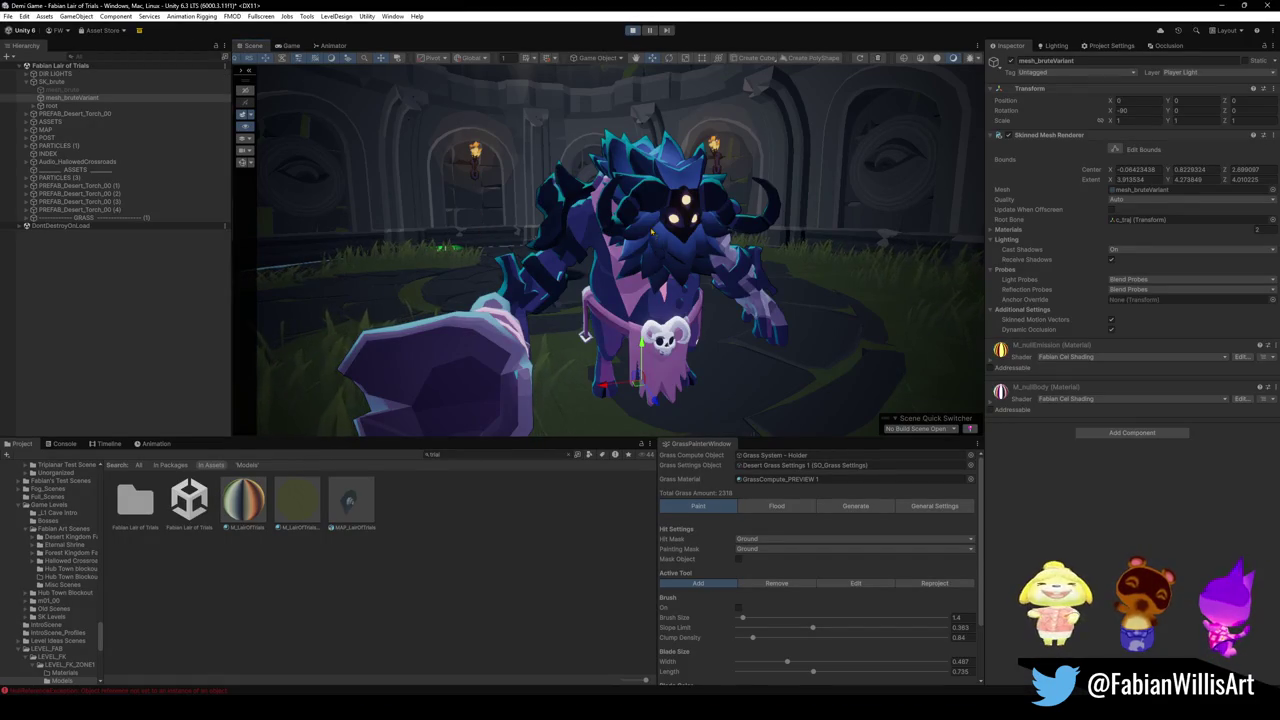
{"action": "left_click", "coordinate": [585, 335]}
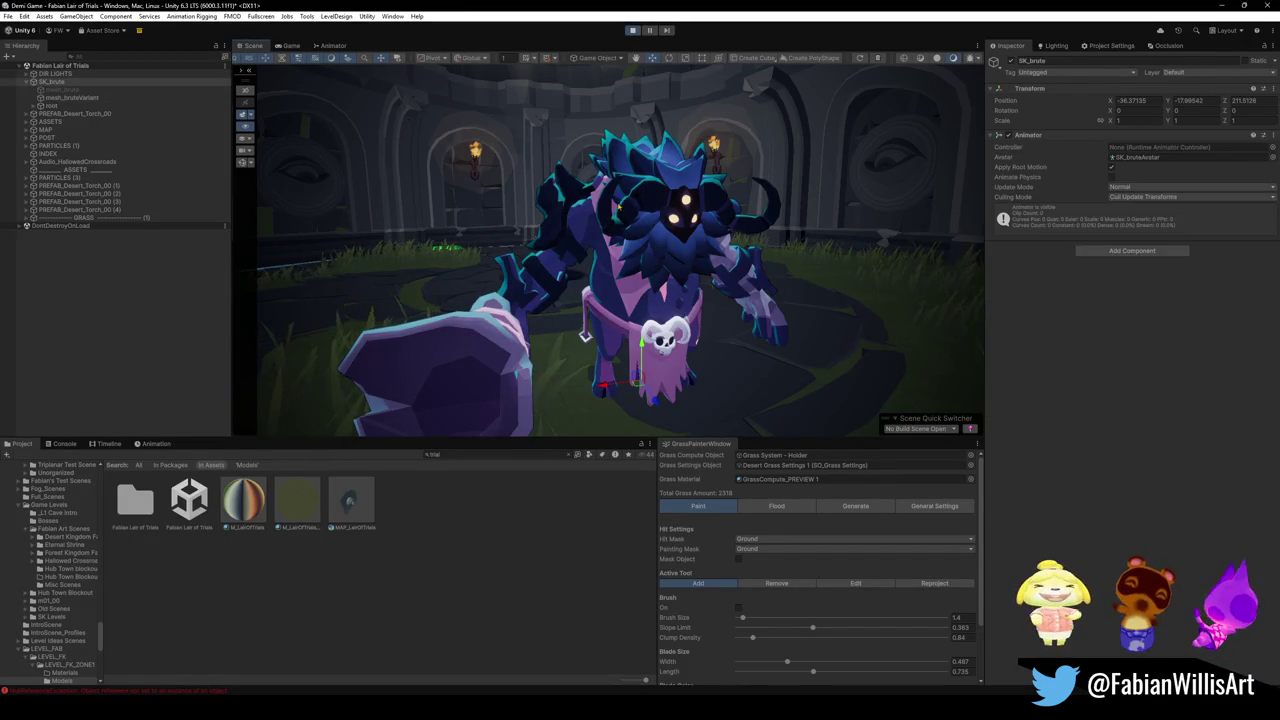
- Return to the Game view, resume play from the pause menu and go fullscreen
{"action": "left_click", "coordinate": [289, 45]}
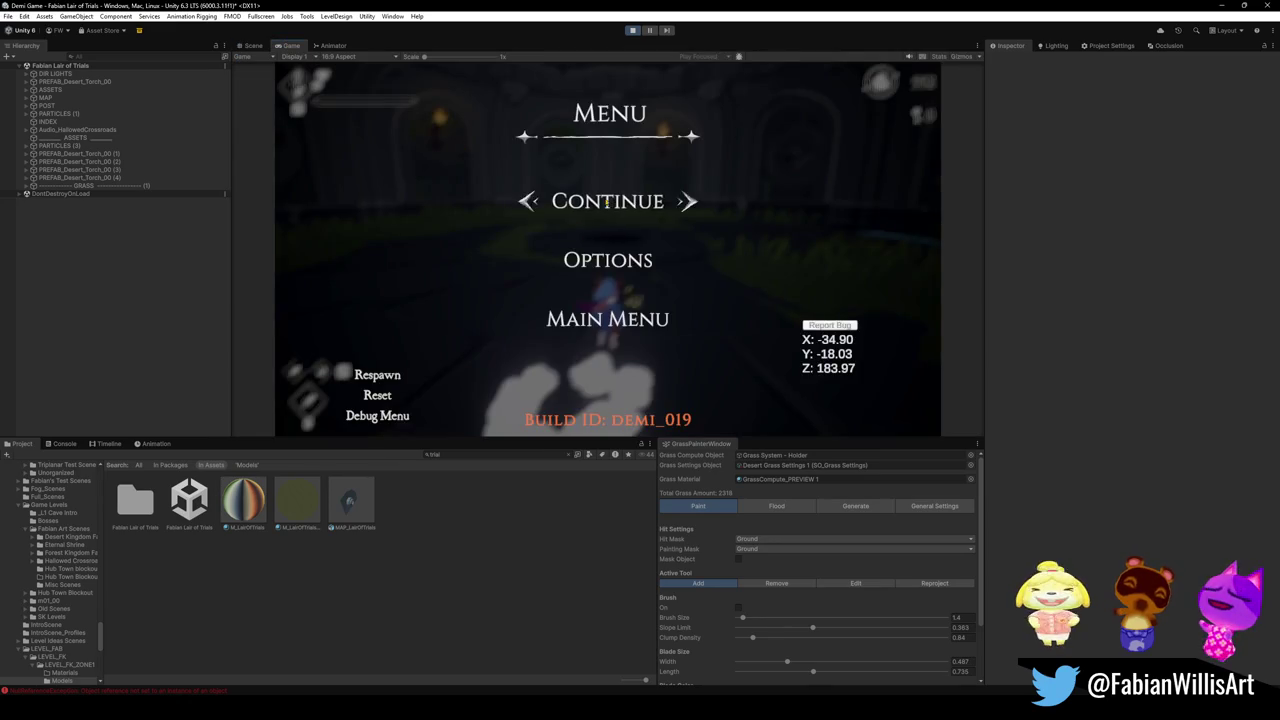
{"action": "left_click", "coordinate": [604, 206]}
{"action": "key", "text": "F10"}
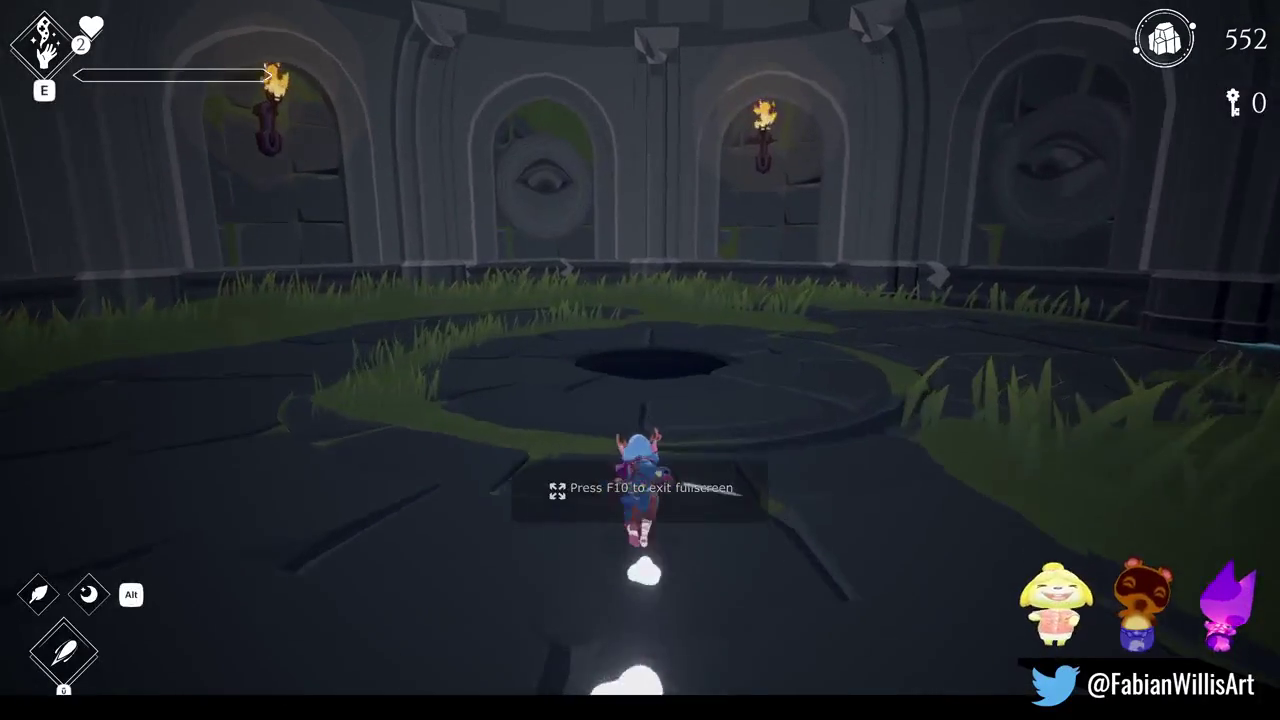
- Spawn the axe-wielding enemy from the spawn list and hit it with two ability bursts
{"action": "key", "text": "F1"}
{"action": "key", "text": "space"}
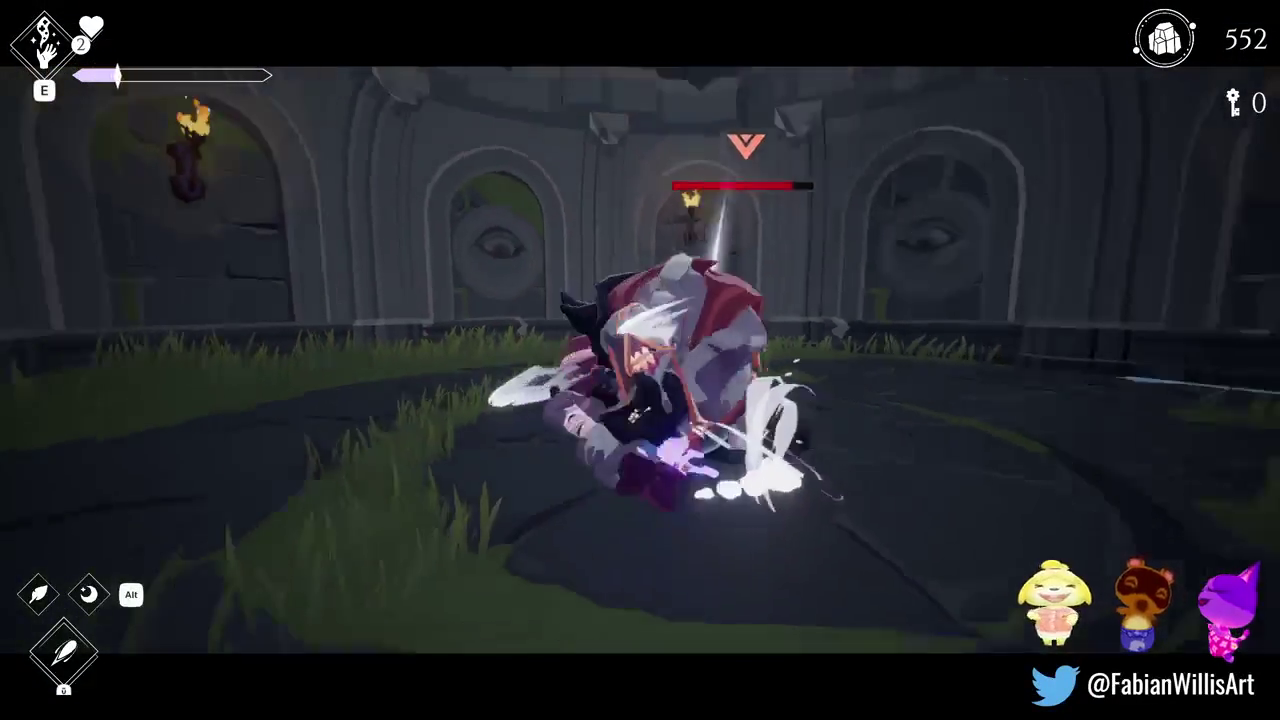
{"action": "key", "text": "e"}
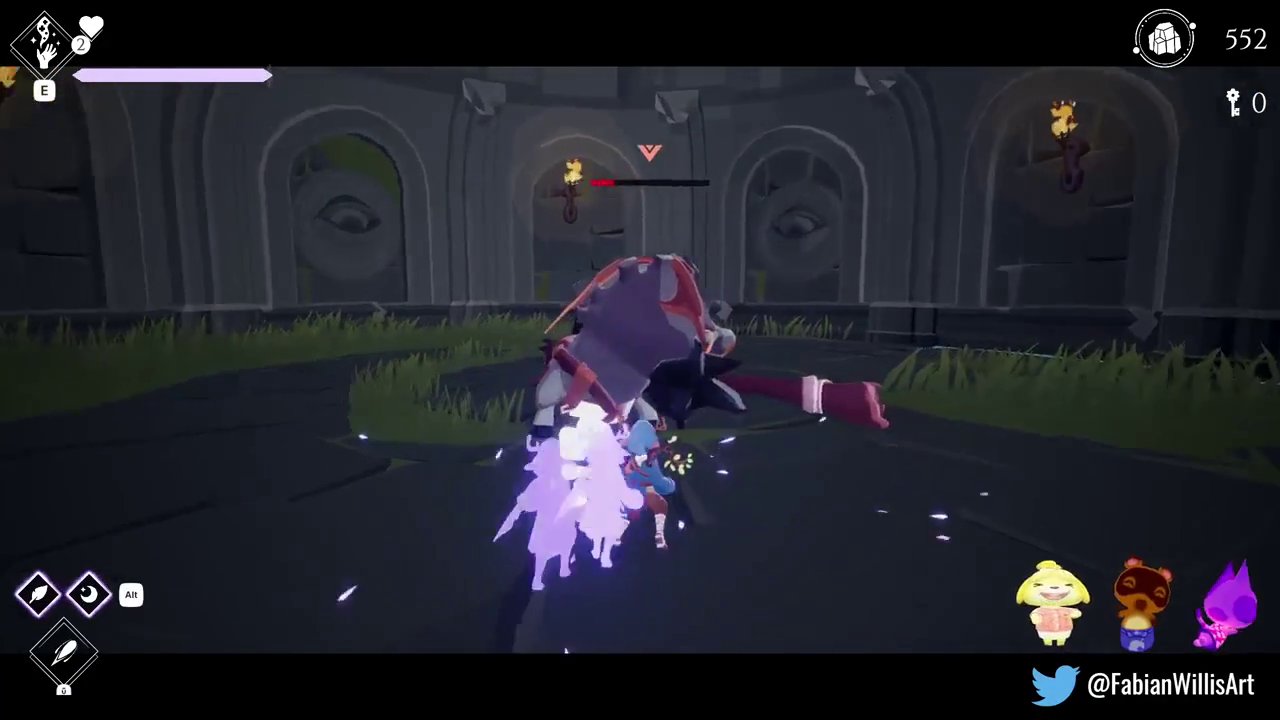
{"action": "key", "text": "e"}
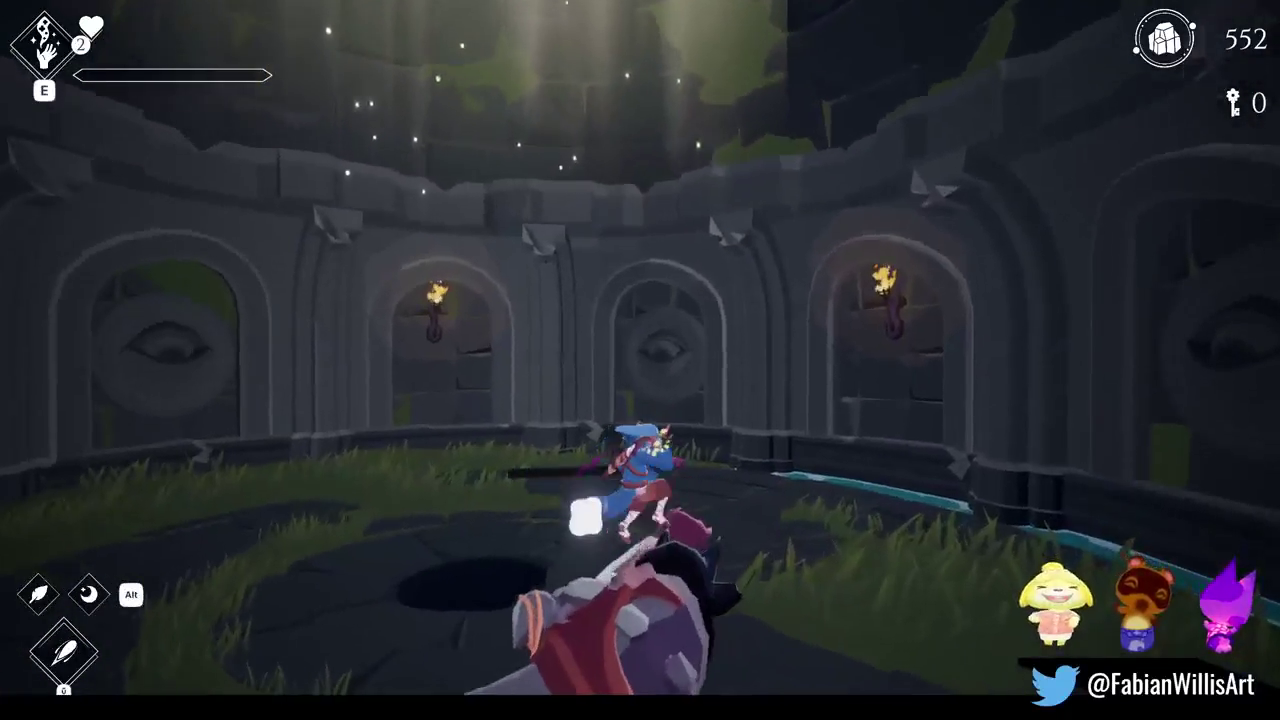
{"action": "key", "text": "space"}
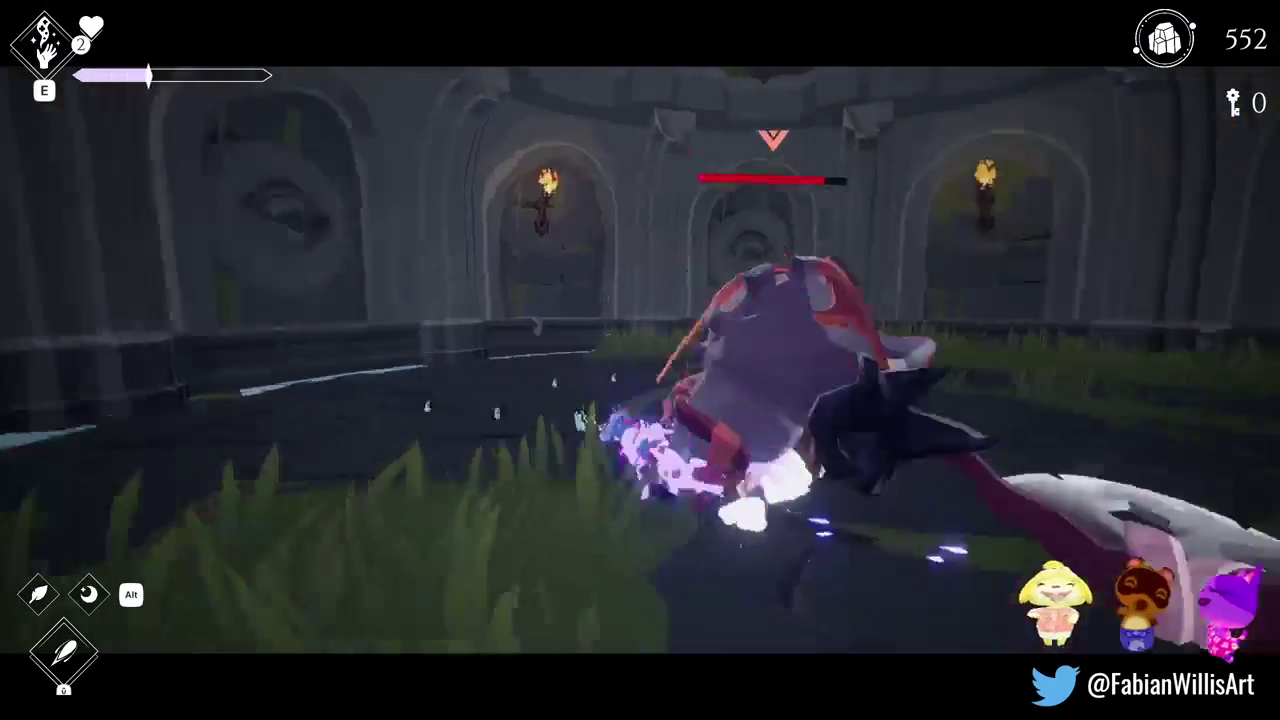
- Attack the axe enemy with sword slashes and a charged ability blast
{"action": "left_click", "coordinate": [640, 360]}
{"action": "left_click", "coordinate": [640, 360]}
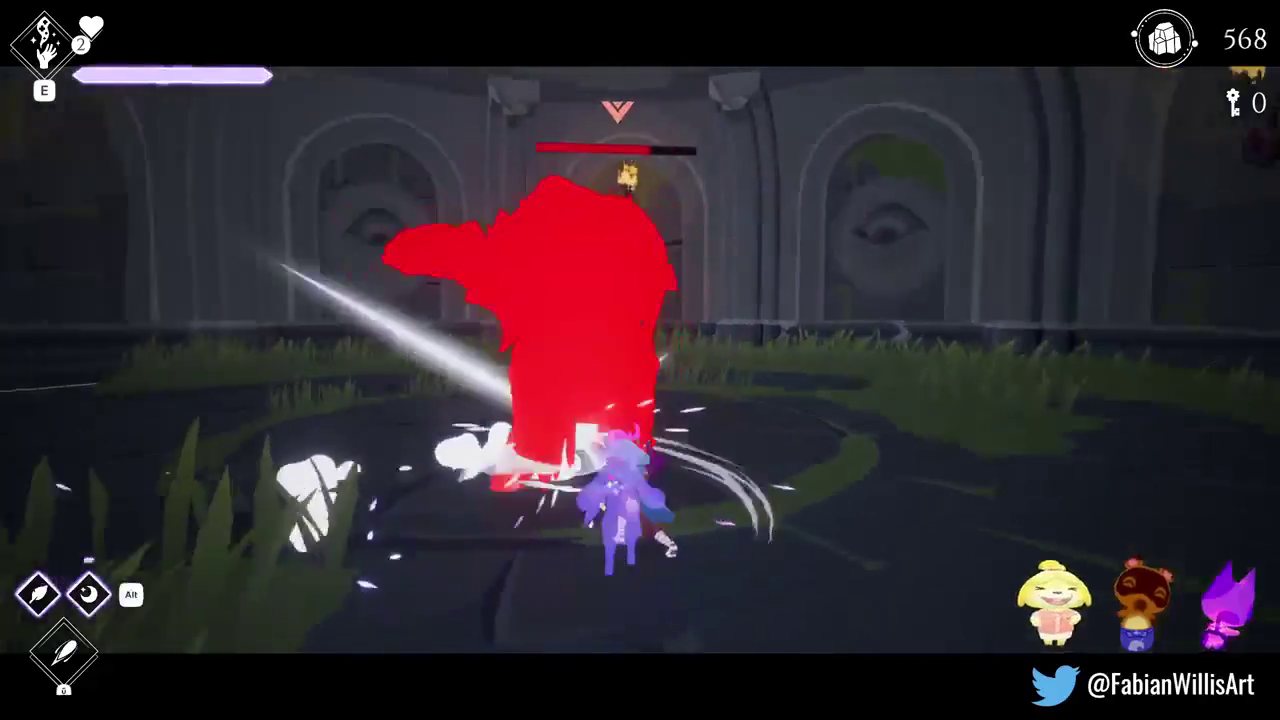
{"action": "key", "text": "e"}
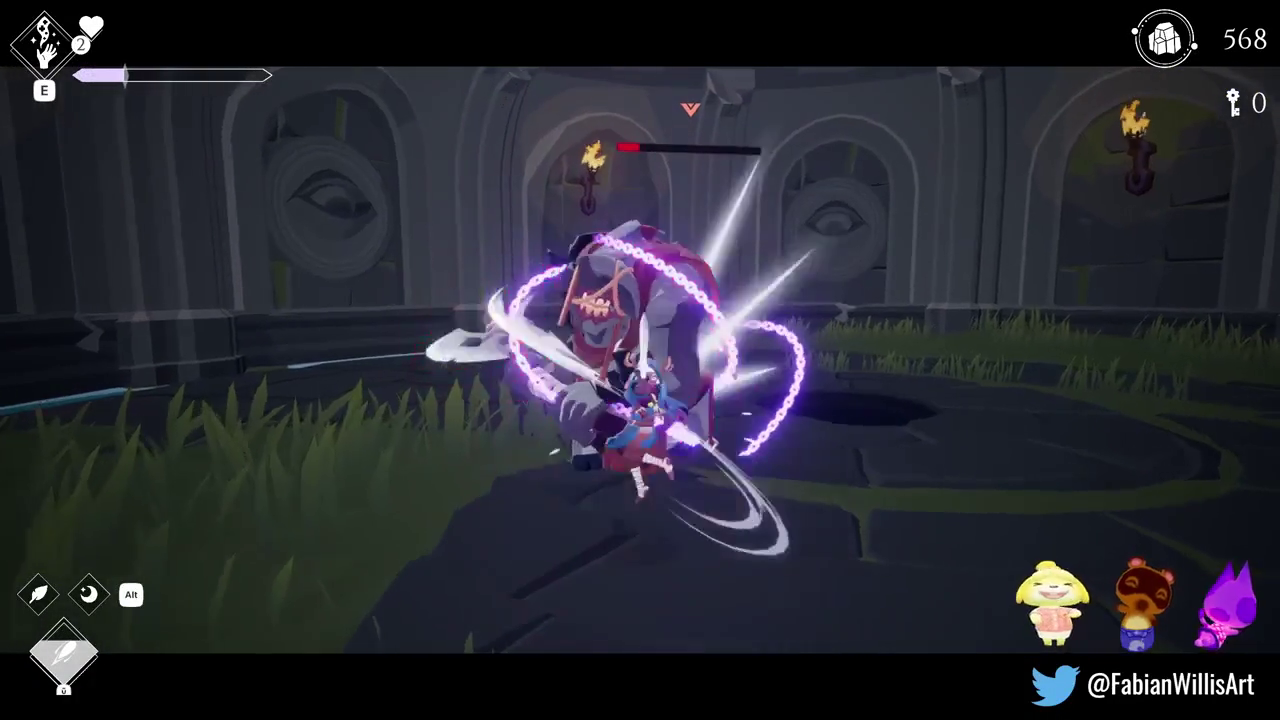
{"action": "left_click", "coordinate": [640, 360]}
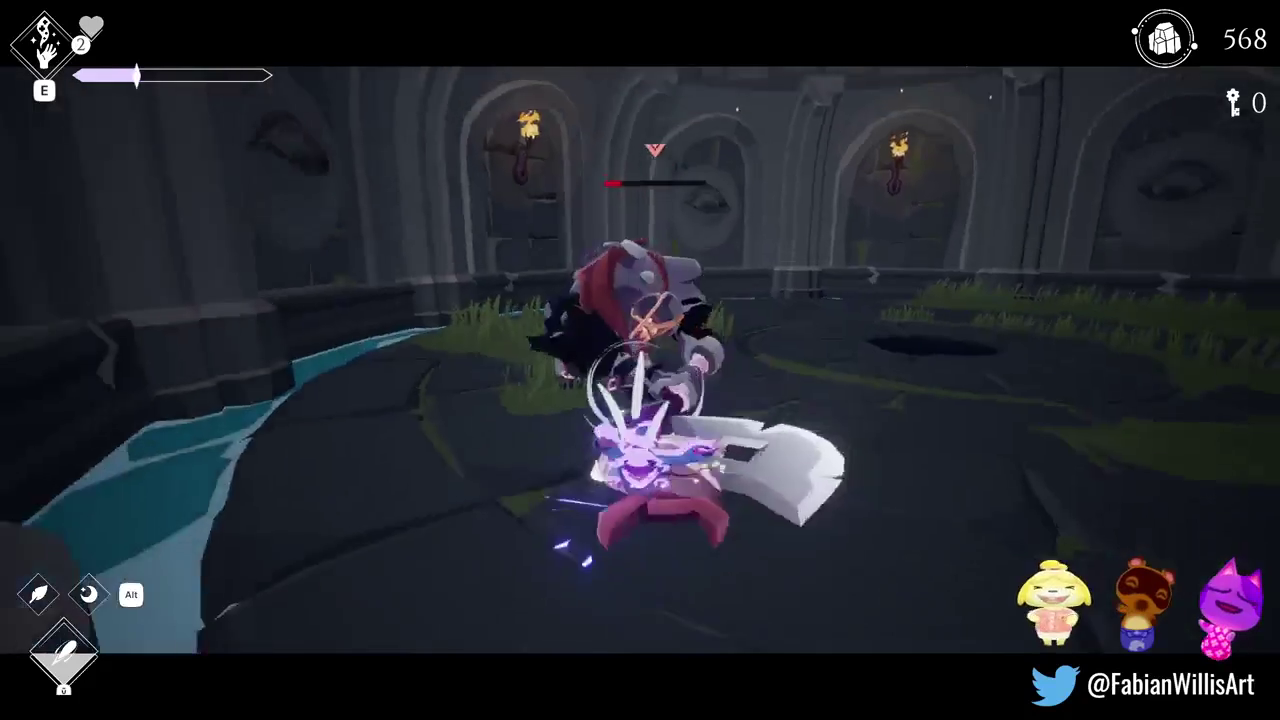
{"action": "left_click", "coordinate": [640, 360]}
{"action": "left_click", "coordinate": [640, 360]}
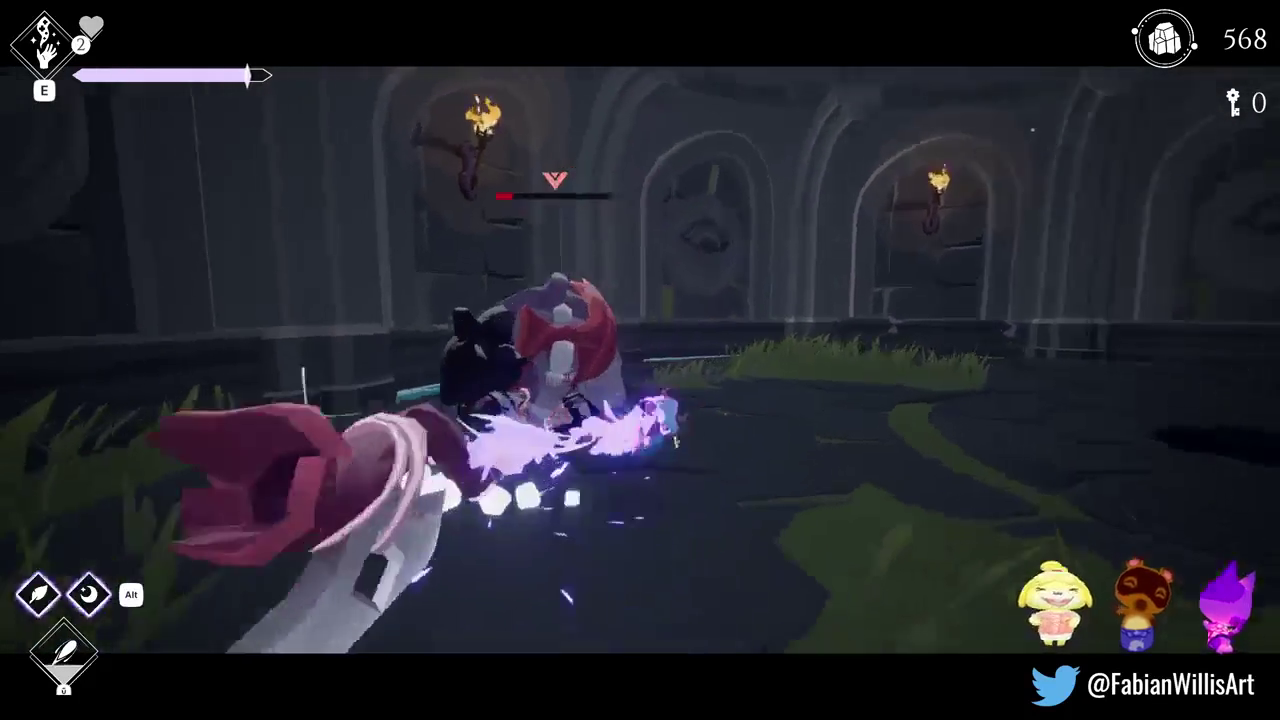
{"action": "left_click", "coordinate": [640, 360]}
- Dodge the boss's spike attack, fire the feather burst, and run clear across the arena
{"action": "key", "text": "w"}
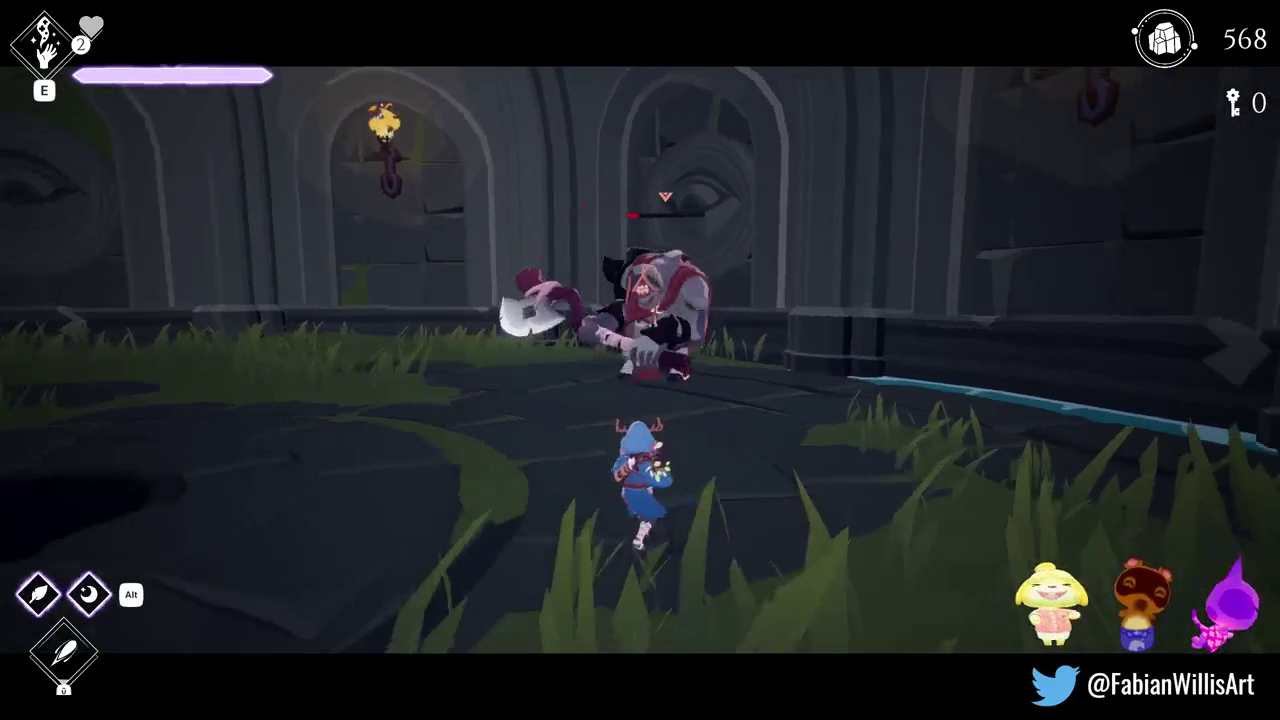
{"action": "key", "text": "space"}
{"action": "key", "text": "w"}
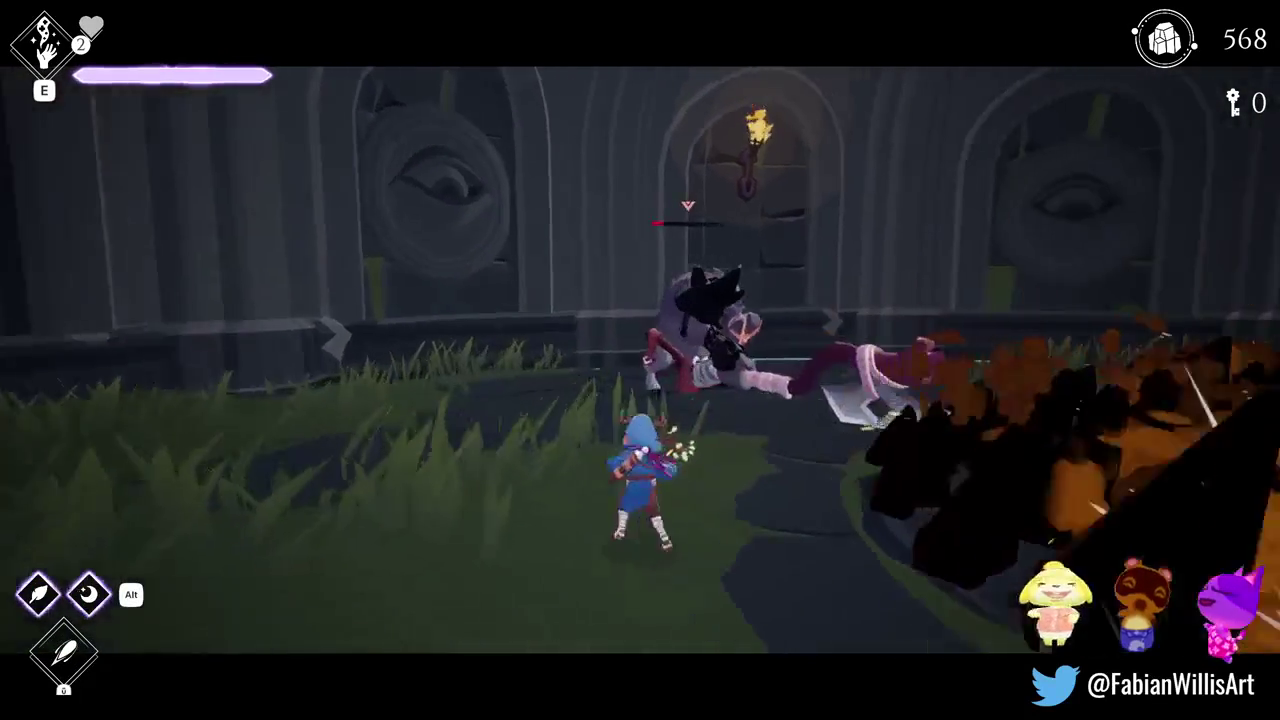
{"action": "key", "text": "e"}
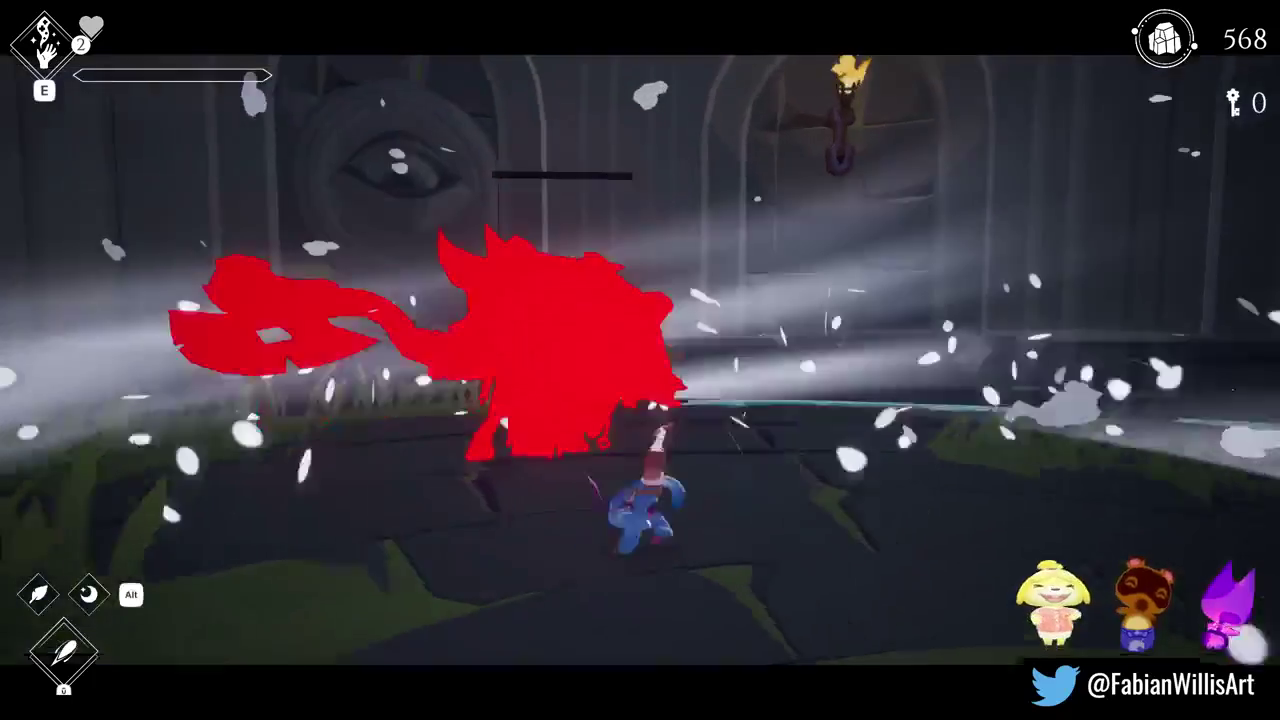
{"action": "key", "text": "space"}
{"action": "key", "text": "w"}
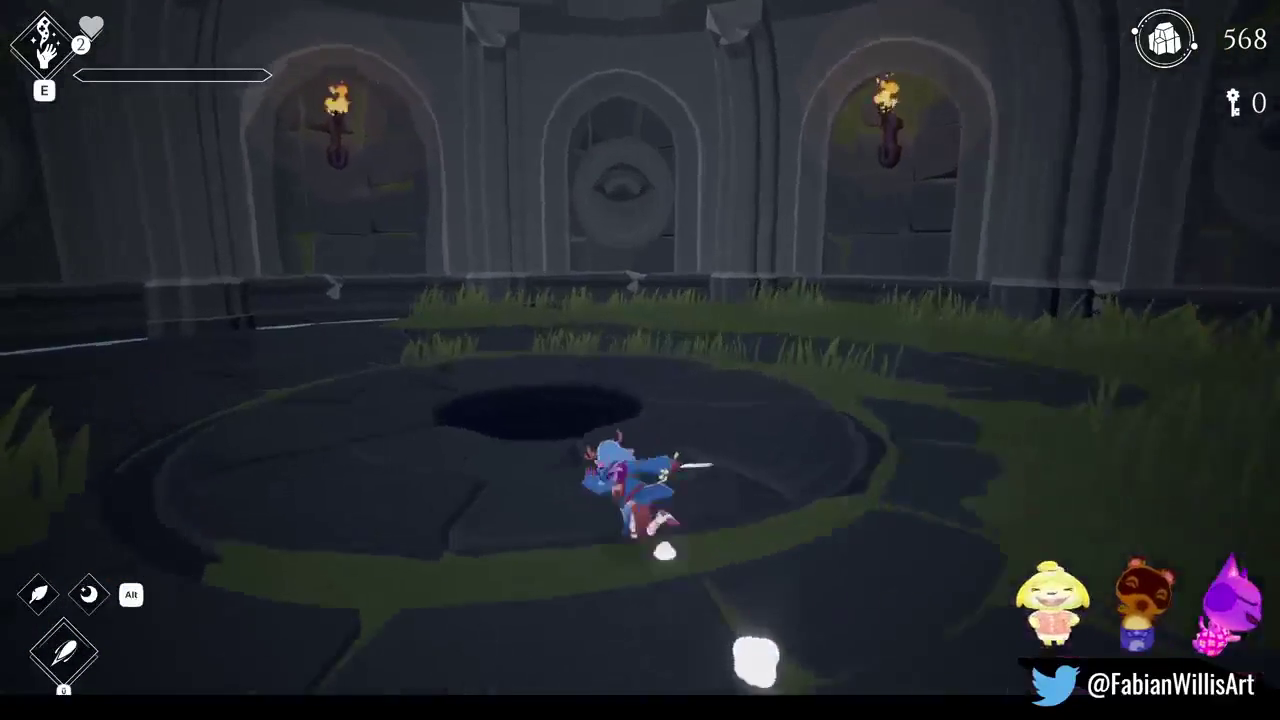
{"action": "key", "text": "w"}
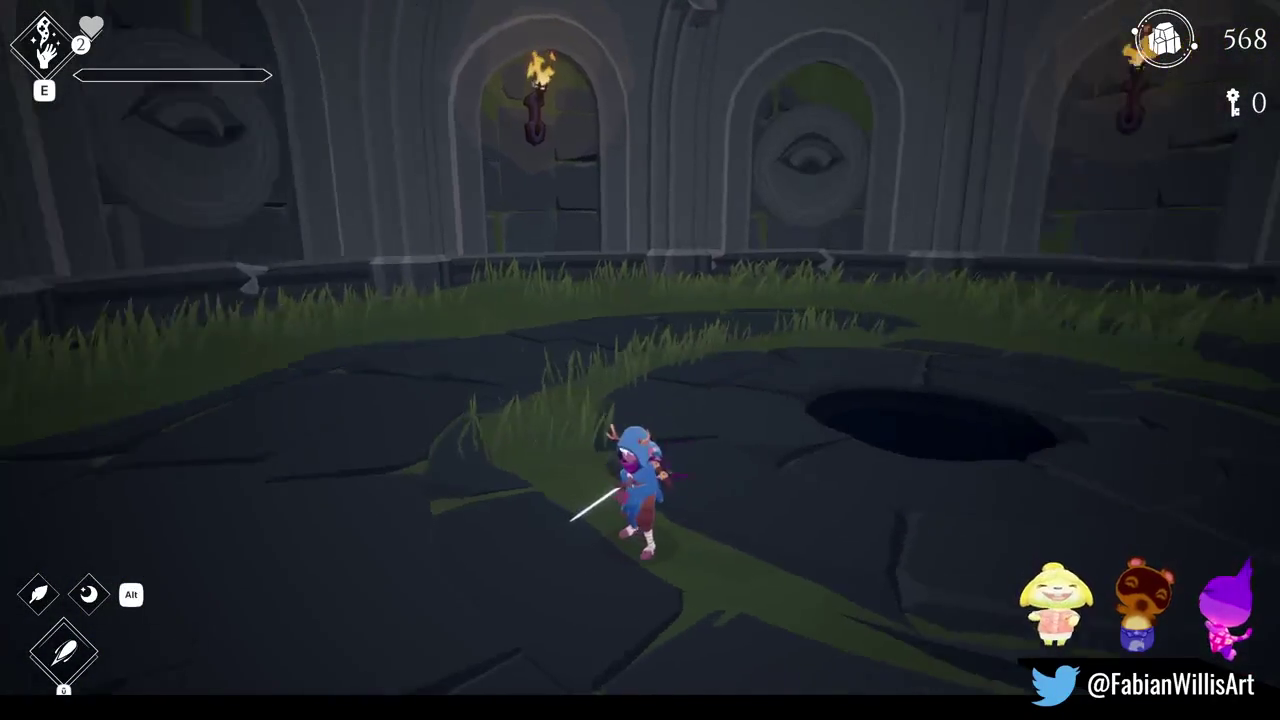
{"action": "key", "text": "w"}
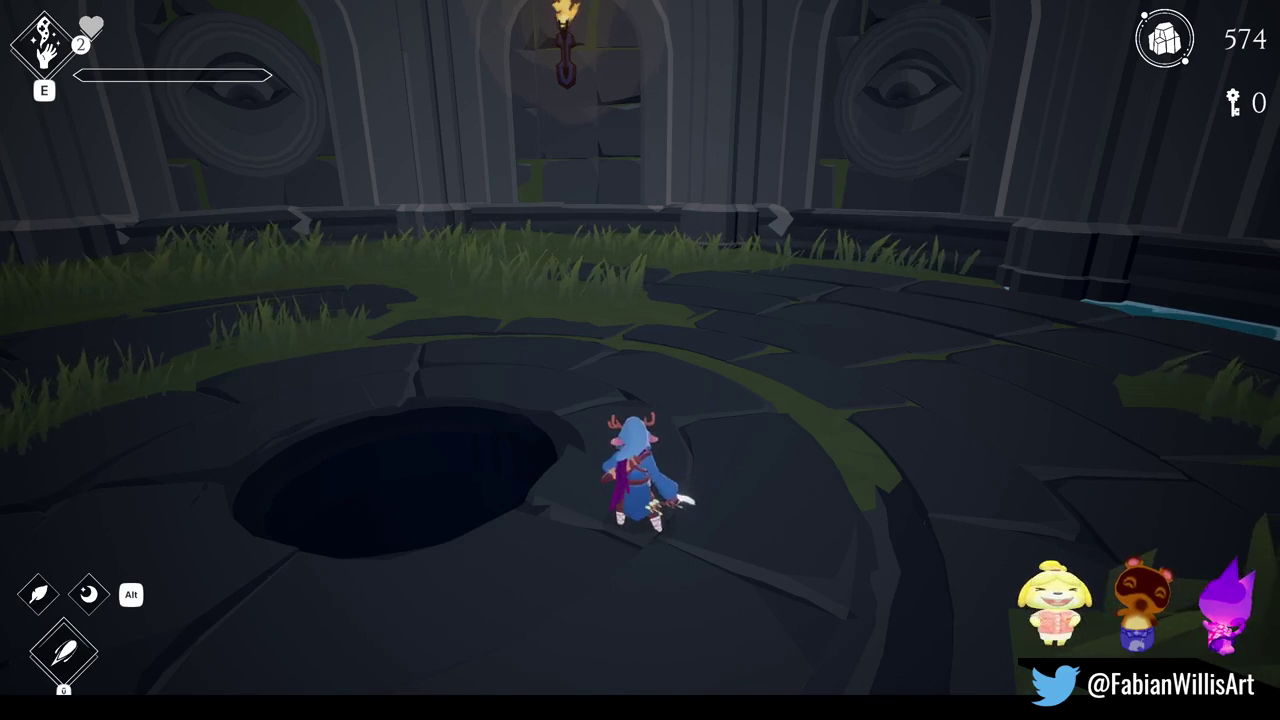
- Roll and dash around the cleared arena at 574 crystals, then reopen the enemy spawn list
{"action": "key", "text": "w"}
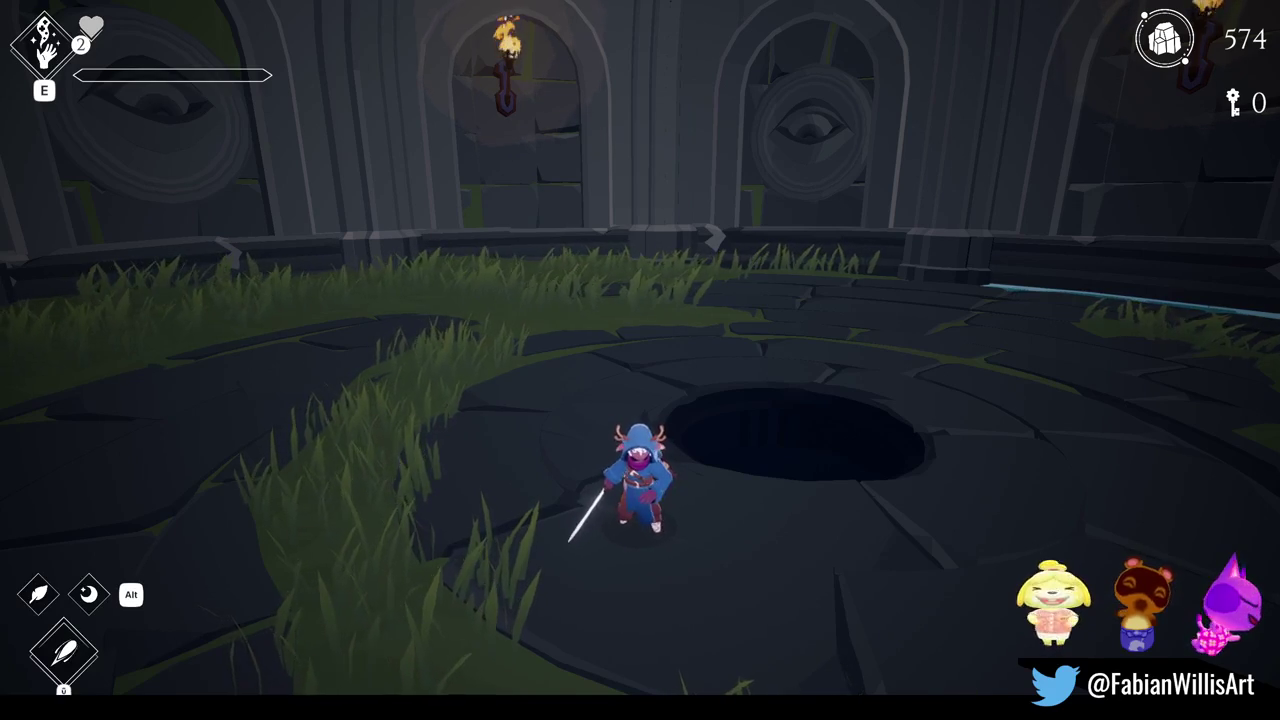
{"action": "key", "text": "w"}
{"action": "key", "text": "space"}
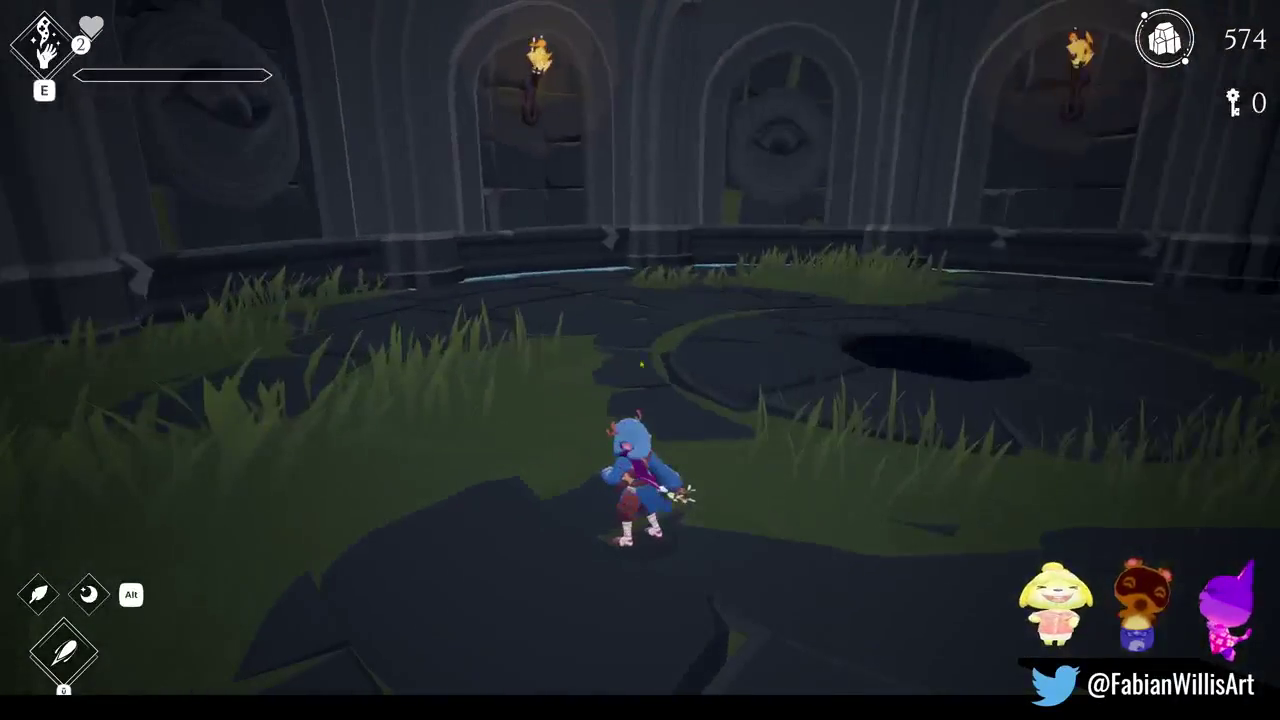
{"action": "key", "text": "F1"}
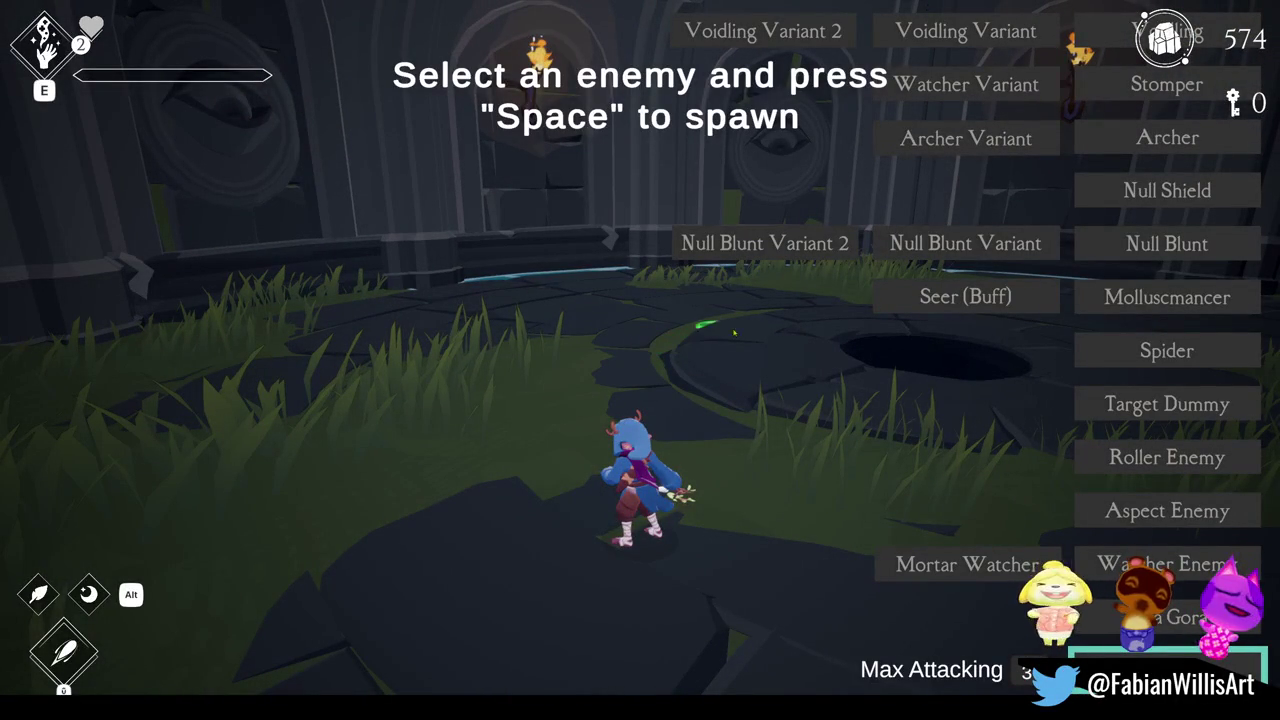
- Pause and unpause the game, then open and close the Relics & Rites screen
{"action": "key", "text": "Escape"}
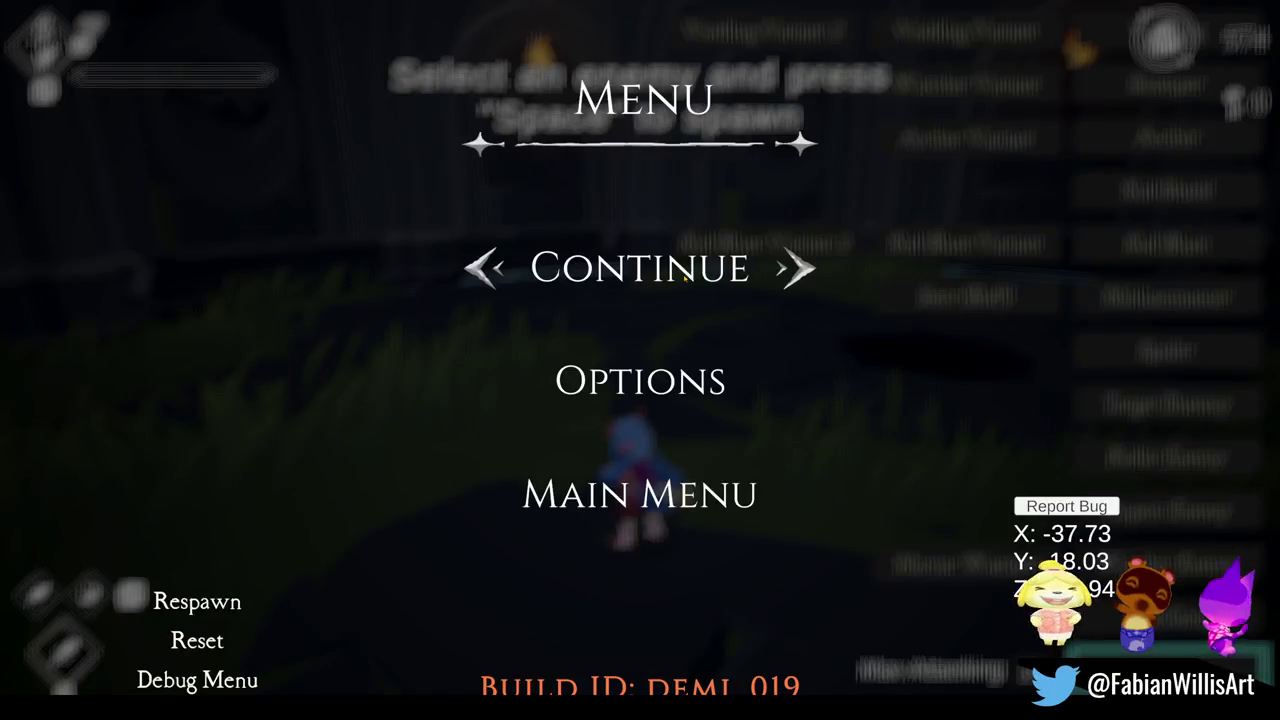
{"action": "key", "text": "Escape"}
{"action": "key", "text": "Tab"}
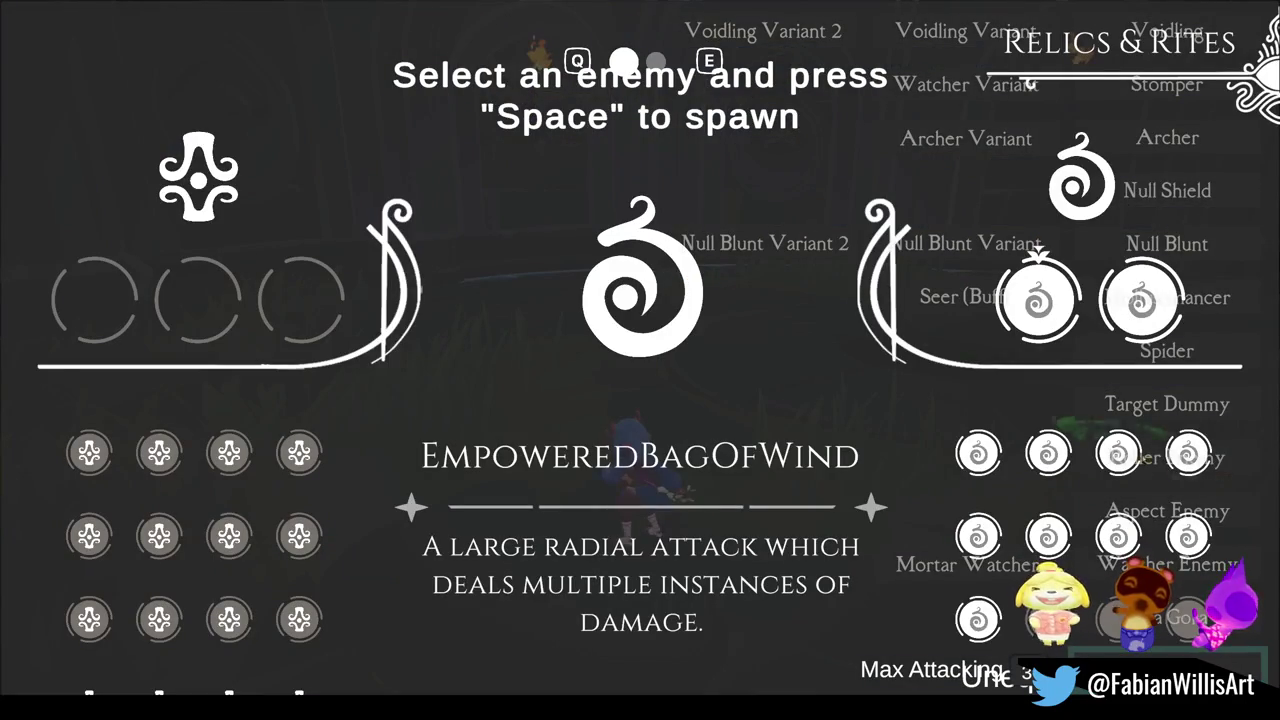
{"action": "key", "text": "Tab"}
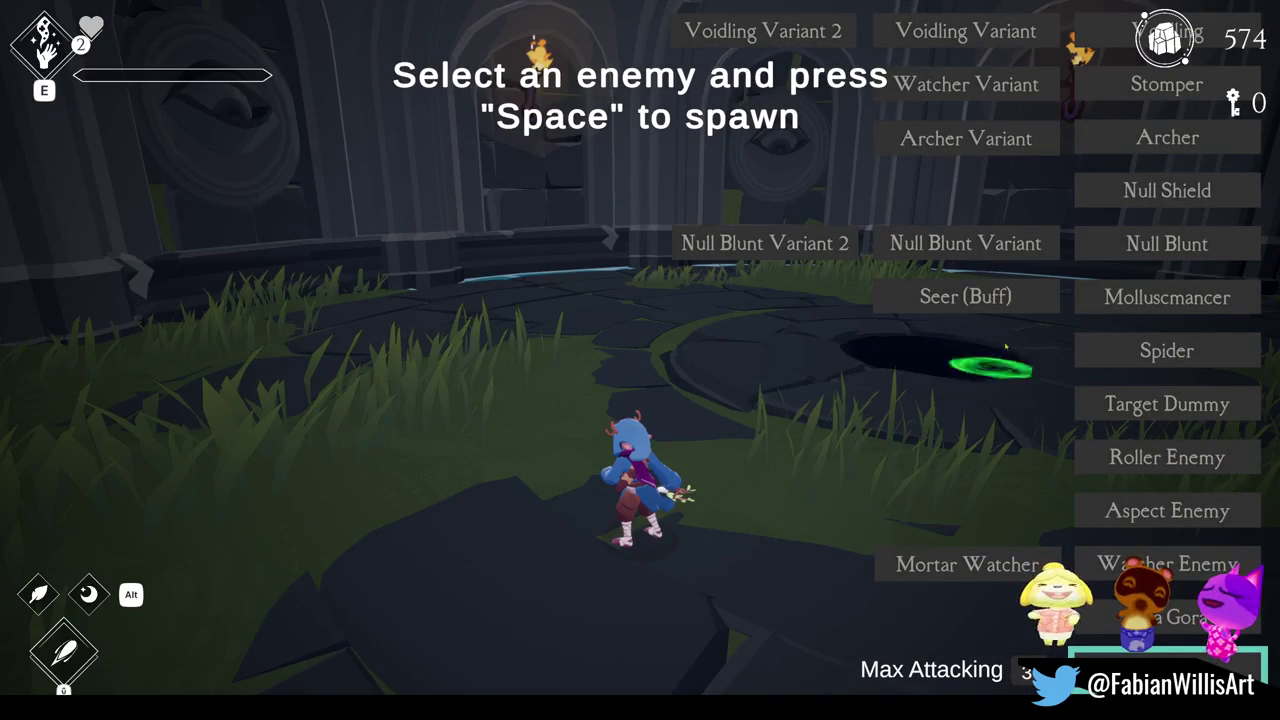
- Spawn a group of Voidlings from the spawn list and check the Relics & Rites overview
{"action": "left_click", "coordinate": [1102, 33]}
{"action": "key", "text": "space"}
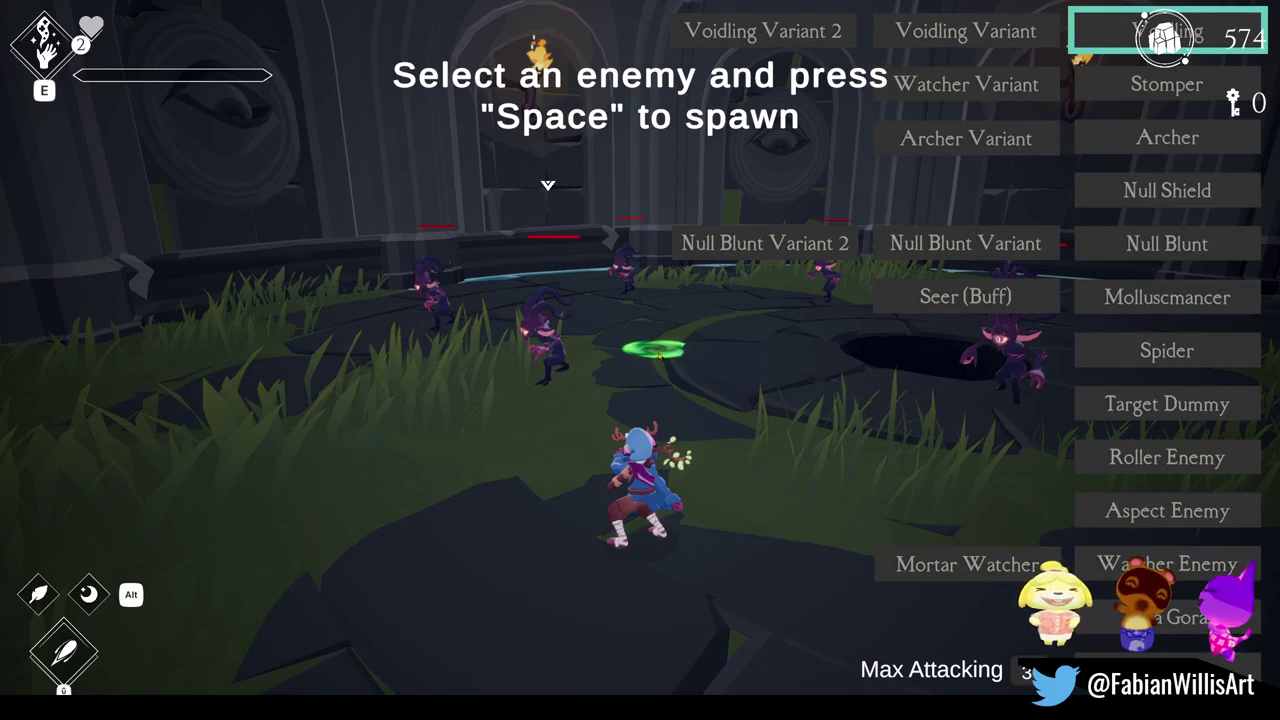
{"action": "key", "text": "Tab"}
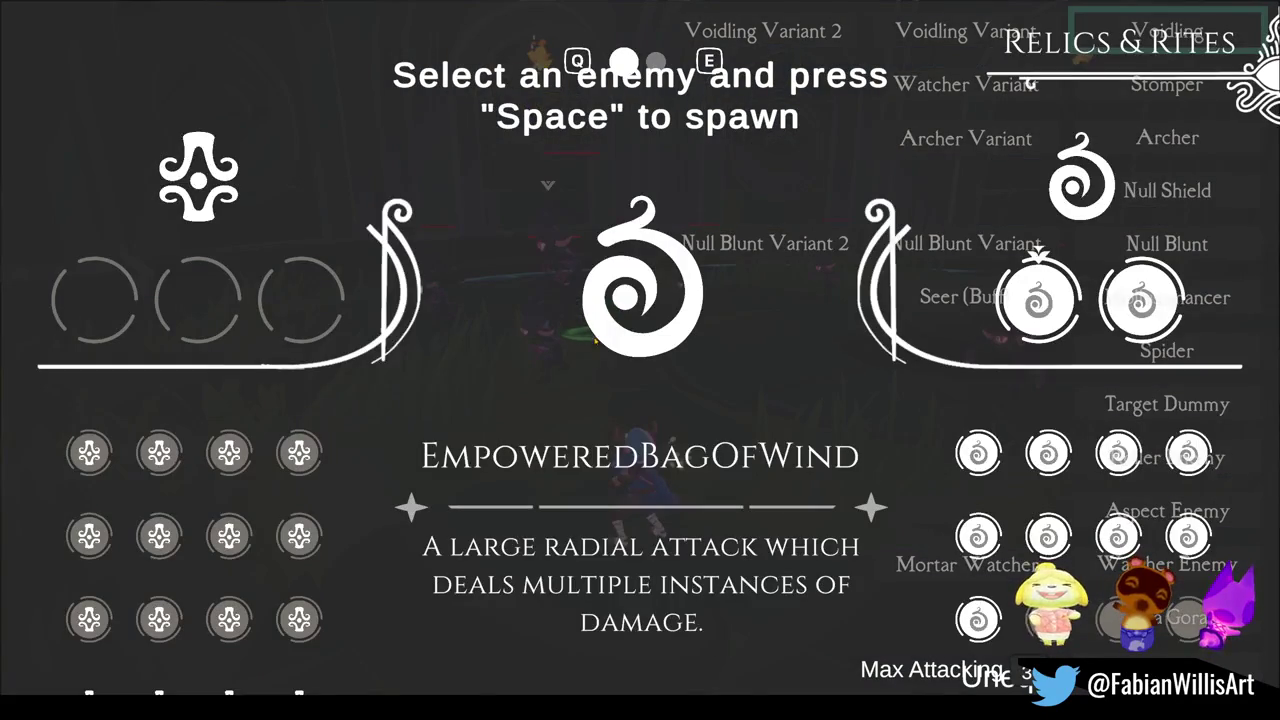
{"action": "key", "text": "Tab"}
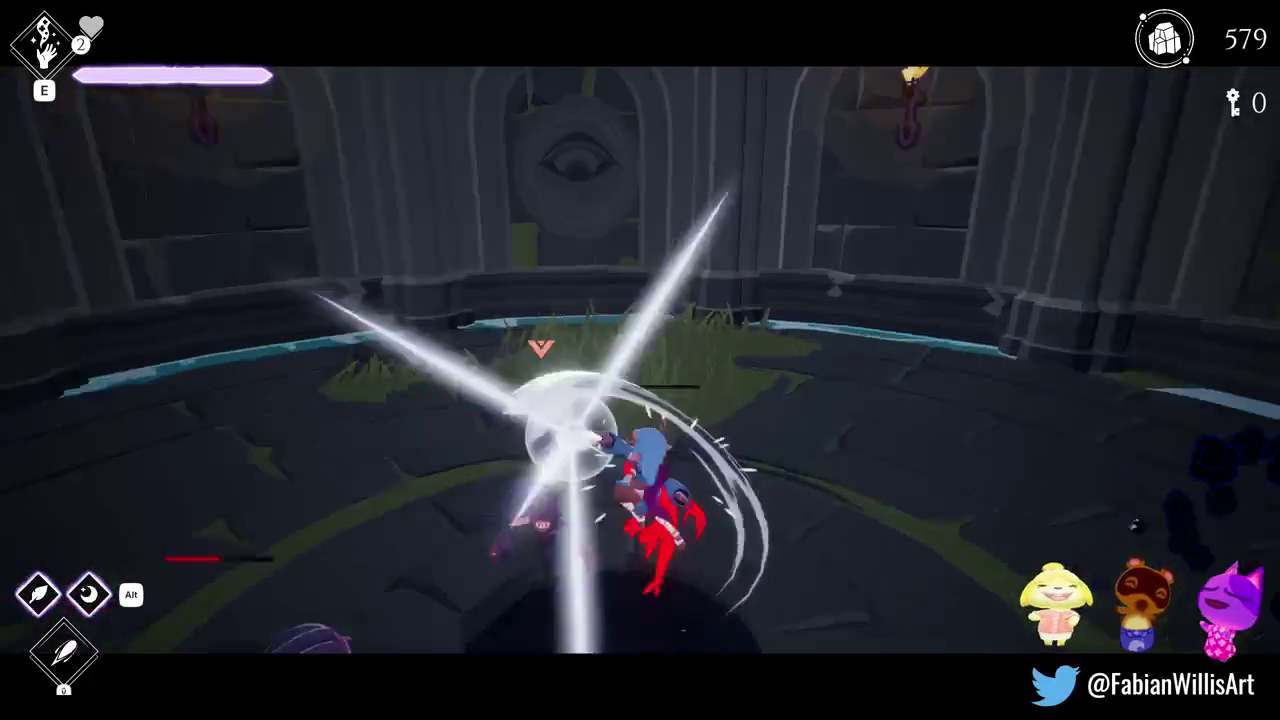
- Blast the Voidlings with an ability, pause and resume, then pick Roller Enemy in the spawn list
{"action": "key", "text": "e"}
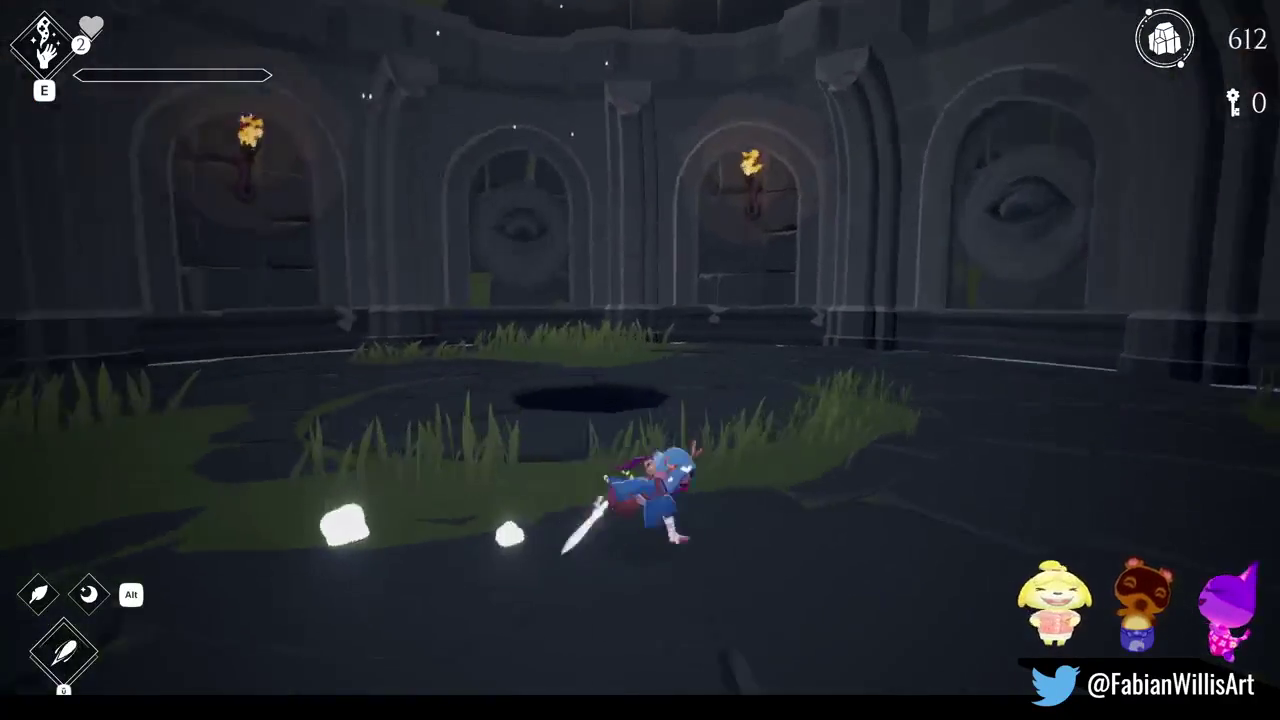
{"action": "key", "text": "Escape"}
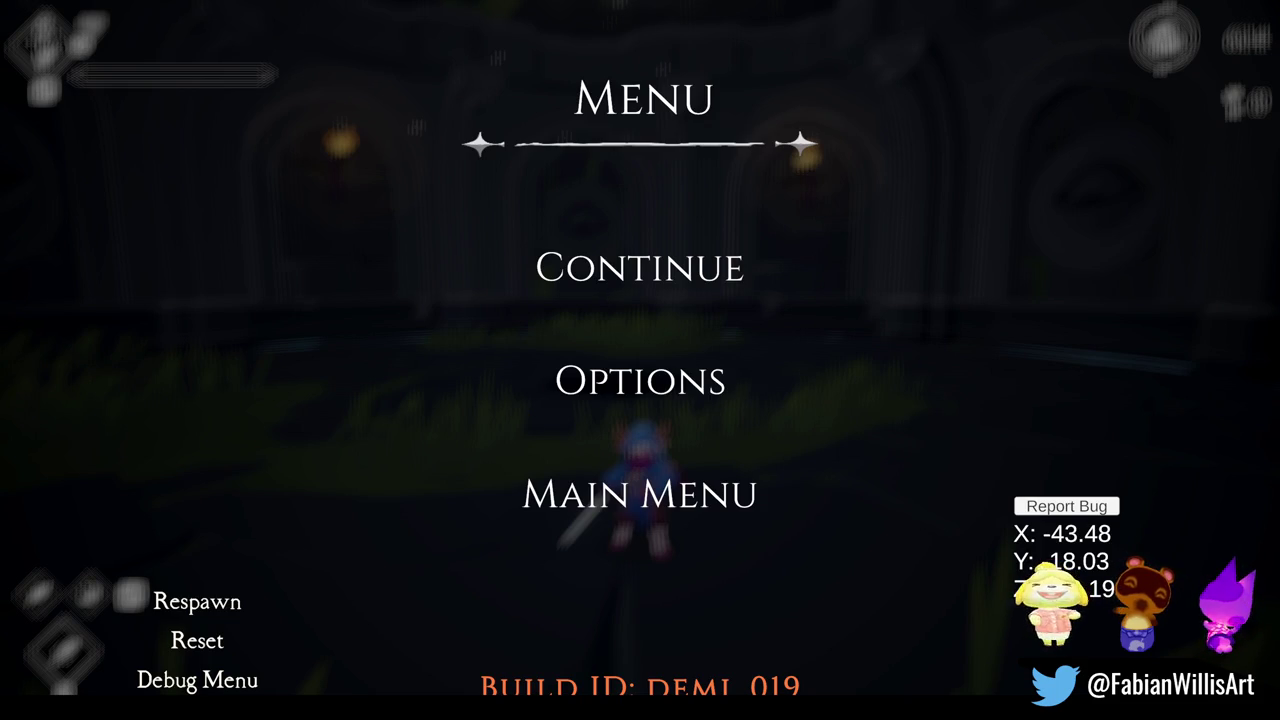
{"action": "left_click", "coordinate": [596, 267]}
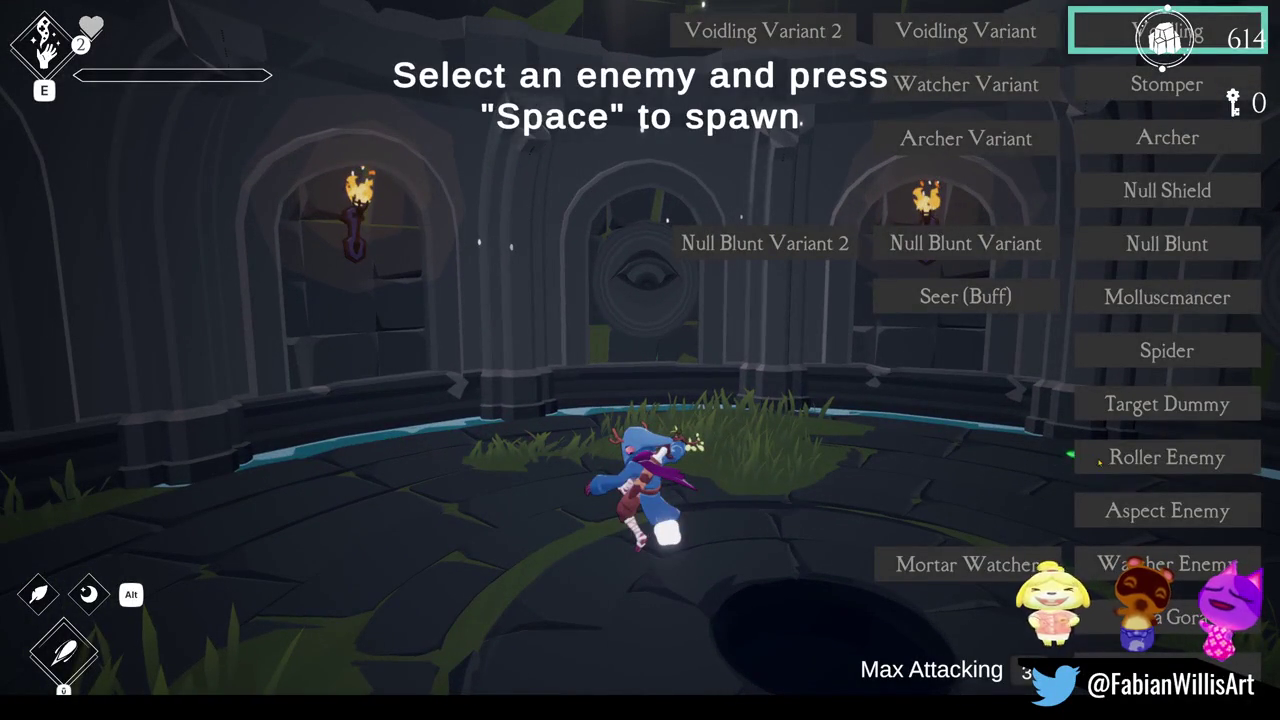
{"action": "left_click", "coordinate": [1100, 458]}
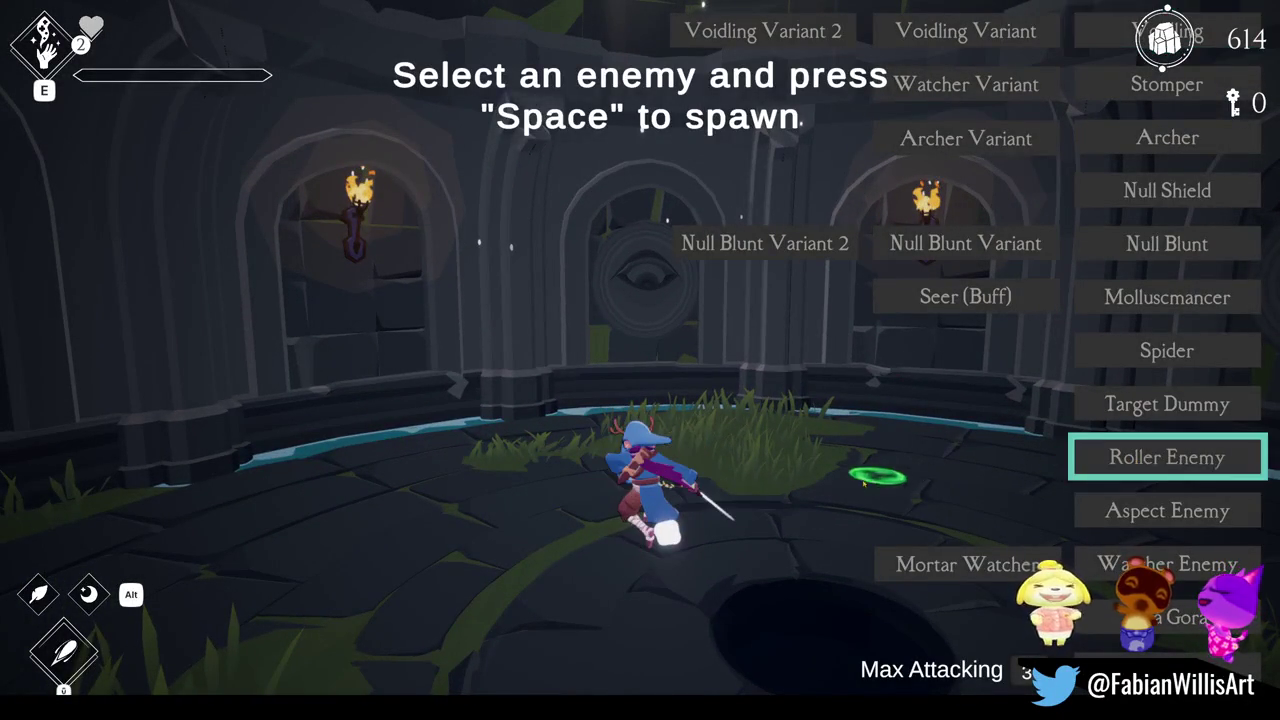
- Spawn a Roller Enemy and fight it until the crystal count reaches 659
{"action": "key", "text": "space"}
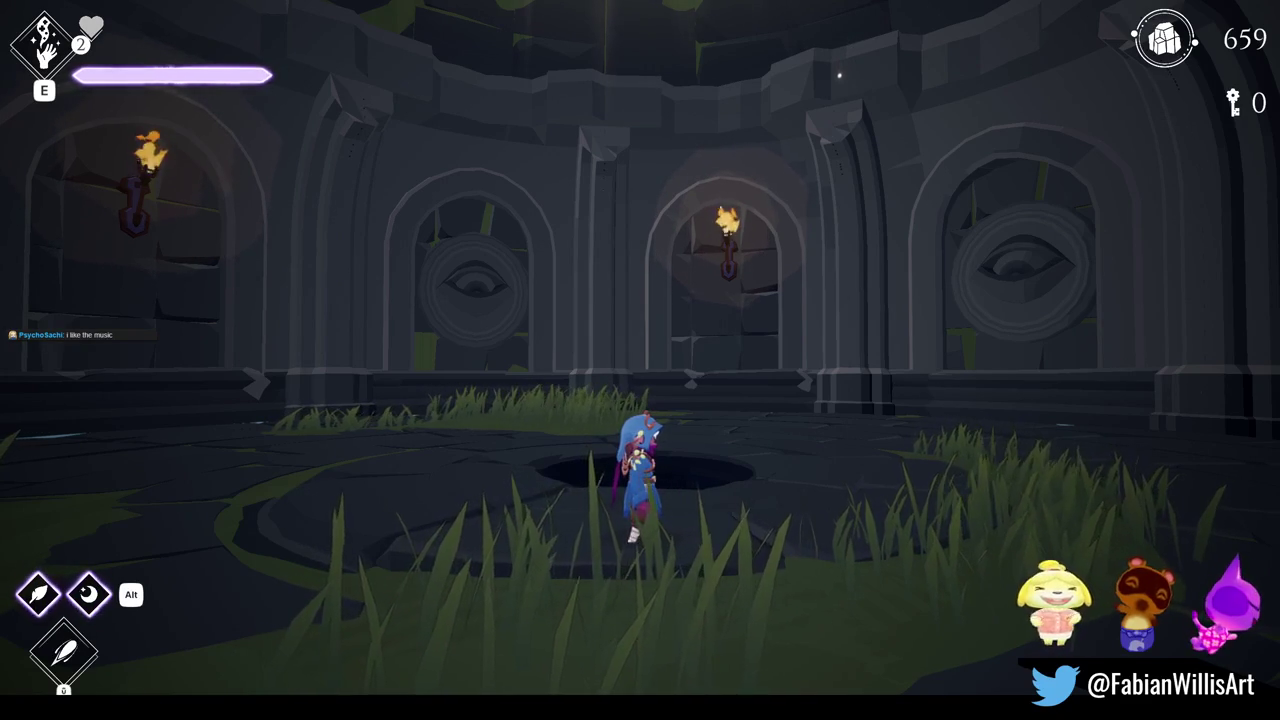
- Run around the empty arena toward the grassy far wall, then pause and resume the game
{"action": "key", "text": "a"}
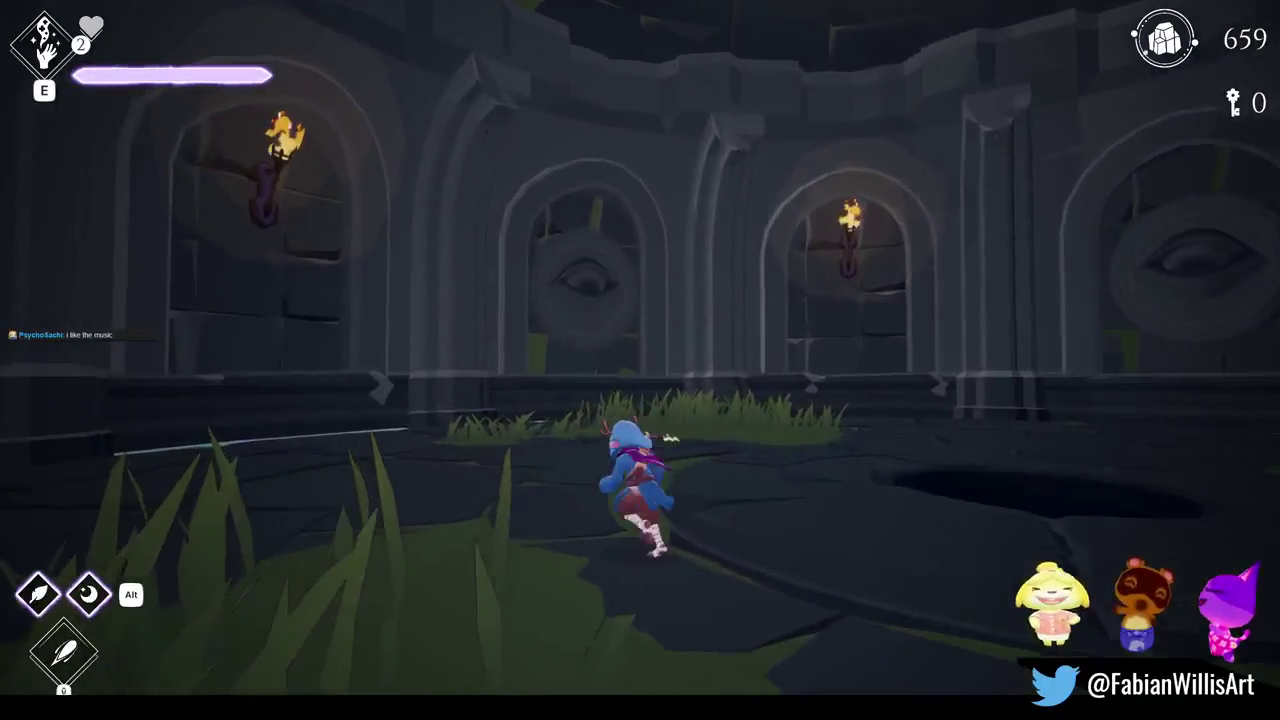
{"action": "key", "text": "w"}
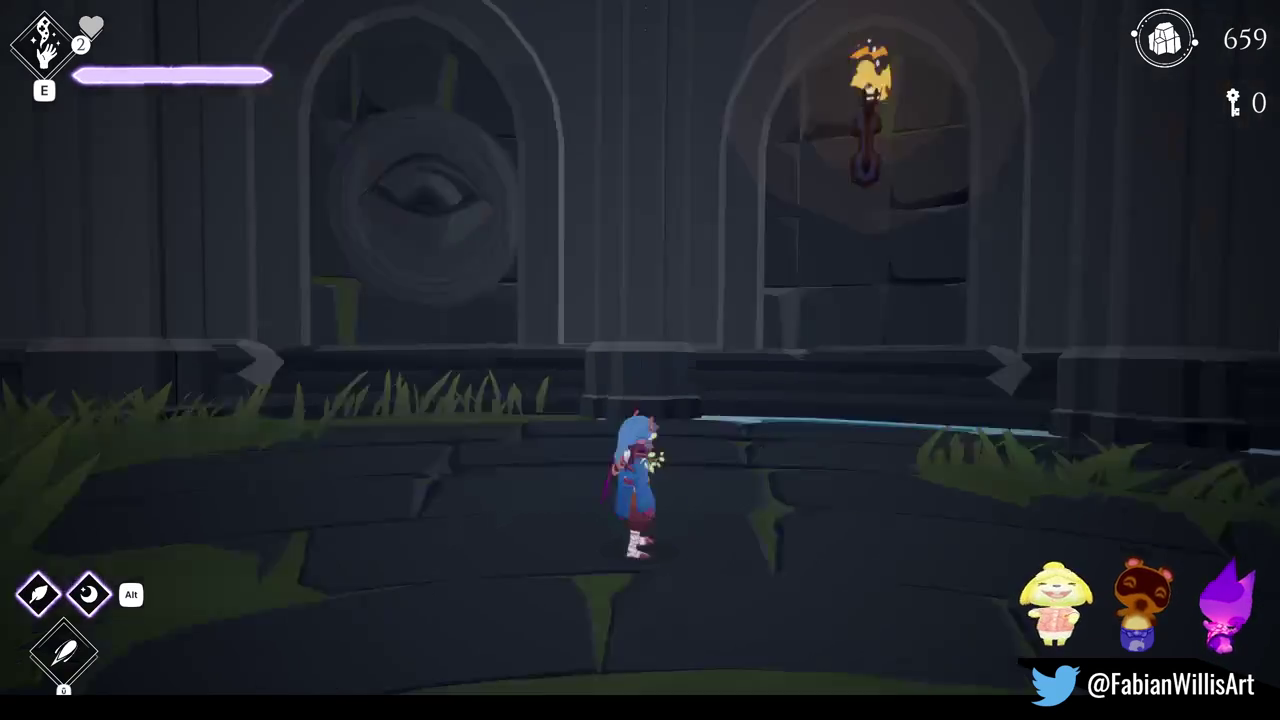
{"action": "key", "text": "Escape"}
{"action": "key", "text": "Escape"}
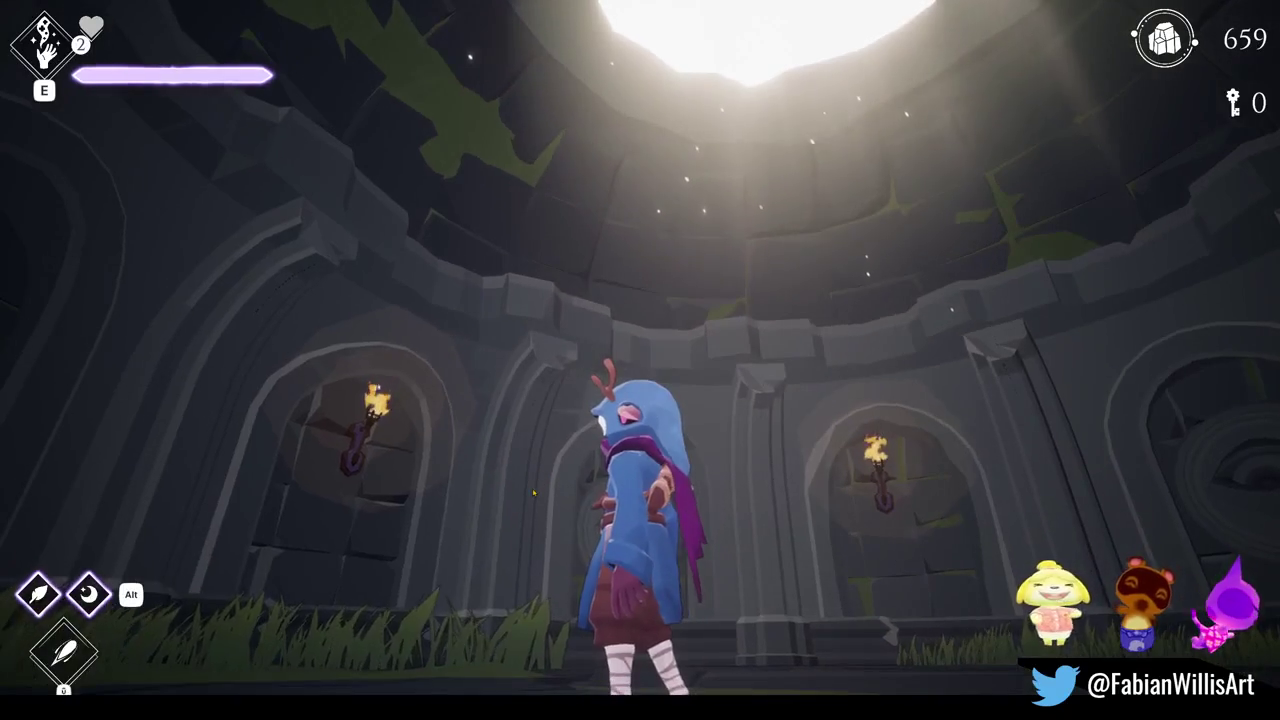
{"action": "key", "text": "Escape"}
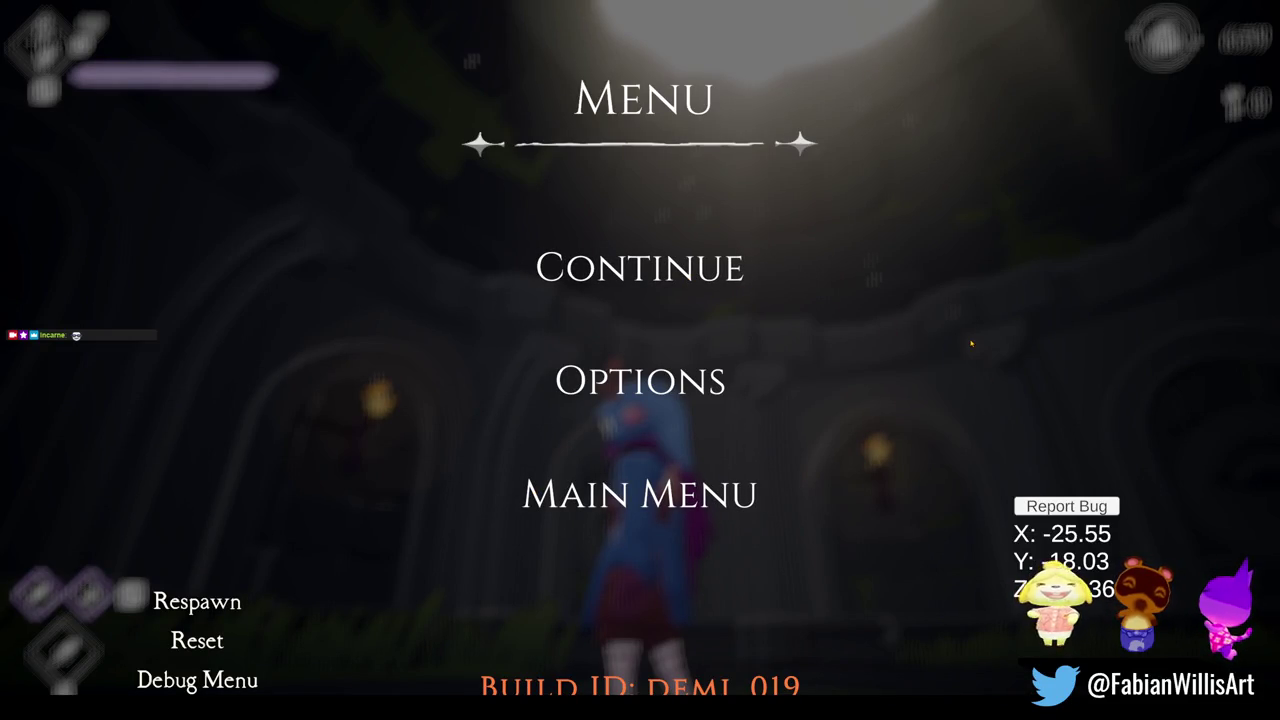
{"action": "key", "text": "Escape"}
- Spawn two dark enemies from the rows below Roller Enemy, then close the spawn list
{"action": "key", "text": "F1"}
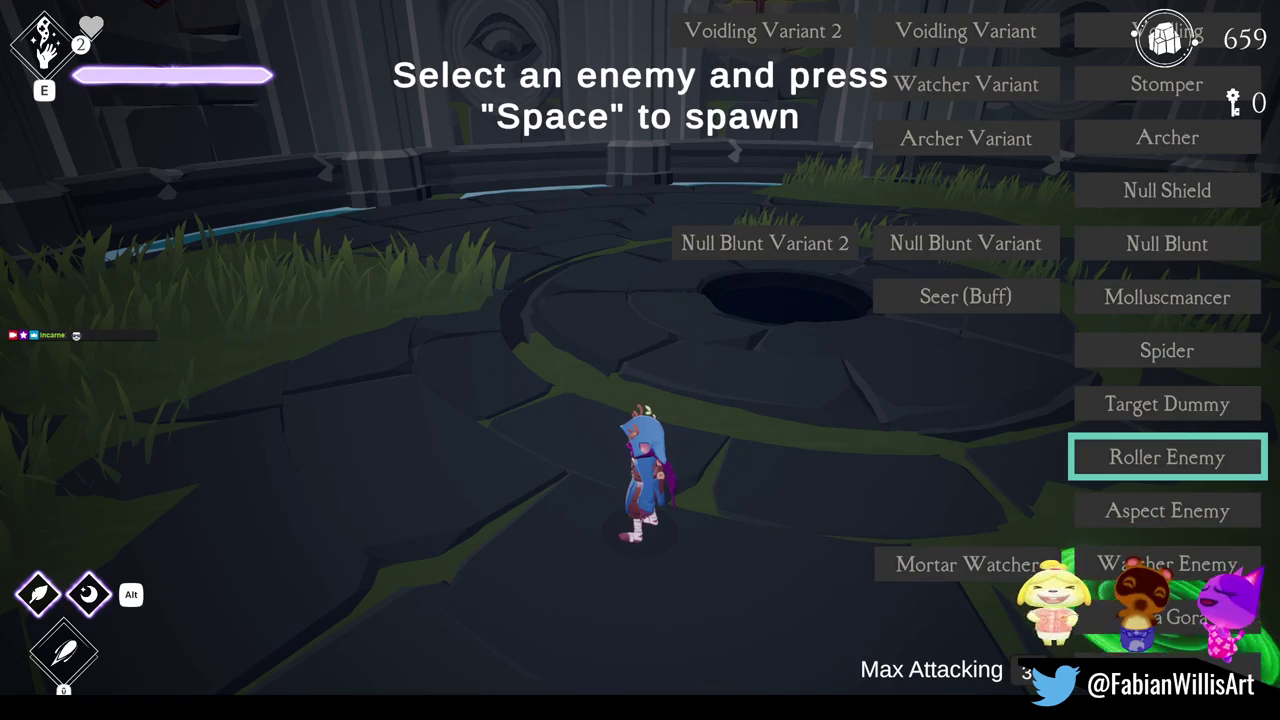
{"action": "key", "text": "space"}
{"action": "key", "text": "Down"}
{"action": "key", "text": "Down"}
{"action": "key", "text": "Down"}
{"action": "key", "text": "space"}
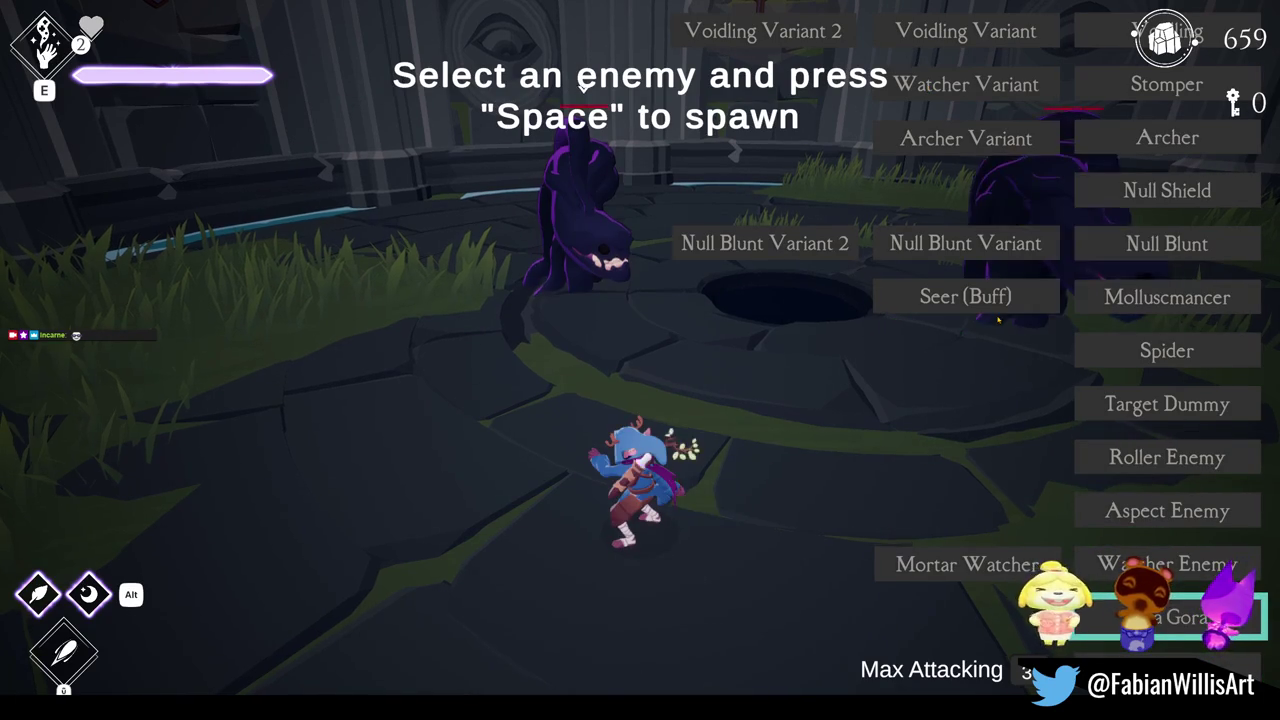
{"action": "key", "text": "Escape"}
- Slash the dark enemy, bind it in purple chains, and finish it with a spinning slash
{"action": "key", "text": "space"}
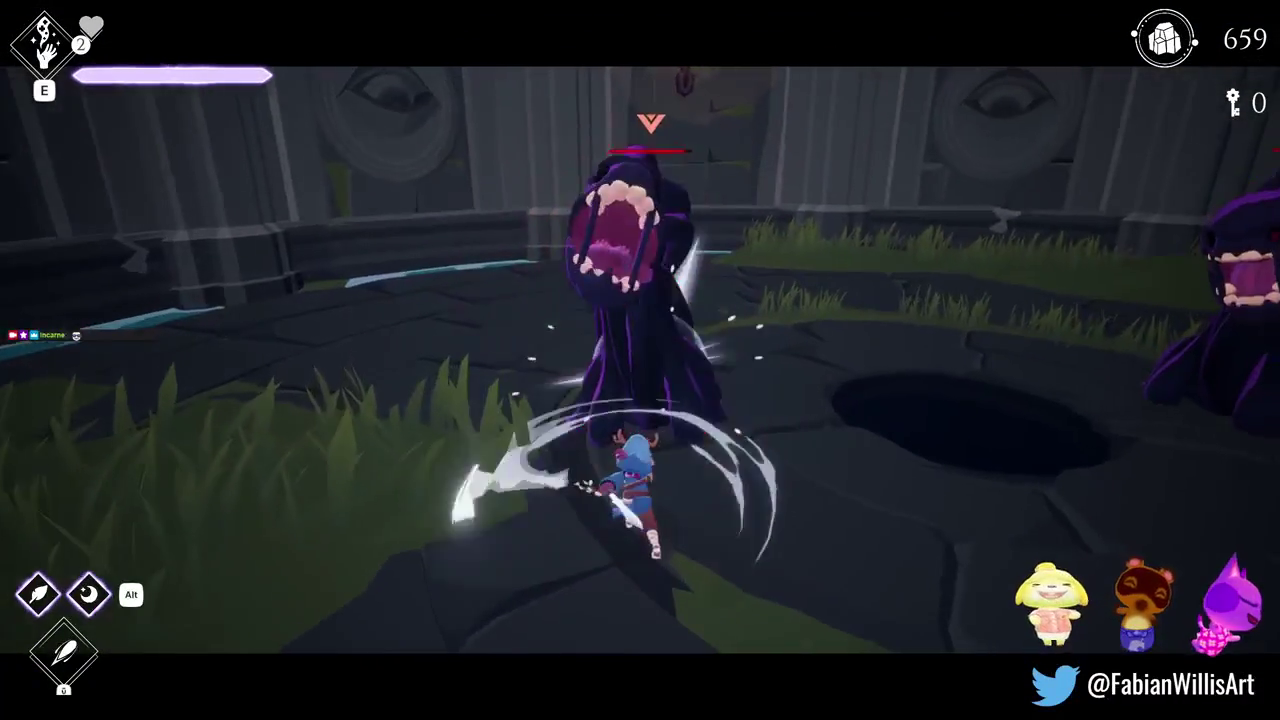
{"action": "key", "text": "space"}
{"action": "key", "text": "space"}
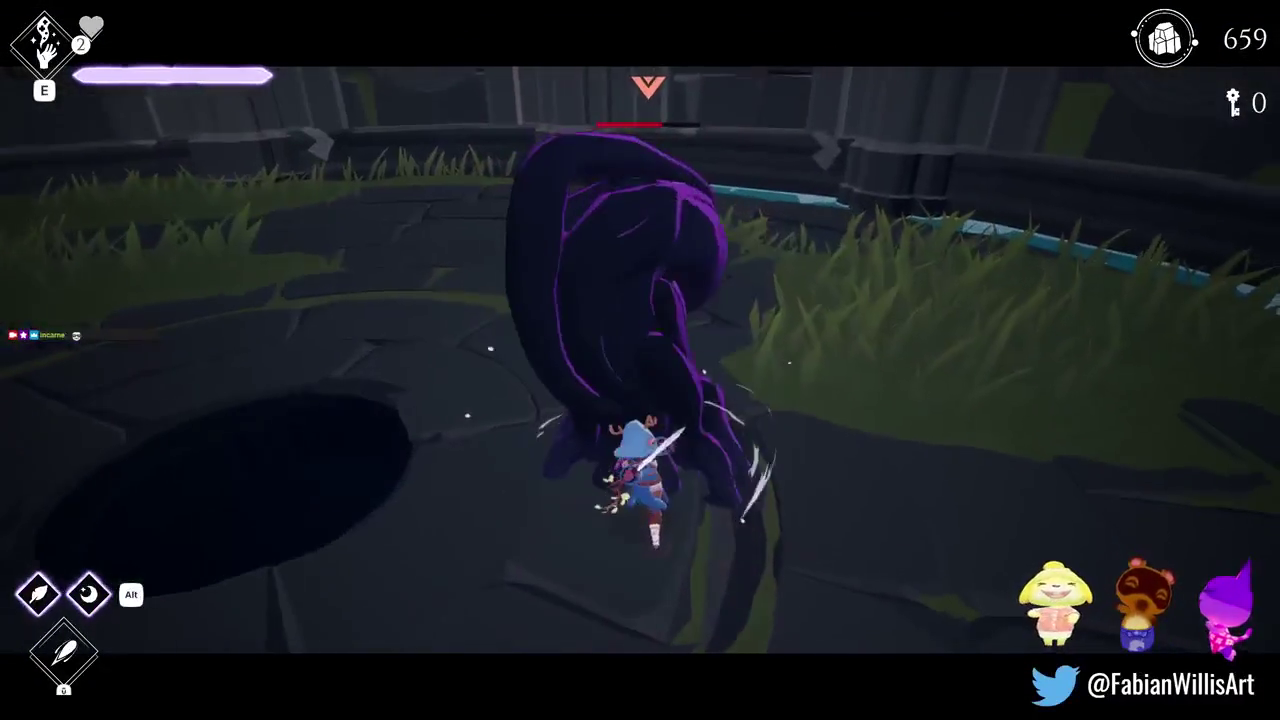
{"action": "key", "text": "space"}
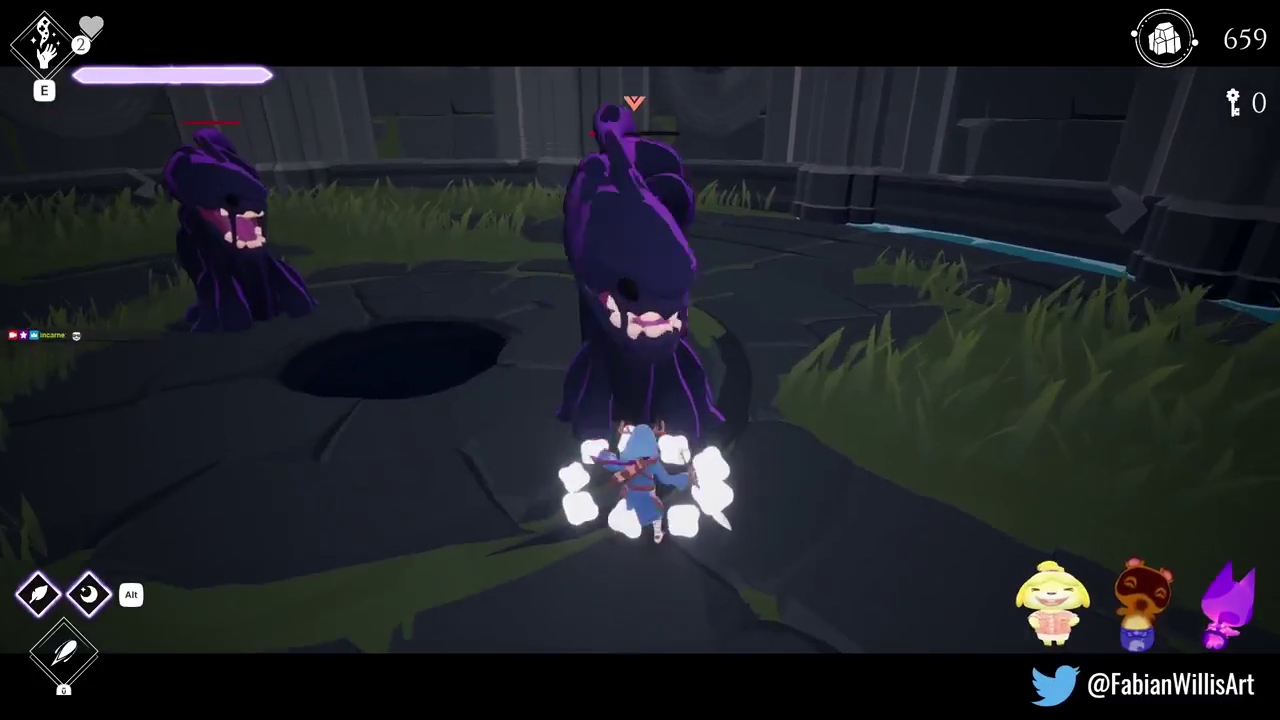
{"action": "left_click", "coordinate": [640, 480]}
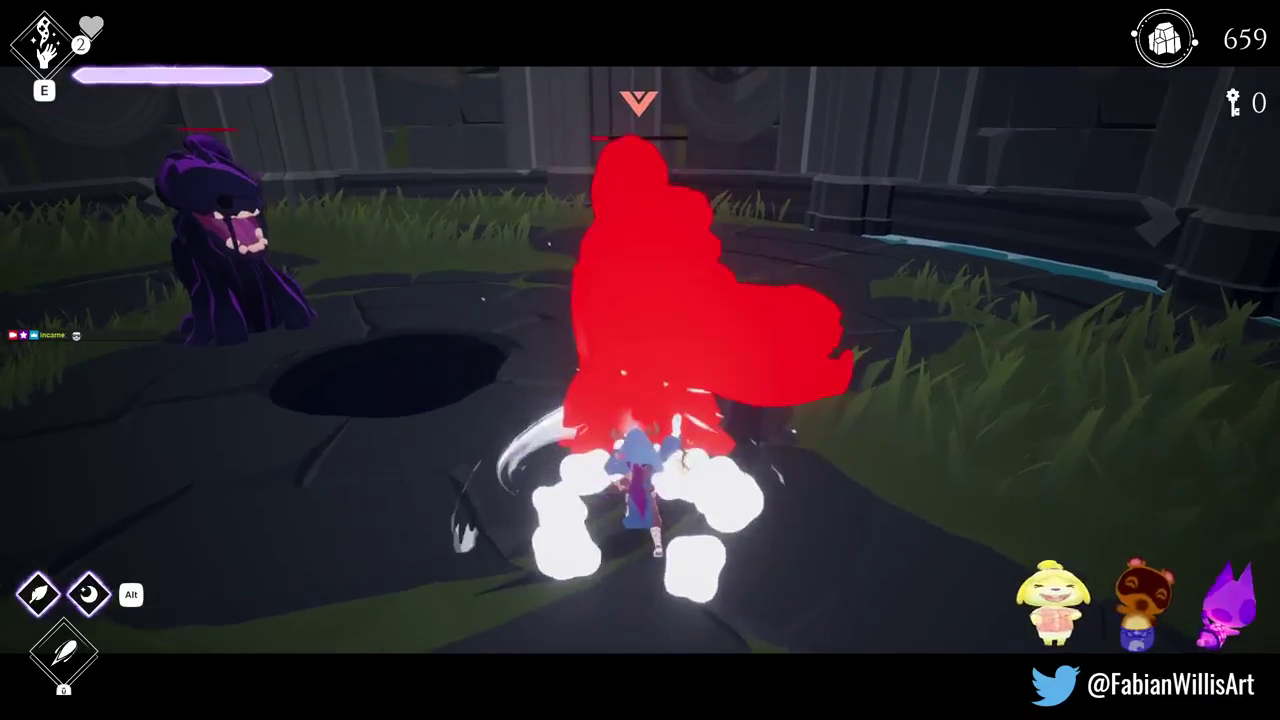
{"action": "key", "text": "space"}
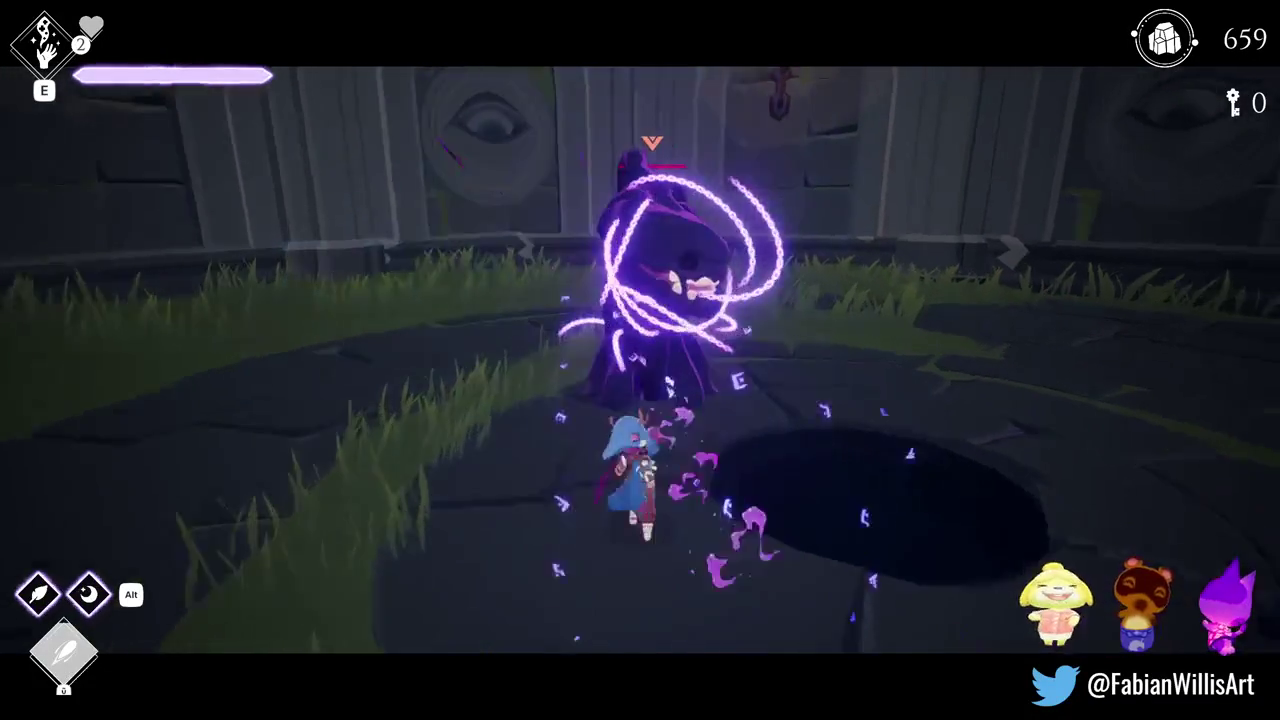
{"action": "left_click", "coordinate": [640, 480]}
{"action": "left_click", "coordinate": [640, 480]}
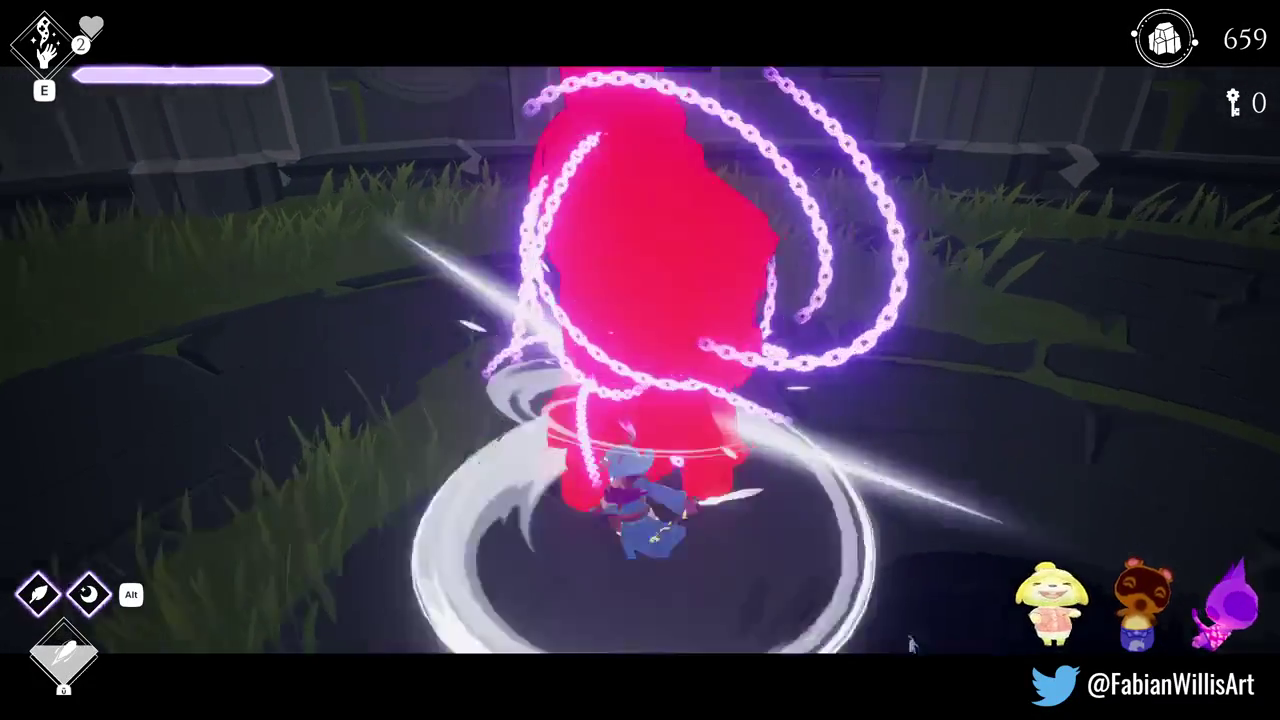
{"action": "left_click", "coordinate": [640, 480]}
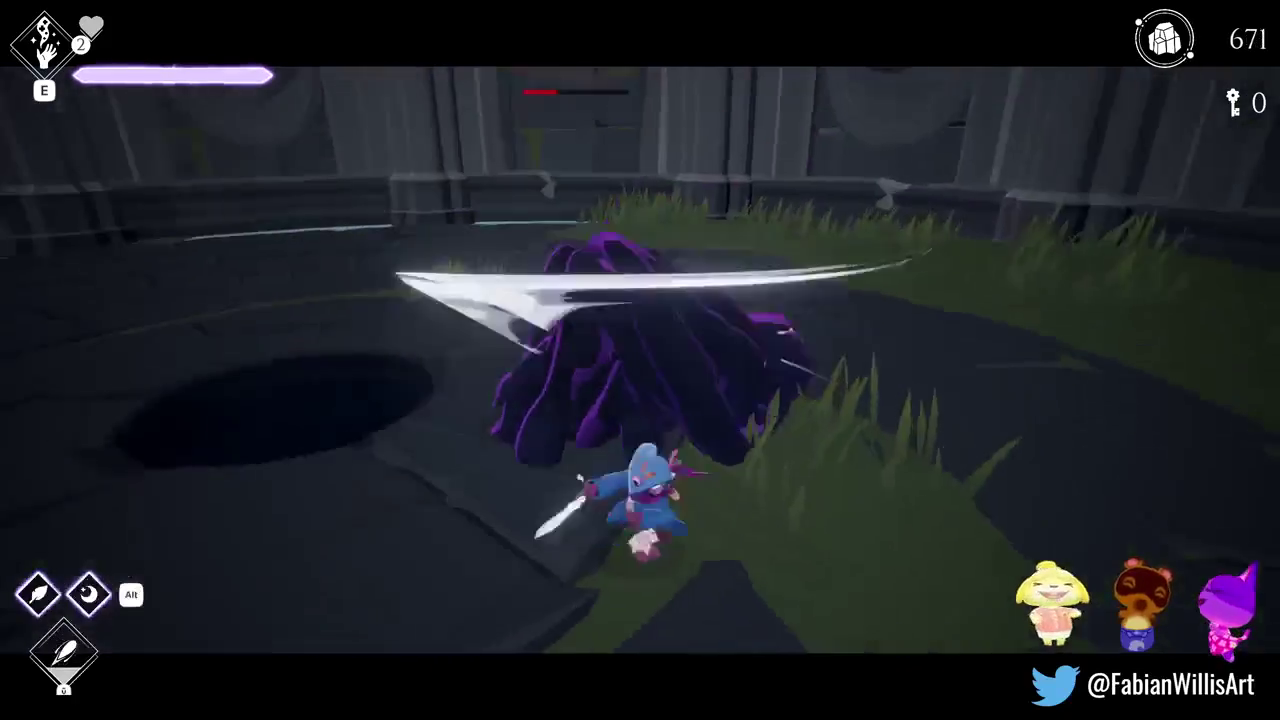
{"action": "left_click", "coordinate": [640, 480]}
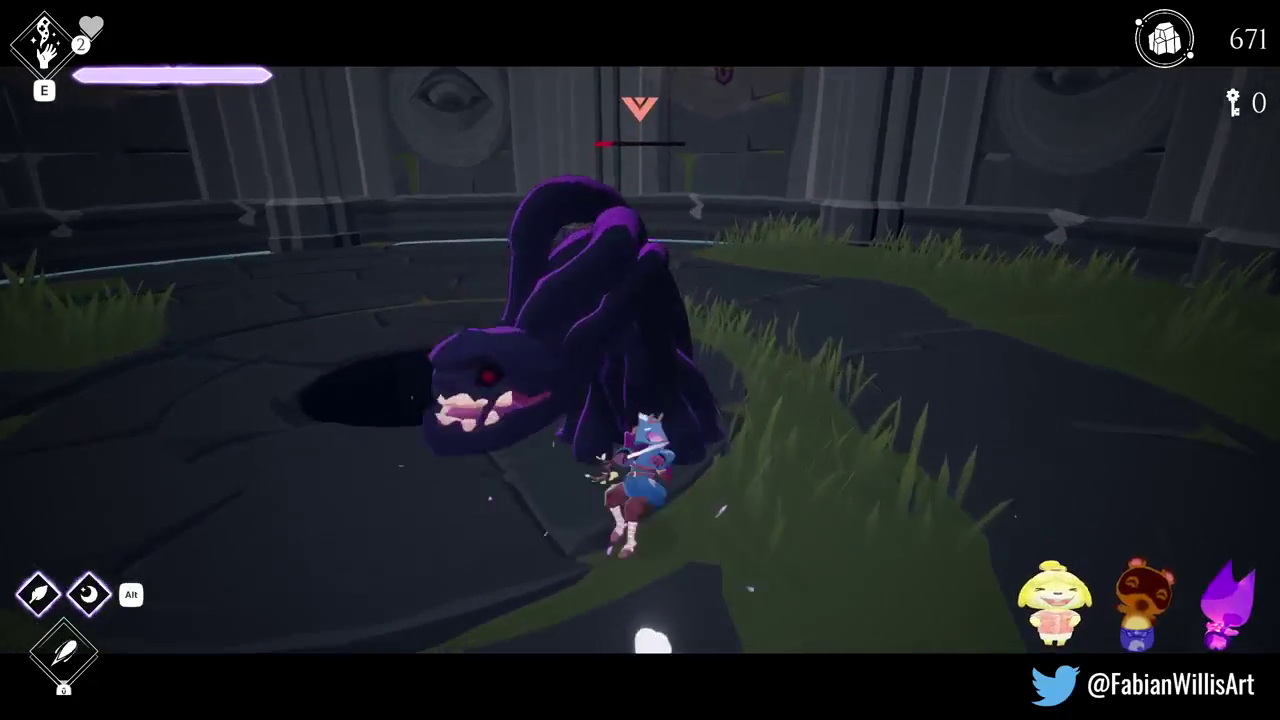
- Hit the remaining enemy with the feather wind burst, run across the arena, and reopen the spawn list
{"action": "key", "text": "a"}
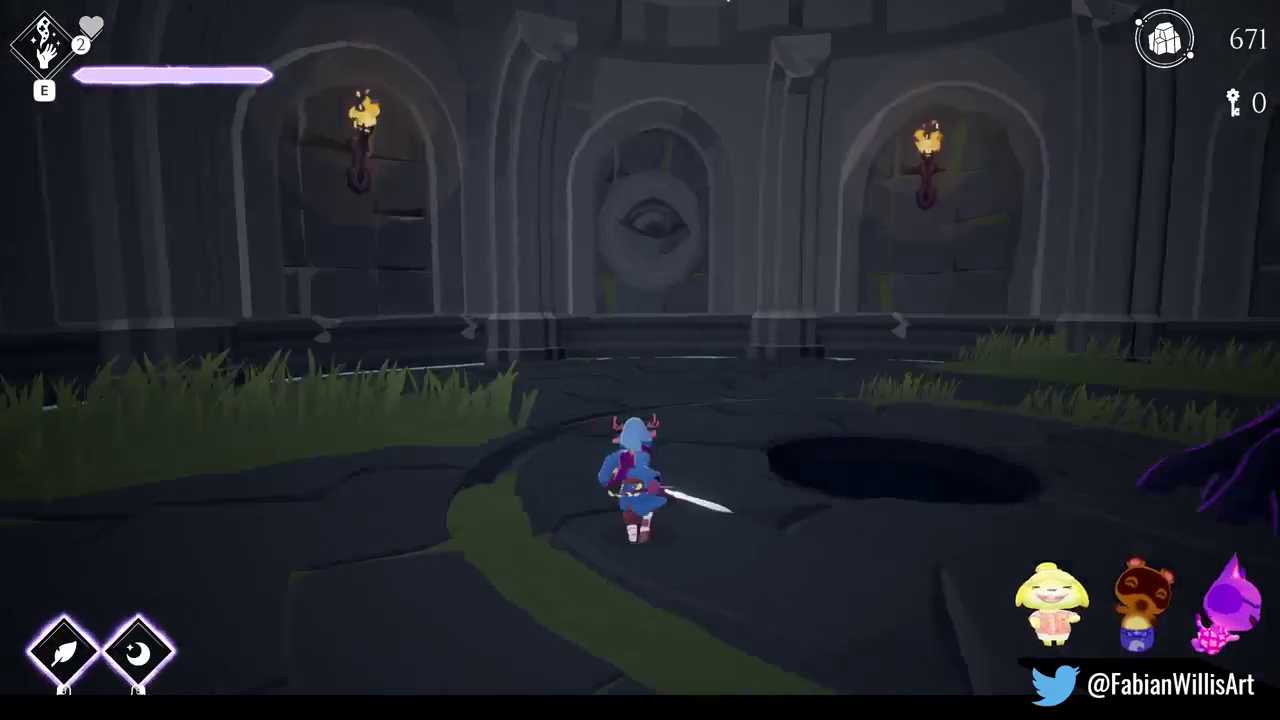
{"action": "key", "text": "e"}
{"action": "key", "text": "w"}
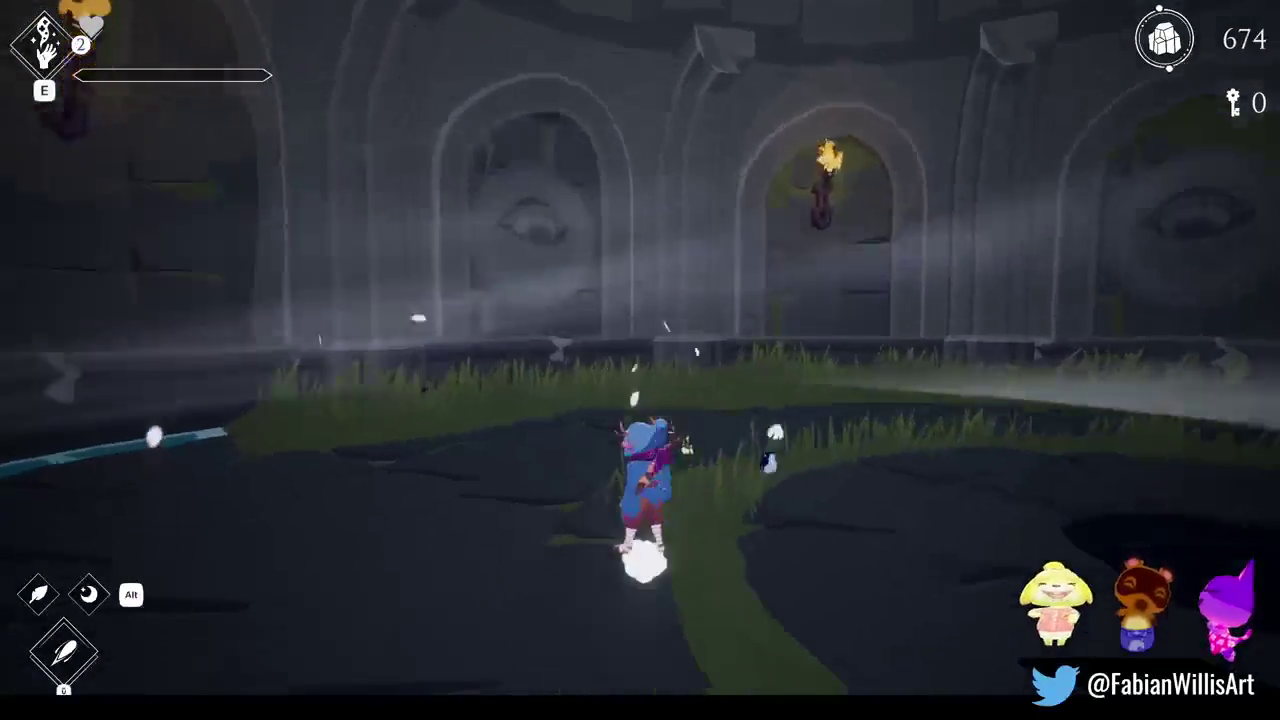
{"action": "key", "text": "w"}
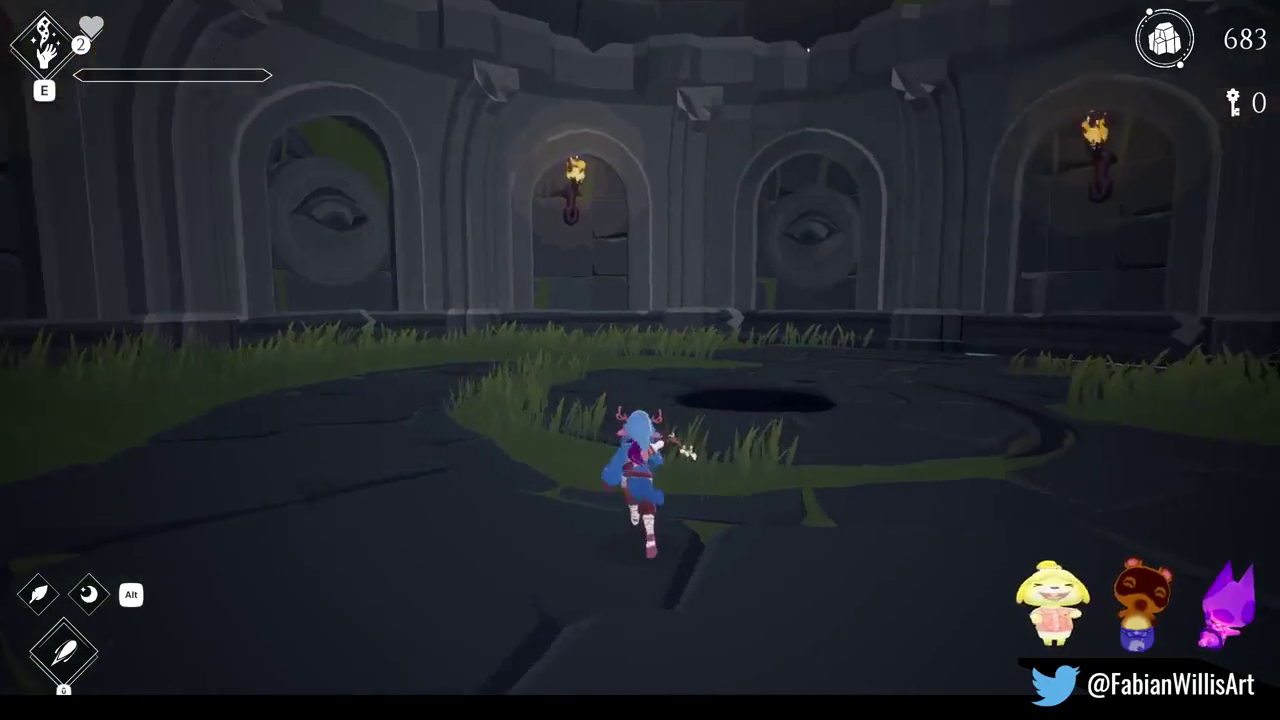
{"action": "key", "text": "F1"}
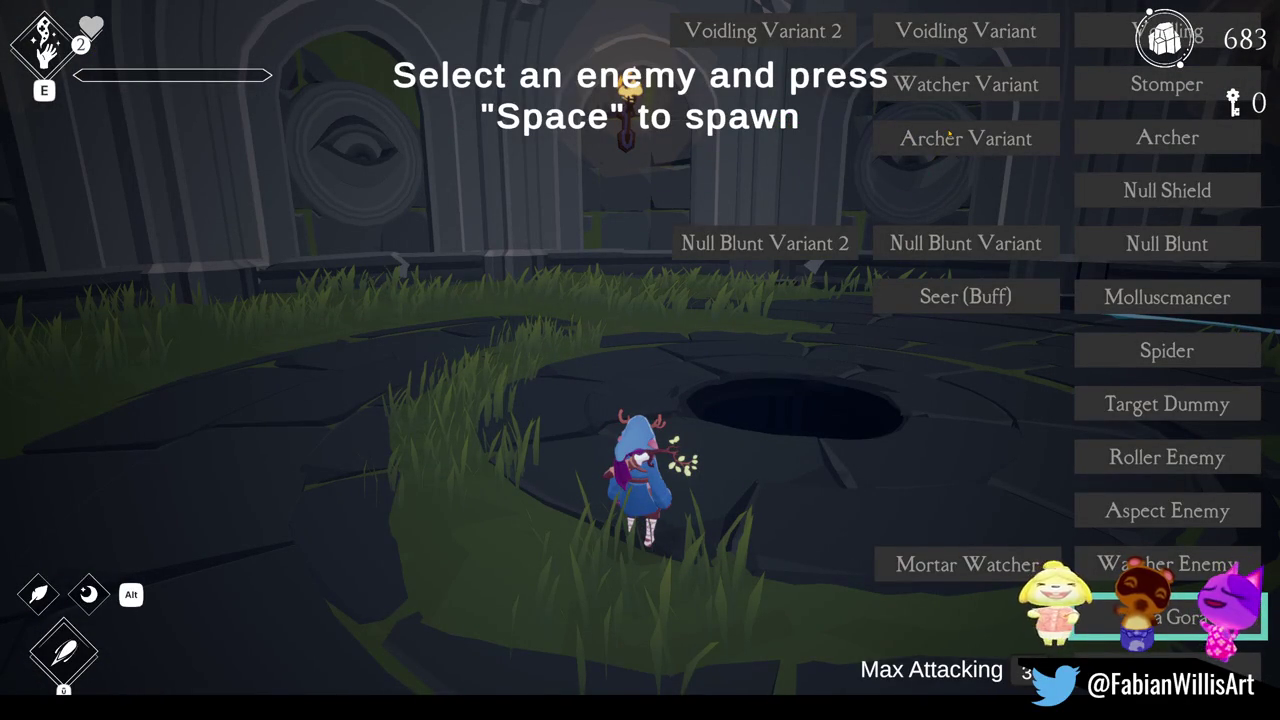
- Spawn a Watcher Variant, then two Mortar Watchers from the enemy spawn list
{"action": "left_click", "coordinate": [935, 87]}
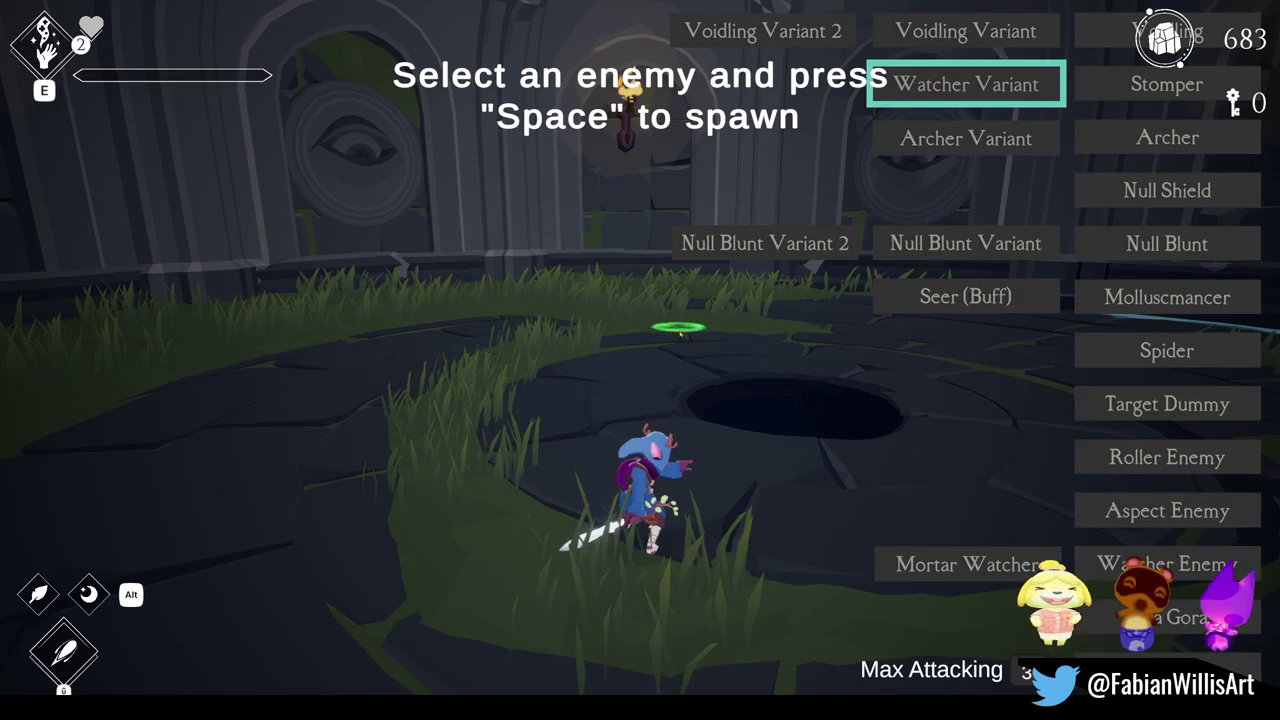
{"action": "key", "text": "space"}
{"action": "key", "text": "space"}
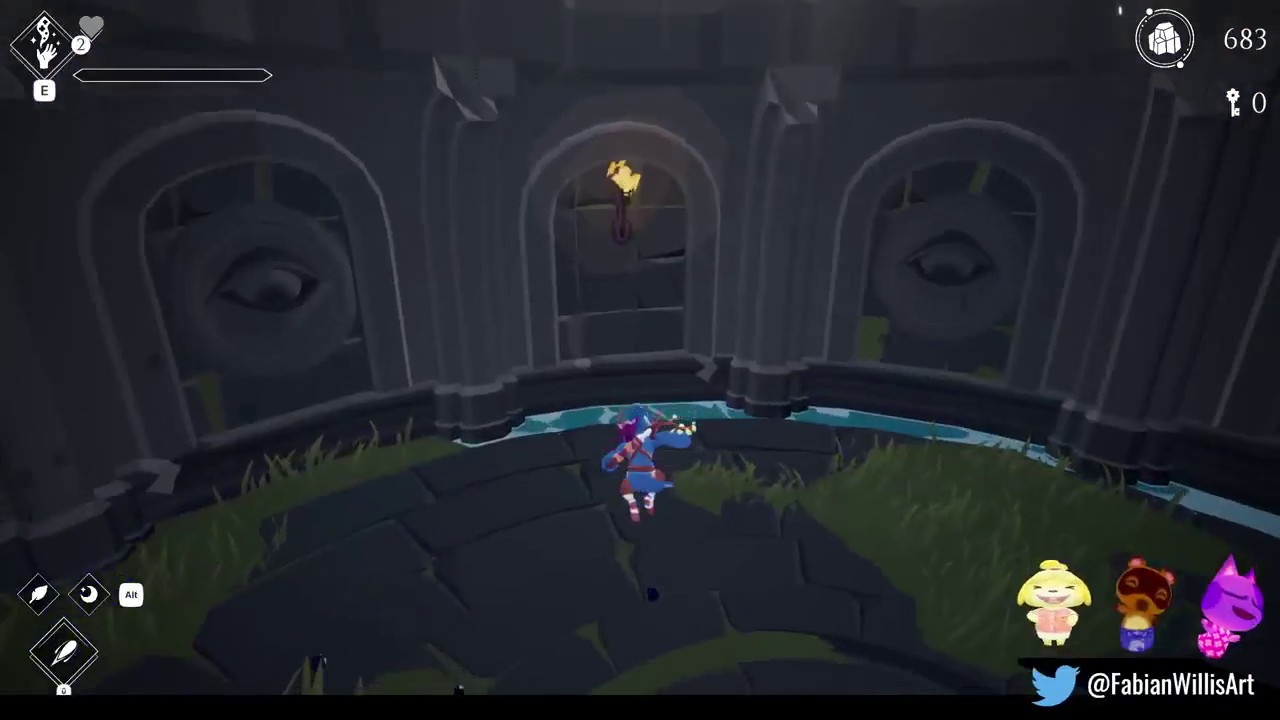
{"action": "key", "text": "F1"}
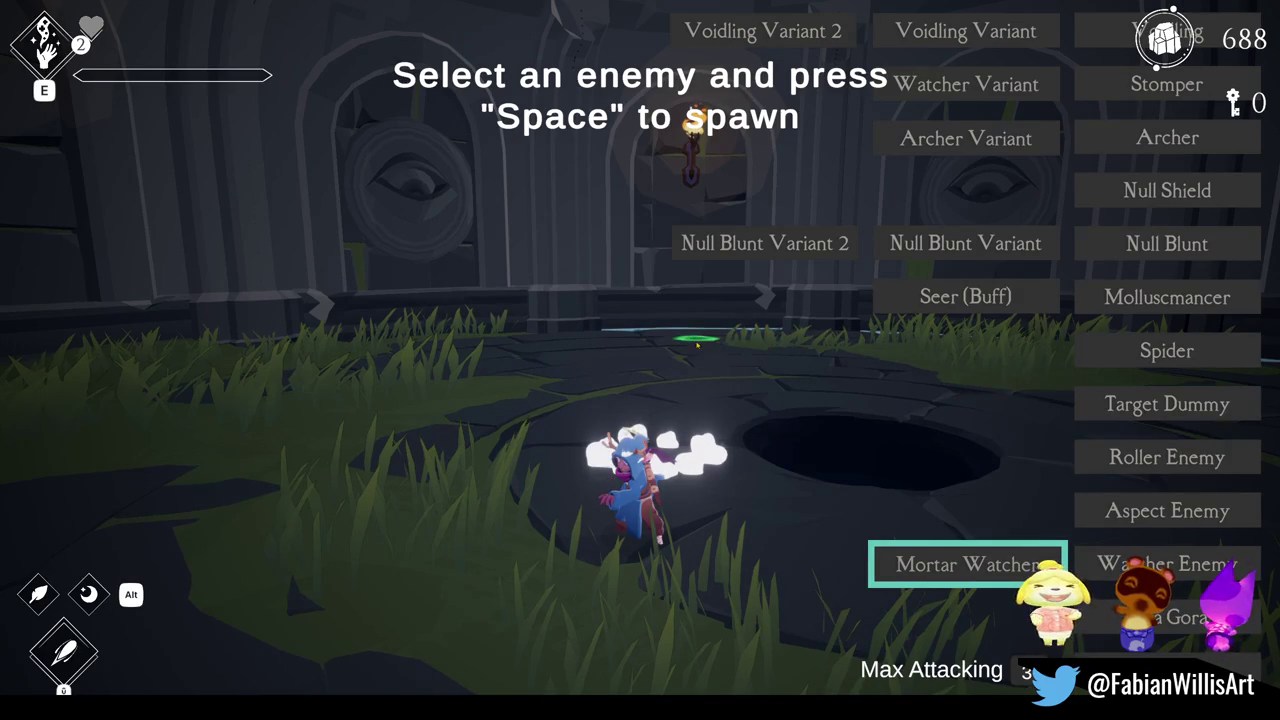
{"action": "key", "text": "space"}
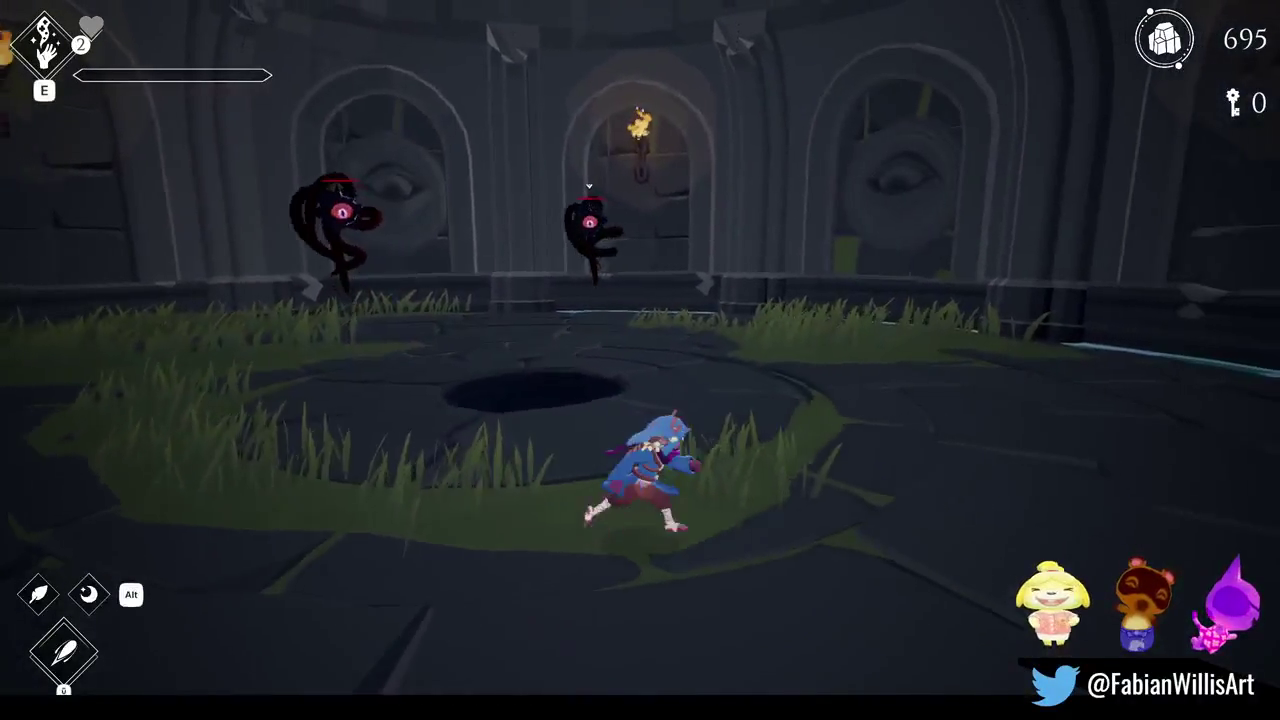
- Fight the Mortar Watchers, running up the arena and dashing to dodge their attacks
{"action": "key", "text": "w"}
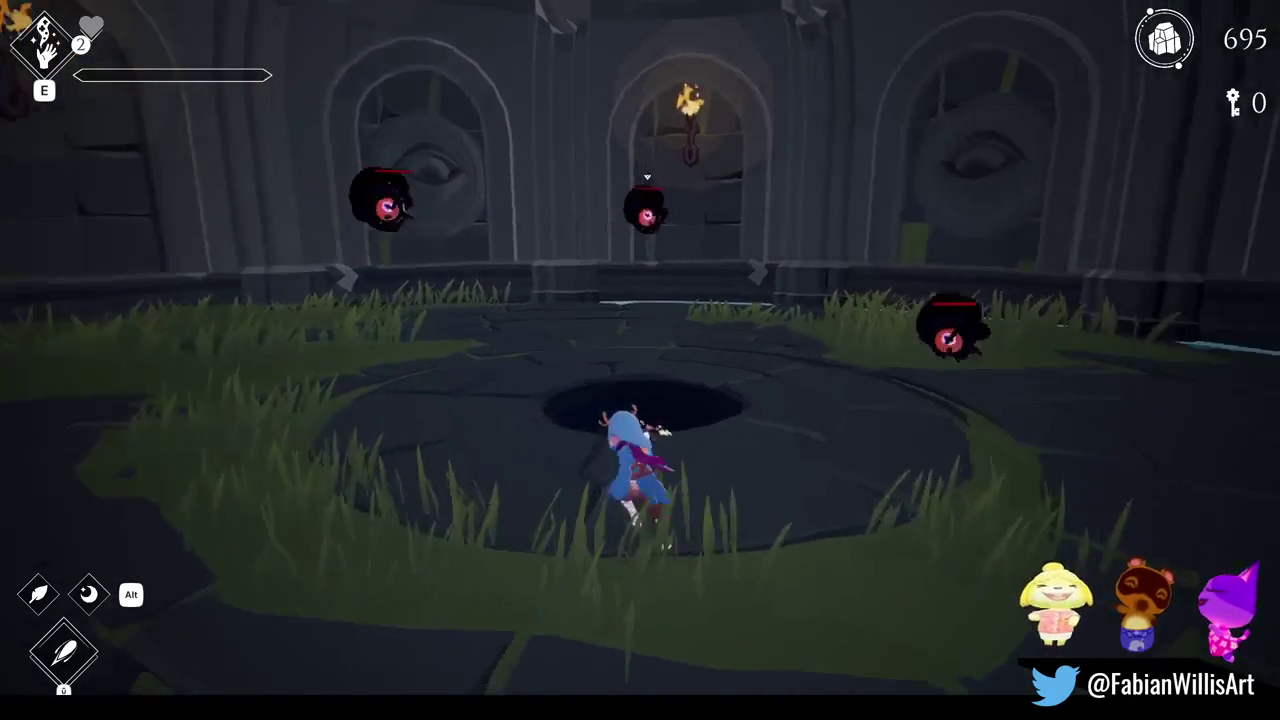
{"action": "key", "text": "space"}
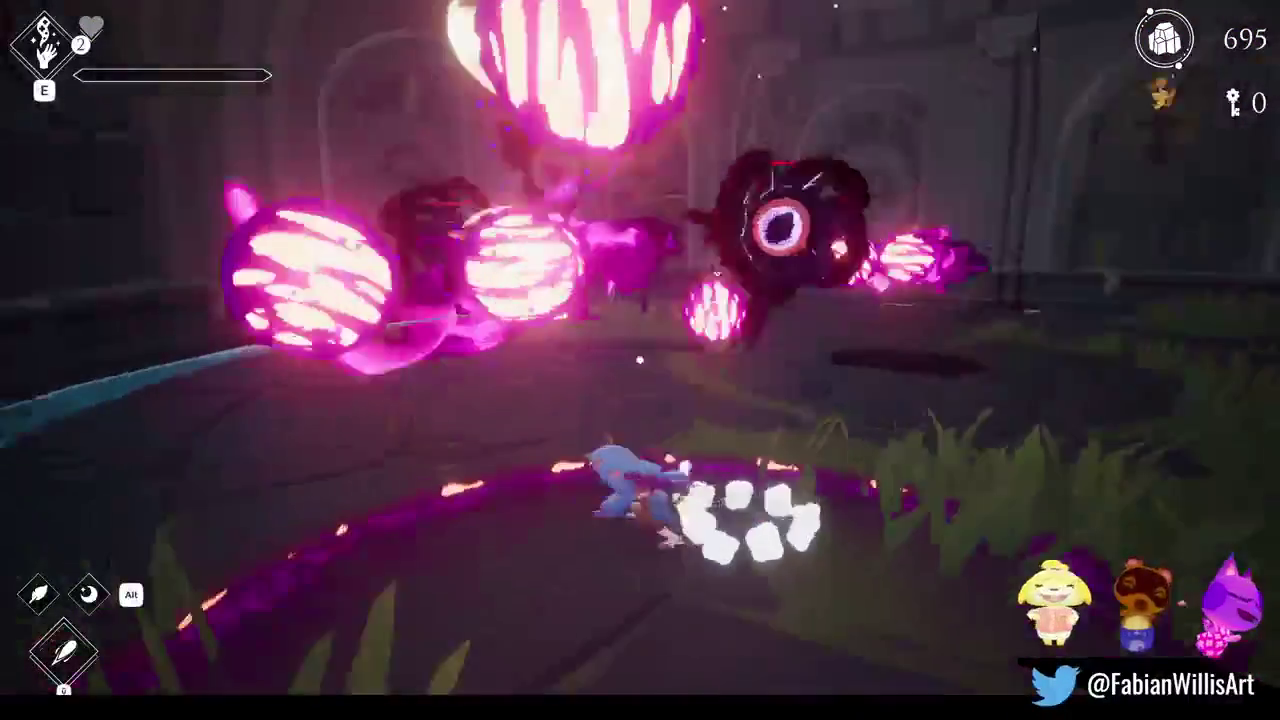
{"action": "key", "text": "space"}
{"action": "key", "text": "space"}
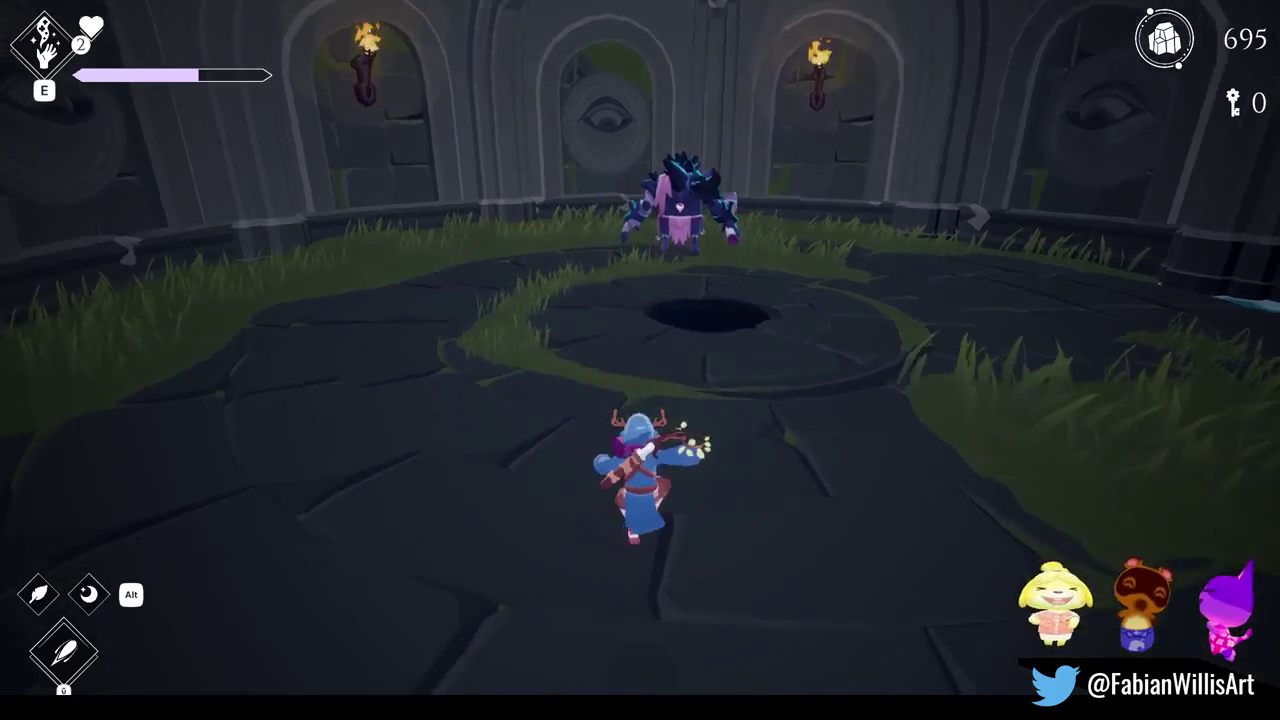
- Run past the hole and dash toward the large armoured enemy, then bring up Relics & Rites
{"action": "key", "text": "F1"}
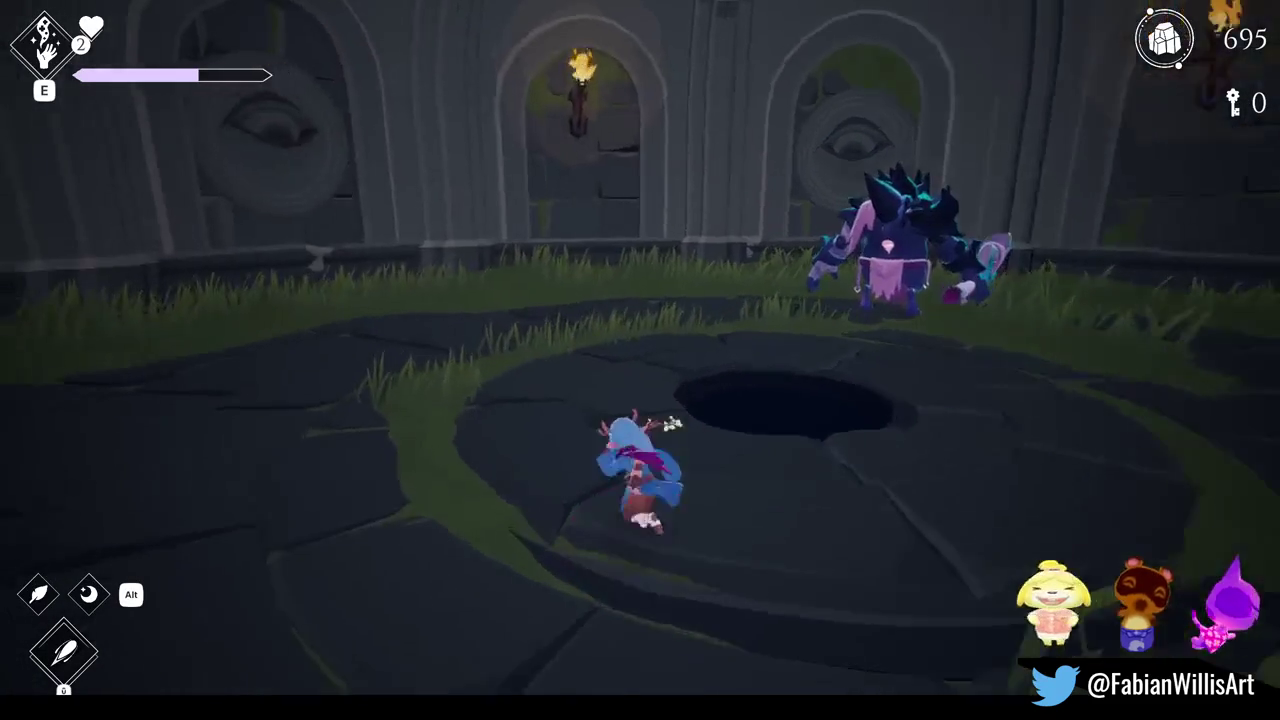
{"action": "key", "text": "w"}
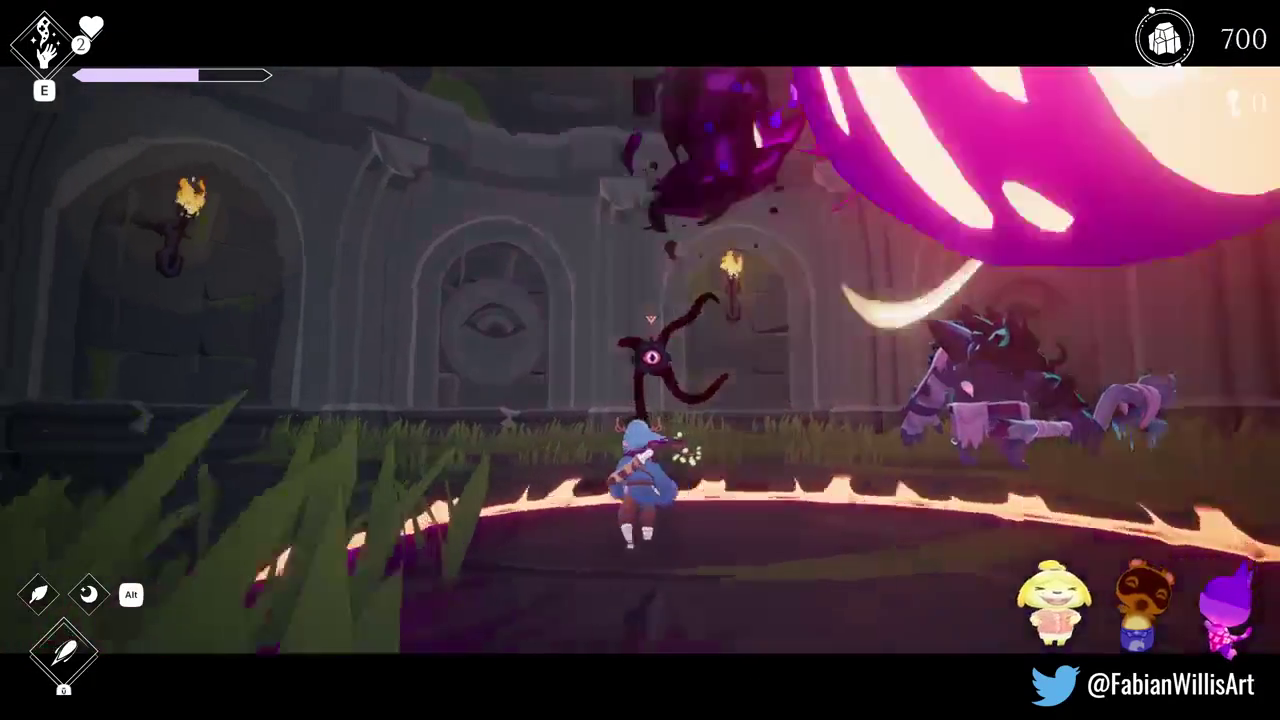
{"action": "key", "text": "shift"}
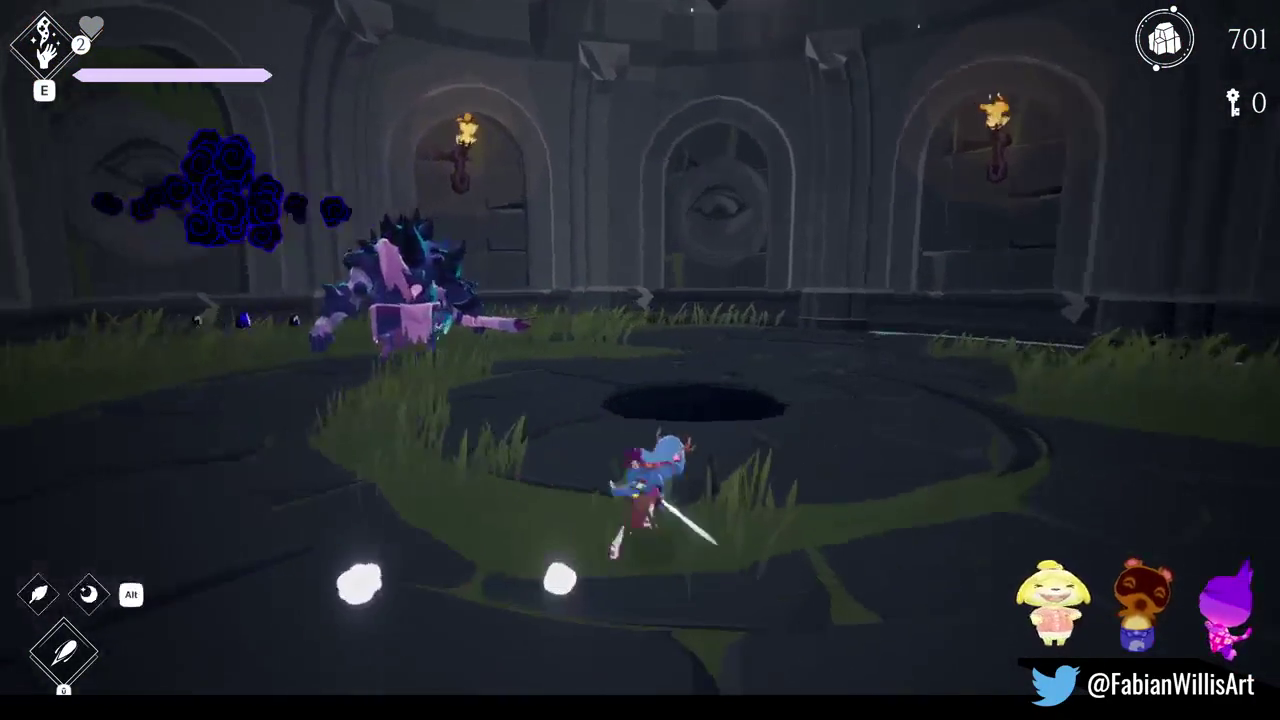
{"action": "key", "text": "Tab"}
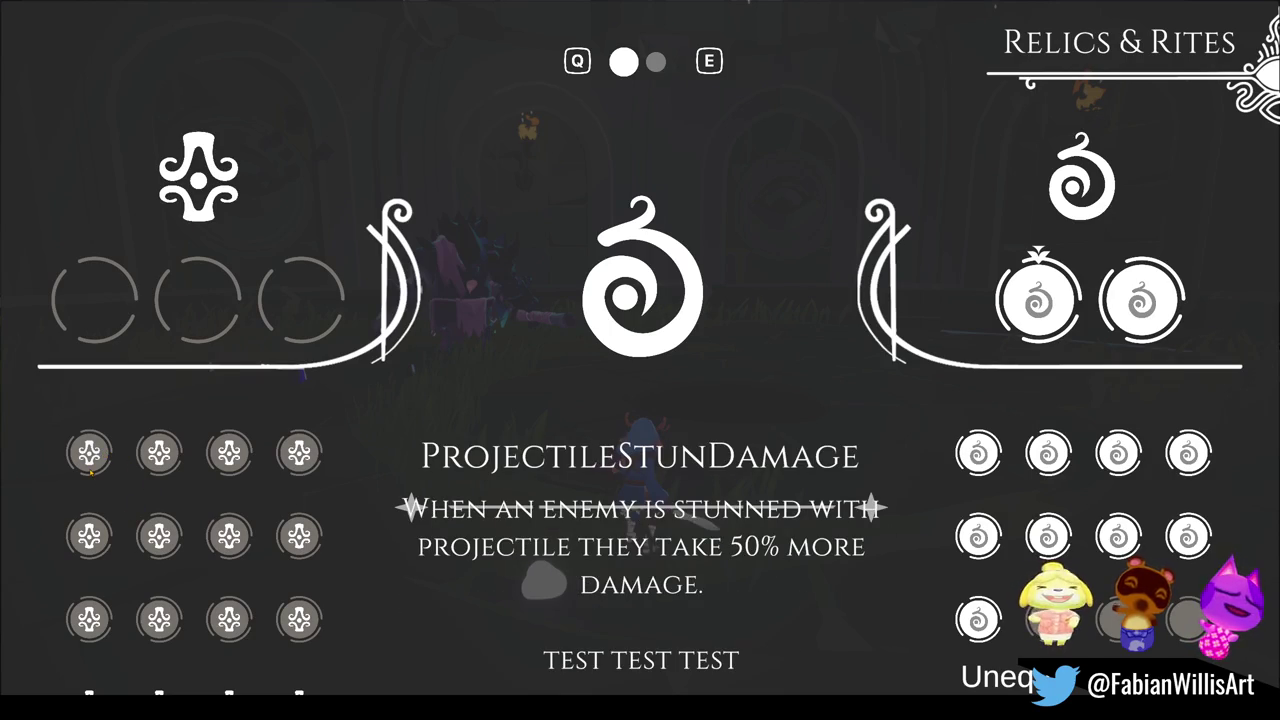
- Fill the first relic slot, put DodgeExplode in the second slot, and resume the arena fight
{"action": "left_click", "coordinate": [90, 460]}
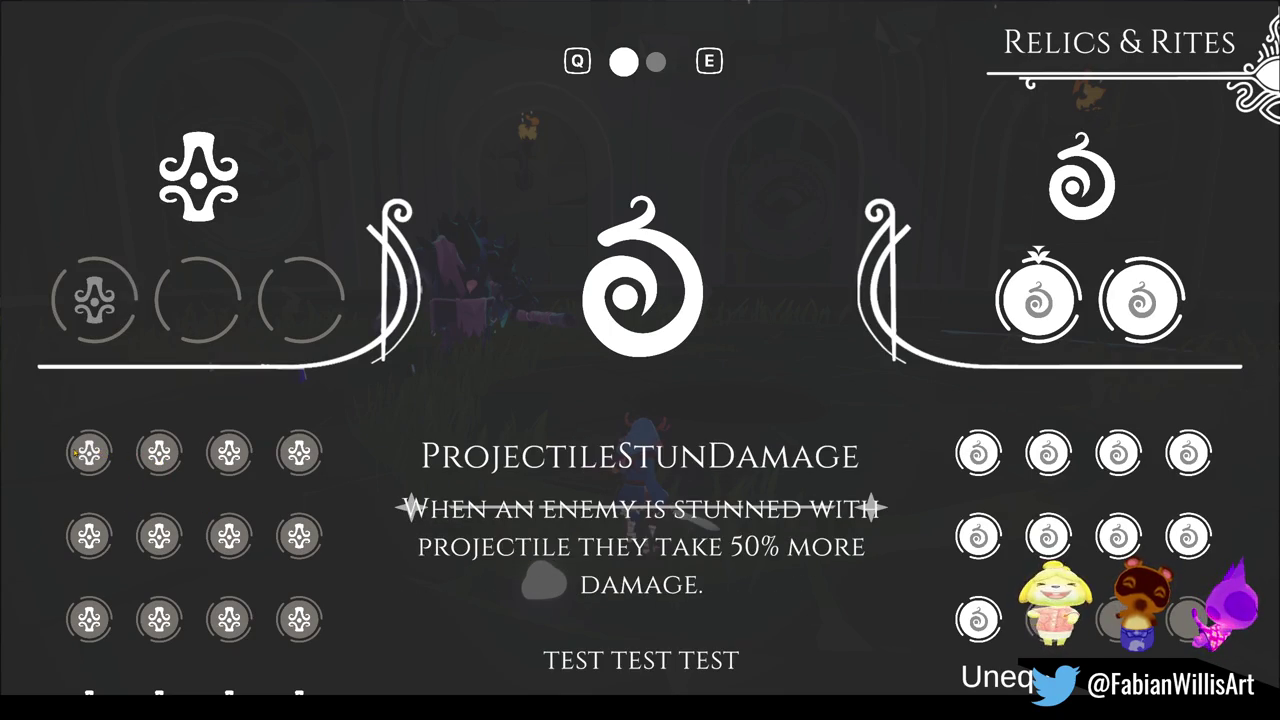
{"action": "left_click", "coordinate": [90, 453]}
{"action": "left_click", "coordinate": [90, 453]}
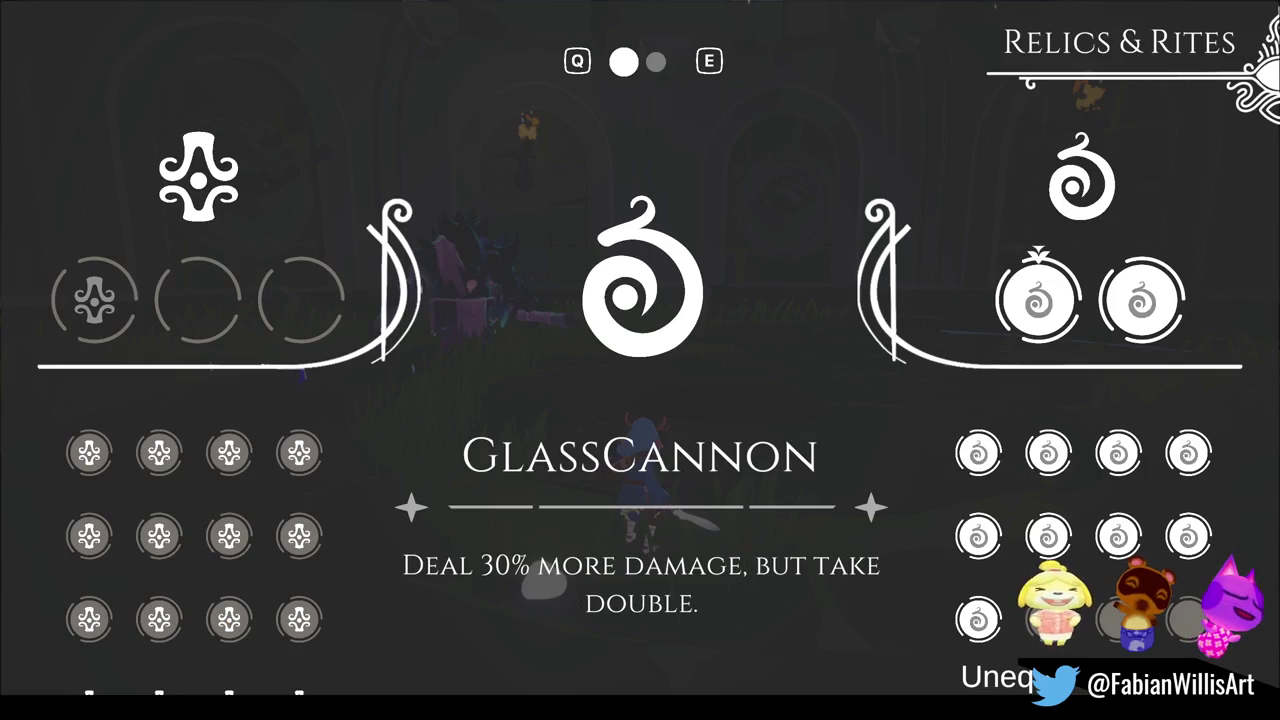
{"action": "key", "text": "Return"}
{"action": "key", "text": "Escape"}
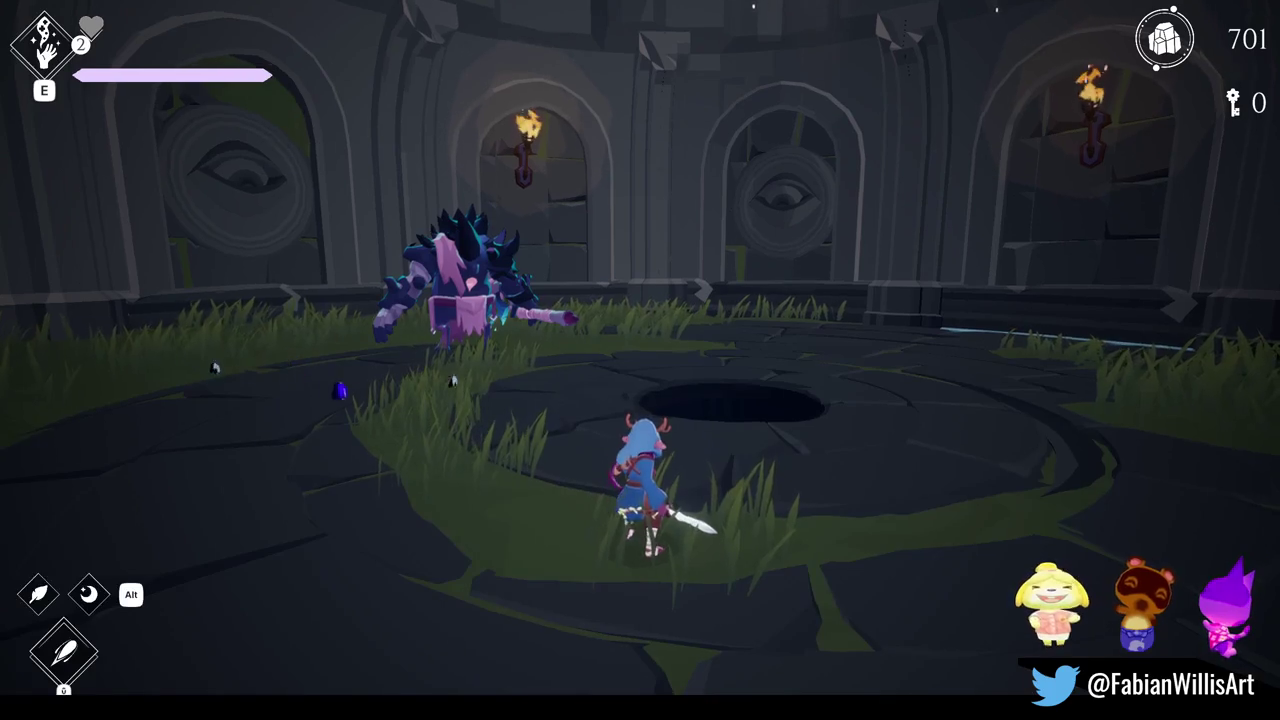
- Spawn a pack of Voidling enemies beside the brute and charge into them
{"action": "left_click", "coordinate": [855, 398]}
{"action": "key", "text": "F1"}
{"action": "left_click", "coordinate": [855, 398]}
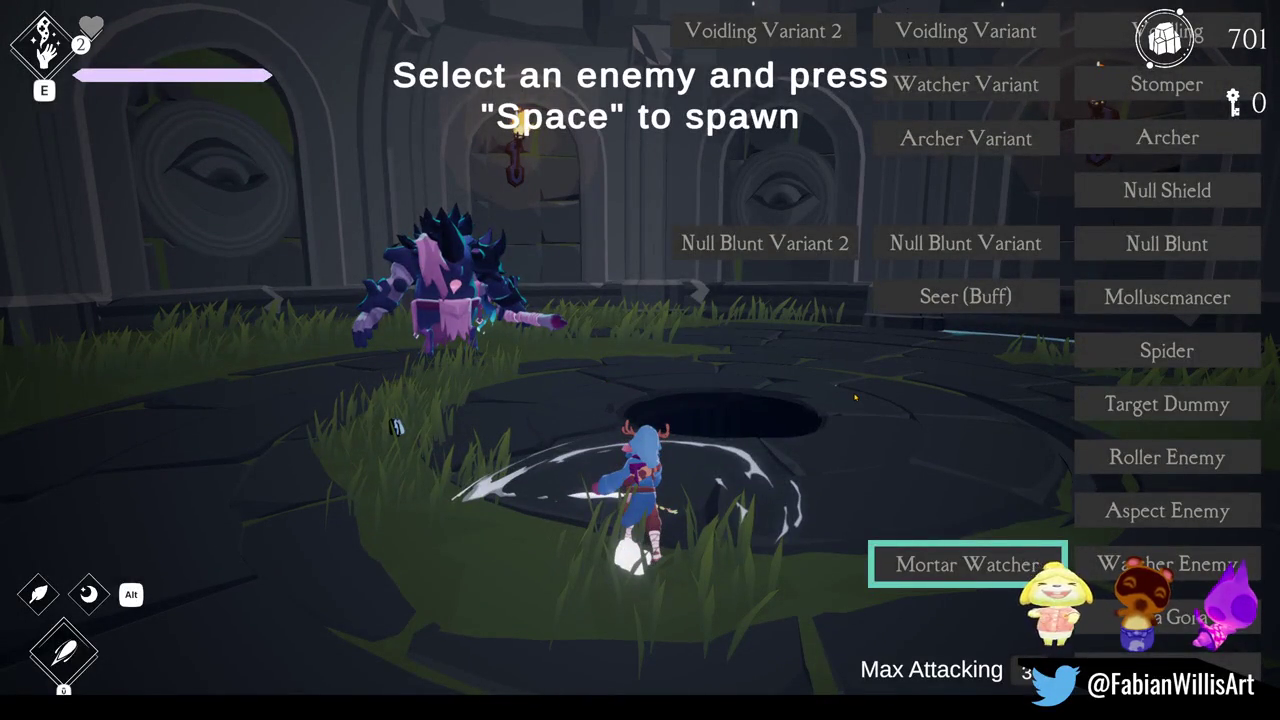
{"action": "left_click", "coordinate": [1090, 45]}
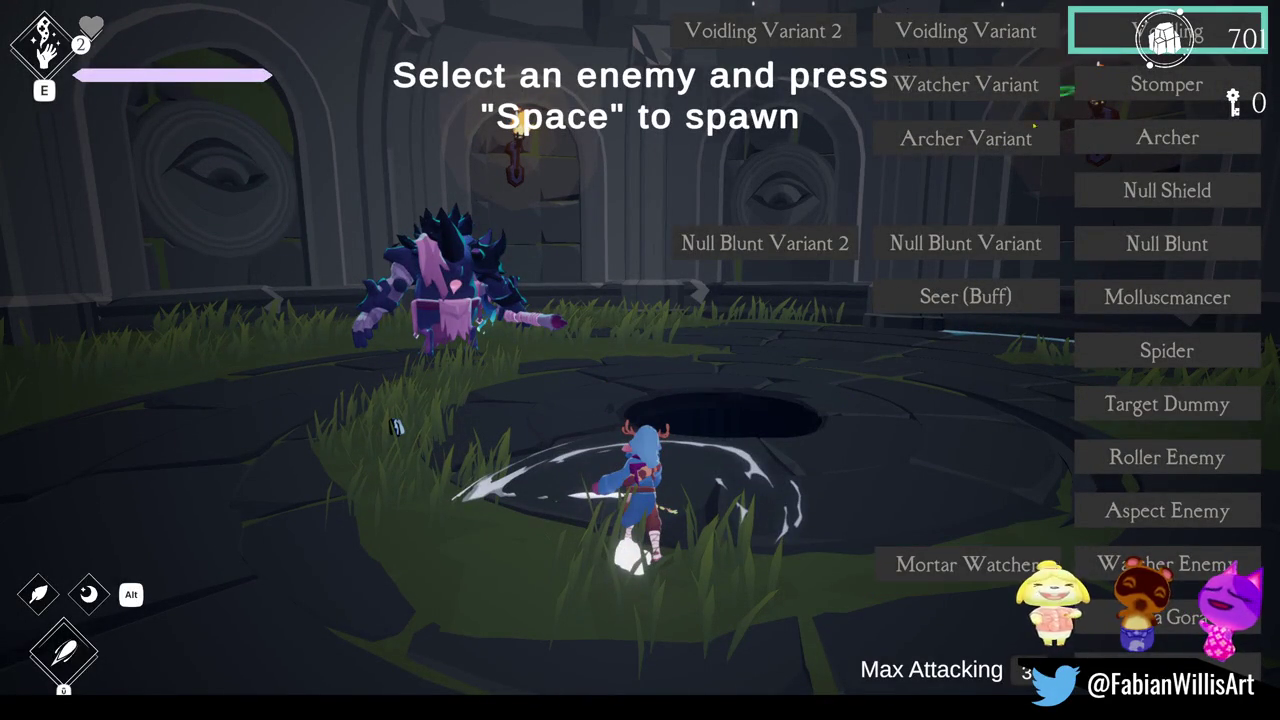
{"action": "key", "text": "space"}
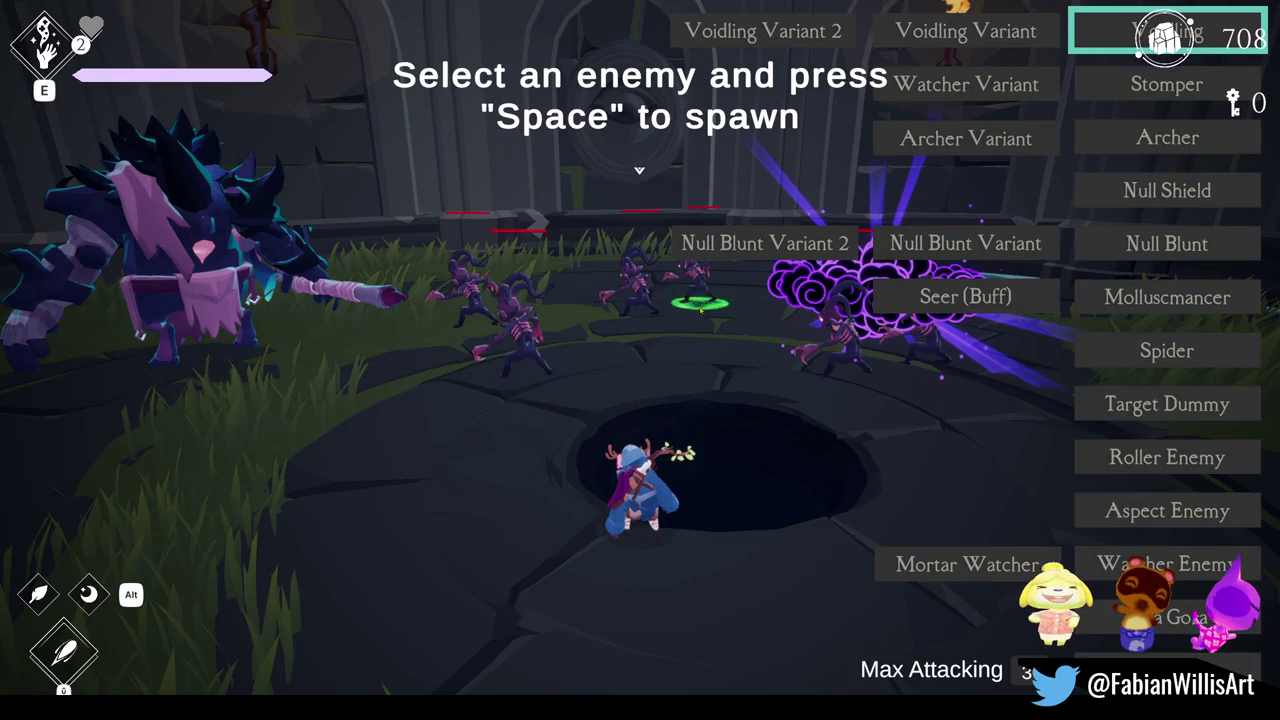
{"action": "key", "text": "Escape"}
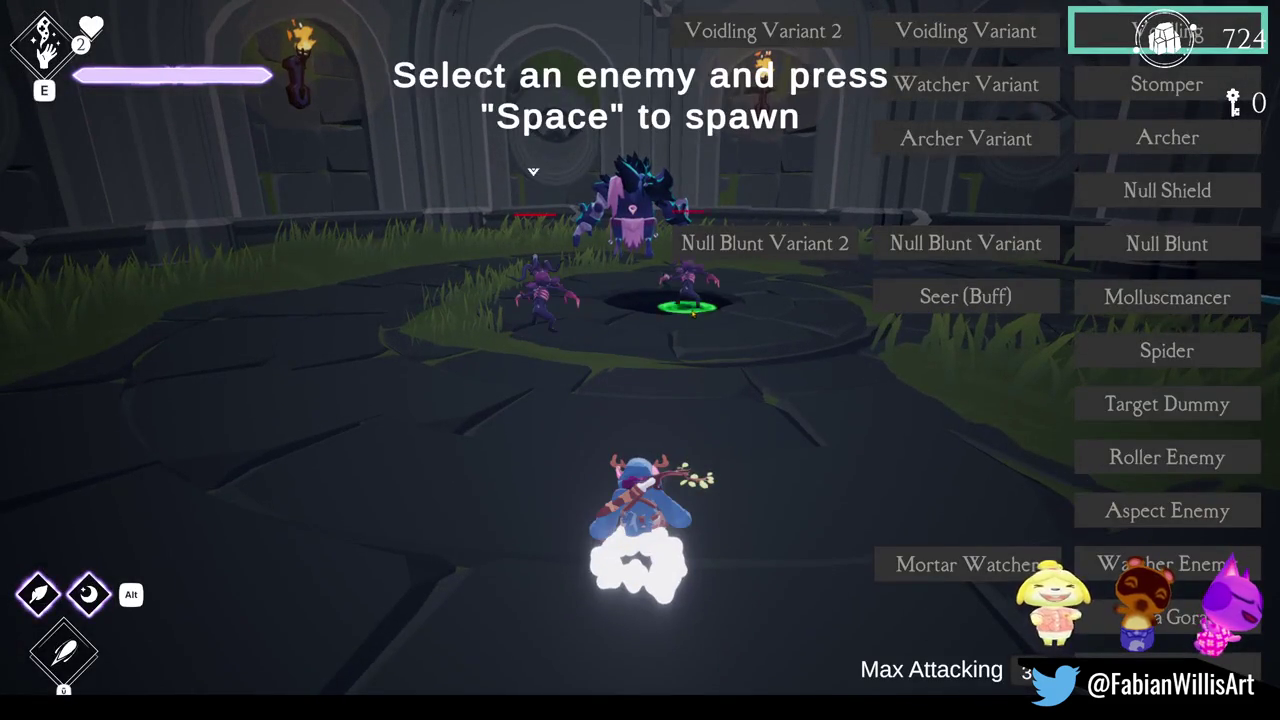
{"action": "key", "text": "w"}
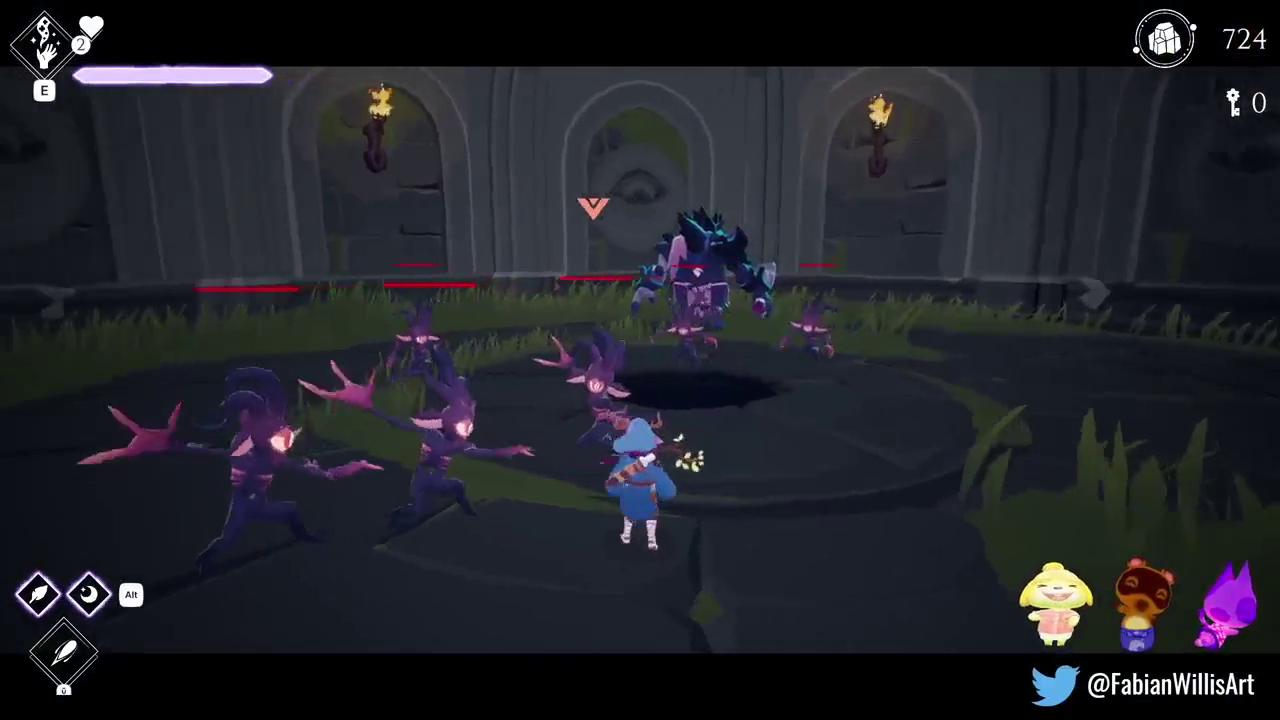
- Dash and slash through the Voidlings around the large enemy, pushing crystals to 754
{"action": "key", "text": "space"}
{"action": "key", "text": "space"}
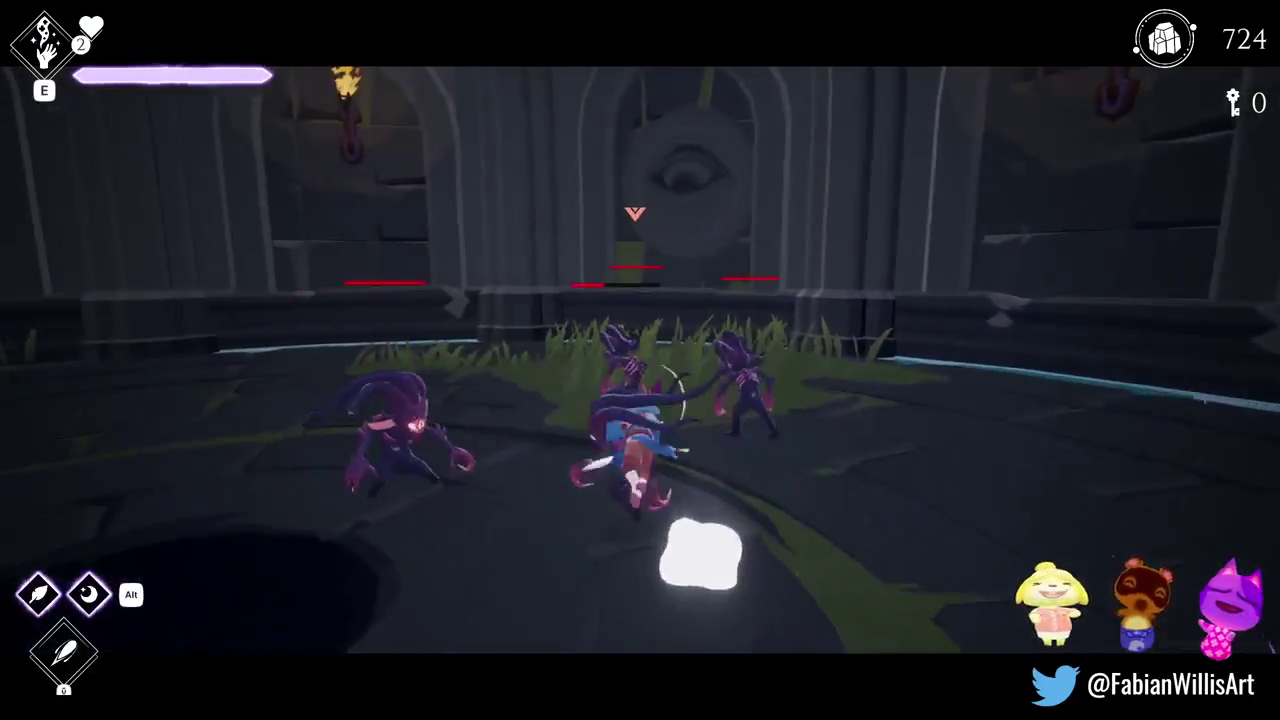
{"action": "key", "text": "space"}
{"action": "key", "text": "space"}
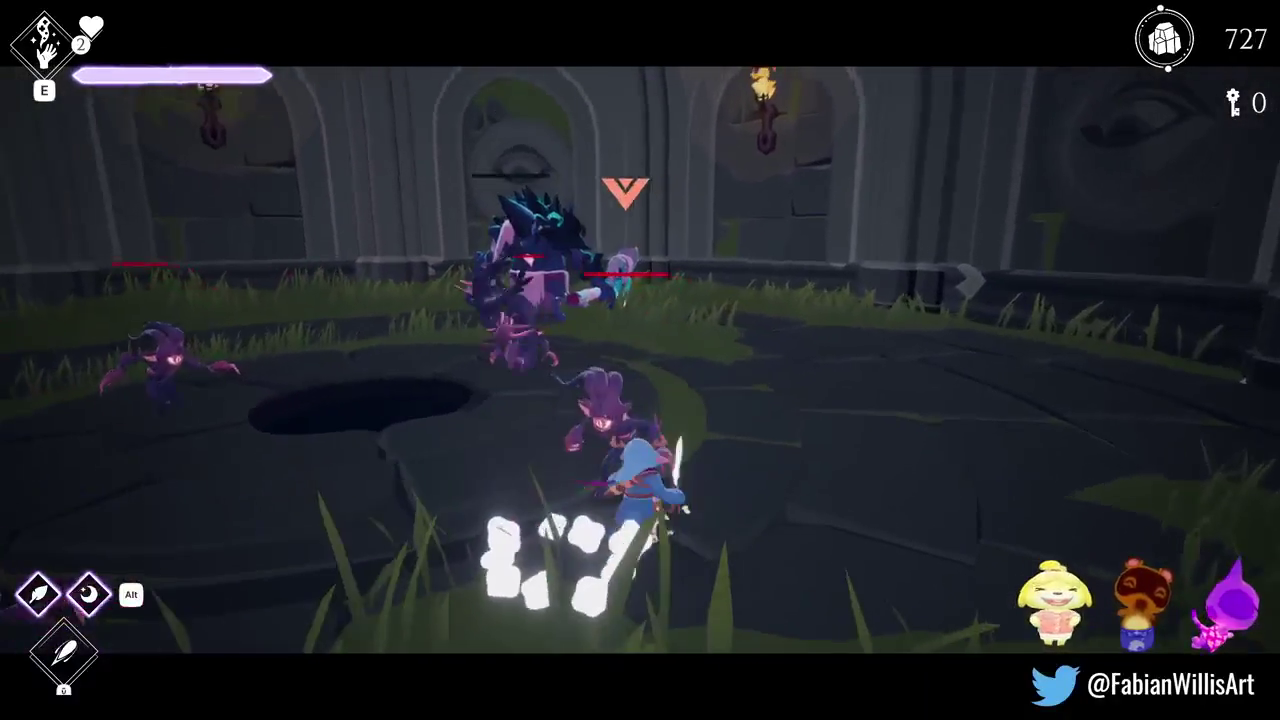
{"action": "key", "text": "space"}
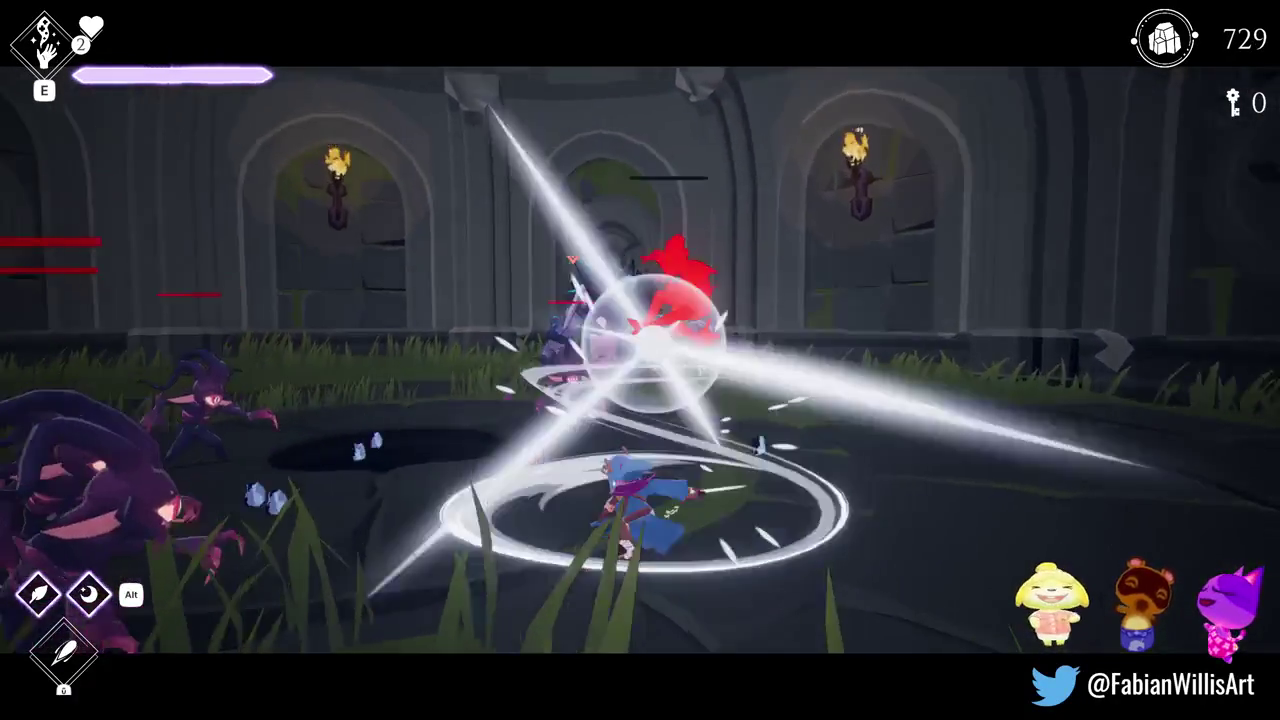
{"action": "key", "text": "space"}
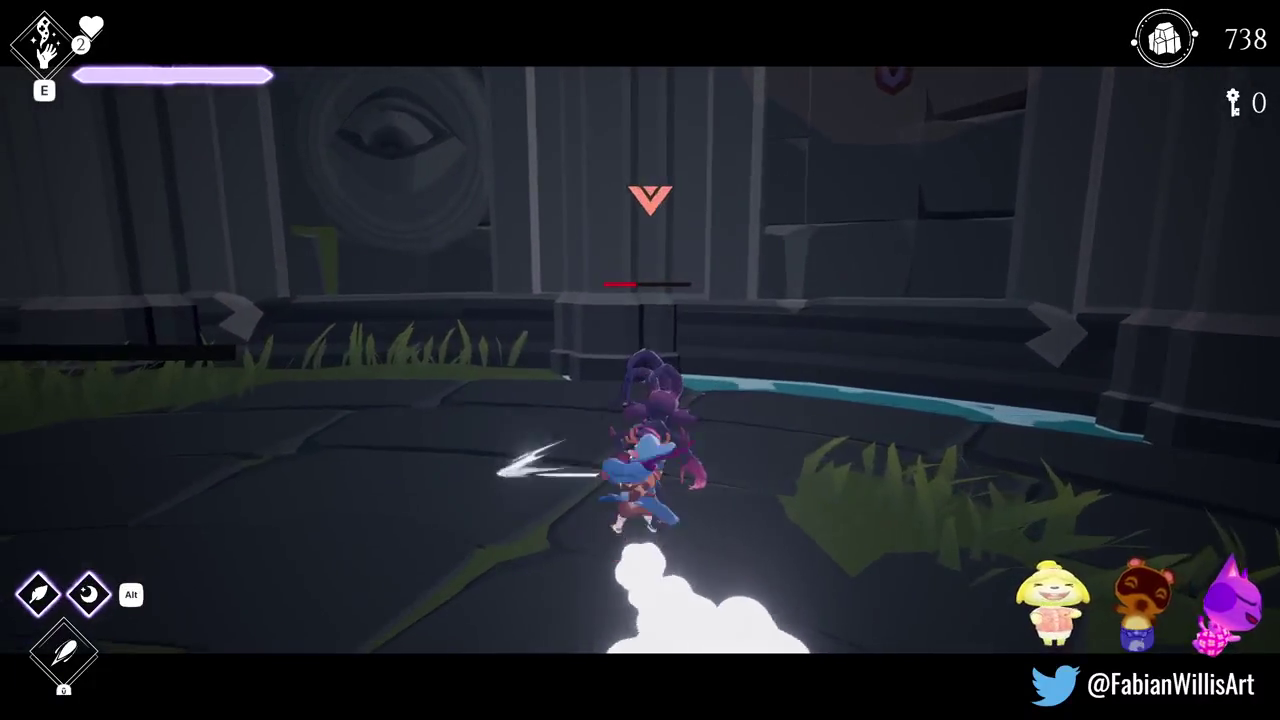
{"action": "key", "text": "space"}
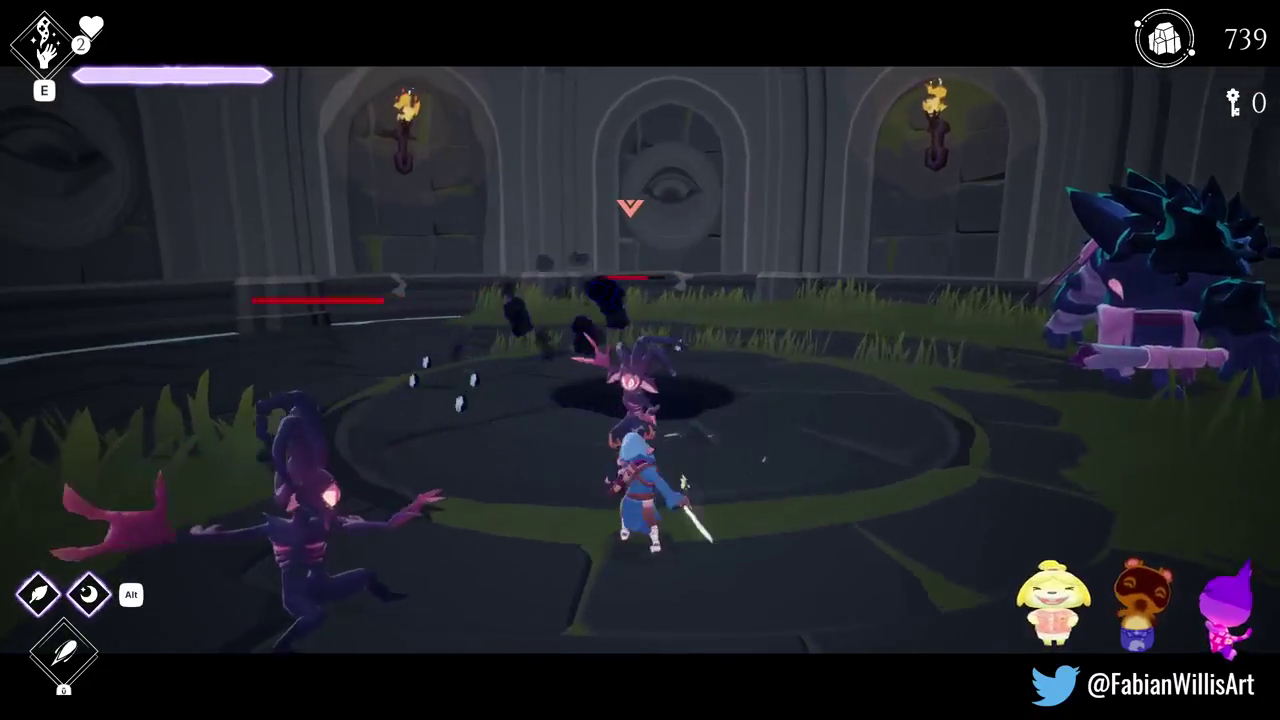
{"action": "key", "text": "space"}
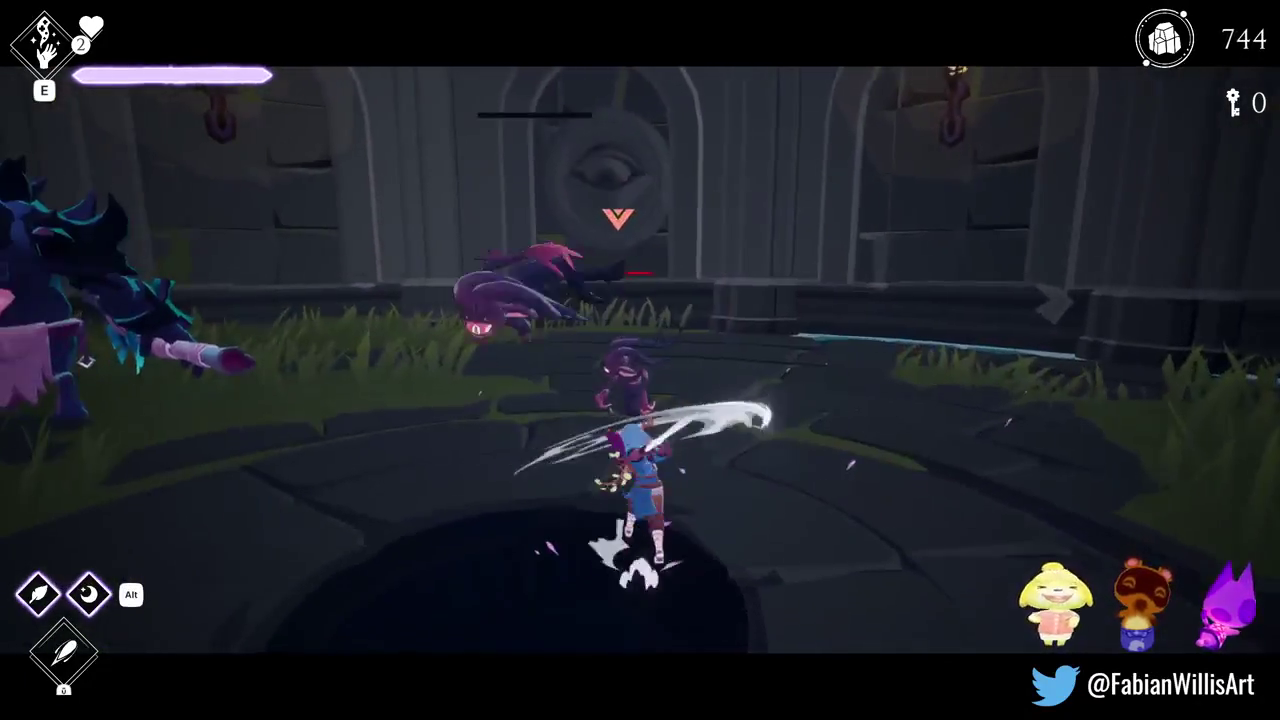
{"action": "key", "text": "space"}
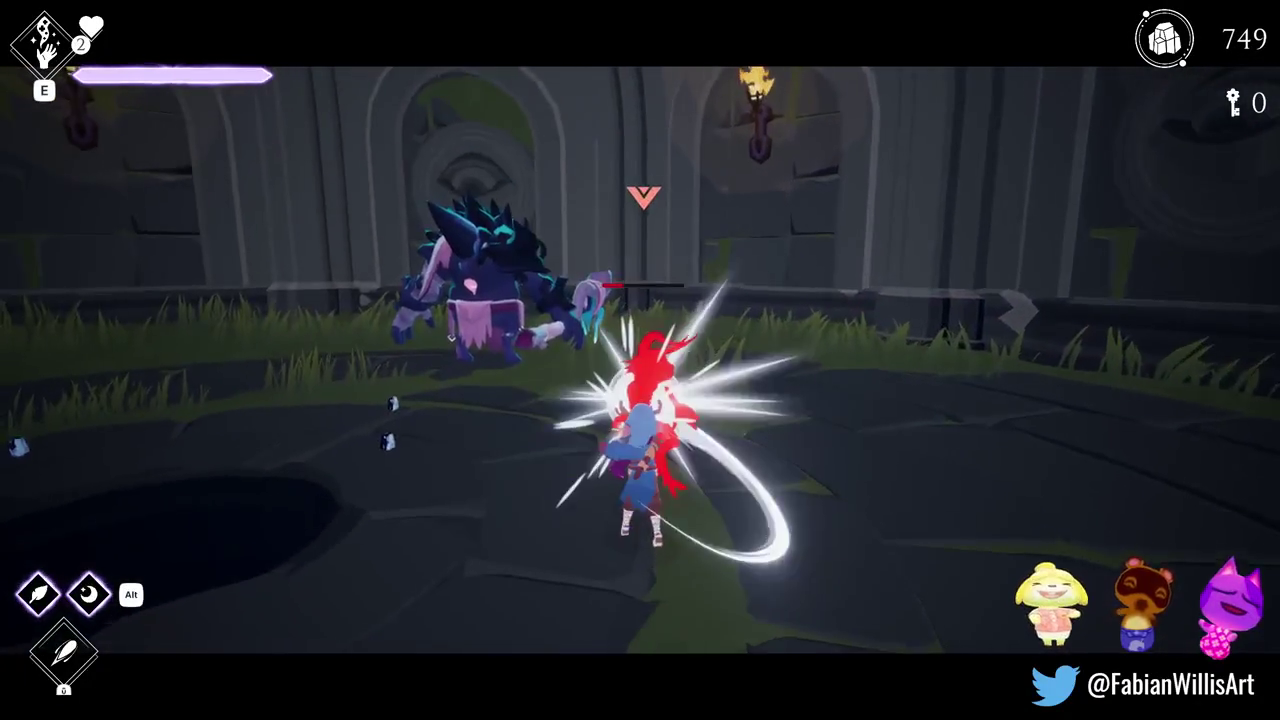
{"action": "key", "text": "space"}
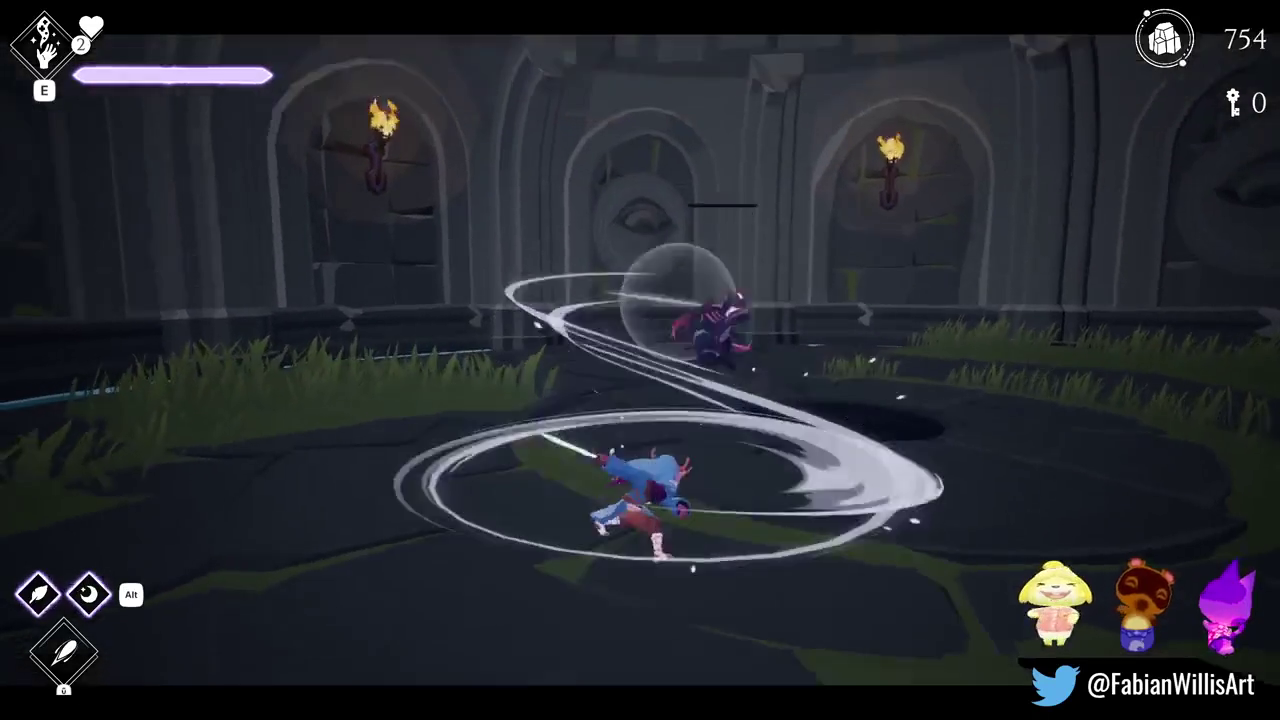
- Run across the arena, then pause the game to show its Menu
{"action": "key", "text": "w"}
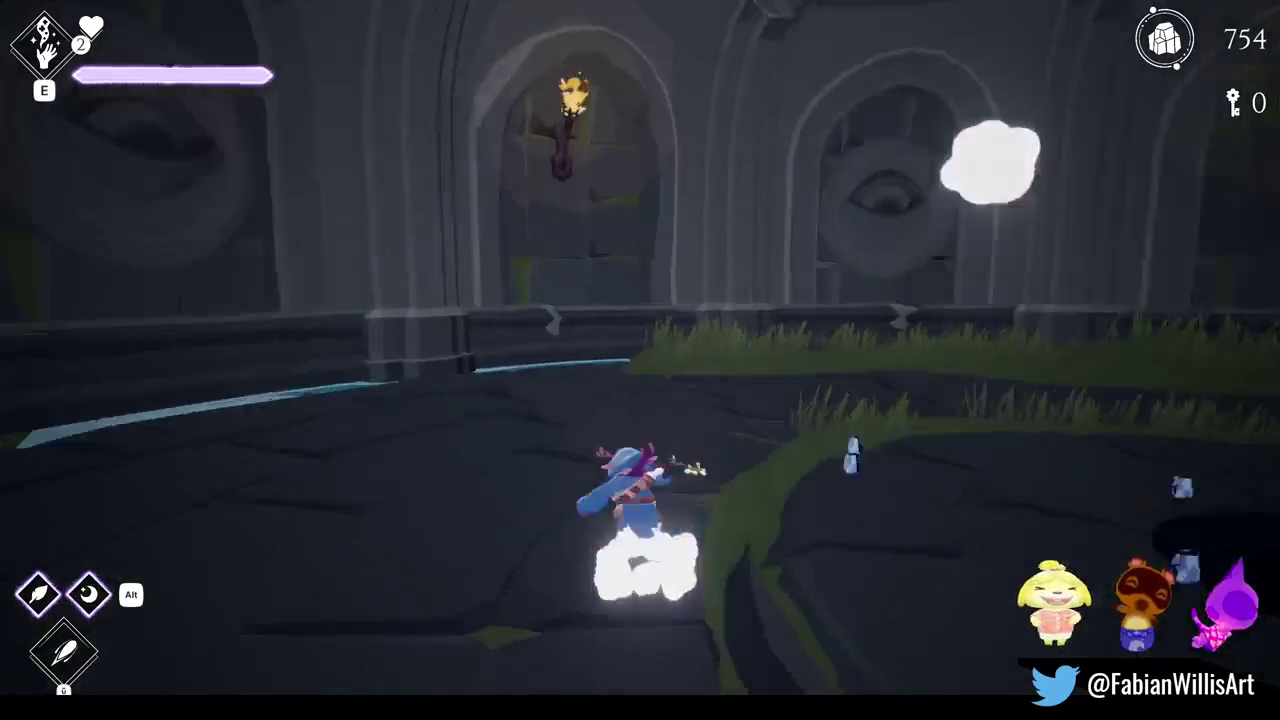
{"action": "key", "text": "w"}
{"action": "key", "text": "Escape"}
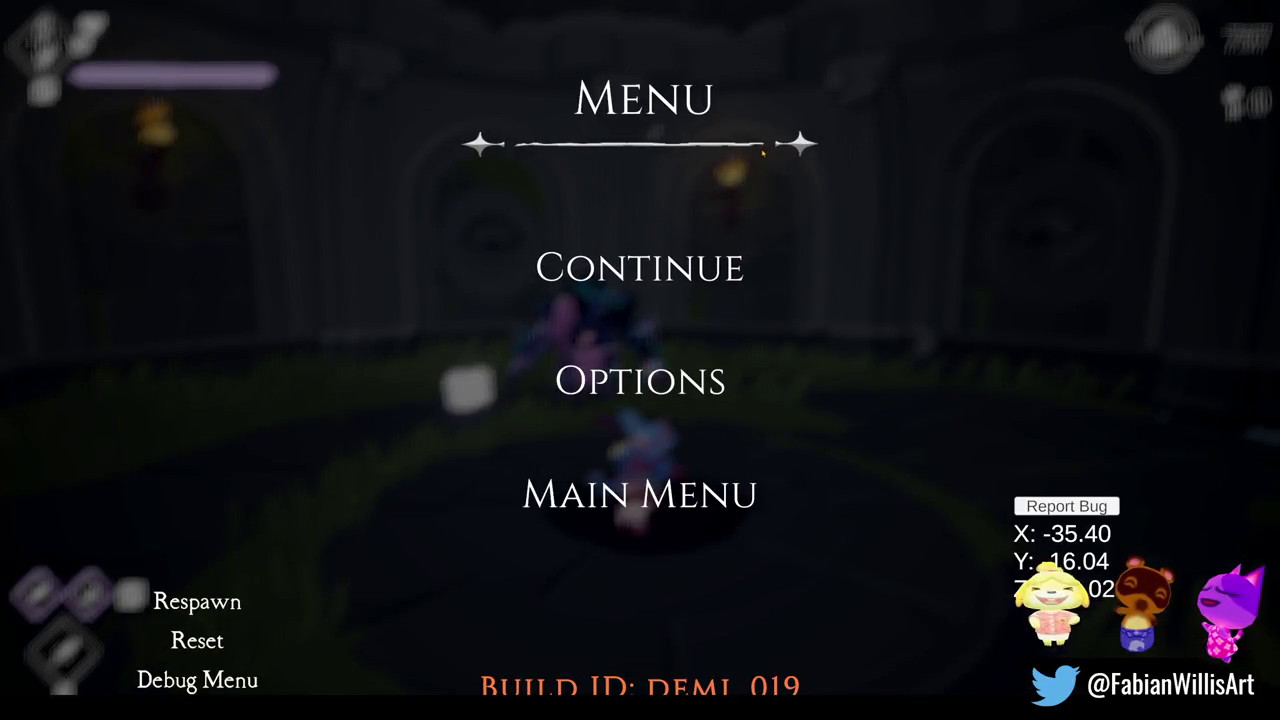
- Exit the maximized game view and stop Play mode to return to the scene editor
{"action": "key", "text": "F11"}
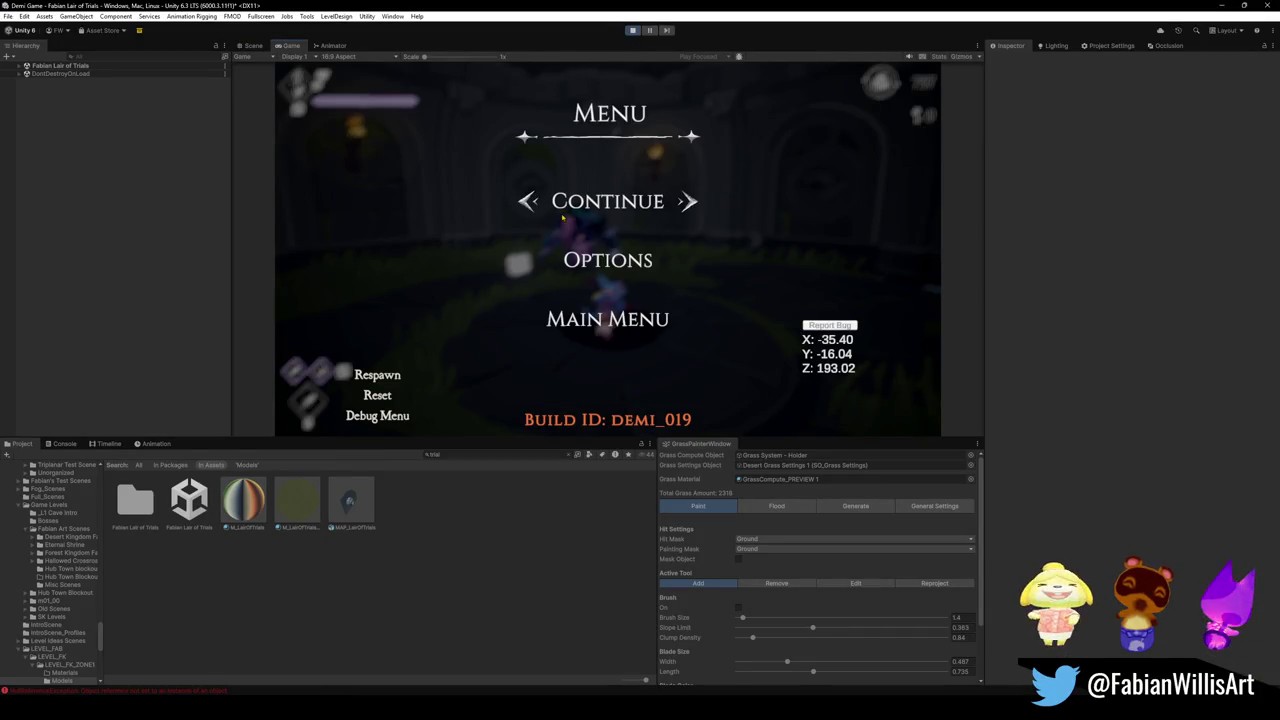
{"action": "left_click", "coordinate": [632, 31]}
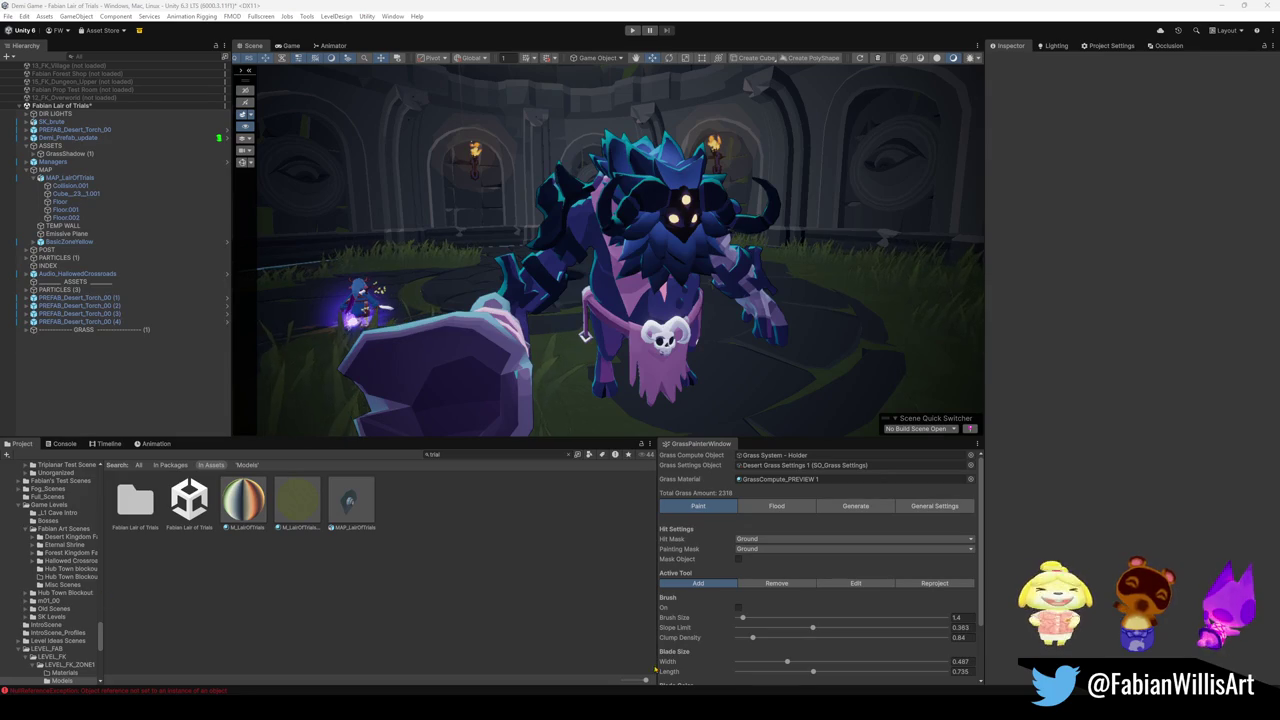
{"action": "mouse_move", "coordinate": [674, 712]}
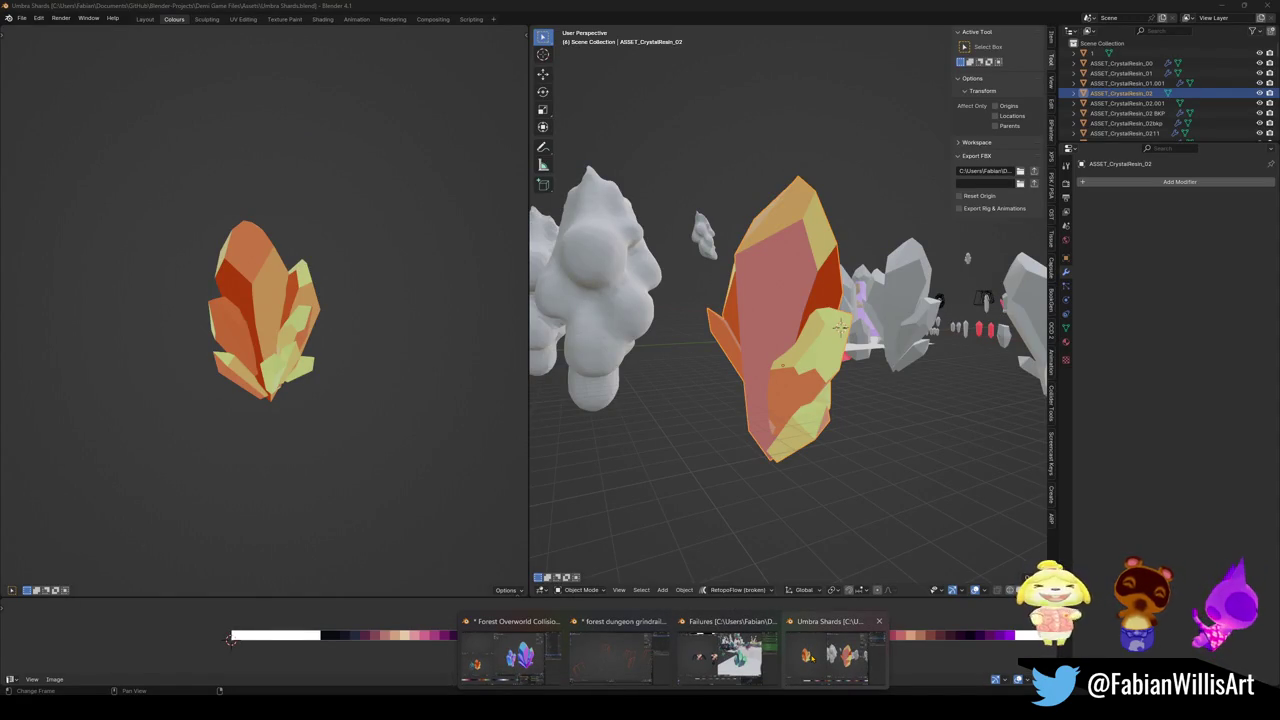
- Switch to Blender and bring up the File > Open dialog
{"action": "left_click", "coordinate": [811, 655]}
{"action": "left_click", "coordinate": [21, 19]}
{"action": "left_click", "coordinate": [20, 21]}
{"action": "left_click", "coordinate": [20, 21]}
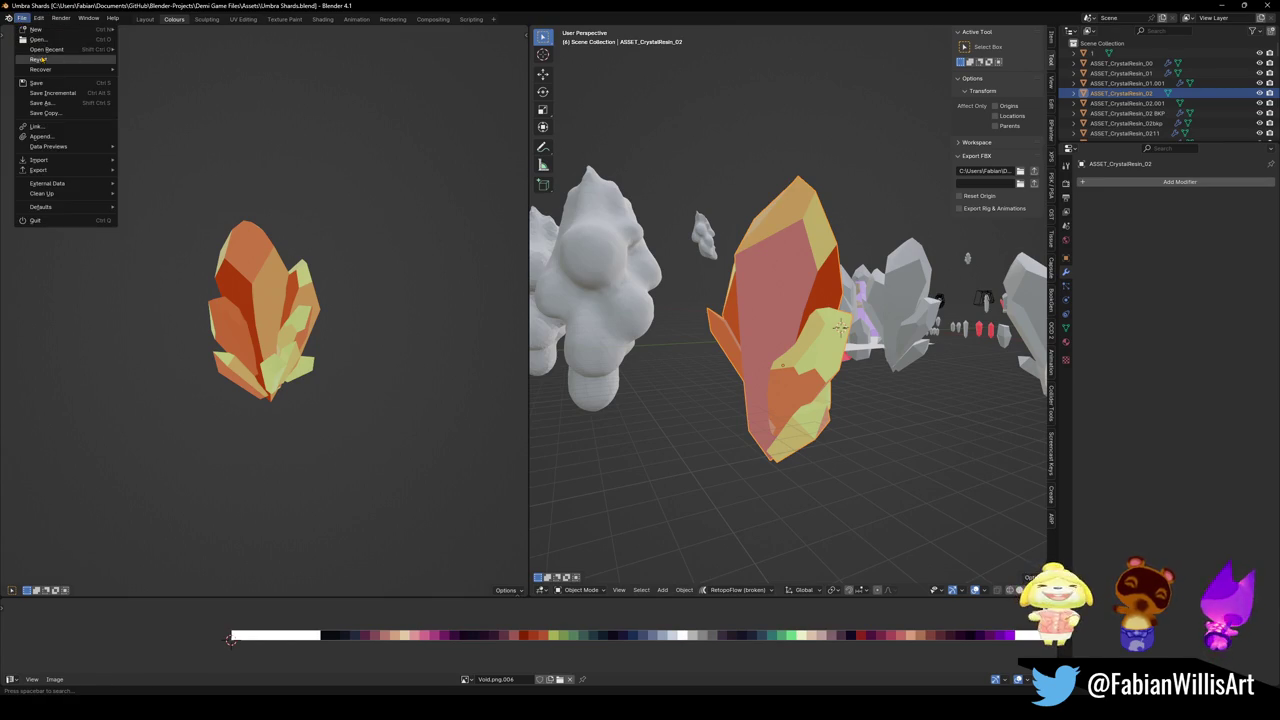
{"action": "left_click", "coordinate": [47, 44]}
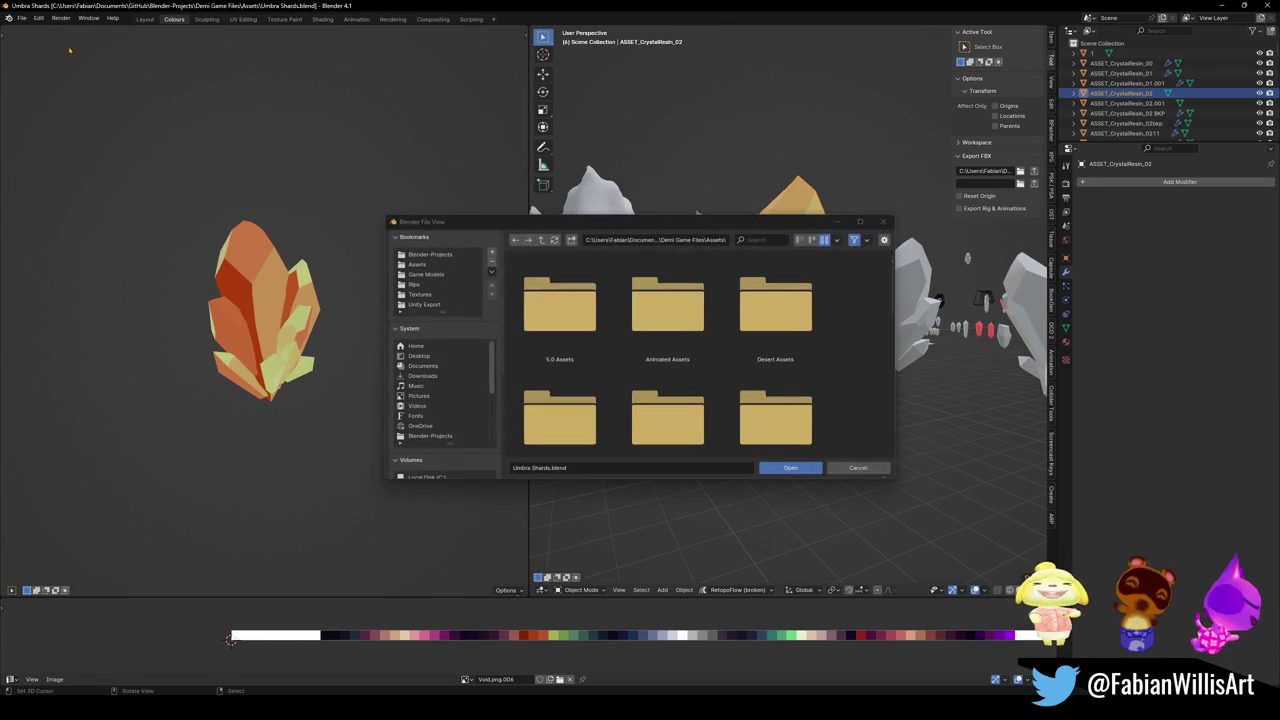
- Browse to Blender-Projects > Demi Game Files > Levels > Hub and open Alternate Hub3.blend
{"action": "left_click", "coordinate": [430, 254]}
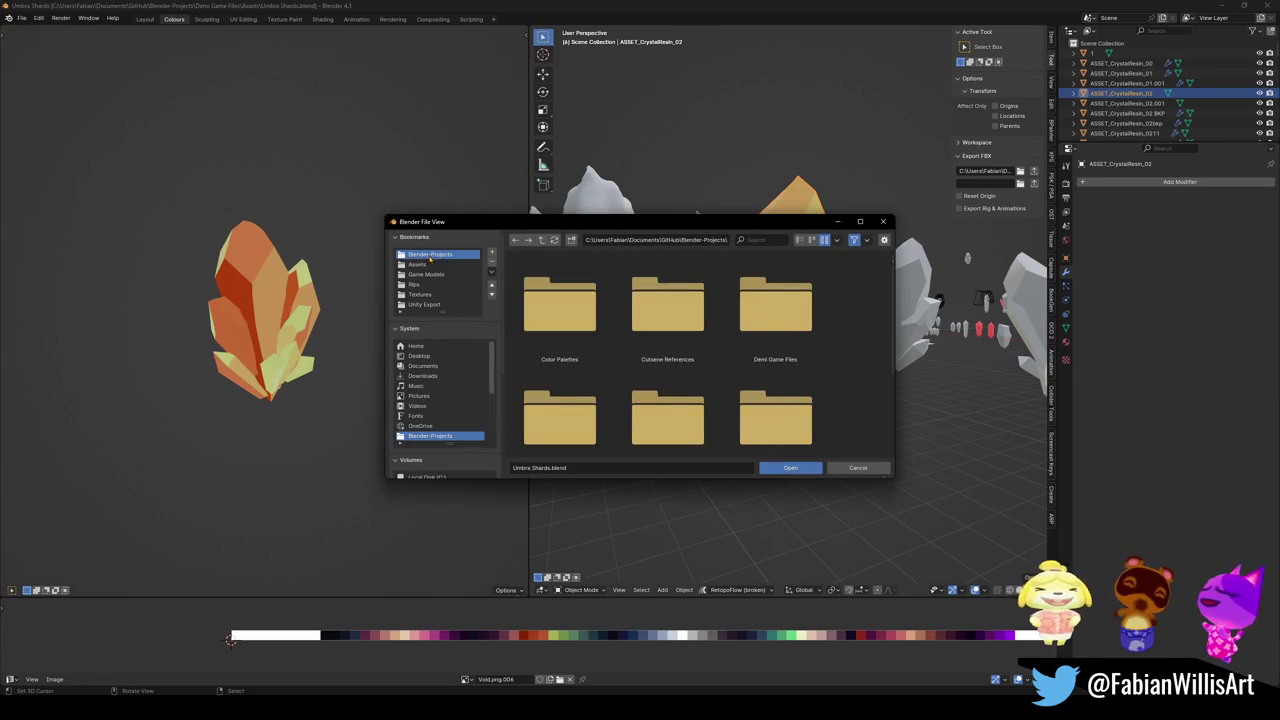
{"action": "left_click", "coordinate": [799, 240]}
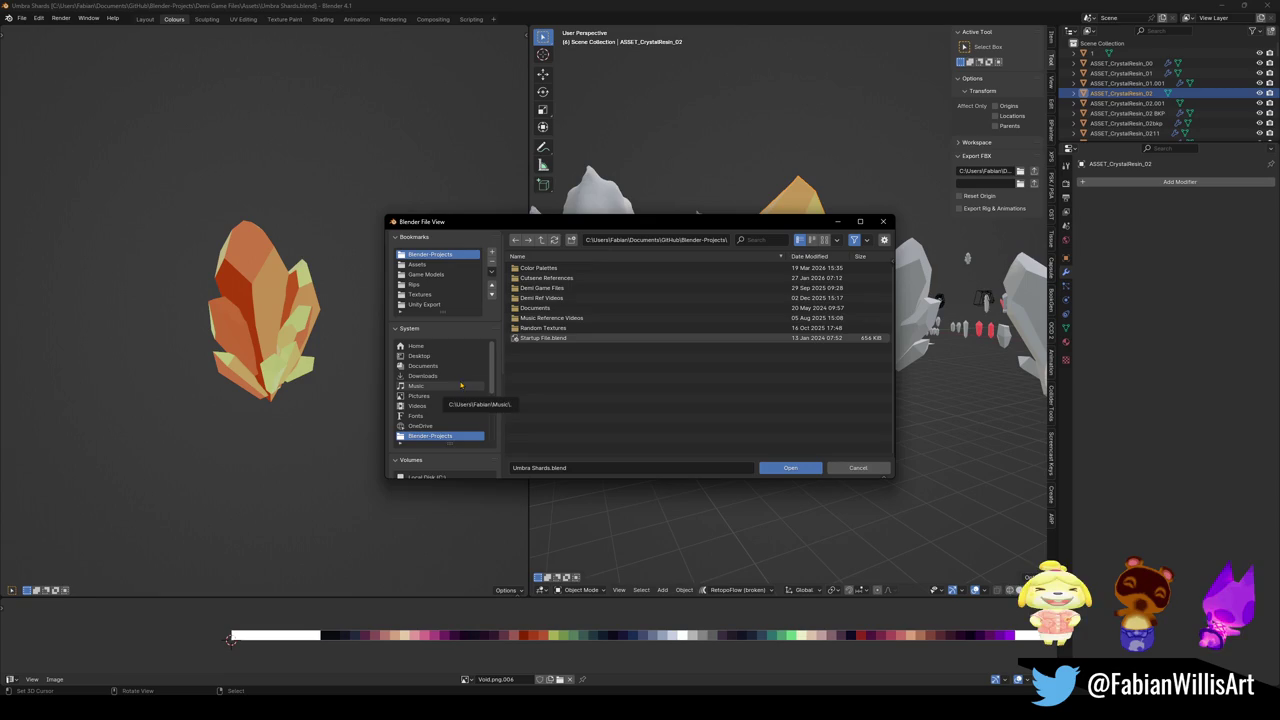
{"action": "double_click", "coordinate": [548, 288]}
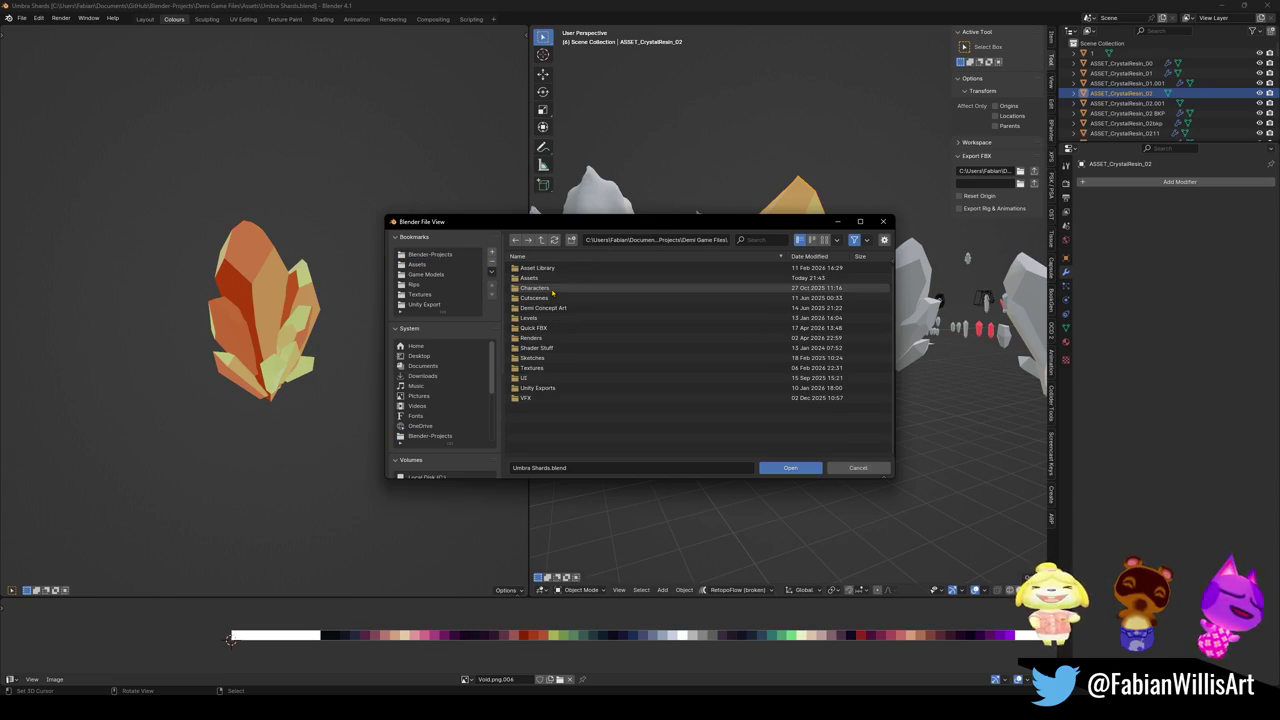
{"action": "double_click", "coordinate": [533, 318]}
{"action": "double_click", "coordinate": [533, 288]}
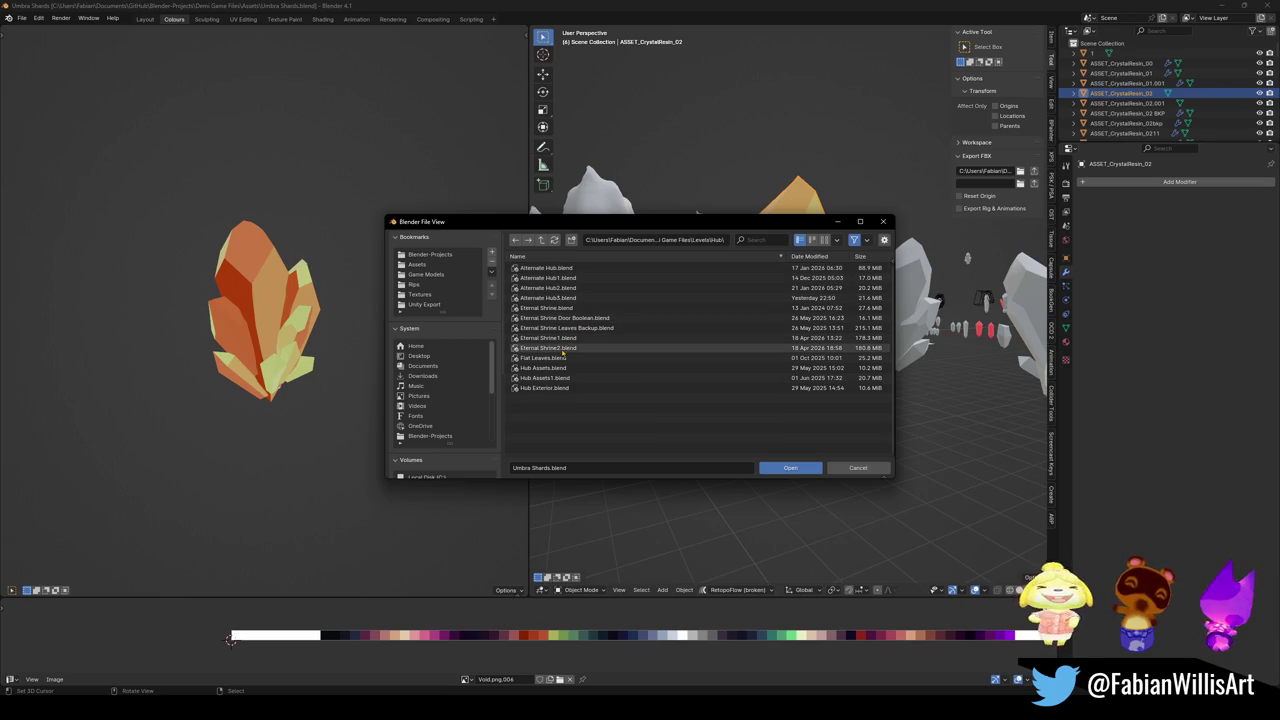
{"action": "double_click", "coordinate": [568, 301]}
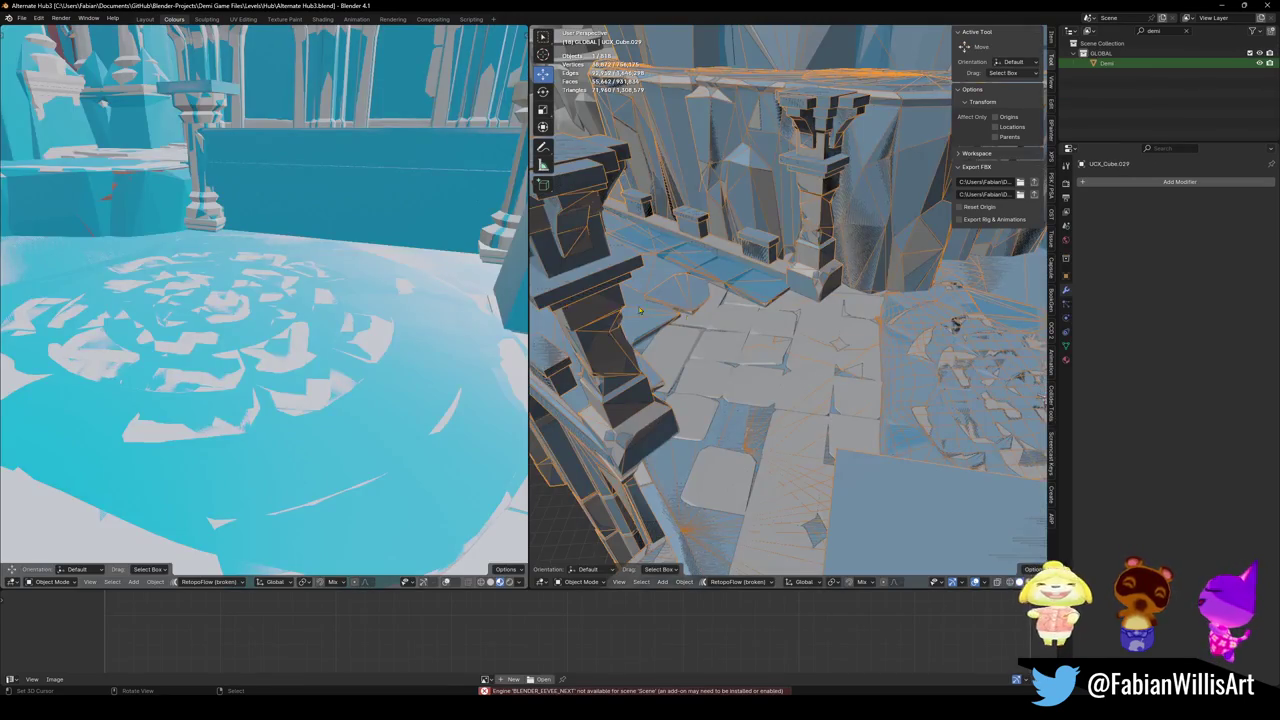
- Frame and restore the hub view, then open Eternal Shrine2.blend from the Hub folder
{"action": "key", "text": "KP_Divide"}
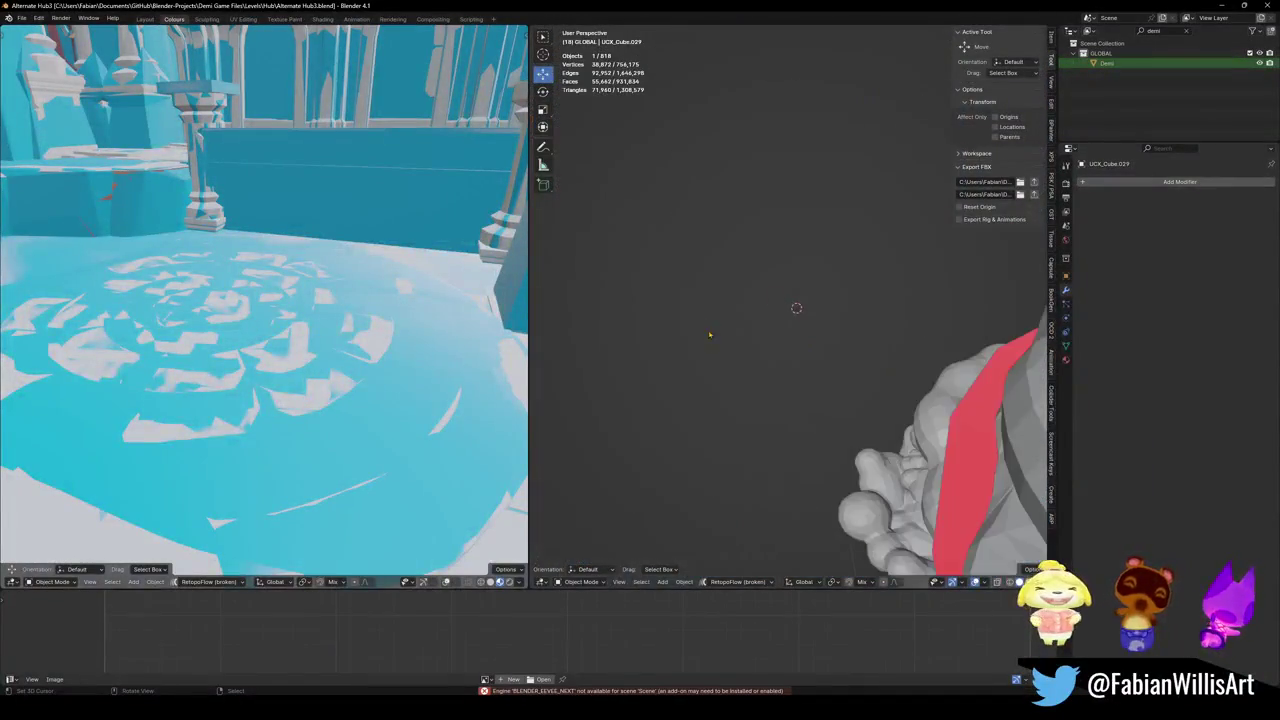
{"action": "key", "text": "KP_Divide"}
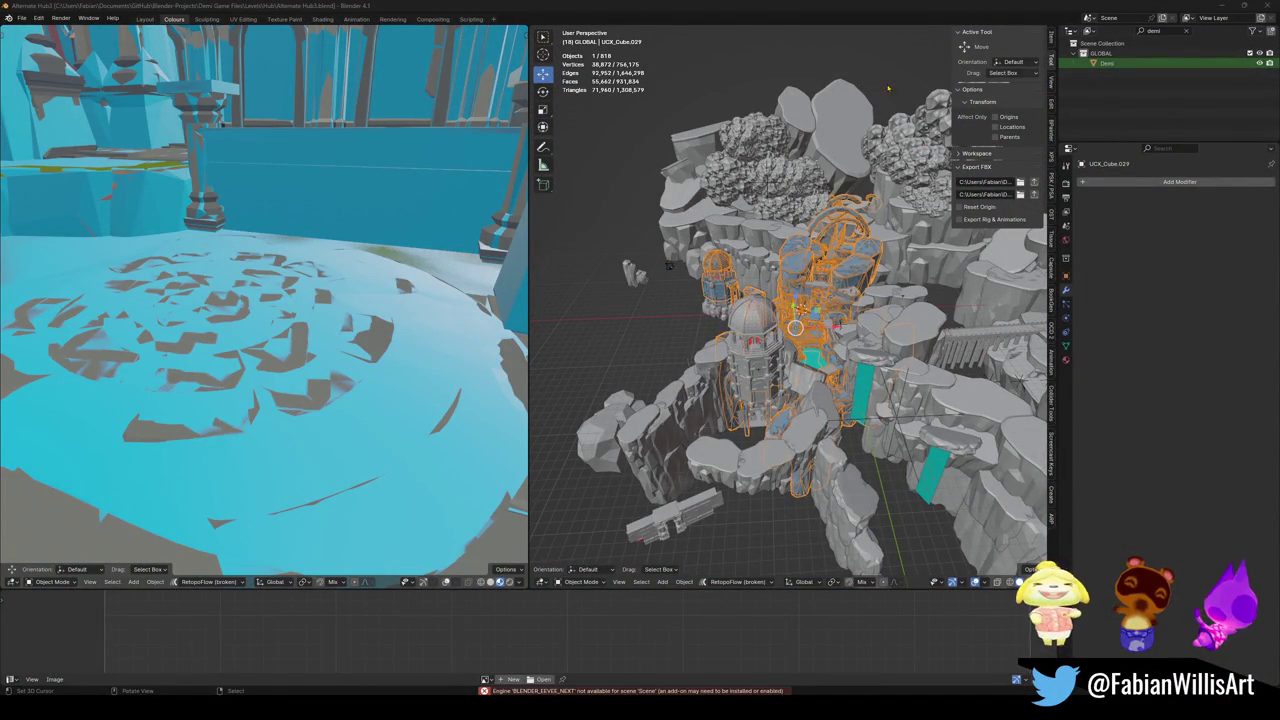
{"action": "left_click", "coordinate": [21, 18]}
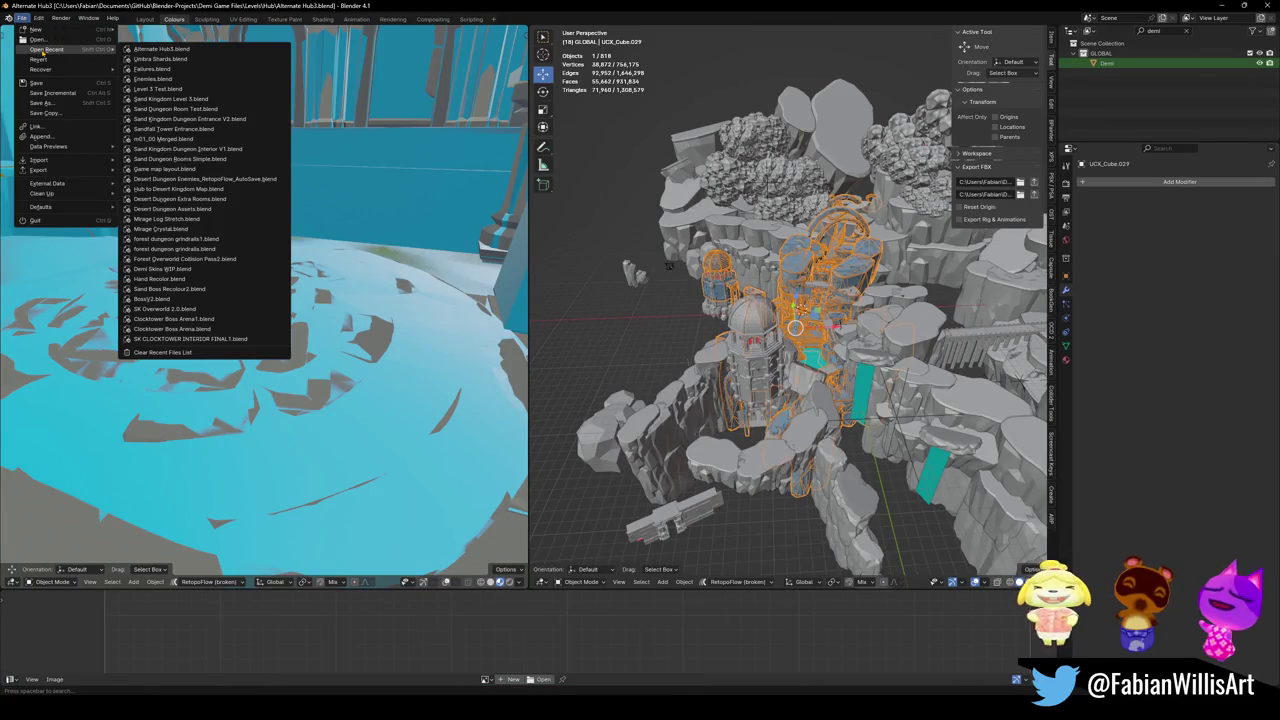
{"action": "left_click", "coordinate": [40, 39]}
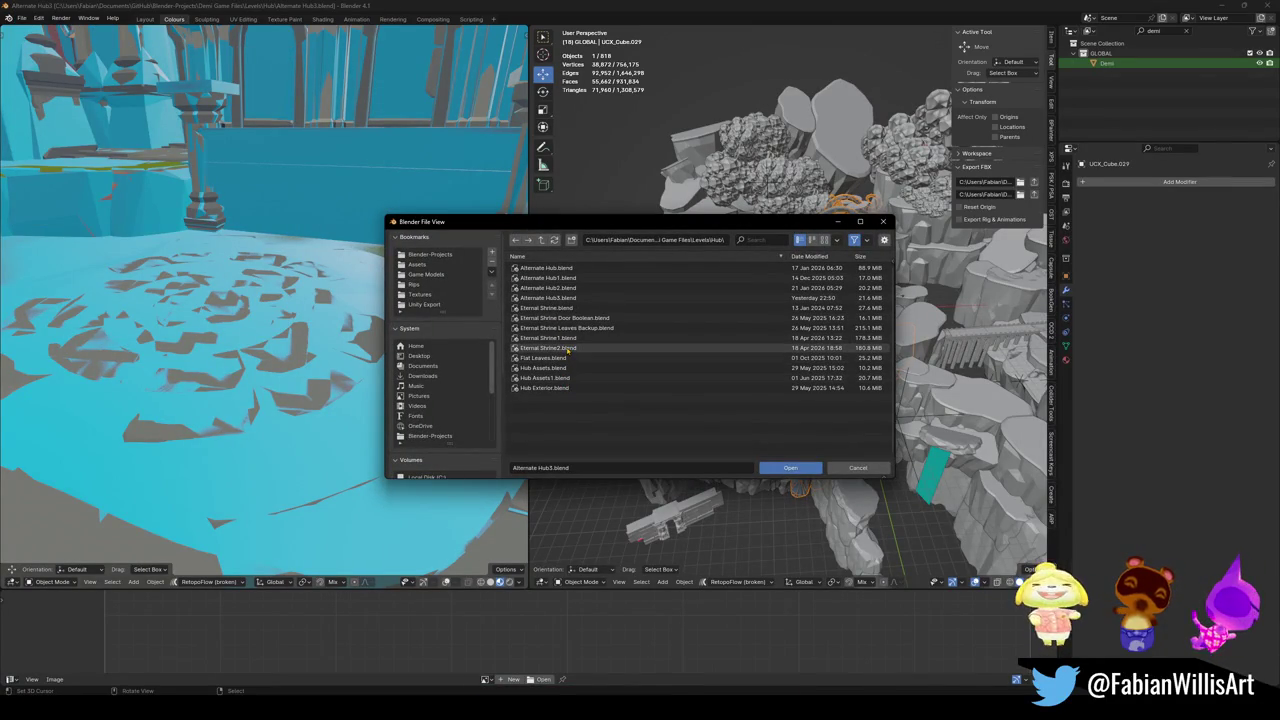
{"action": "double_click", "coordinate": [567, 349]}
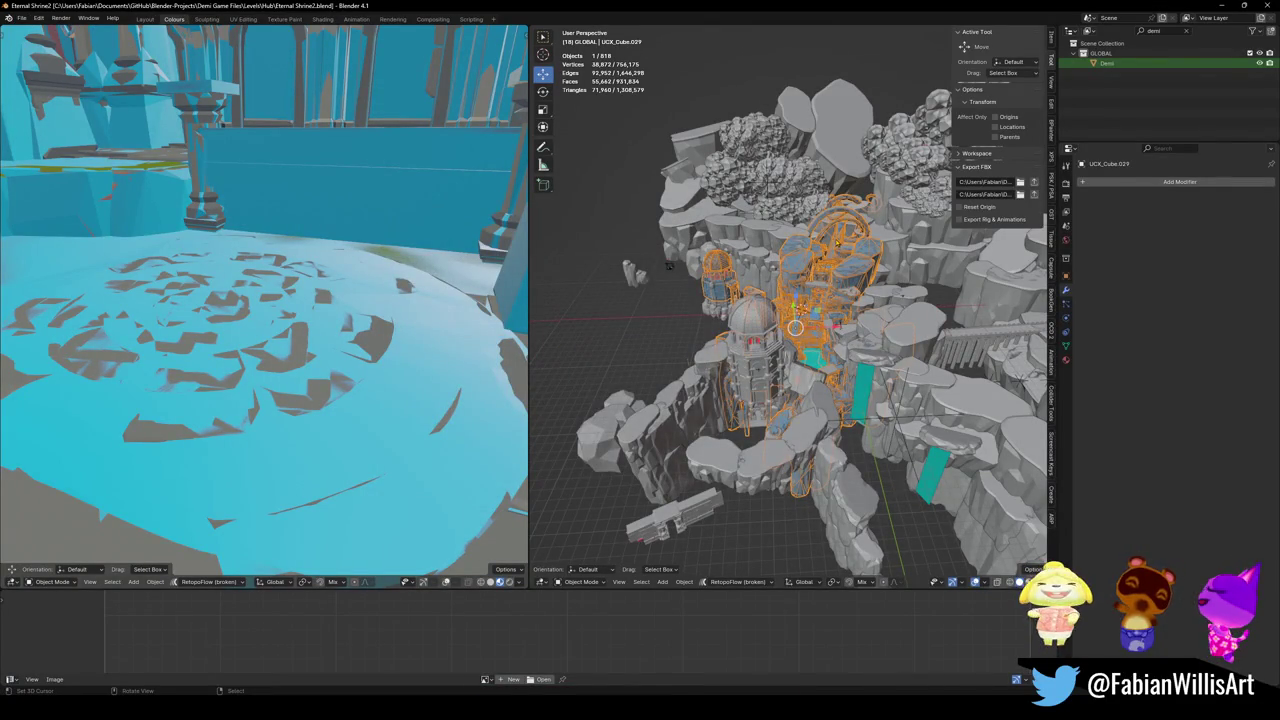
- Walk the camera into the arena dome, hide wall piece Dng1_Asset_ArenaProp_1.018, and head toward the inner ring
{"action": "key", "text": "shift+grave"}
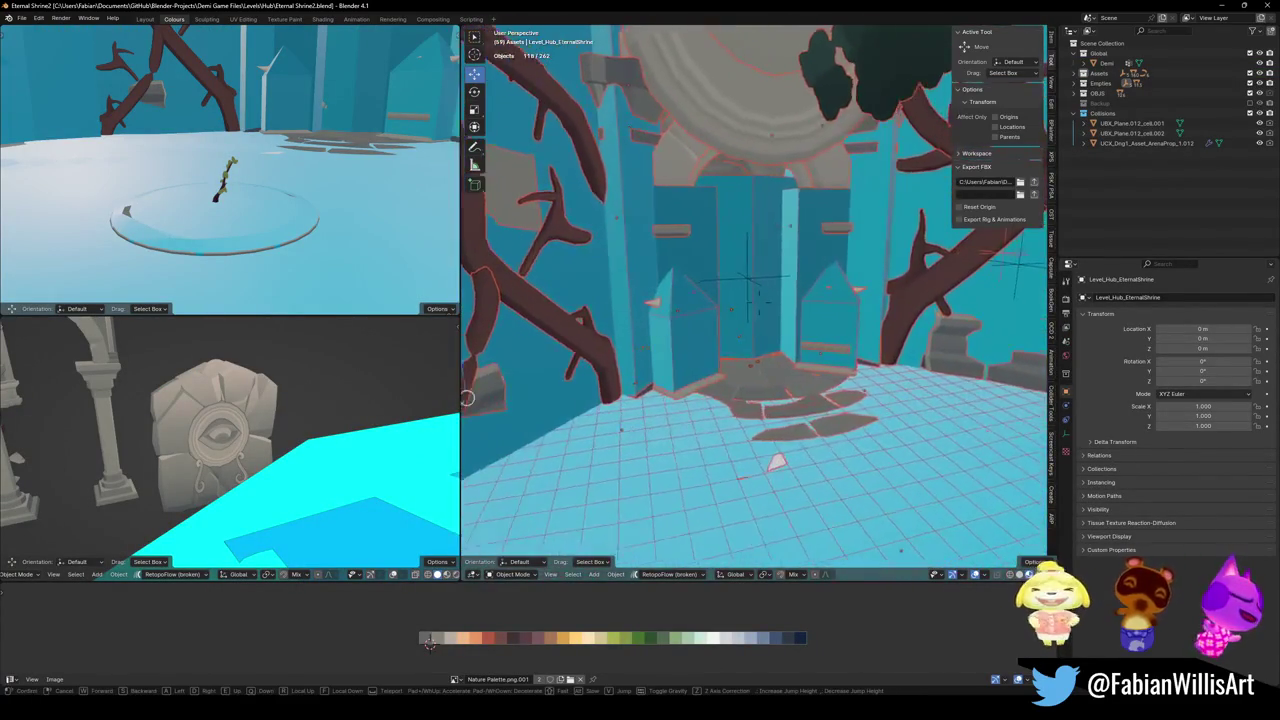
{"action": "key", "text": "w"}
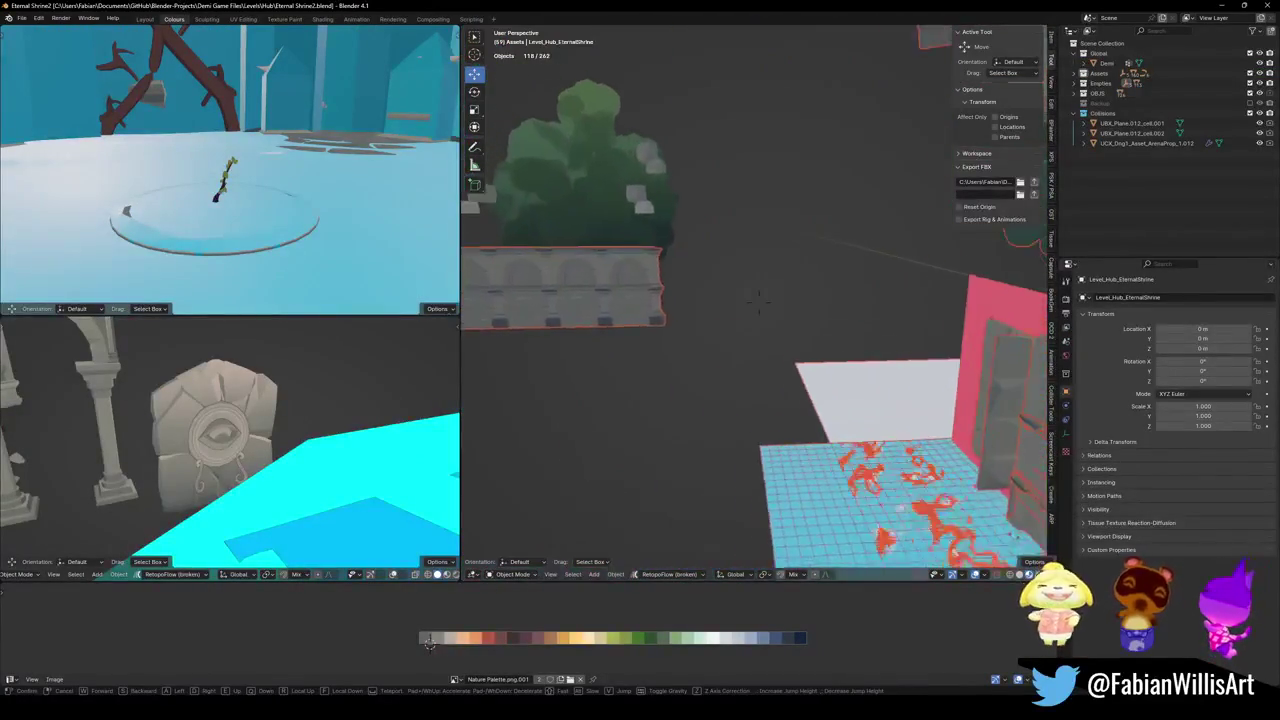
{"action": "key", "text": "w"}
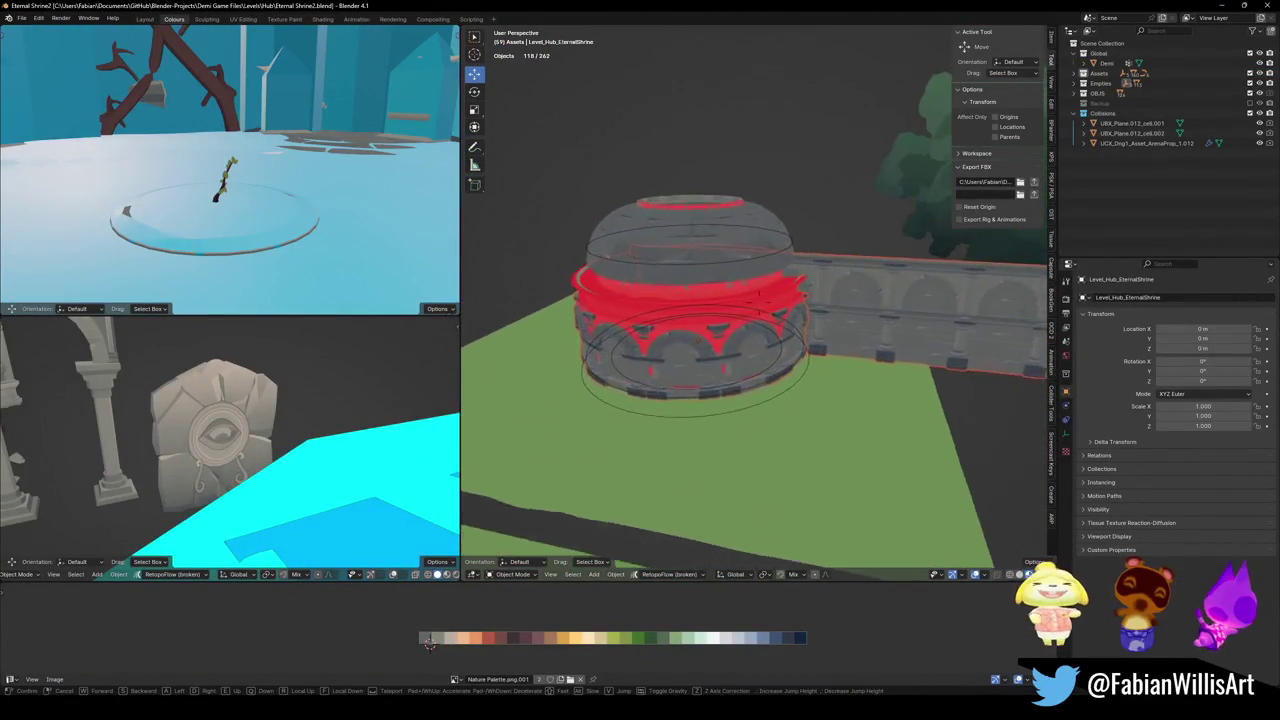
{"action": "key", "text": "w"}
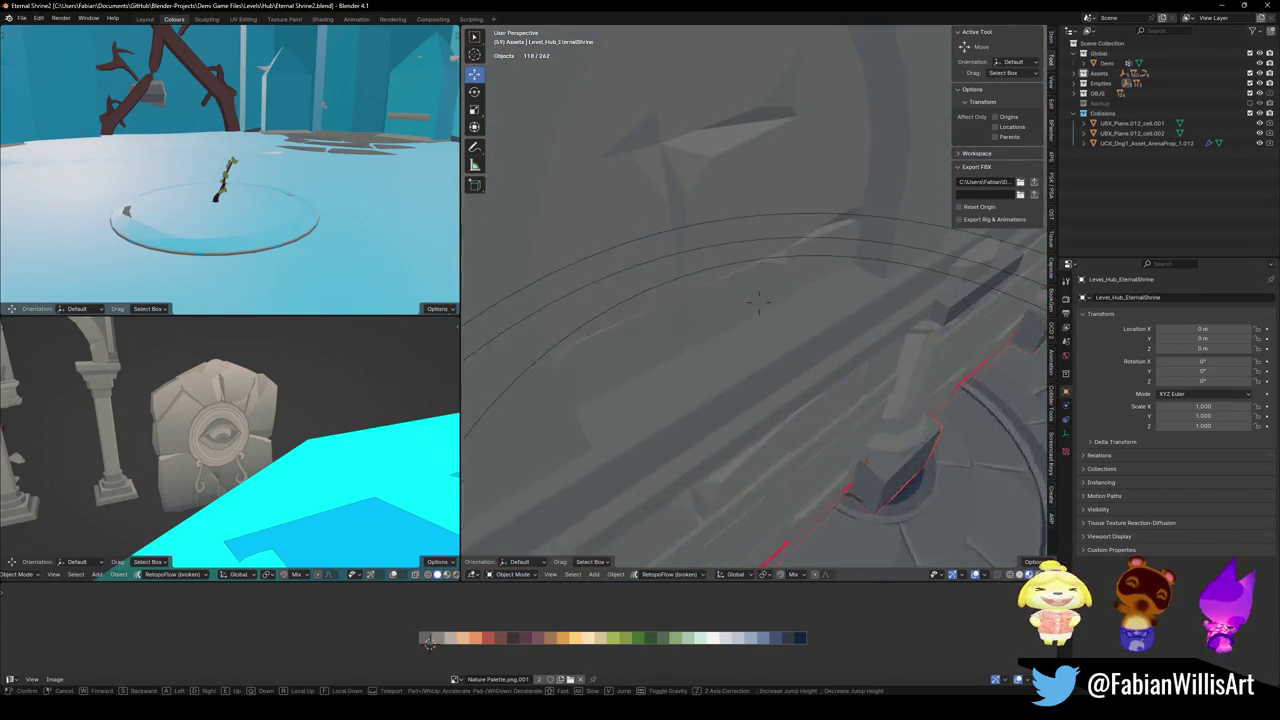
{"action": "left_click", "coordinate": [794, 375]}
{"action": "left_click", "coordinate": [794, 375]}
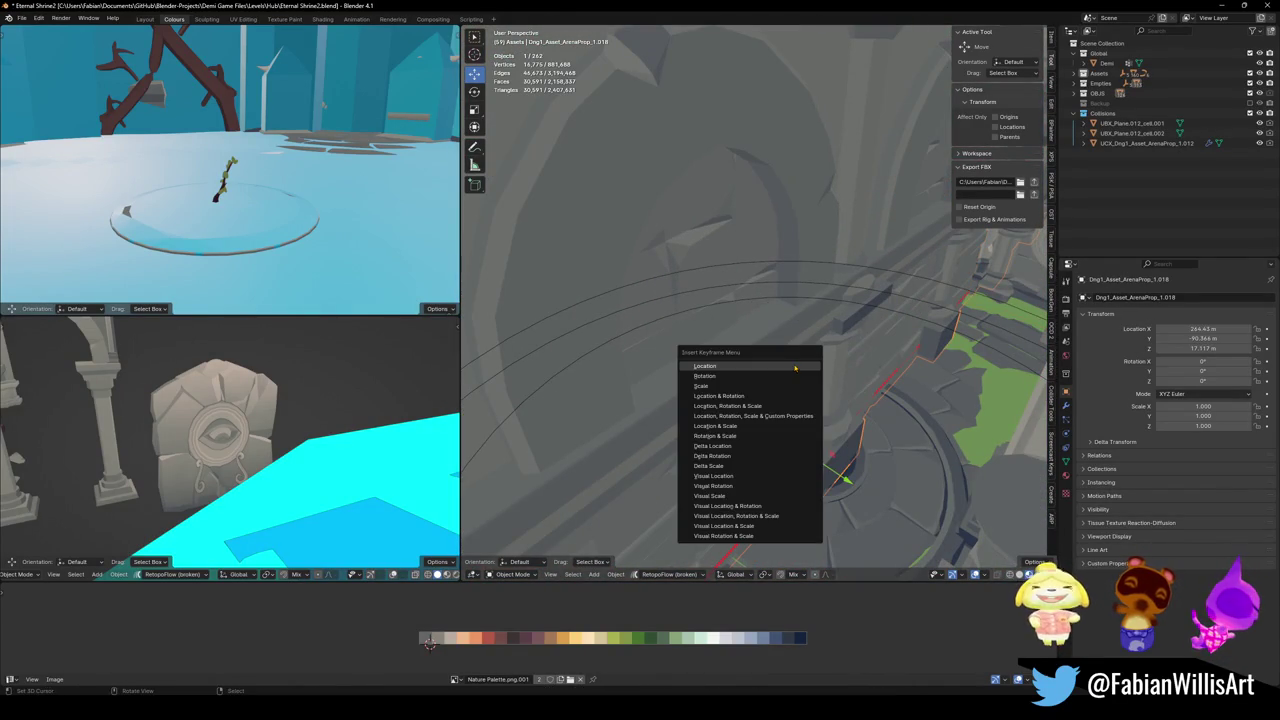
{"action": "key", "text": "h"}
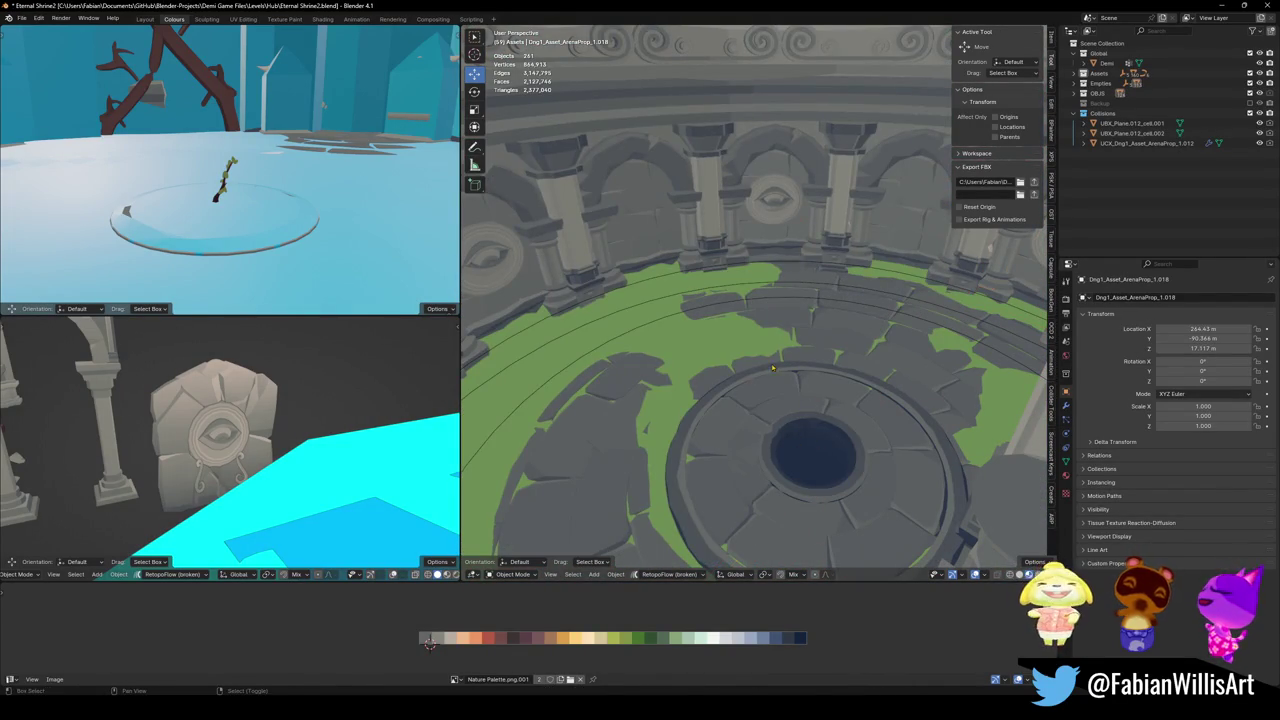
{"action": "key", "text": "shift+grave"}
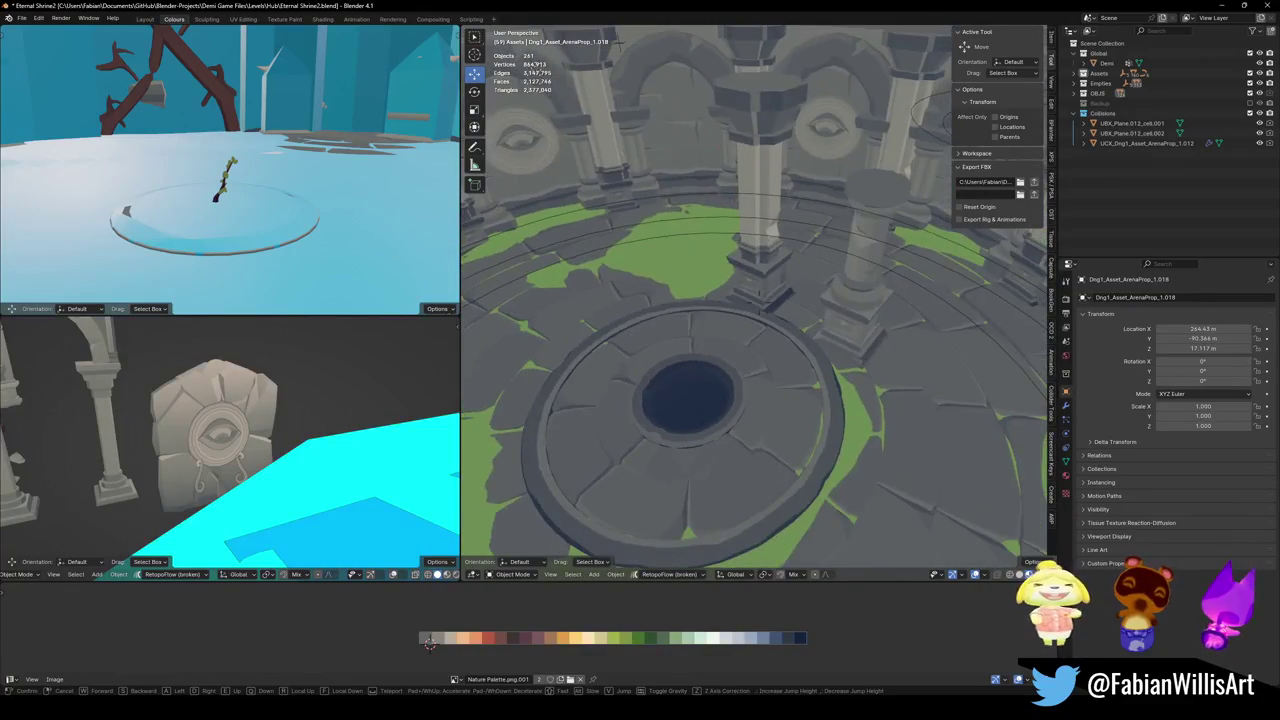